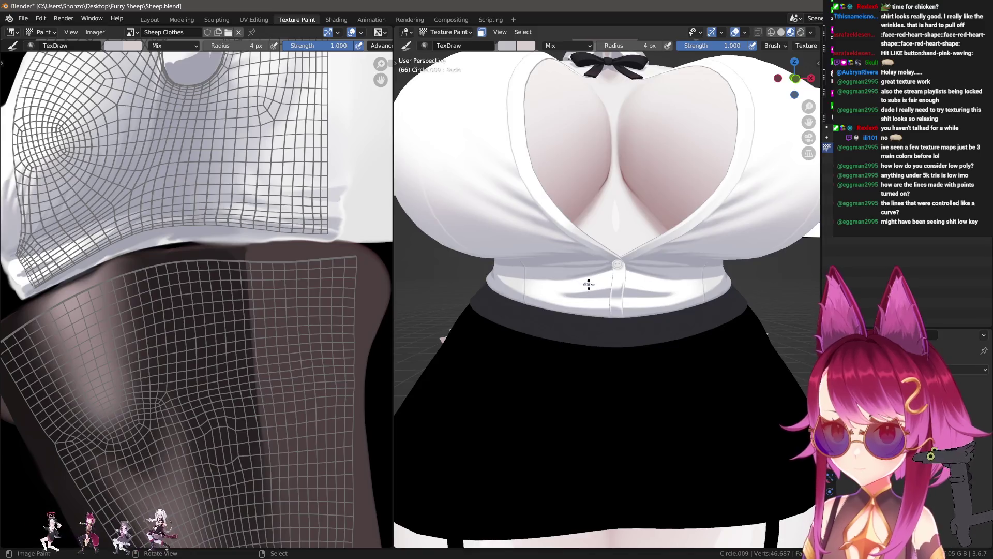
- Orbit around the character to view the torso from the side and a higher front angle
mouse_move(590, 286)
middle_down()
mouse_move(629, 314)
mouse_move(727, 321)
mouse_move(686, 282)
mouse_move(620, 337)
middle_up()
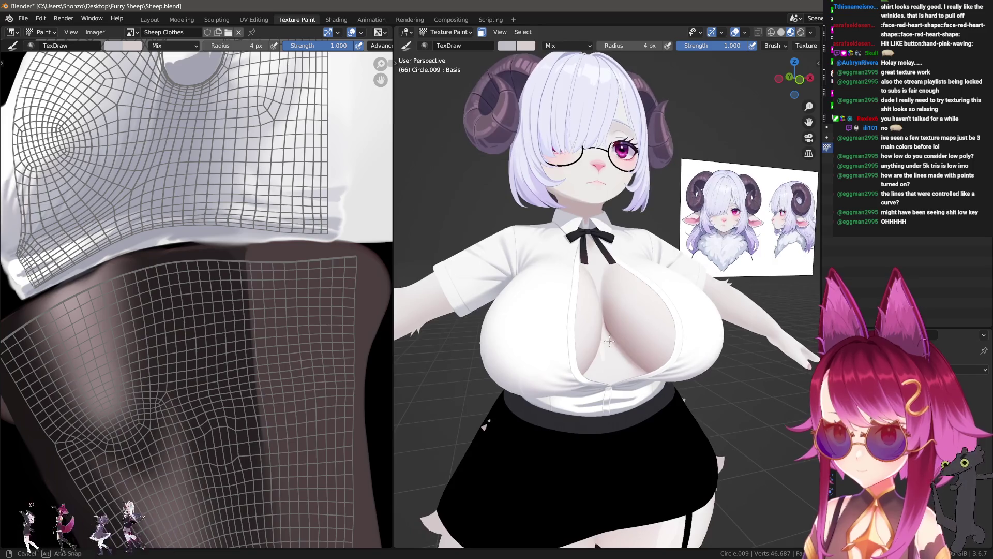
mouse_move(620, 337)
middle_down()
mouse_move(541, 335)
mouse_move(572, 405)
middle_up()
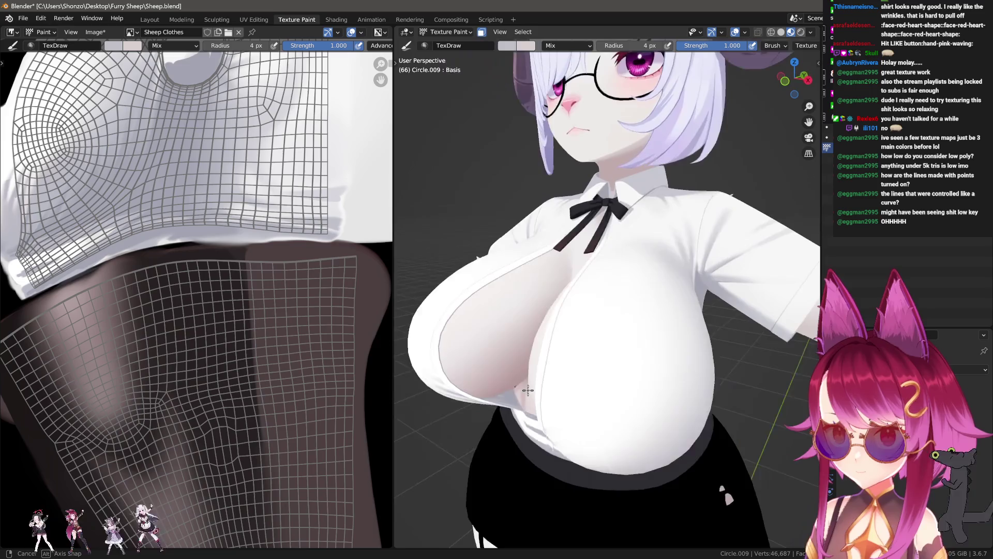
middle_drag(572, 405, 672, 384)
scroll(673, 384, down, 3)
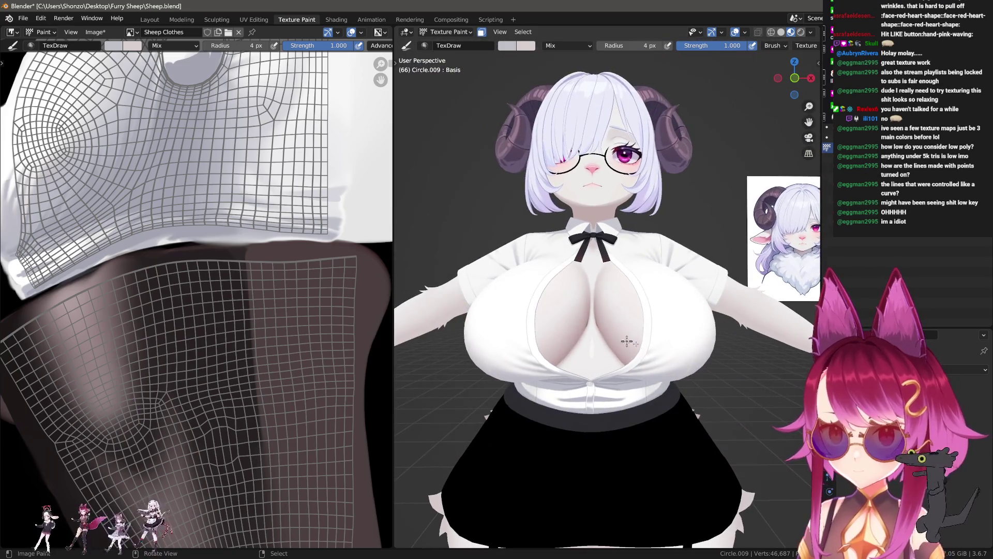
- Switch the character model back to Object Mode via Quick Favorites and bring up the mode list
key(q)
key(Escape)
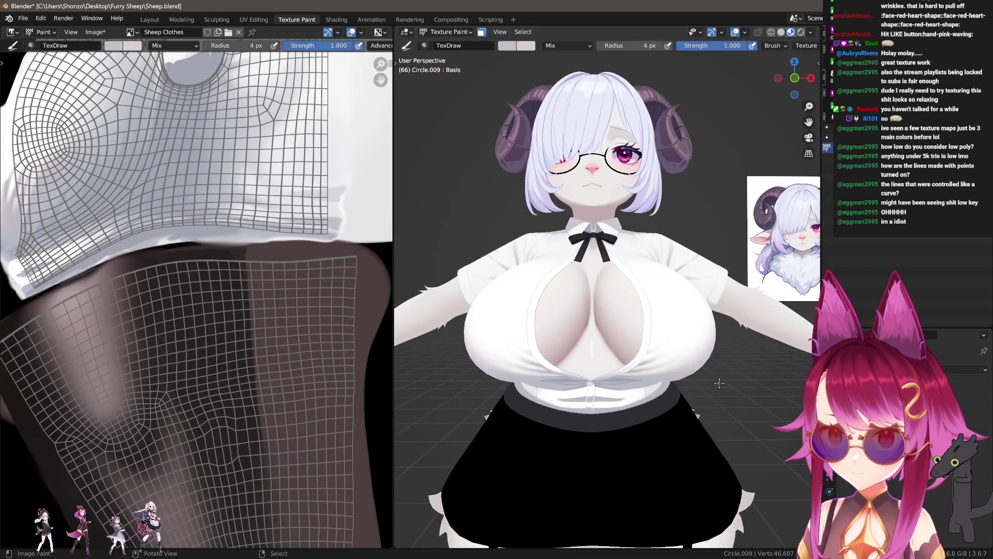
key(q)
click(682, 376)
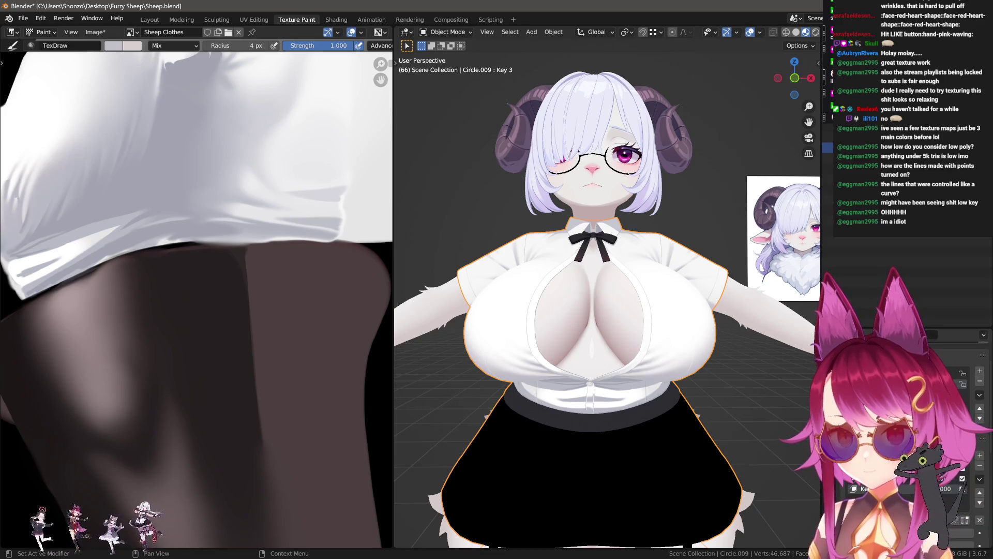
key(ctrl+Tab)
- Enter Sculpt Mode, hide the skirt so only the shirt shows, and enlarge the brush
click(587, 380)
scroll(497, 334, up, 2)
scroll(487, 329, up, 2)
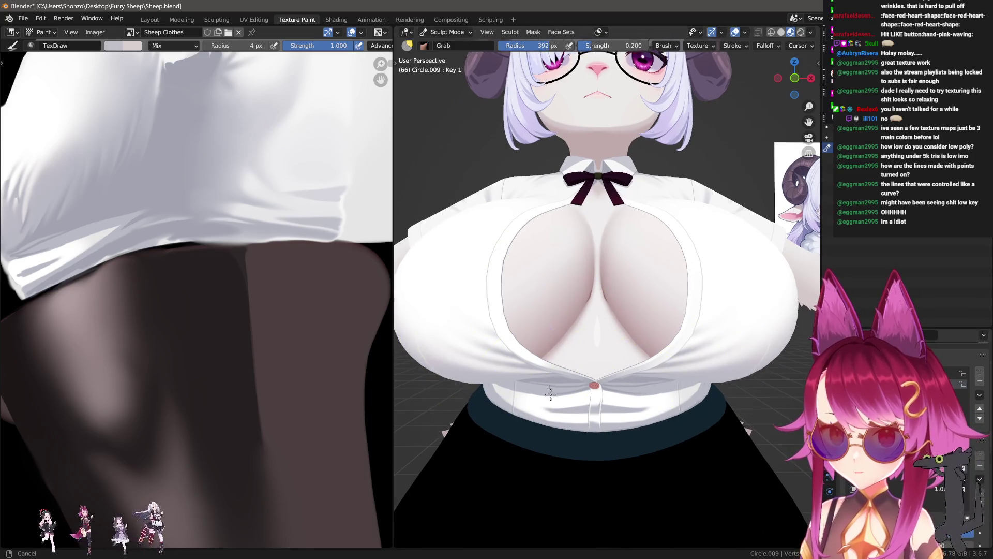
scroll(504, 296, up, 1)
key(Tab)
key(Tab)
key(h)
key(f)
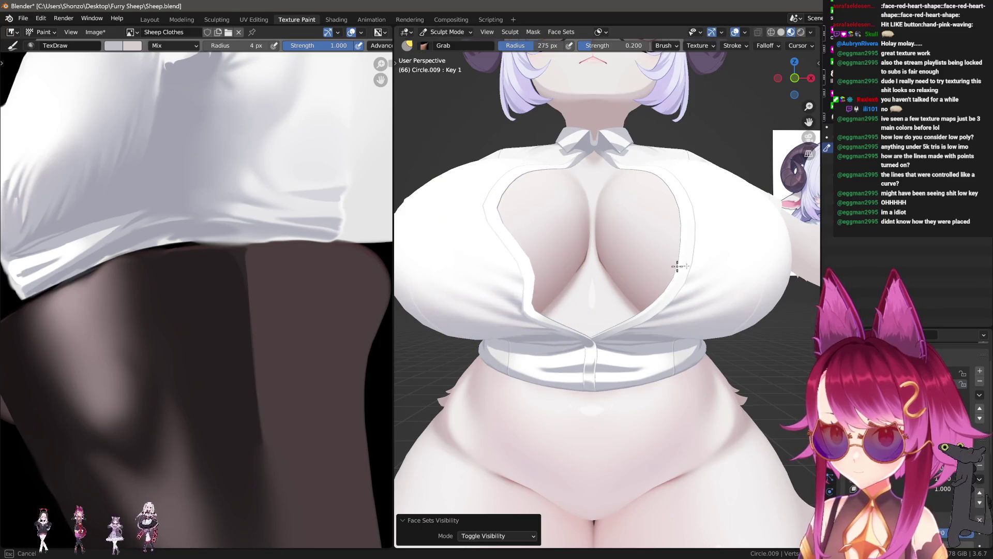
click(576, 278)
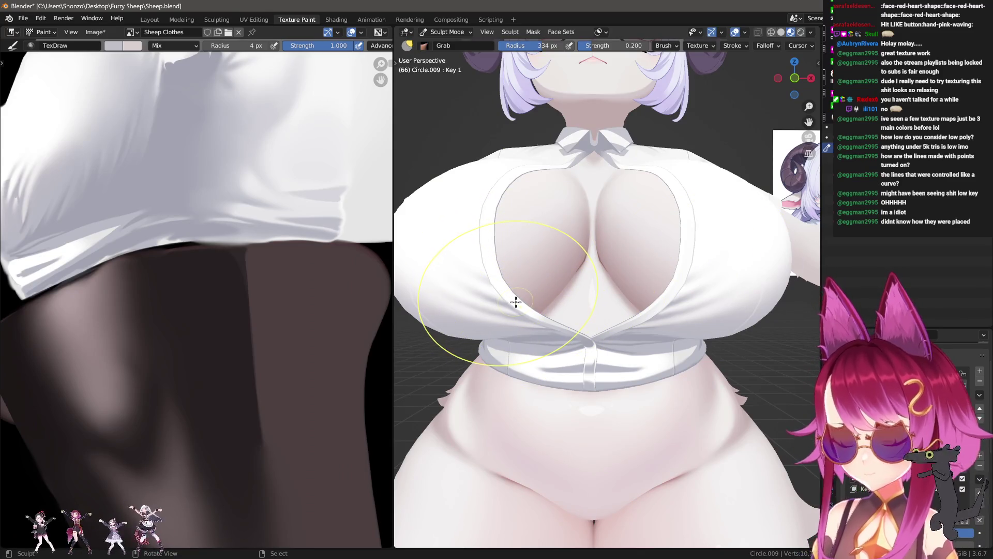
- Grab the shirt's left and right cleavage edges inward so they cross into a diamond fold
drag(512, 301, 607, 276)
key(f)
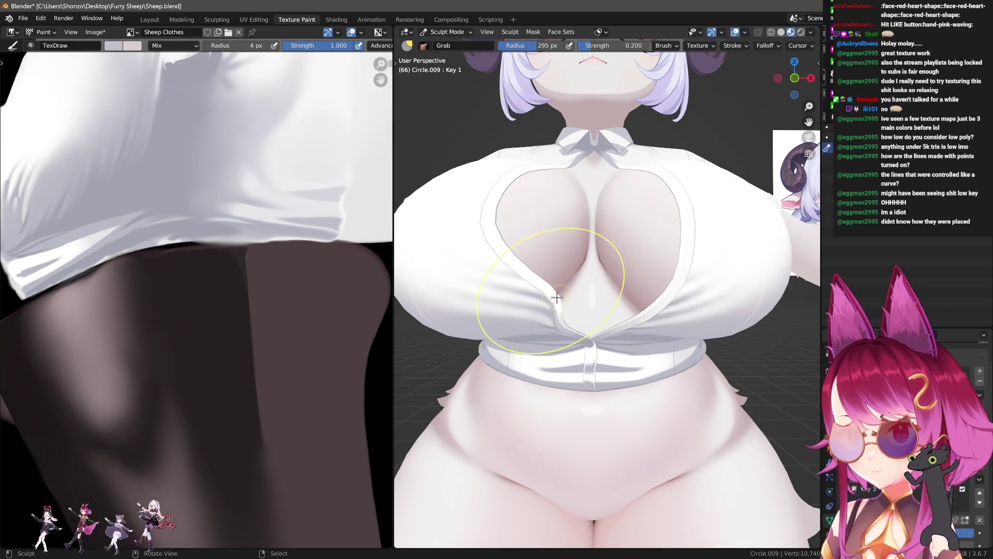
drag(659, 306, 580, 293)
drag(659, 280, 591, 303)
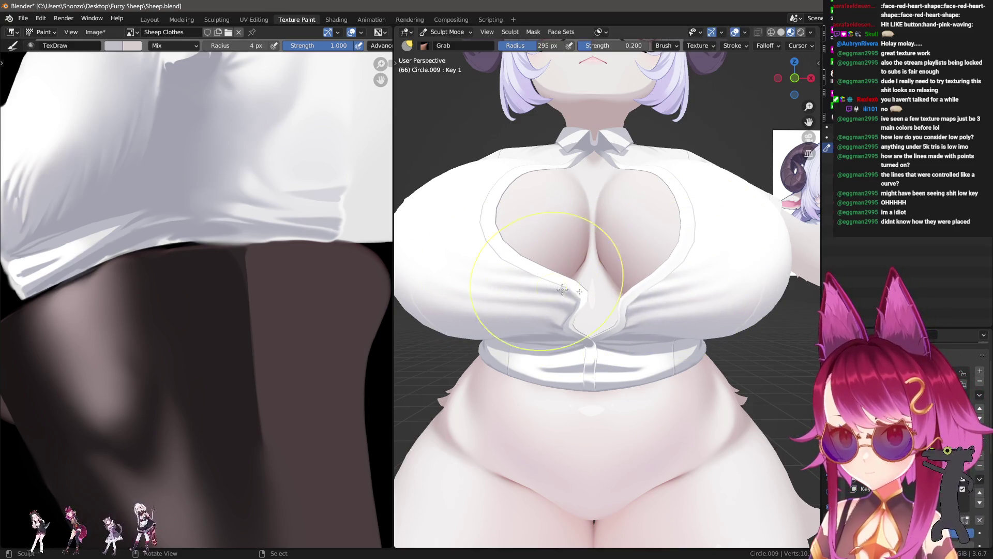
drag(660, 279, 598, 310)
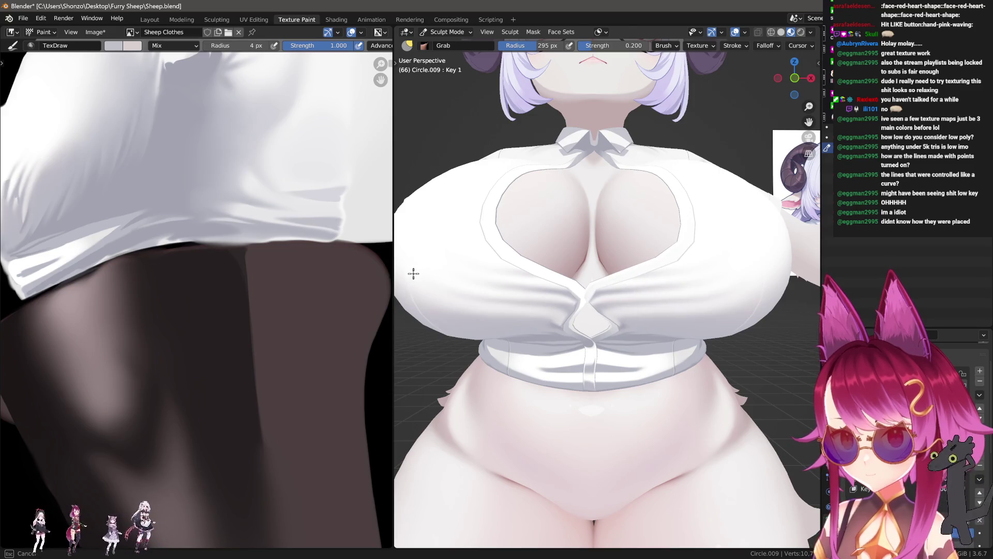
scroll(414, 272, down, 2)
scroll(525, 319, down, 2)
scroll(529, 326, up, 1)
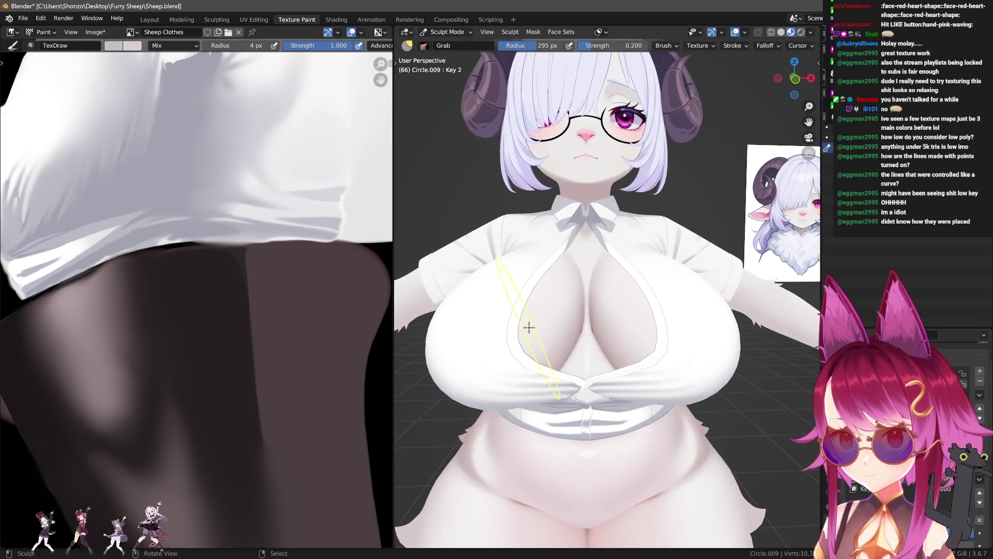
- Pull the left cleavage edge rightward, undo a stroke, and try the Clay brush at a smaller size
drag(513, 336, 591, 333)
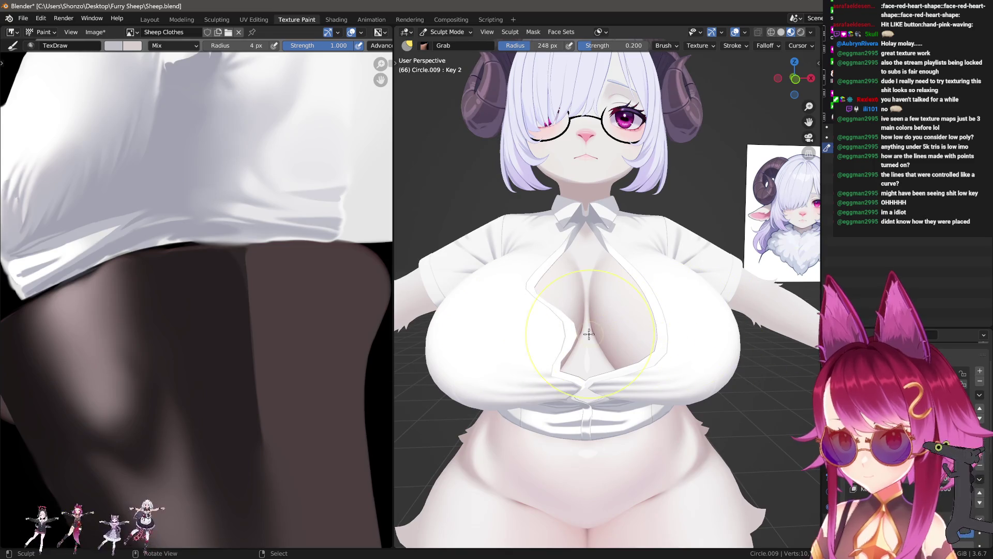
mouse_move(578, 330)
mouse_down()
mouse_move(581, 340)
mouse_move(633, 340)
mouse_move(312, 304)
mouse_up()
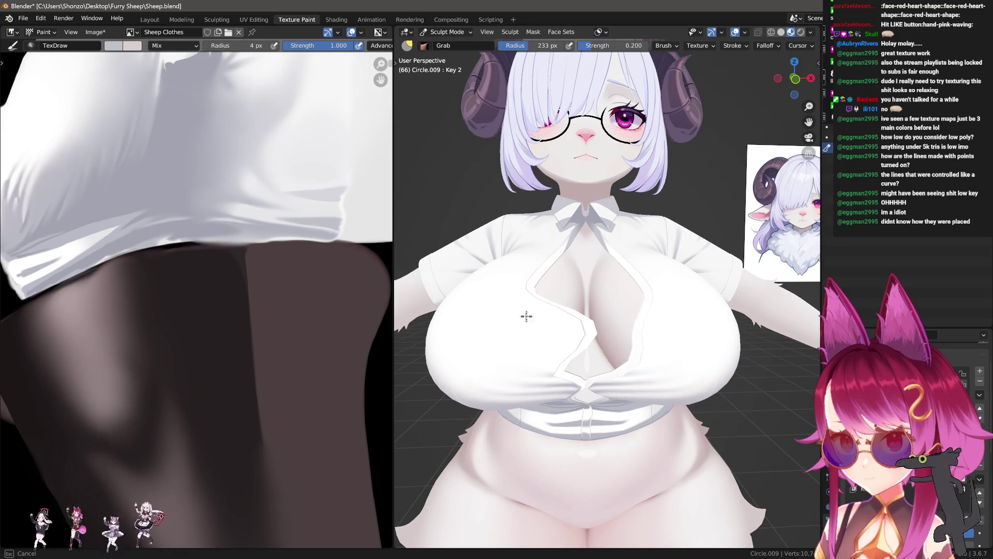
key(c)
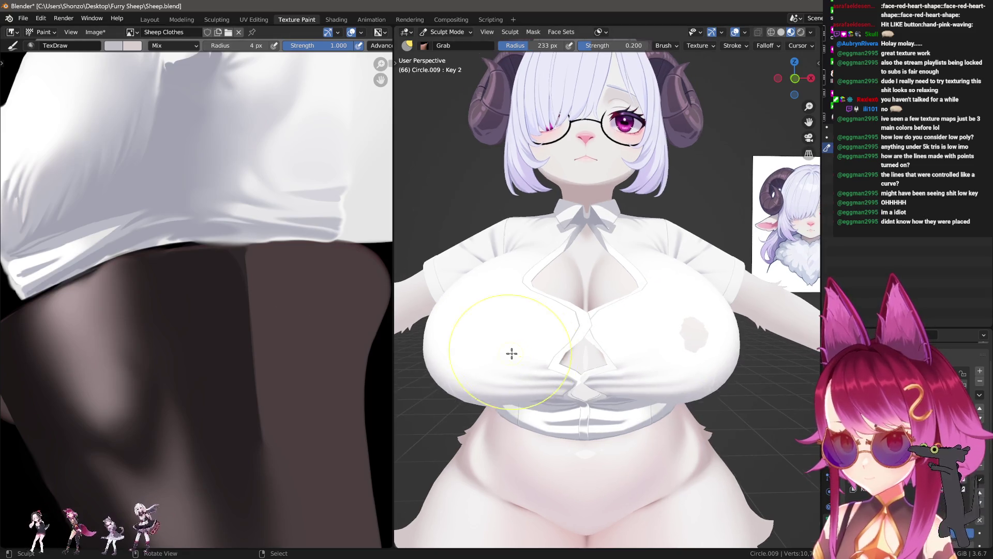
key(f)
click(693, 359)
scroll(641, 334, up, 2)
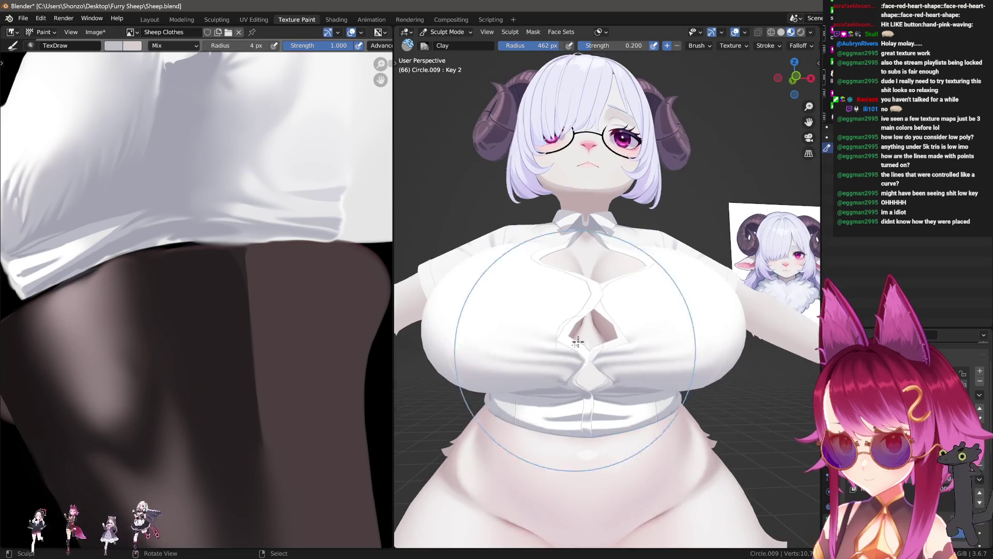
key(f)
click(538, 348)
scroll(608, 350, up, 2)
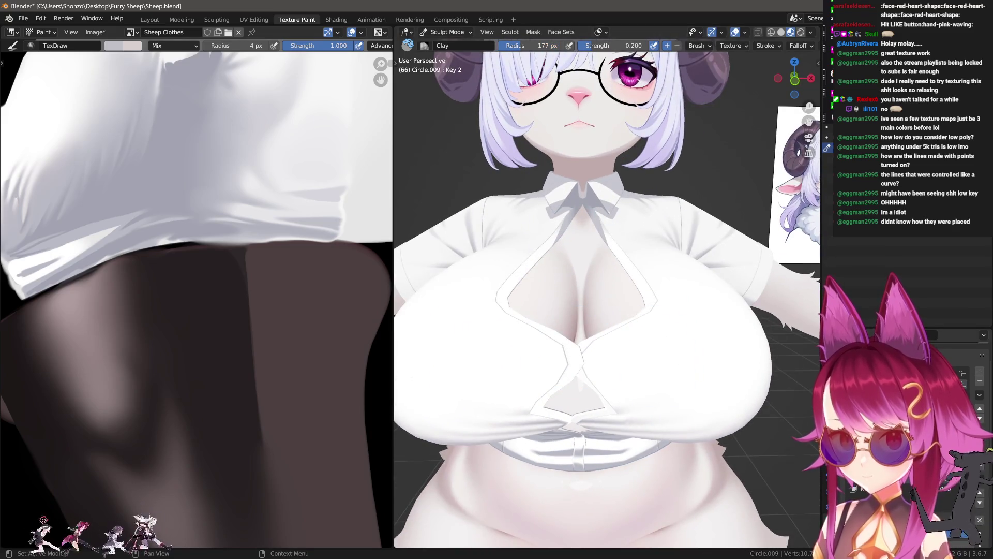
middle_drag(517, 327, 517, 327)
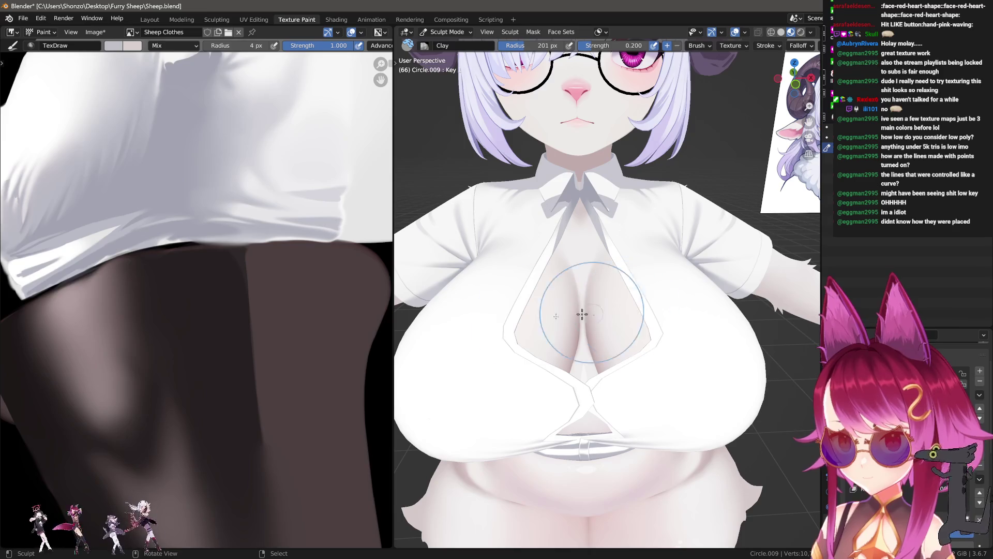
- Return to the Grab brush and pull the opening's left edge rightward into a narrow zigzag cutout
key(g)
mouse_move(510, 317)
mouse_down()
mouse_move(543, 321)
mouse_move(530, 302)
mouse_up()
key(f)
click(716, 318)
middle_drag(530, 303, 530, 325)
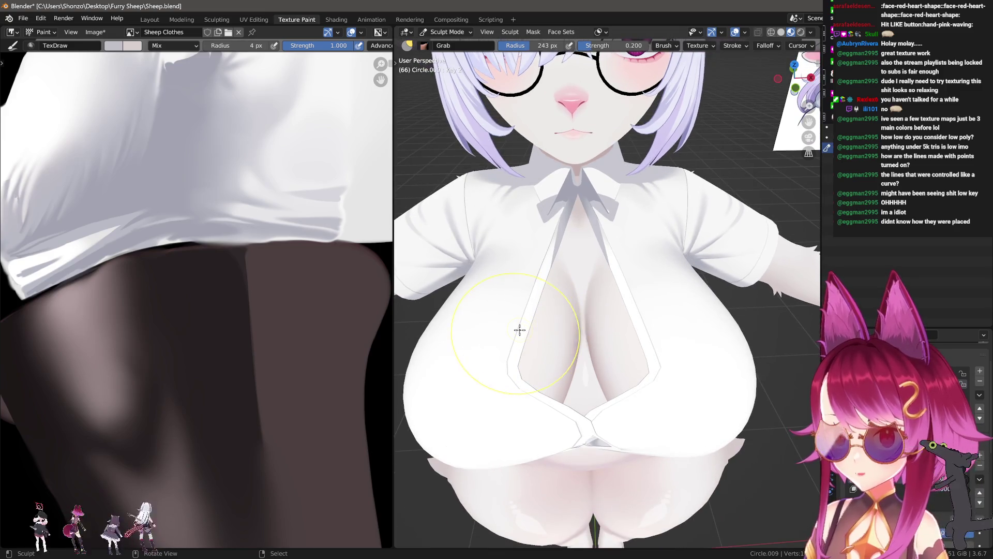
mouse_move(519, 336)
mouse_down()
mouse_move(626, 336)
mouse_move(594, 308)
mouse_up()
drag(530, 291, 564, 289)
mouse_move(603, 329)
mouse_down()
mouse_move(547, 354)
mouse_move(549, 339)
mouse_move(655, 354)
mouse_up()
scroll(582, 362, up, 2)
middle_drag(654, 354, 654, 318)
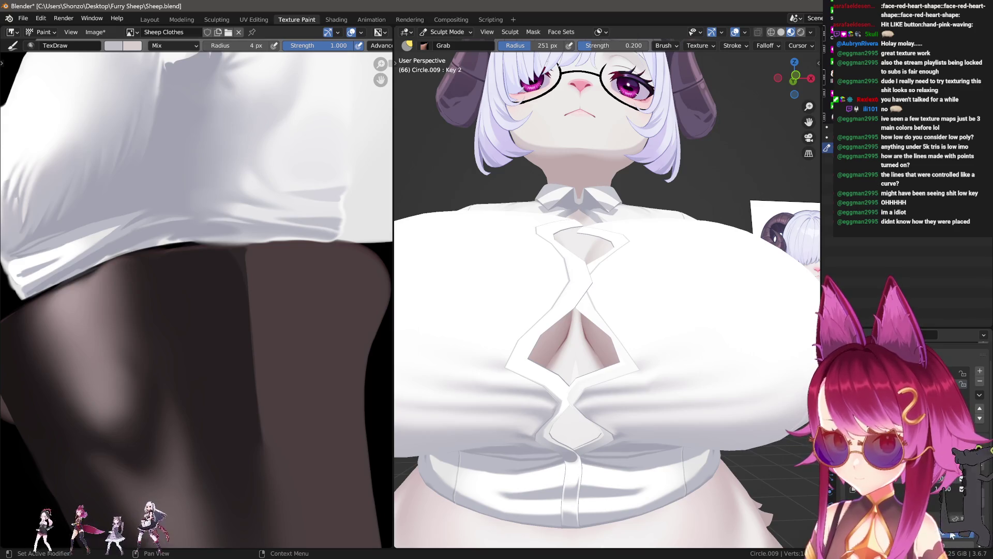
- Undo the last reshaping strokes and orbit to a higher frontal view of the chest
key(ctrl+z)
key(ctrl+z)
key(ctrl+shift+z)
key(ctrl+shift+z)
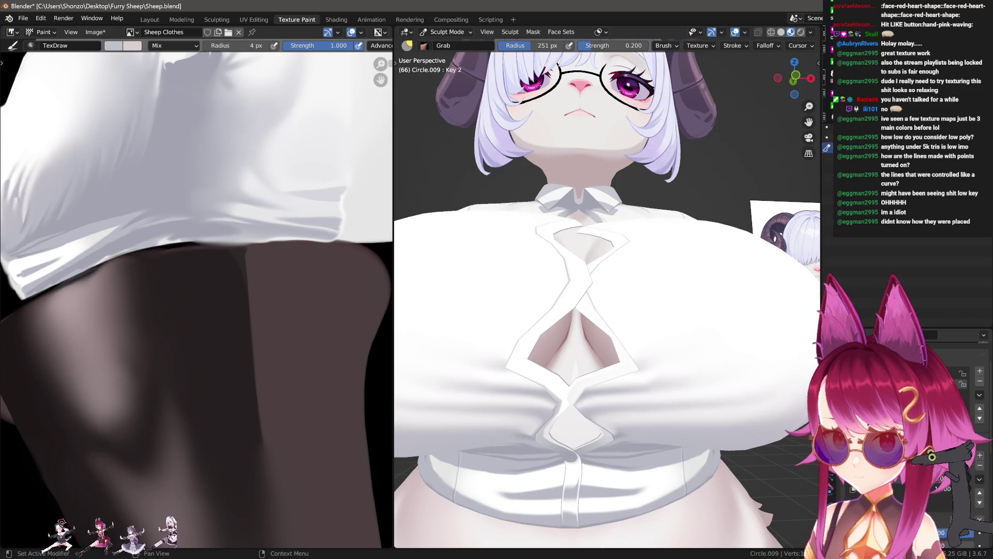
middle_drag(601, 306, 587, 310)
mouse_move(621, 299)
mouse_down()
mouse_move(623, 339)
mouse_move(635, 349)
mouse_up()
key(ctrl+z)
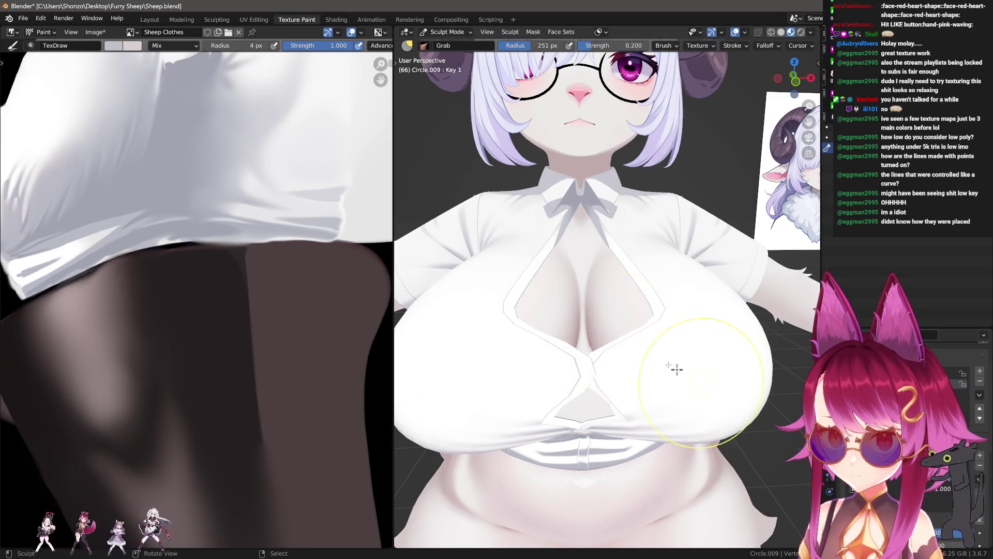
middle_drag(721, 392, 533, 303)
- Grab both edges of the opening toward the centre to form a chain of diamond gaps
mouse_move(514, 327)
mouse_down()
mouse_move(565, 317)
mouse_move(547, 295)
mouse_move(513, 287)
mouse_up()
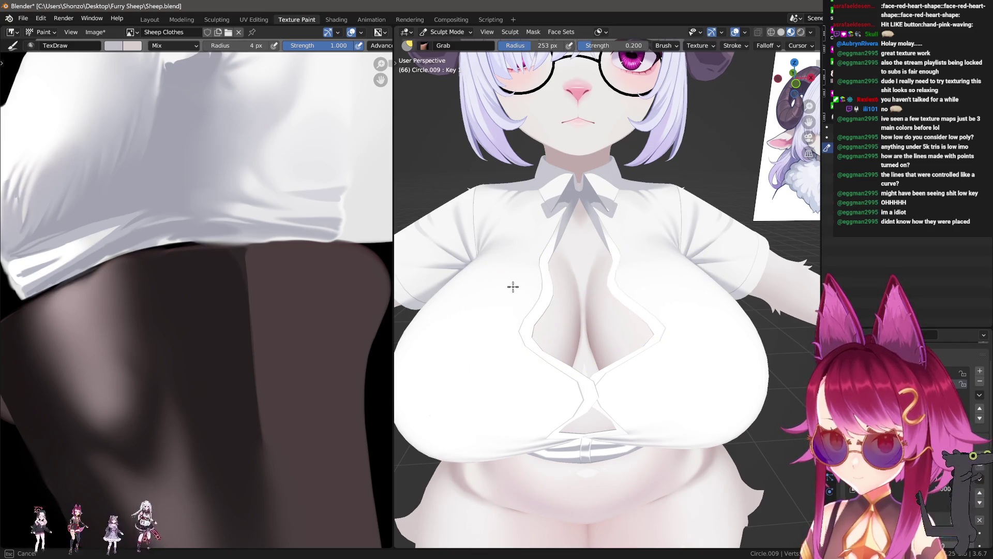
mouse_move(658, 329)
mouse_down()
mouse_move(528, 322)
mouse_move(596, 335)
mouse_up()
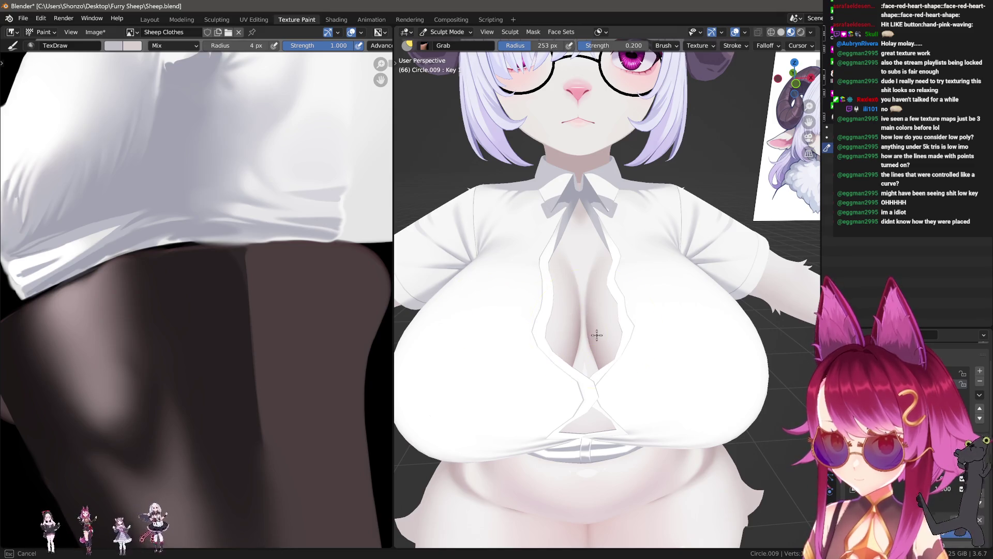
mouse_move(551, 292)
mouse_down()
mouse_move(640, 295)
mouse_move(524, 297)
mouse_up()
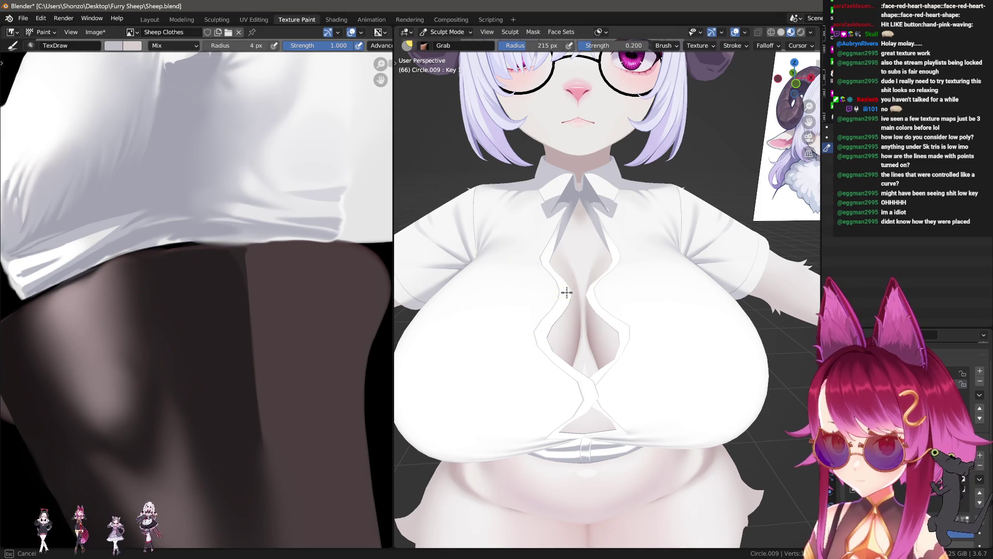
middle_drag(579, 283, 548, 328)
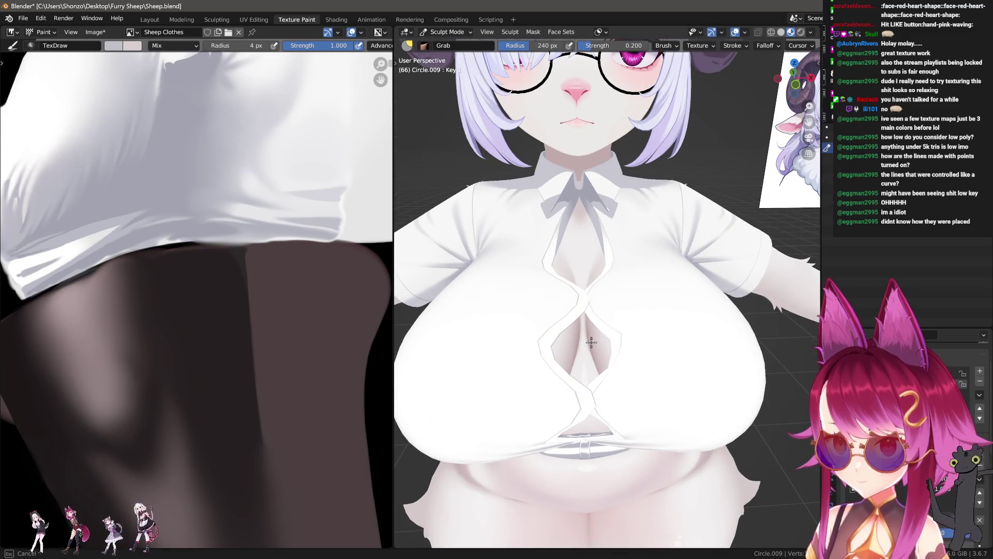
scroll(651, 402, up, 3)
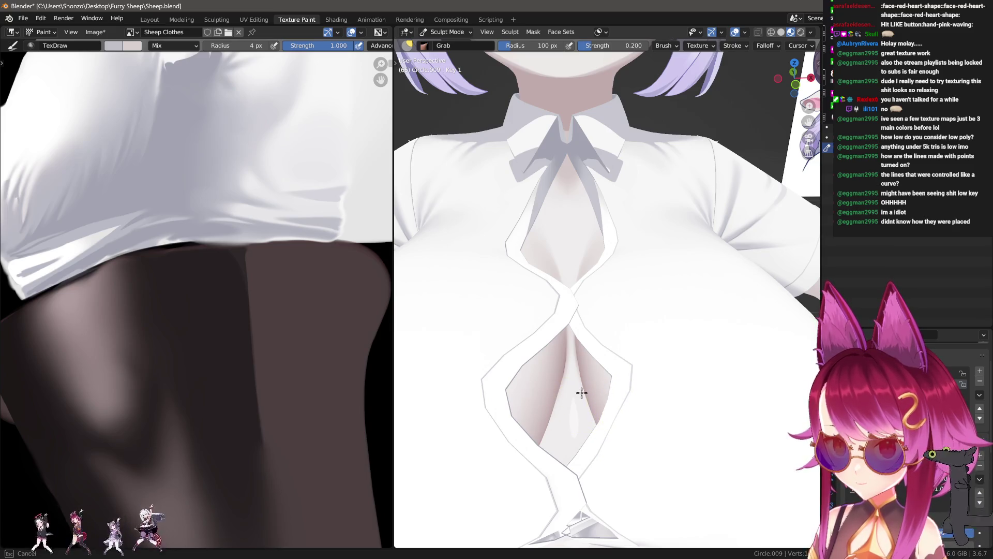
- Resize the Grab brush and pull the opening's left and right edges inward over the skin
key(f)
key(f)
click(613, 377)
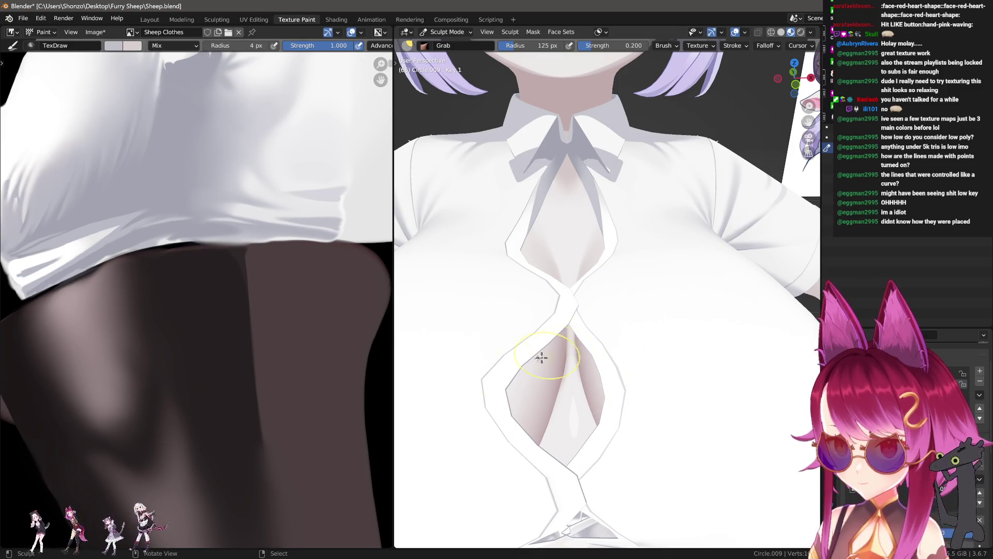
scroll(516, 381, down, 2)
key(f)
drag(566, 371, 561, 353)
scroll(552, 390, down, 2)
middle_drag(552, 390, 696, 399)
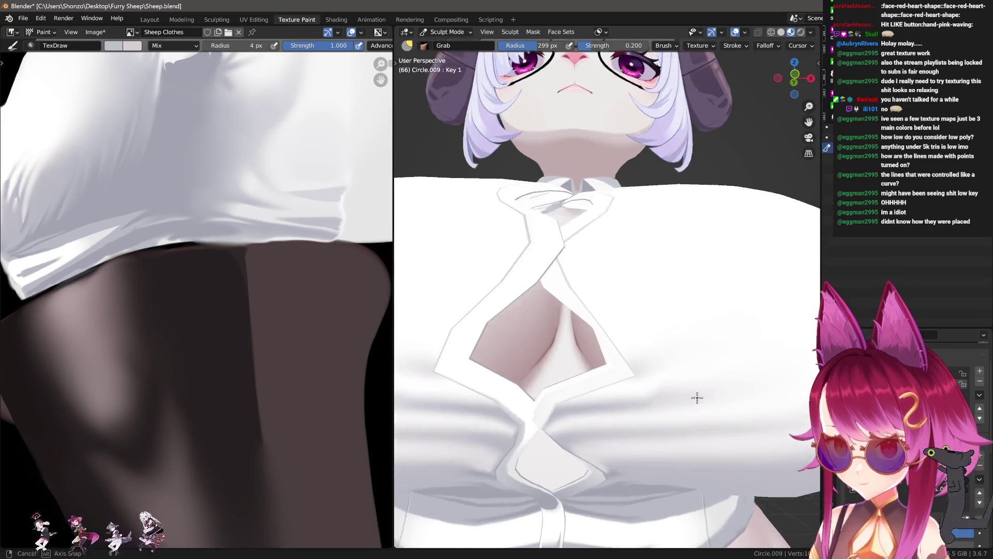
scroll(625, 328, up, 2)
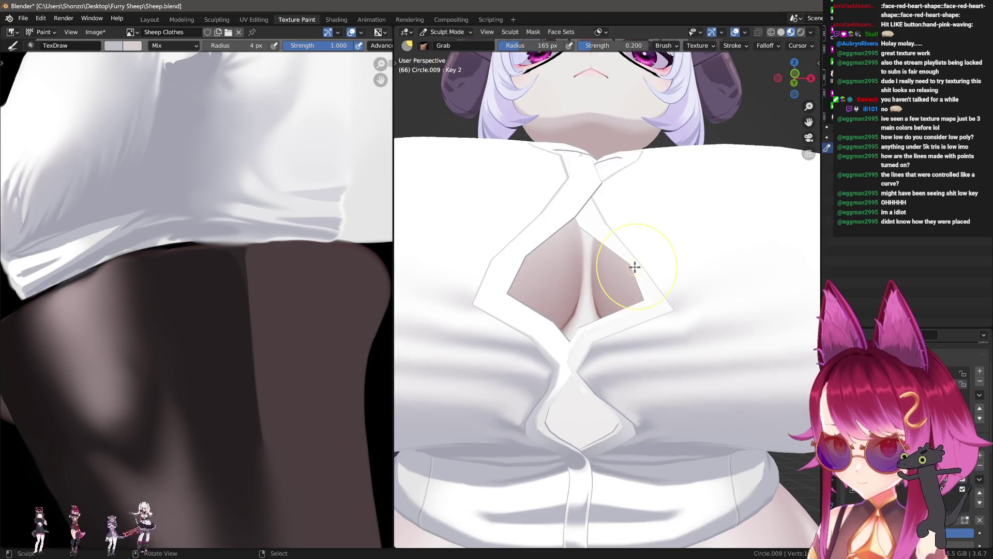
drag(631, 261, 644, 296)
mouse_move(574, 287)
mouse_down()
mouse_move(626, 309)
mouse_move(605, 297)
mouse_up()
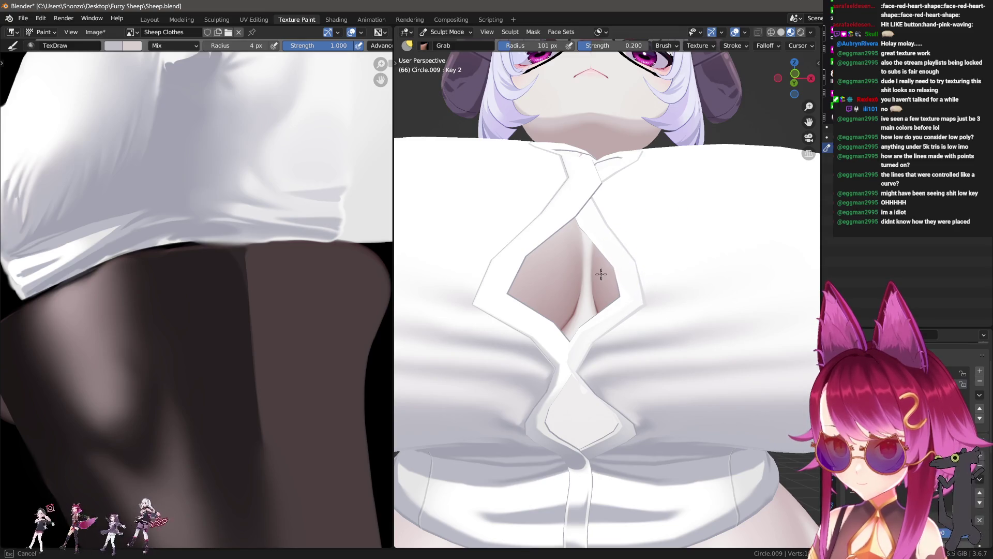
- Adjust brush size and keep reshaping the right edge, then pull the left edge rightward
click(562, 287)
click(599, 334)
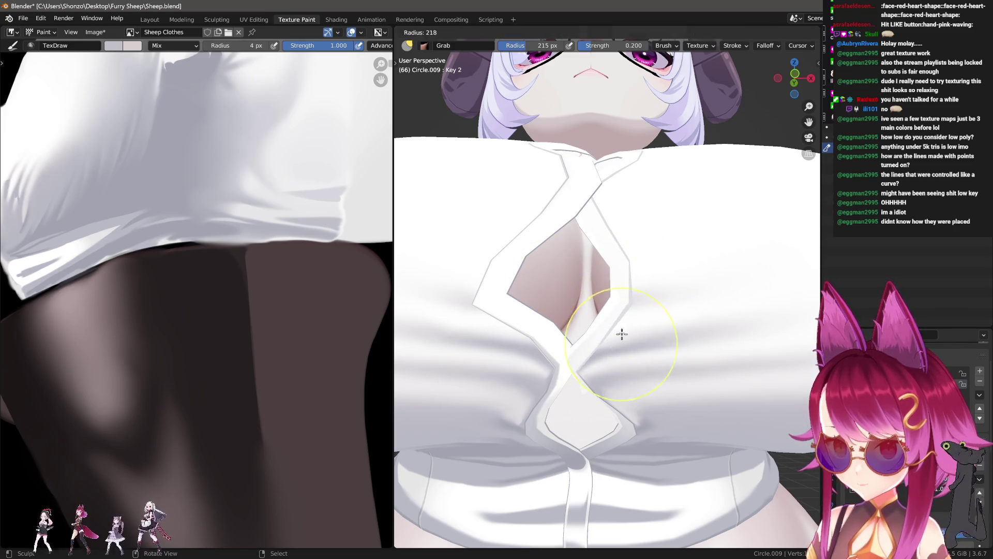
drag(628, 306, 566, 300)
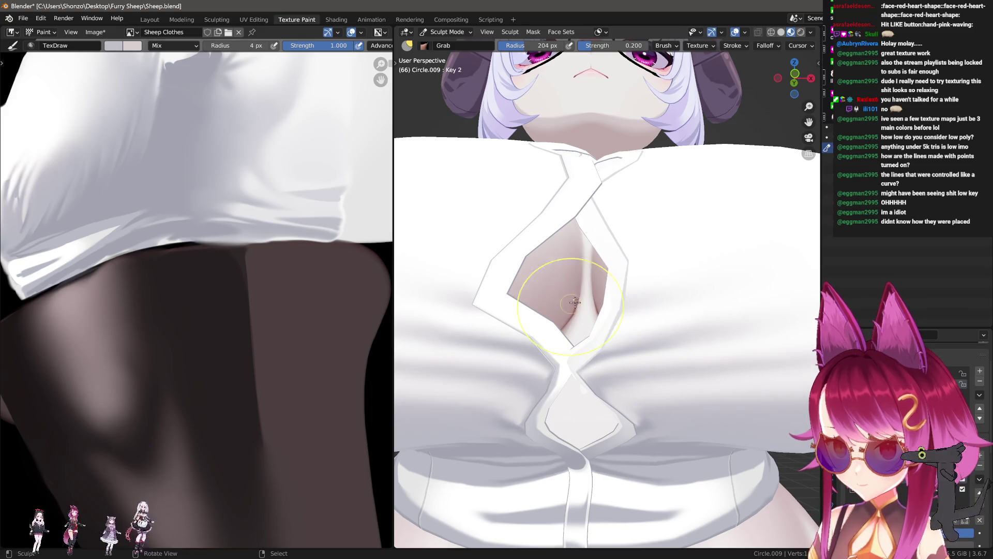
drag(644, 272, 644, 310)
key(f)
click(493, 285)
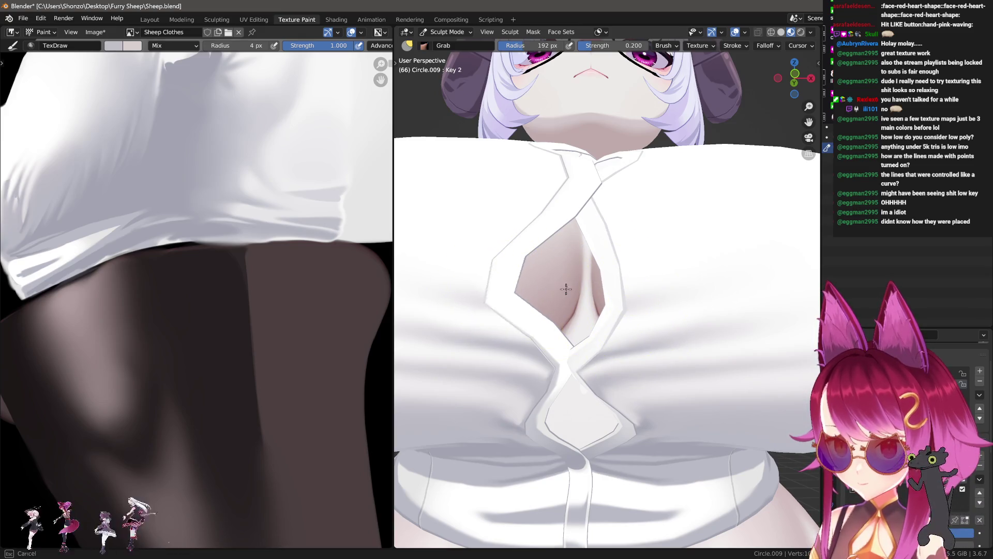
drag(492, 285, 538, 309)
- Push the left edge further inward so both edges hug the gap, then orbit to look down at the shirt
click(506, 267)
drag(506, 266, 557, 248)
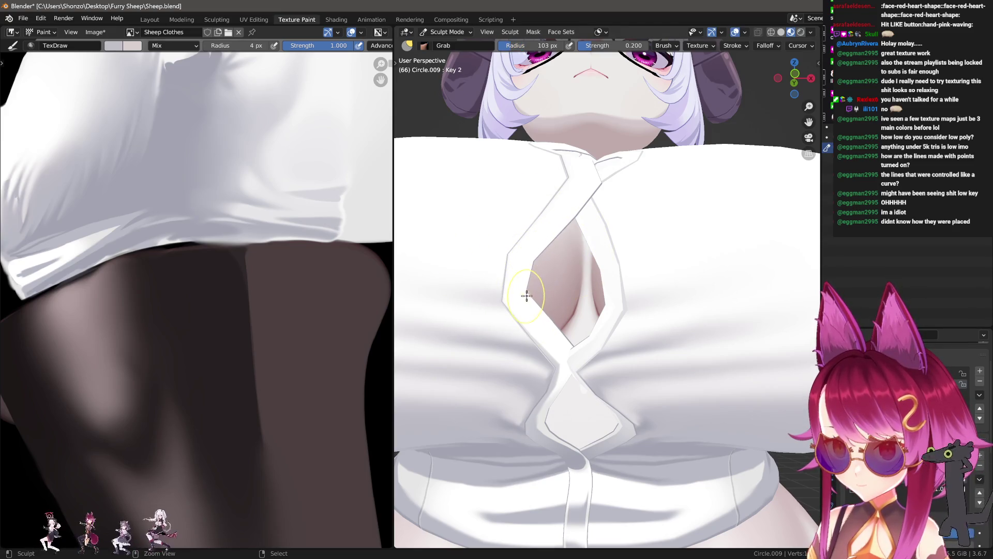
mouse_move(512, 301)
mouse_down()
mouse_move(517, 284)
mouse_move(551, 296)
mouse_up()
key(f)
click(571, 210)
mouse_move(579, 344)
middle_down()
mouse_move(593, 348)
mouse_move(575, 382)
mouse_move(572, 354)
mouse_move(579, 379)
mouse_move(638, 420)
middle_up()
scroll(594, 372, up, 3)
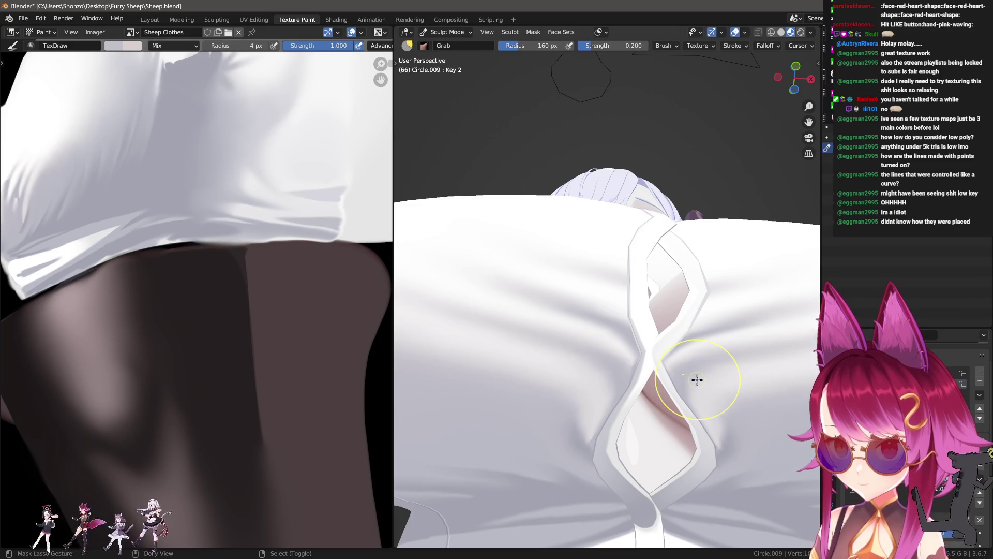
- Orbit to a frontal view and grab the opening's right edge inward with 100 px and 247 px brushes
middle_drag(621, 365, 655, 326)
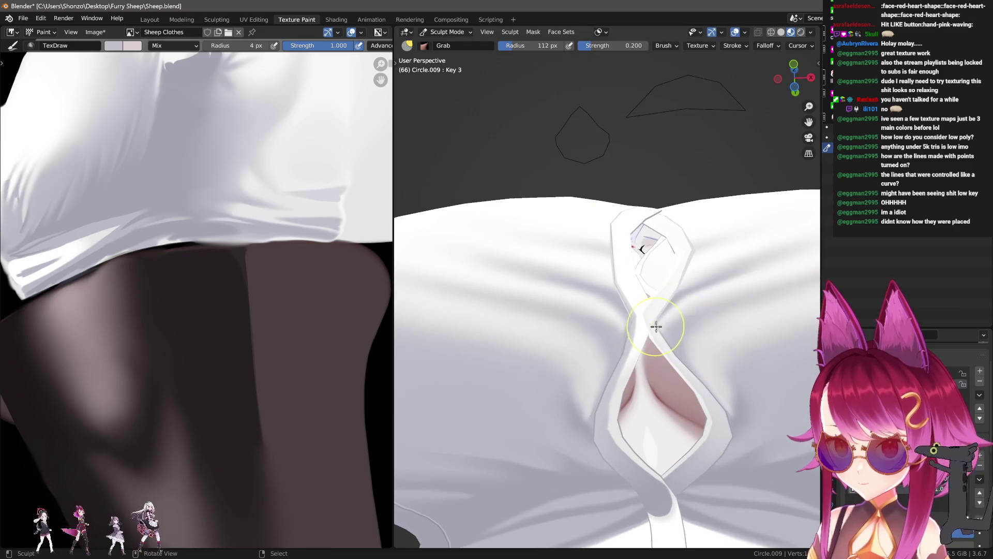
mouse_move(714, 303)
middle_down()
mouse_move(665, 404)
mouse_move(631, 426)
mouse_move(679, 306)
mouse_move(609, 411)
middle_up()
drag(728, 344, 627, 329)
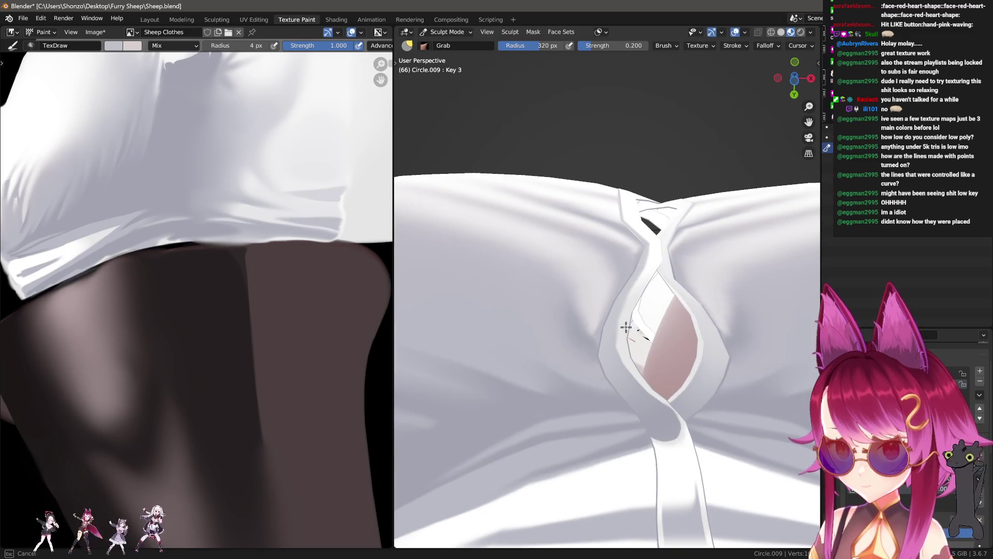
key(f)
key(f)
click(708, 229)
drag(707, 300, 737, 309)
key(f)
click(664, 335)
middle_drag(704, 317, 616, 395)
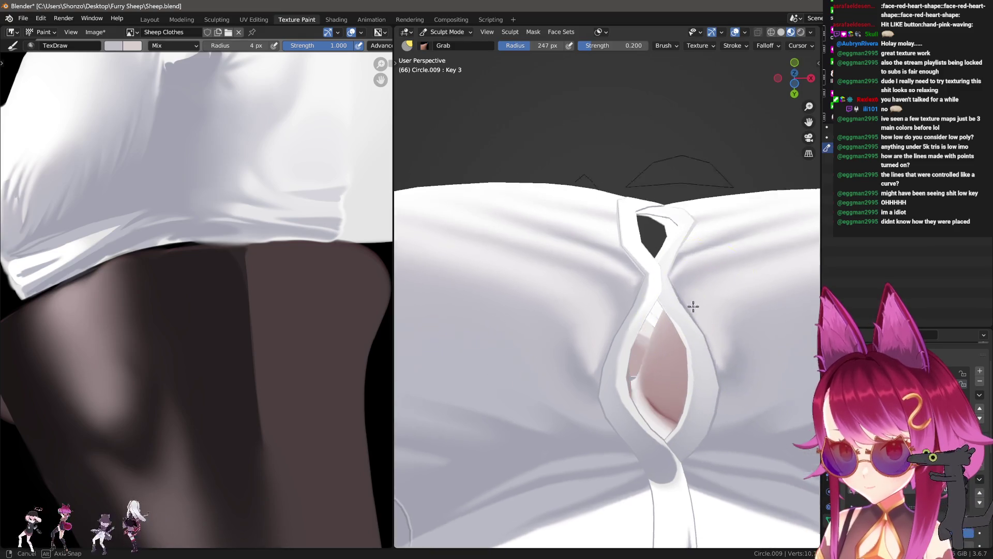
- Orbit around the shirt and settle the Grab brush back to about 100 px
key(f)
click(628, 399)
drag(628, 398, 610, 385)
middle_drag(611, 385, 658, 421)
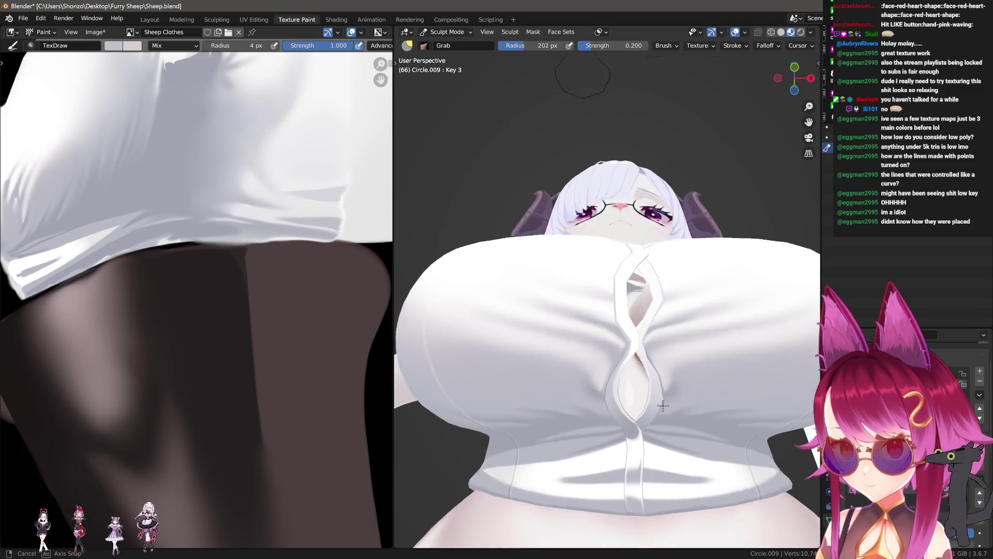
key(f)
click(675, 361)
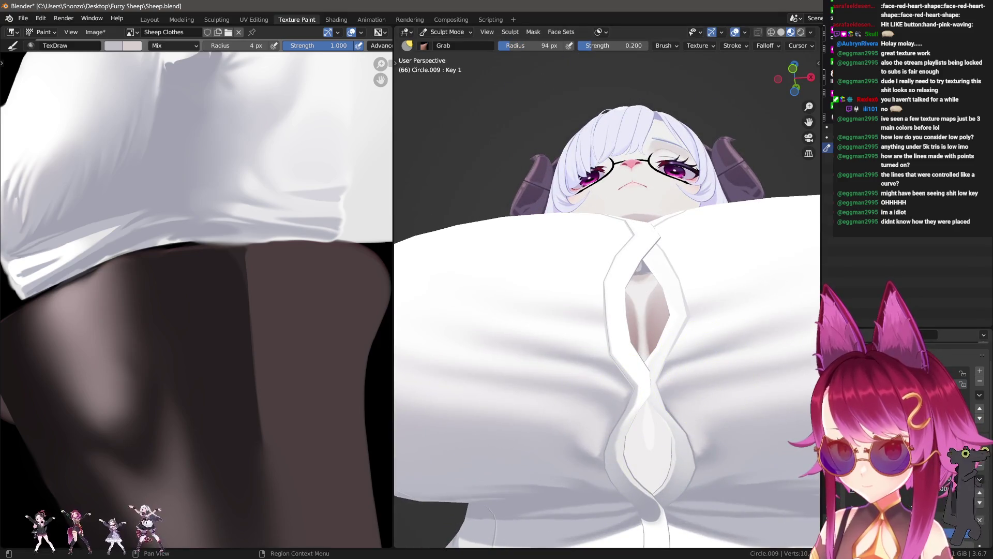
key(f)
click(671, 348)
scroll(696, 377, up, 2)
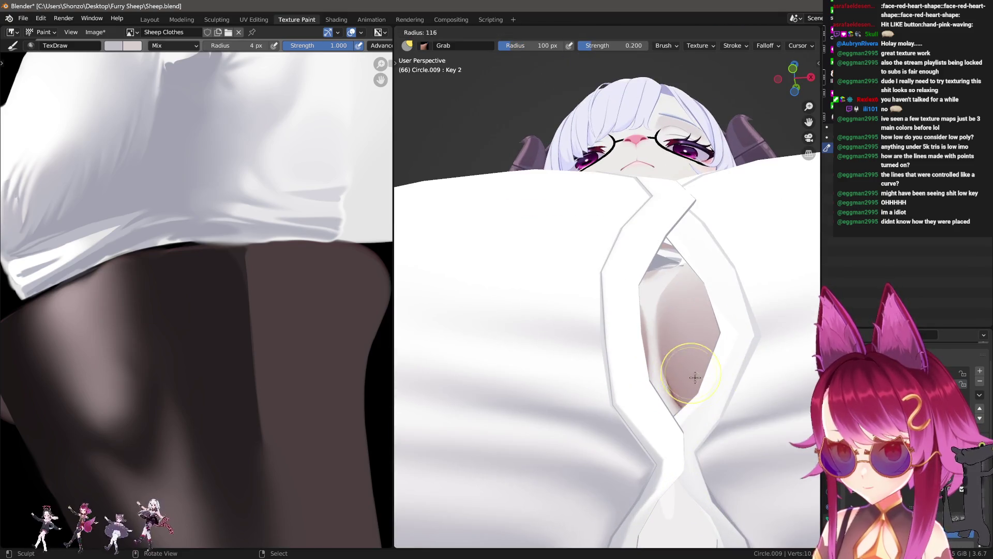
key(f)
click(693, 362)
click(721, 420)
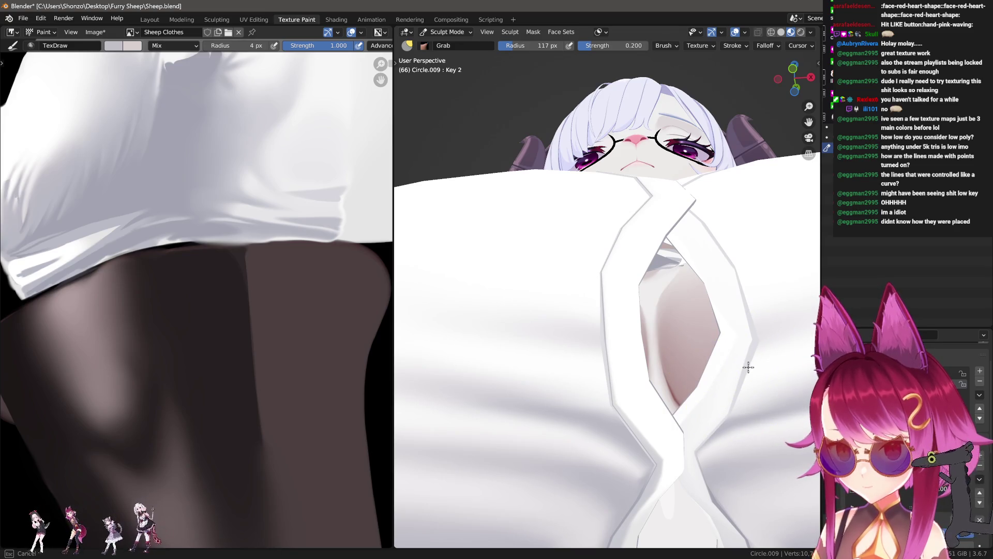
- Reshape the cloth folds beside the opening and refine its left edge with resized brushes
drag(730, 348, 668, 340)
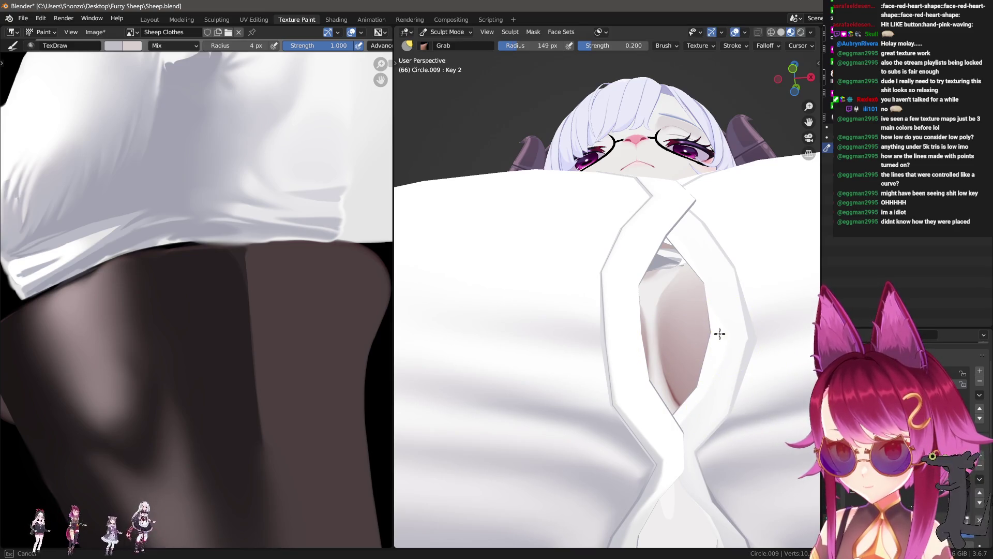
drag(606, 325, 583, 337)
key(f)
click(725, 274)
middle_drag(725, 274, 750, 401)
scroll(750, 402, up, 3)
scroll(667, 355, up, 3)
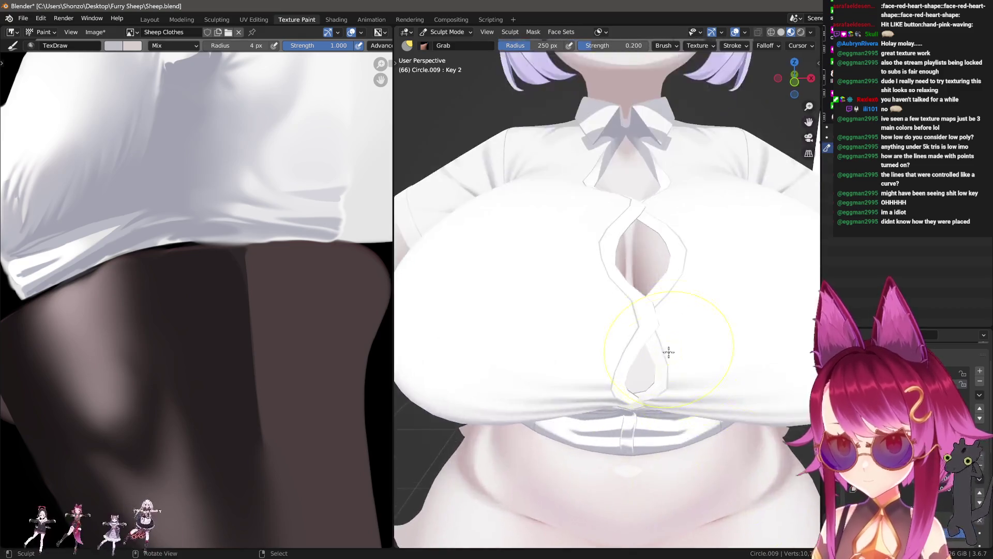
shift+middle_drag(667, 354, 667, 327)
scroll(638, 300, up, 4)
scroll(583, 295, up, 2)
key(f)
click(608, 338)
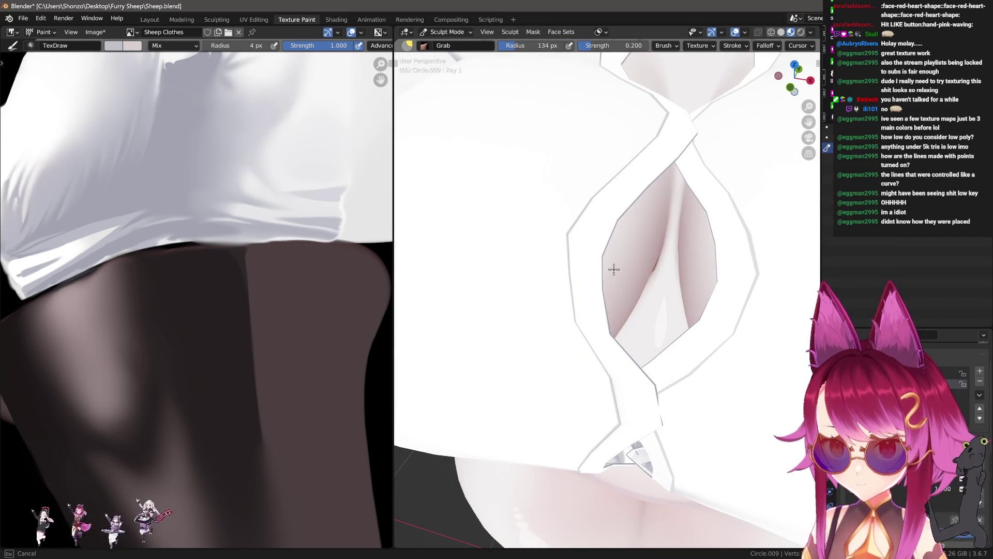
drag(605, 334, 579, 319)
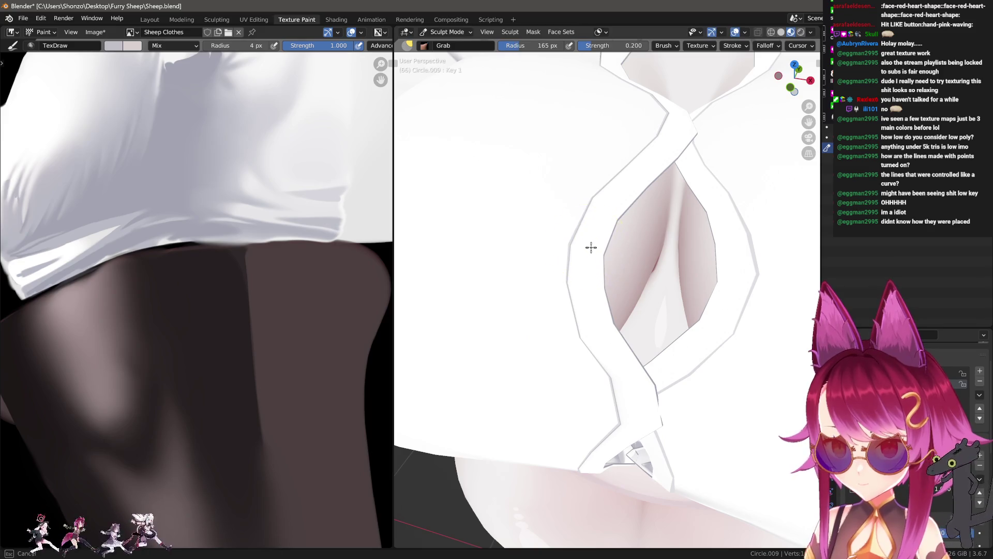
scroll(725, 308, down, 3)
scroll(725, 307, down, 3)
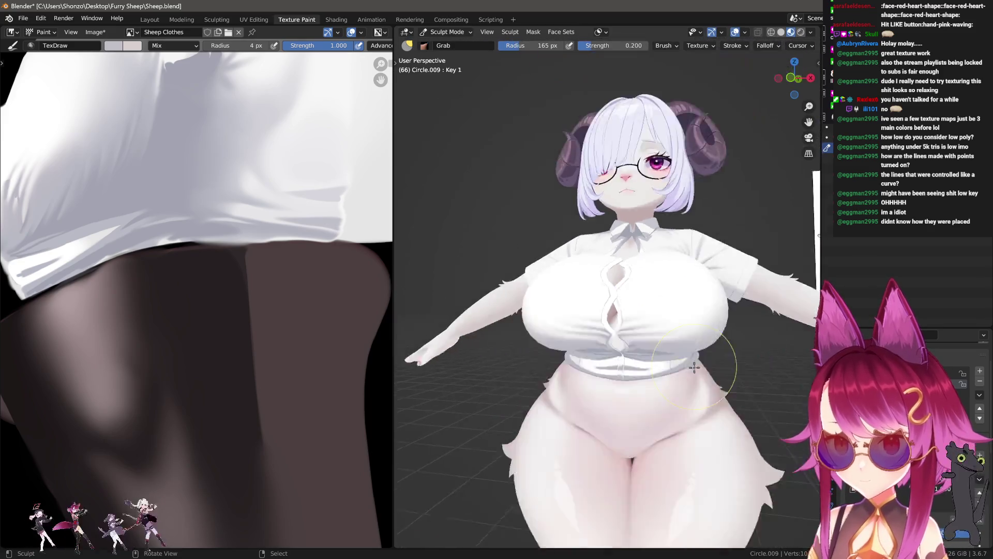
scroll(690, 312, up, 2)
- Switch the model back to Object Mode via Quick Favorites
key(q)
click(673, 307)
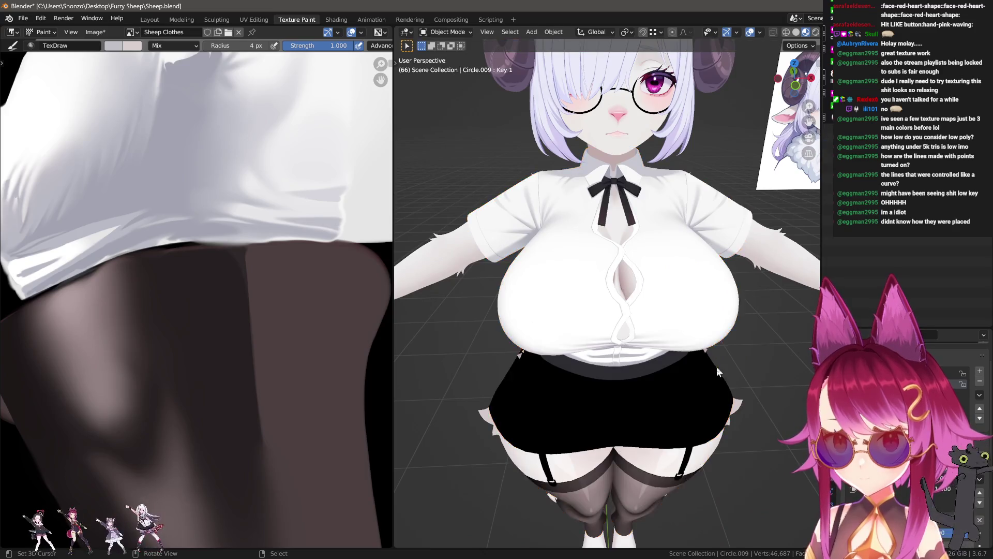
middle_drag(716, 366, 761, 373)
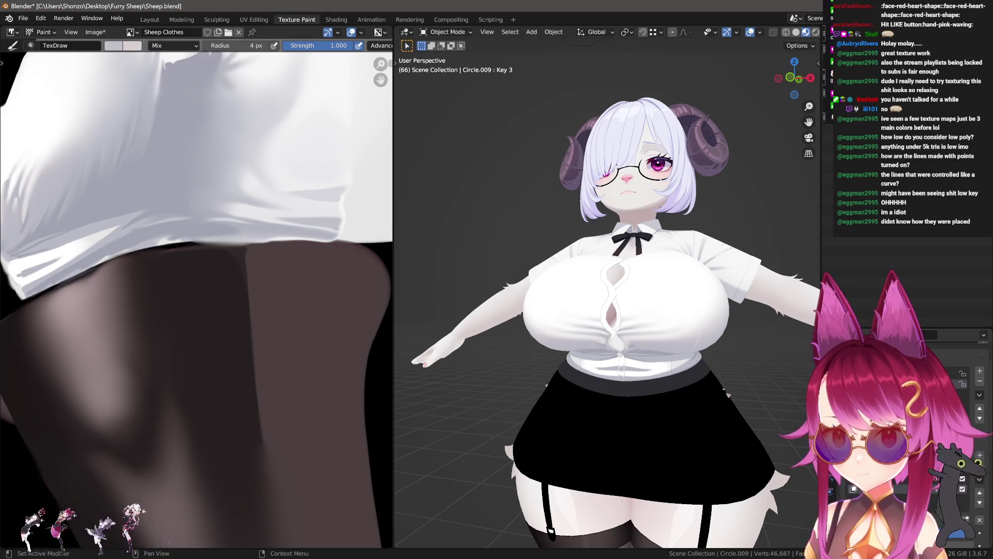
scroll(608, 294, up, 2)
scroll(607, 293, up, 1)
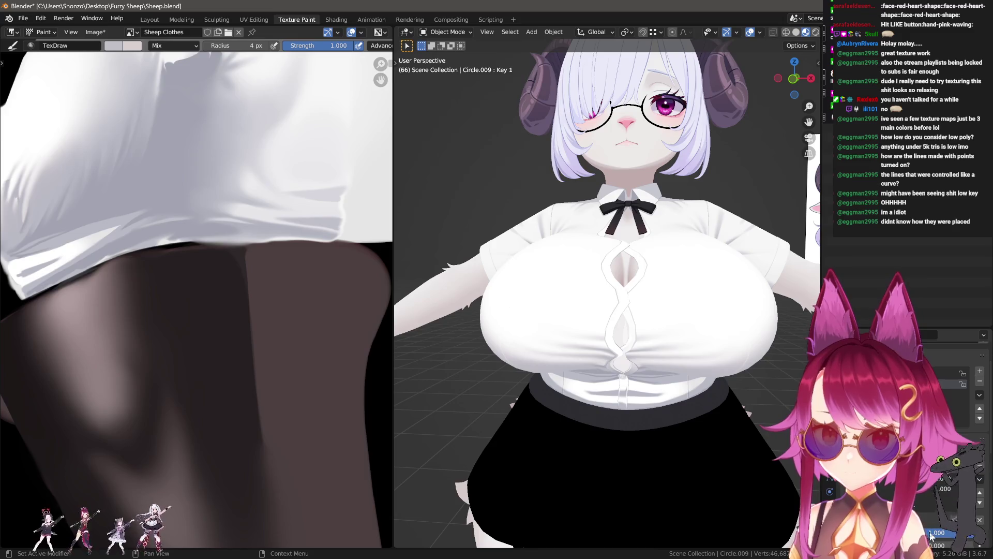
middle_drag(627, 382, 625, 307)
- In Edit Mode with X-ray on, circle-select the shirt's lower chest band of faces
key(Tab)
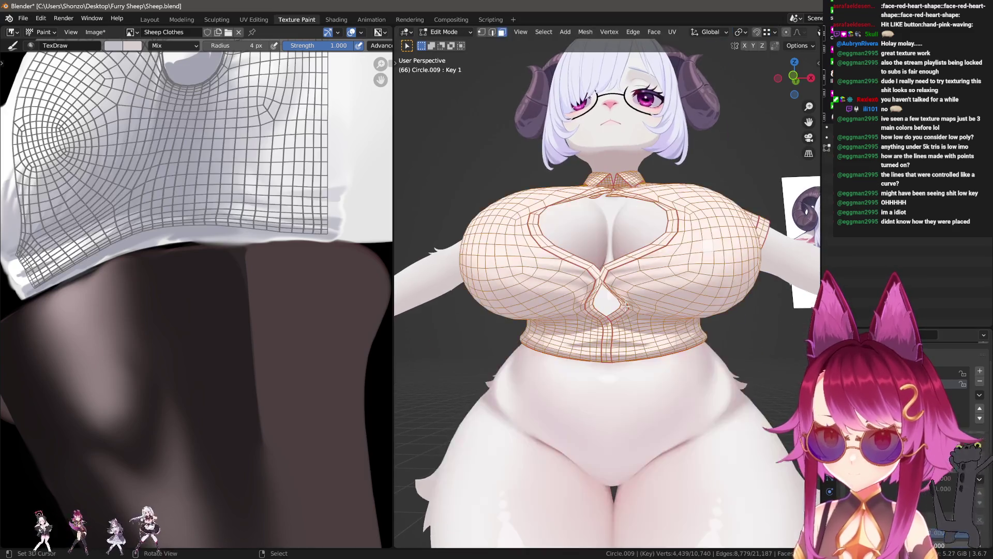
scroll(557, 295, up, 2)
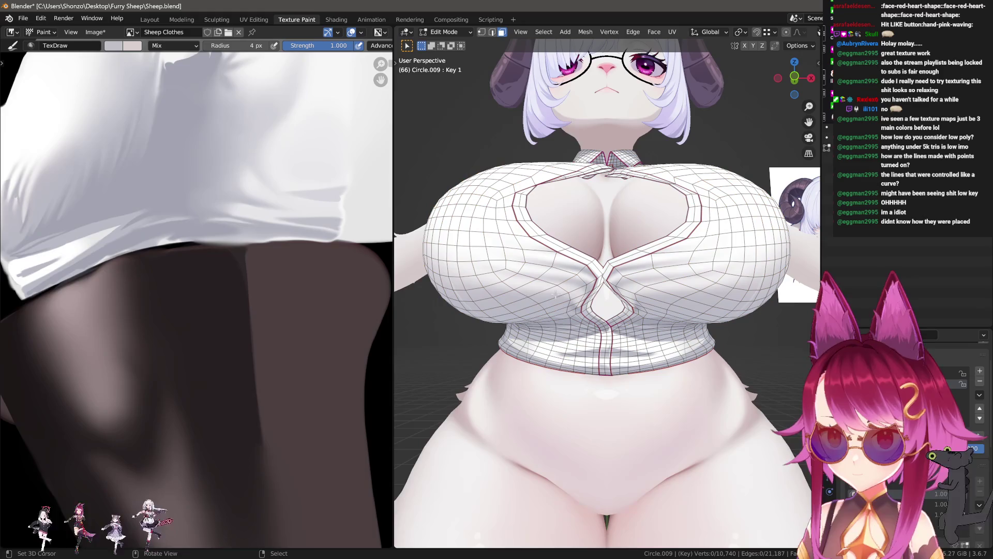
drag(538, 285, 718, 307)
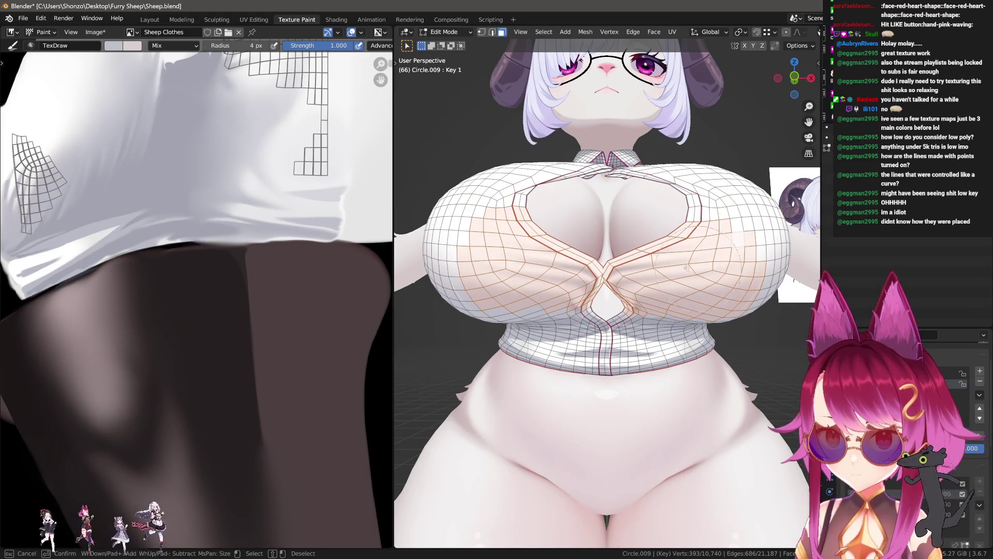
right_click(718, 307)
key(alt+z)
scroll(719, 307, down, 2)
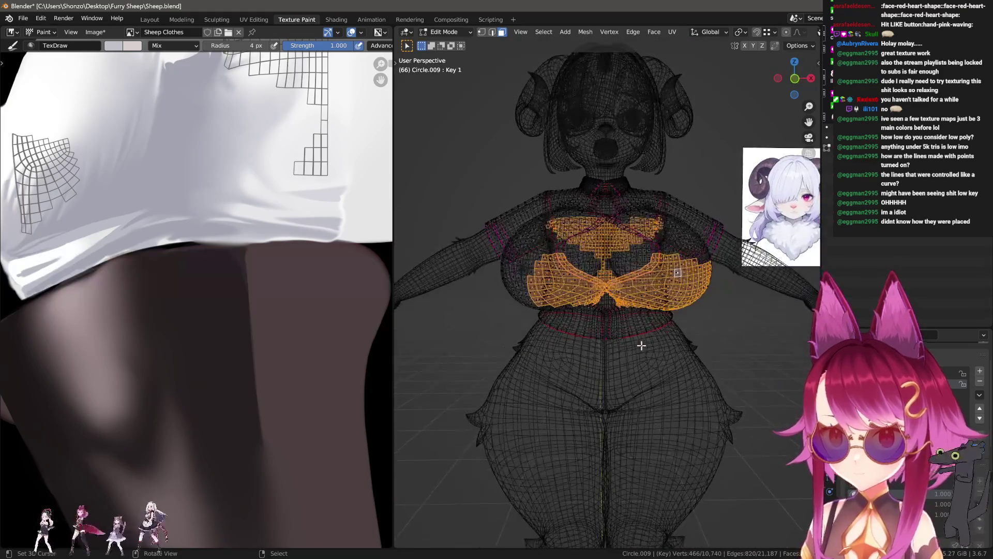
key(alt+a)
key(c)
drag(550, 311, 745, 310)
right_click(744, 311)
scroll(691, 268, up, 1)
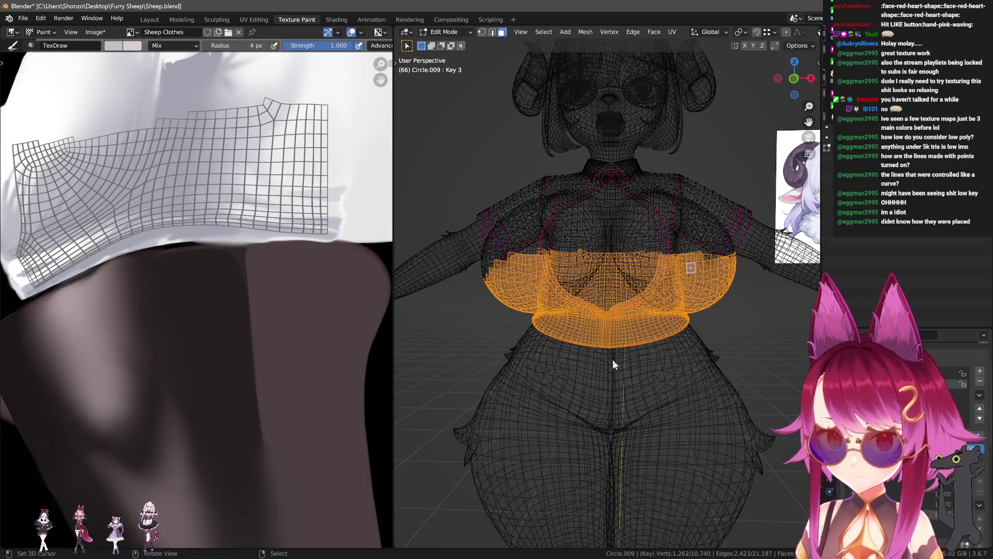
- Search for and run Blend from Shape on the selected faces
key(F3)
text(s)
key(BackSpace)
text(blf r)
key(BackSpace)
key(BackSpace)
text(fr)
key(Return)
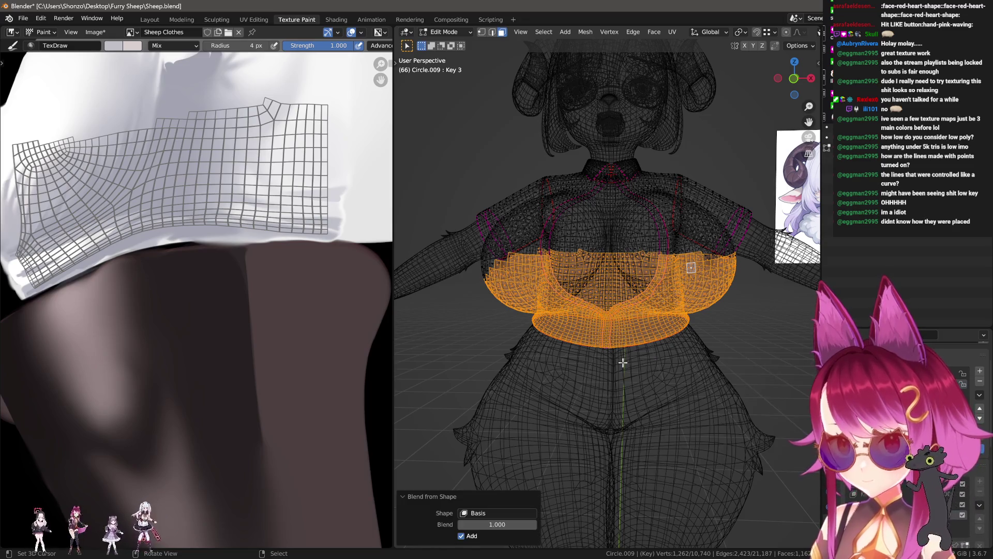
- Set Blend from Shape to source Key 1 at blend 0.9
click(503, 511)
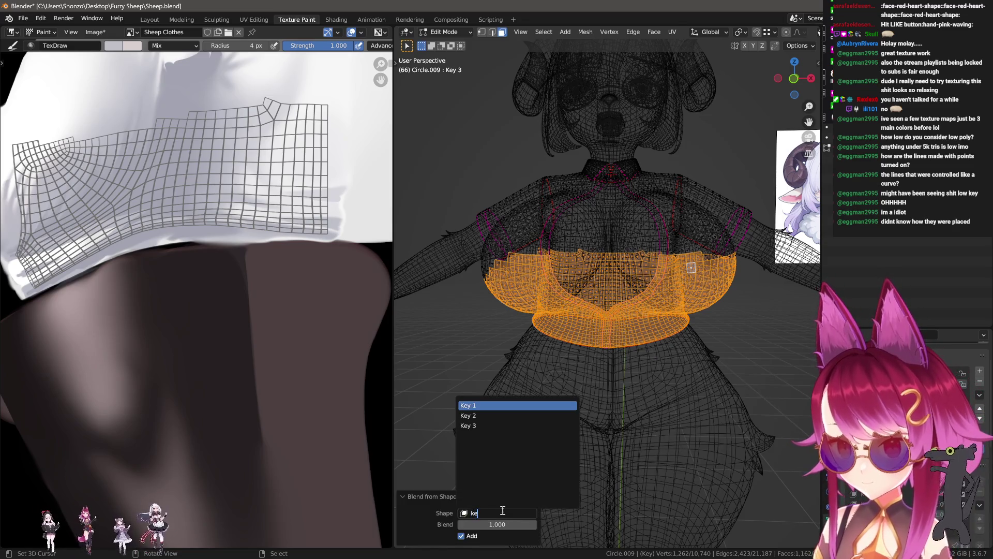
click(480, 405)
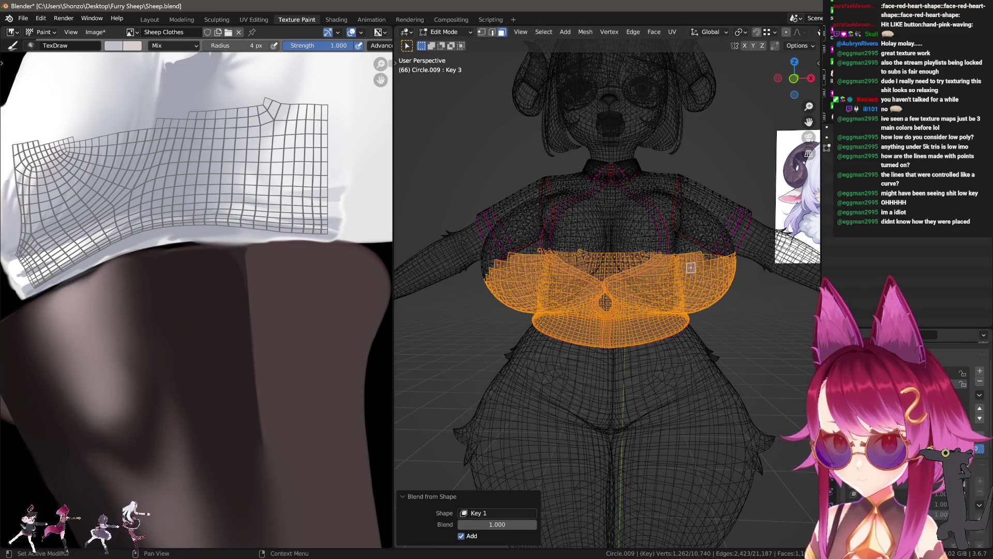
key(F3)
key(Return)
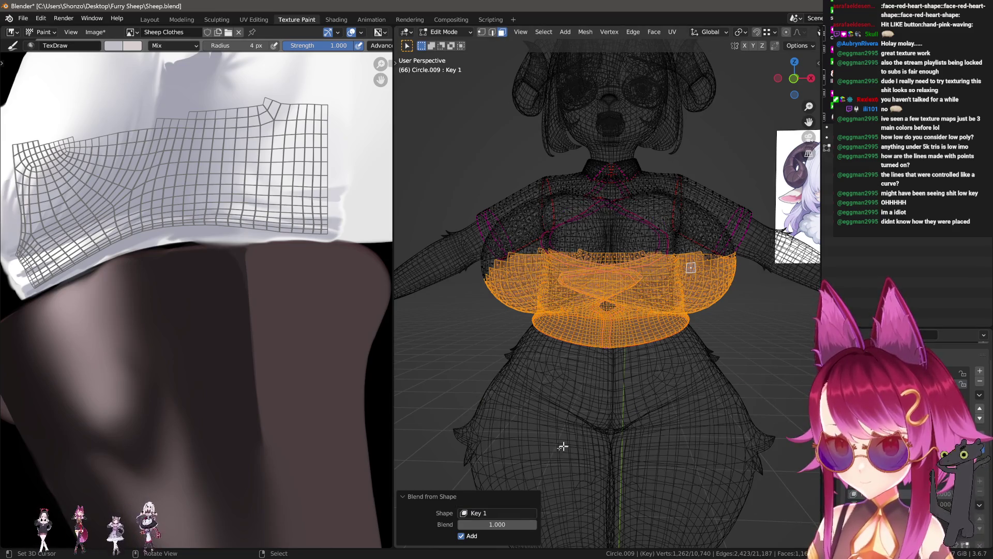
key(Return)
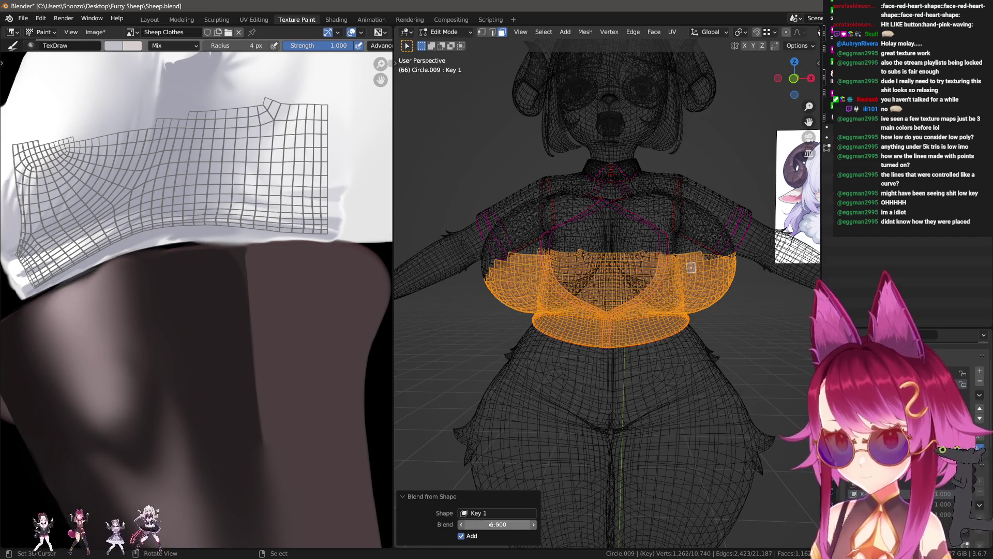
- Return to Object Mode with solid shading and orbit to check the result
key(Tab)
key(shift+z)
middle_drag(664, 355, 640, 349)
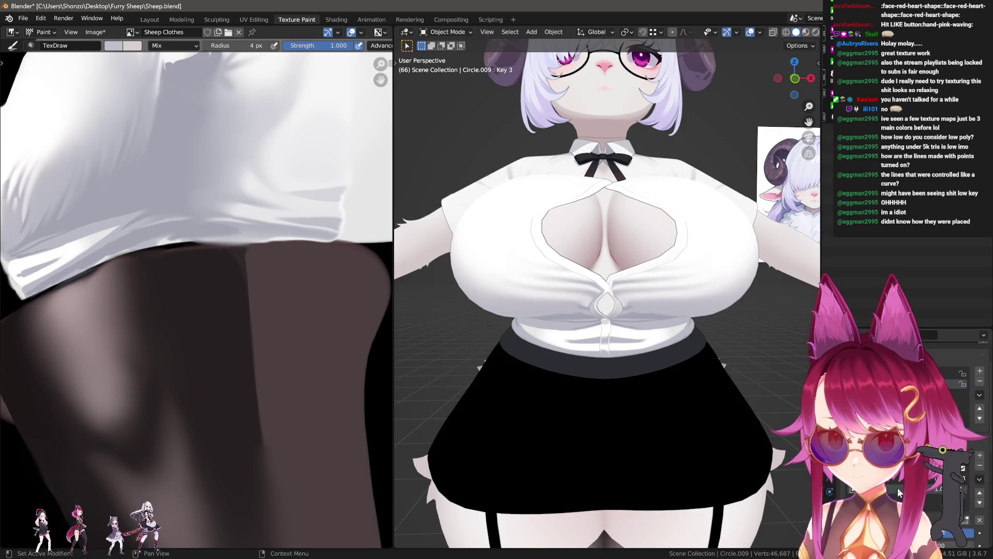
- Reset then raise a shape key value to restore the cutout, orbiting to inspect the shirt
key(BackSpace)
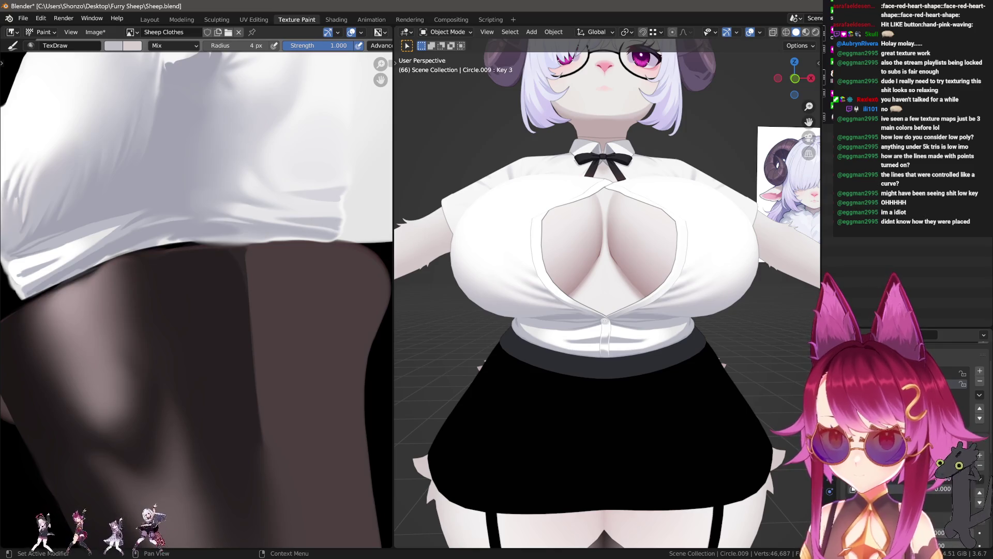
drag(931, 533, 954, 532)
mouse_move(613, 355)
middle_down()
mouse_move(648, 336)
mouse_move(676, 408)
middle_up()
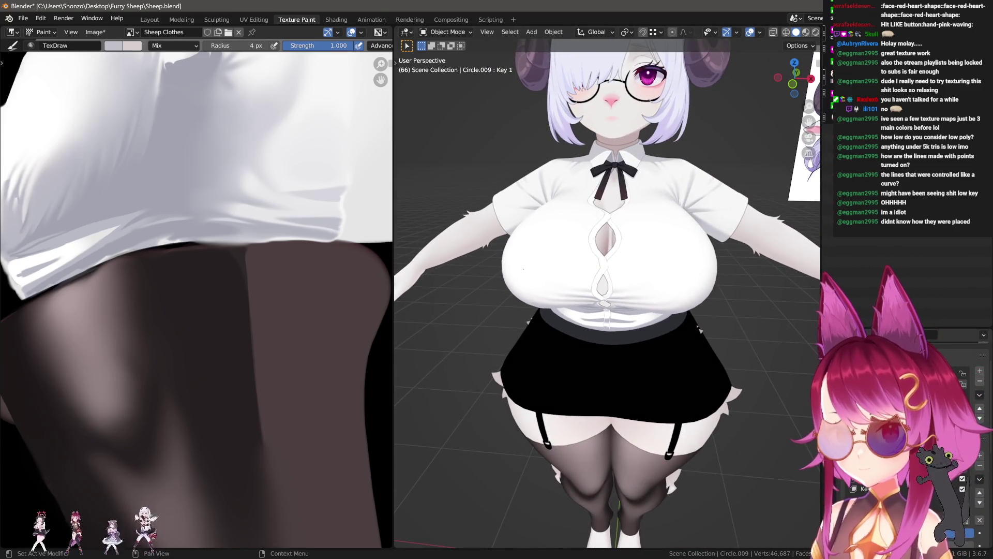
drag(942, 533, 962, 532)
middle_drag(713, 382, 729, 365)
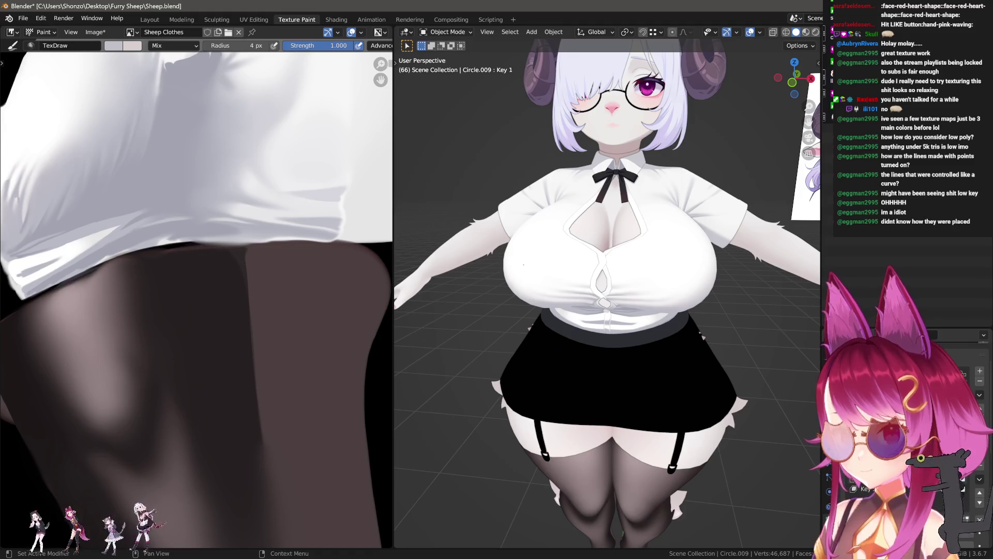
- Push a shape key to full, lower another to close the keyhole cutout, and orbit around the model
drag(931, 489, 962, 489)
middle_drag(791, 492, 758, 425)
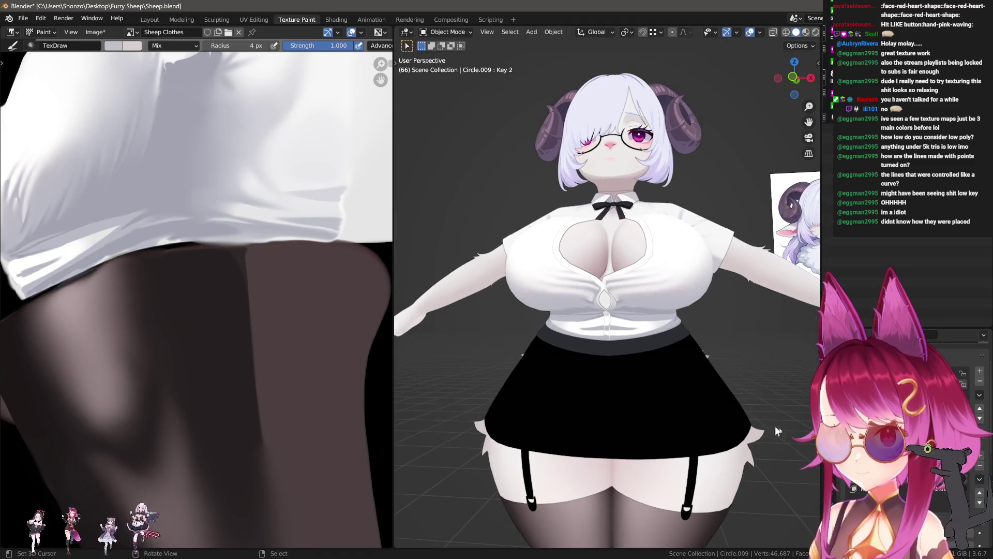
drag(962, 489, 931, 489)
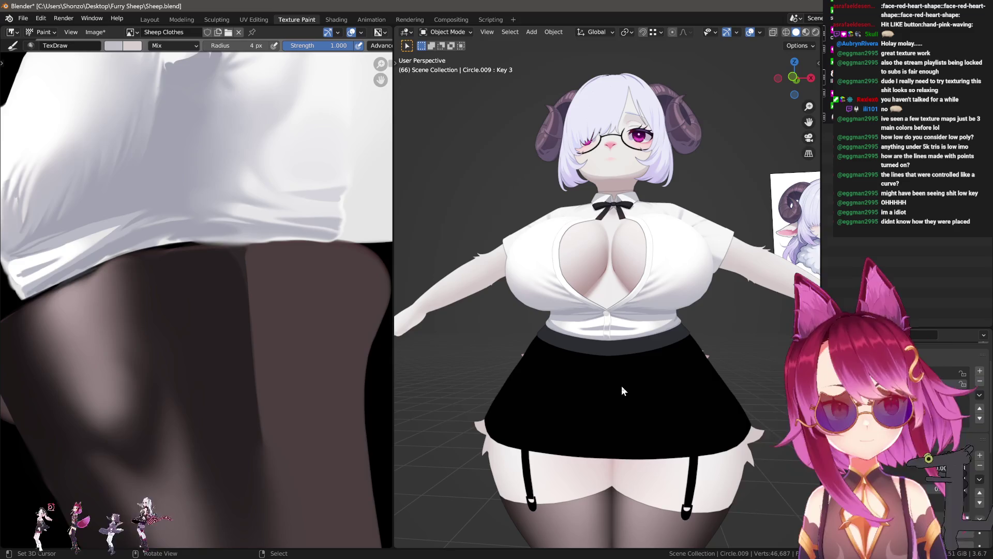
scroll(622, 385, up, 3)
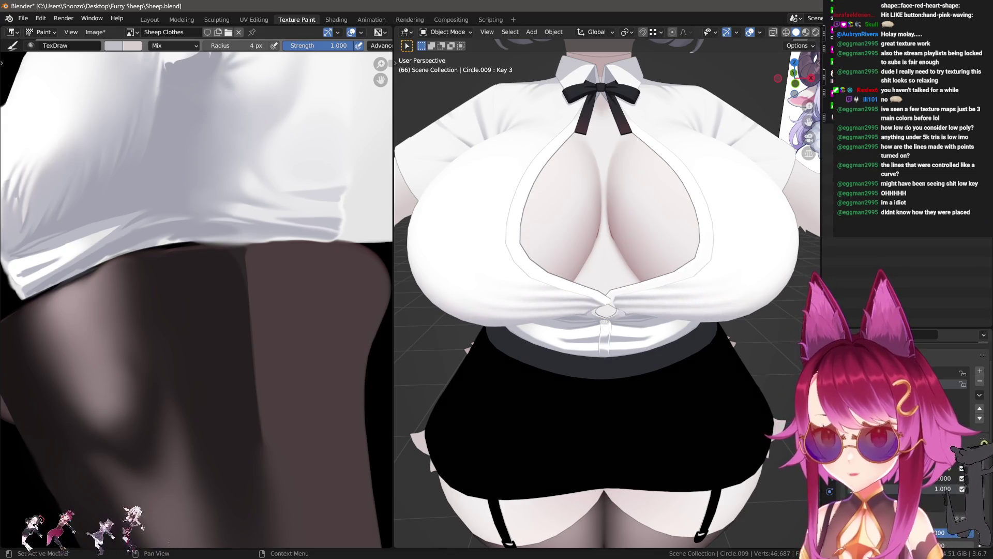
scroll(712, 376, down, 2)
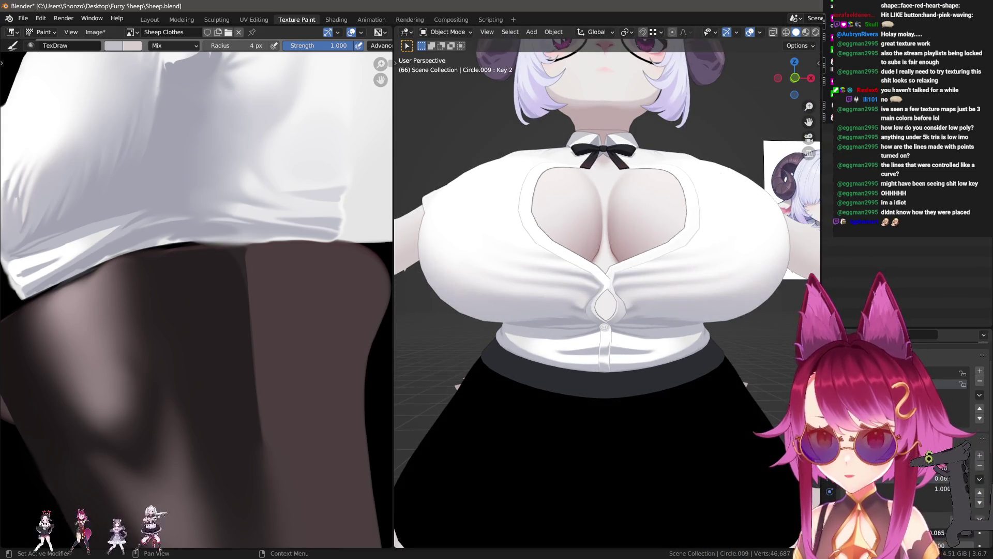
scroll(745, 400, up, 2)
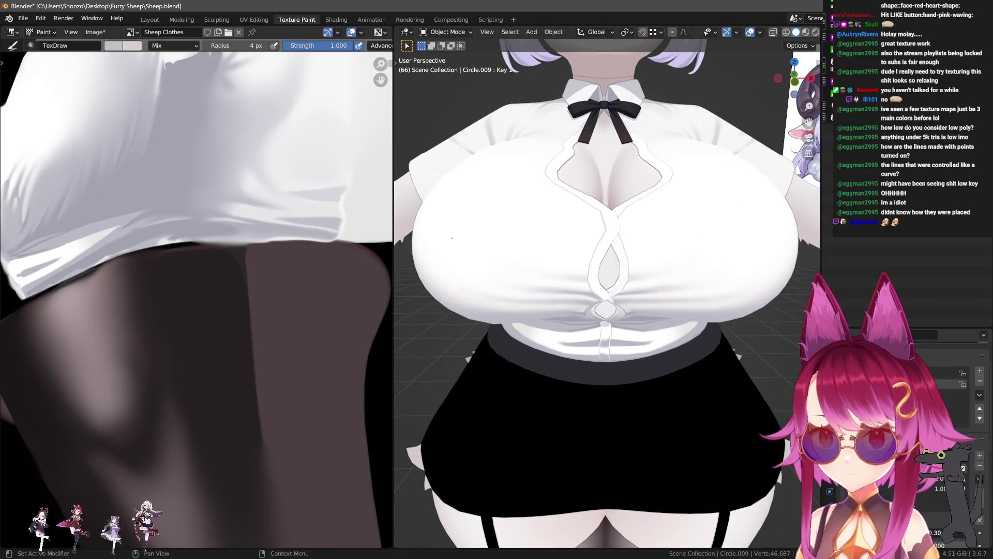
mouse_move(605, 311)
middle_down()
mouse_move(648, 343)
mouse_move(557, 344)
mouse_move(639, 332)
middle_up()
scroll(649, 342, down, 3)
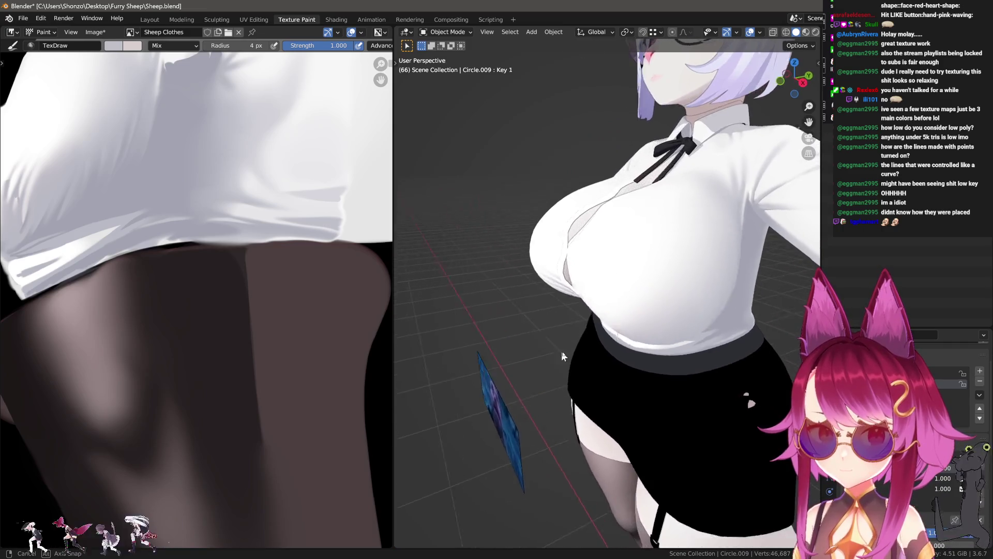
mouse_move(638, 332)
middle_down()
mouse_move(529, 313)
mouse_move(710, 350)
mouse_move(637, 333)
middle_up()
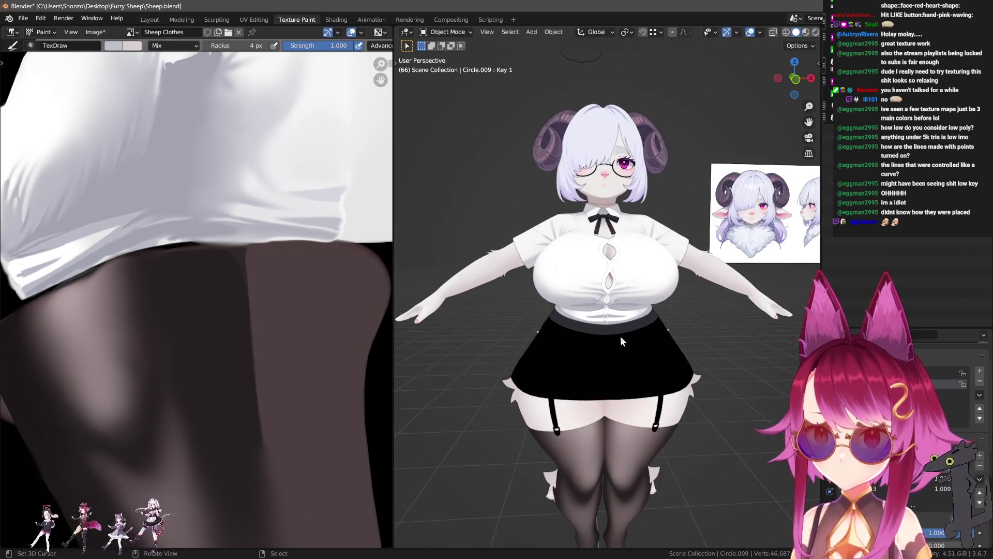
scroll(620, 336, up, 2)
scroll(620, 336, up, 2)
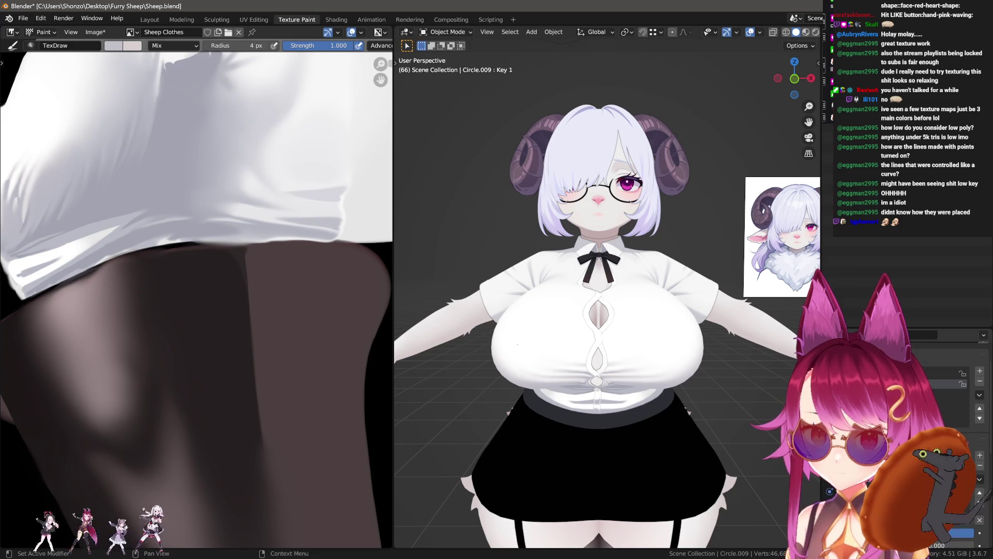
scroll(979, 466, down, 3)
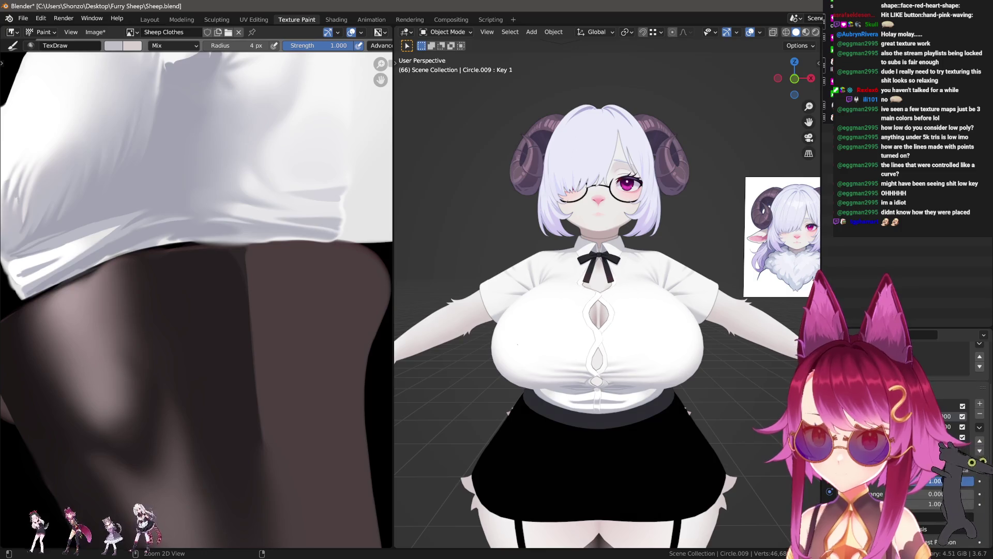
text(0)
- Zero the shape key values, then adjust Key 3's value to reshape the cutout
key(Return)
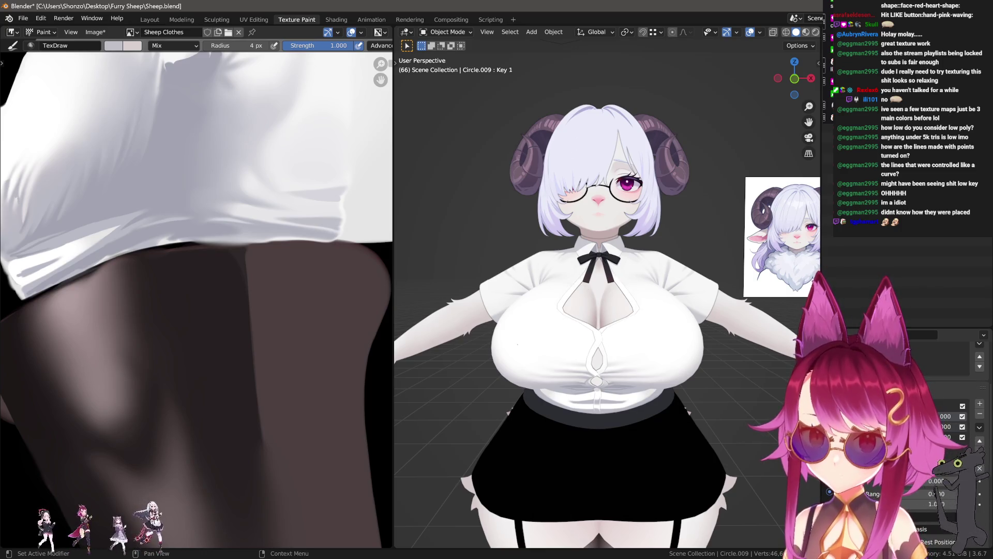
key(Return)
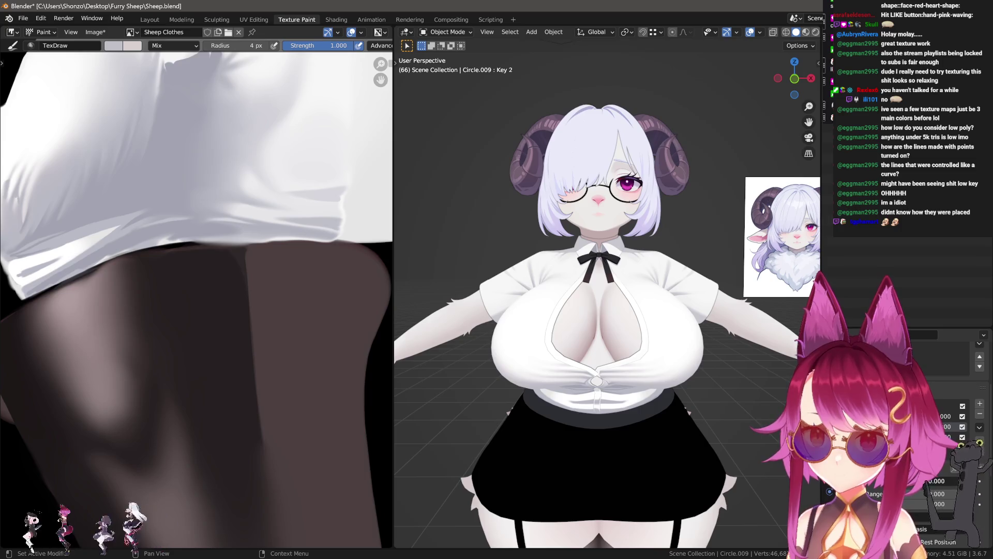
middle_drag(676, 423, 687, 429)
click(916, 437)
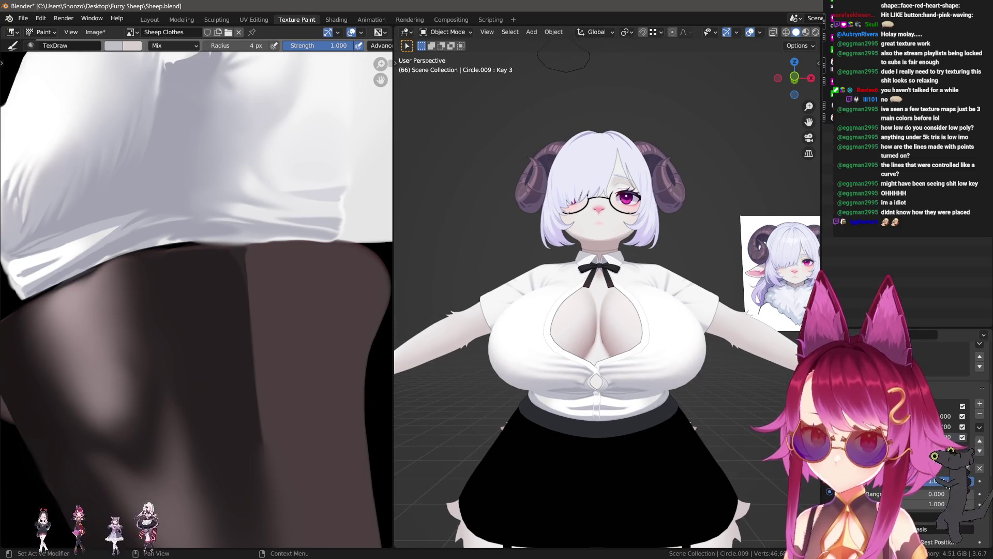
text(0)
key(Return)
drag(931, 482, 975, 484)
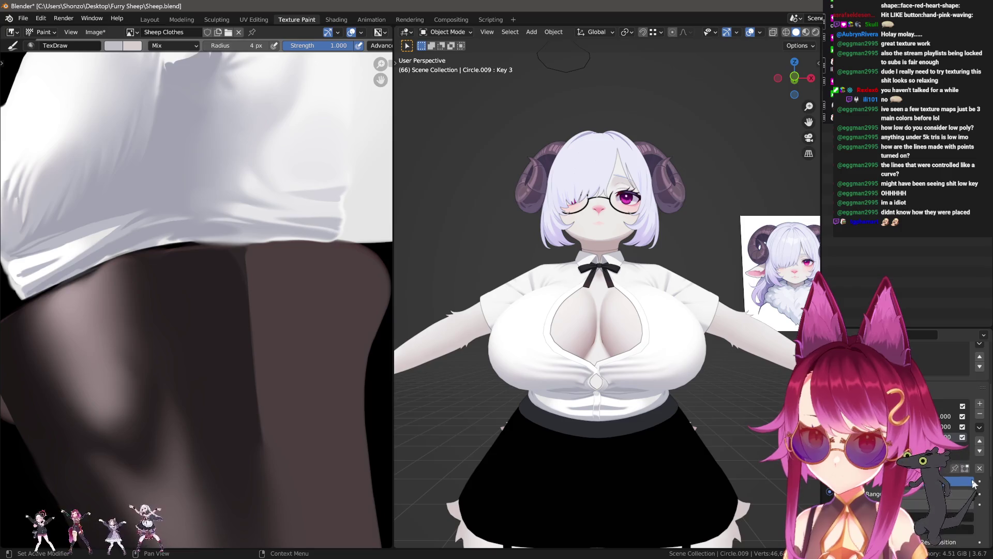
- Make Key 1 active and lower the shirt shape key to open the wide cutout, orbiting to check
click(915, 416)
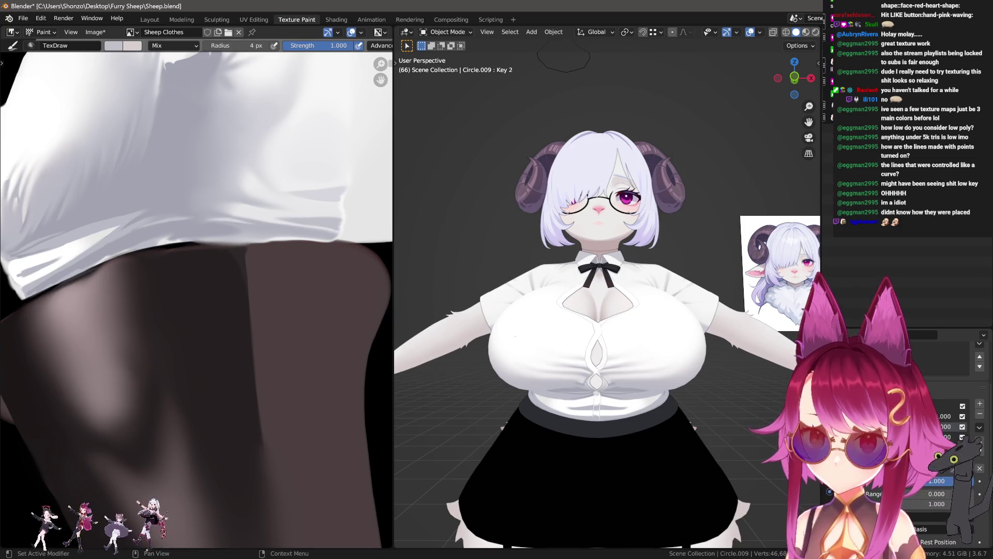
middle_drag(543, 419, 681, 424)
scroll(685, 426, up, 3)
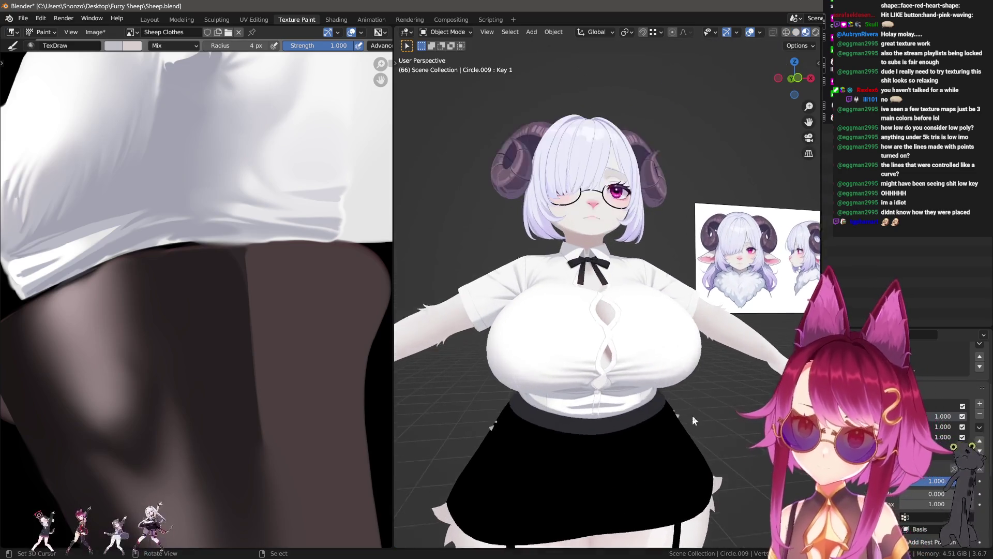
mouse_move(703, 428)
middle_down()
mouse_move(613, 407)
mouse_move(645, 412)
middle_up()
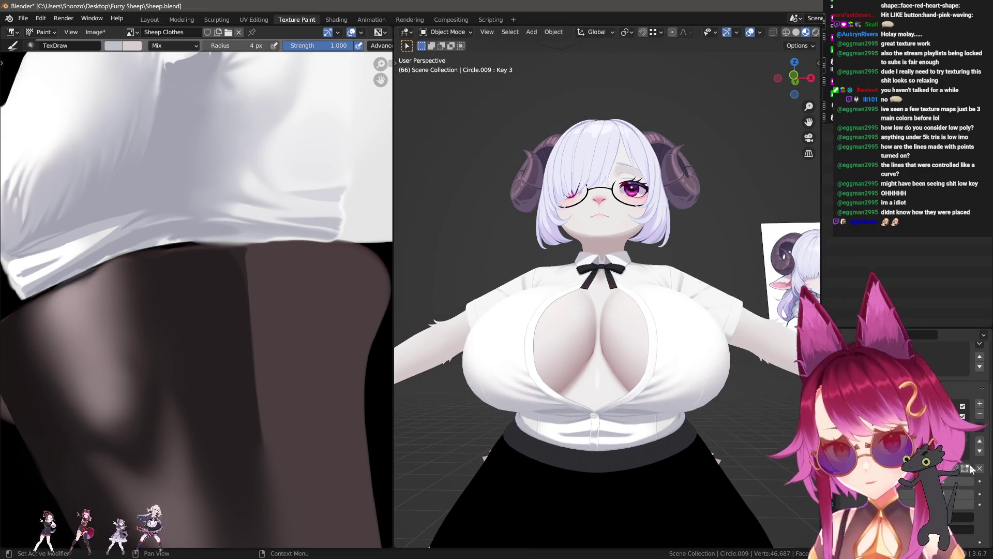
middle_drag(621, 373, 591, 421)
scroll(591, 421, up, 3)
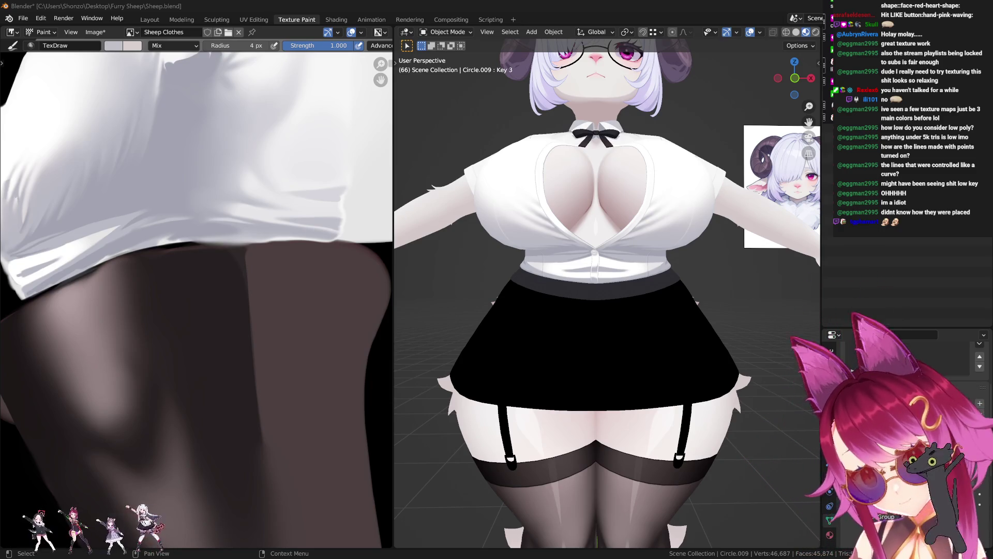
scroll(546, 303, up, 2)
- View the model from the back, enter Edit Mode on the skirt, and reveal then re-hide the lower-body mesh
middle_drag(546, 303, 590, 325)
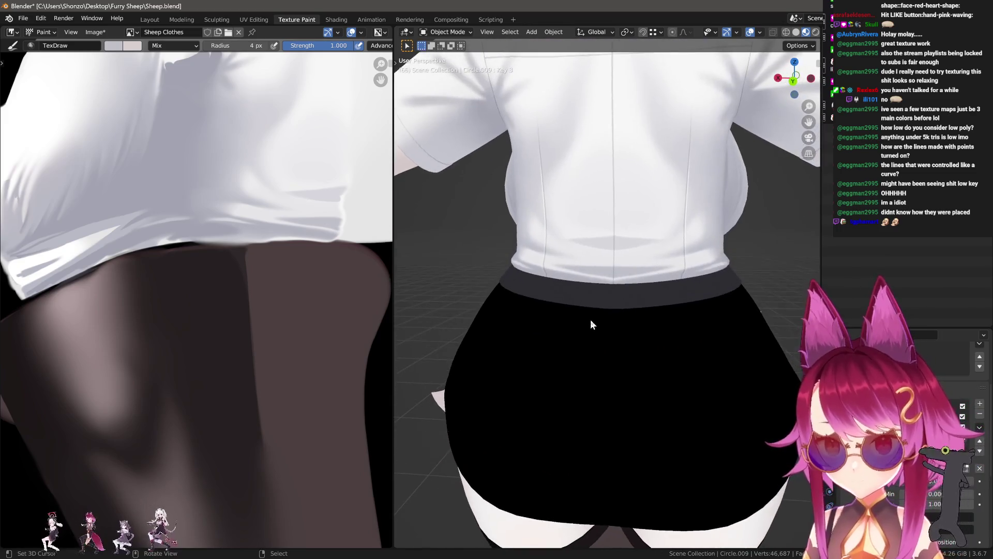
key(Tab)
mouse_move(604, 310)
middle_down()
mouse_move(667, 403)
mouse_move(619, 395)
mouse_move(596, 334)
middle_up()
key(alt+h)
key(h)
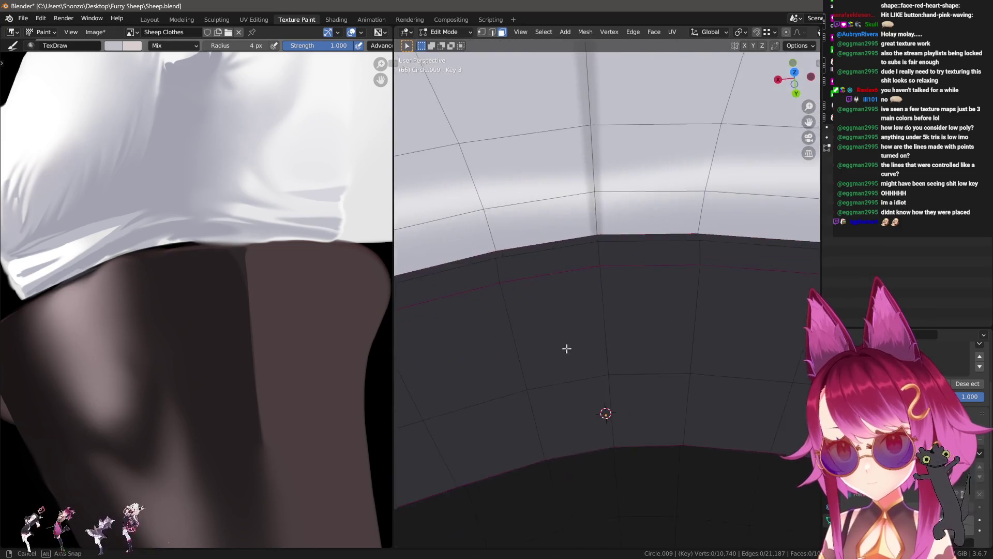
- In vertex select mode pick an edge path down the skirt, try a bevel on it, then cancel and undo
middle_drag(633, 380, 607, 393)
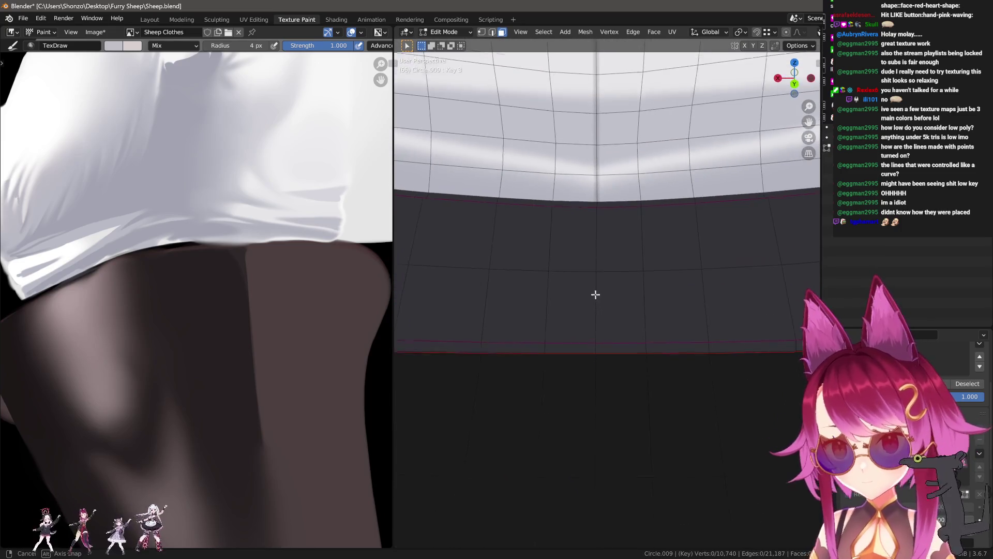
key(ctrl+Tab)
key(v)
mouse_move(586, 352)
middle_down()
mouse_move(617, 222)
mouse_move(614, 266)
middle_up()
ctrl+click(618, 221)
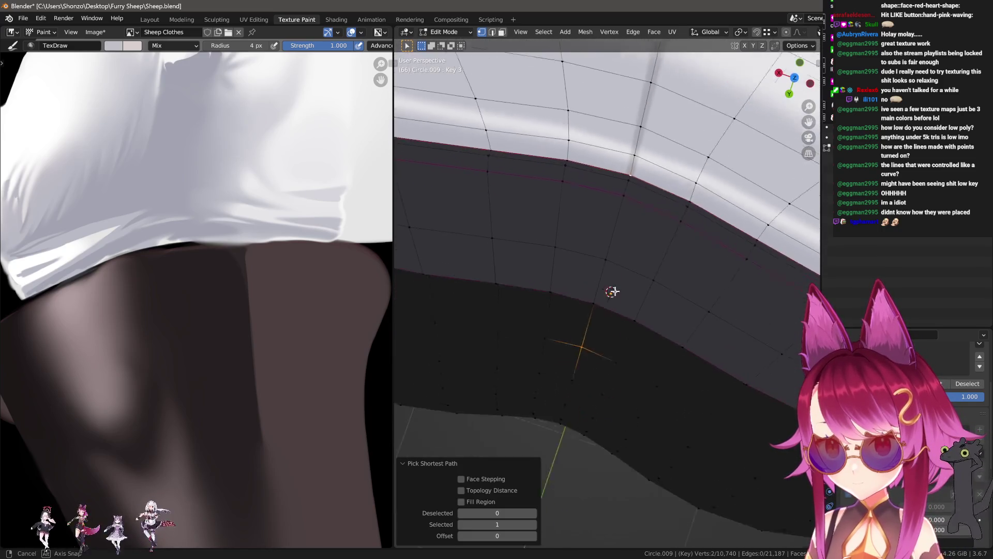
ctrl+click(629, 205)
middle_drag(630, 204, 616, 277)
key(ctrl+b)
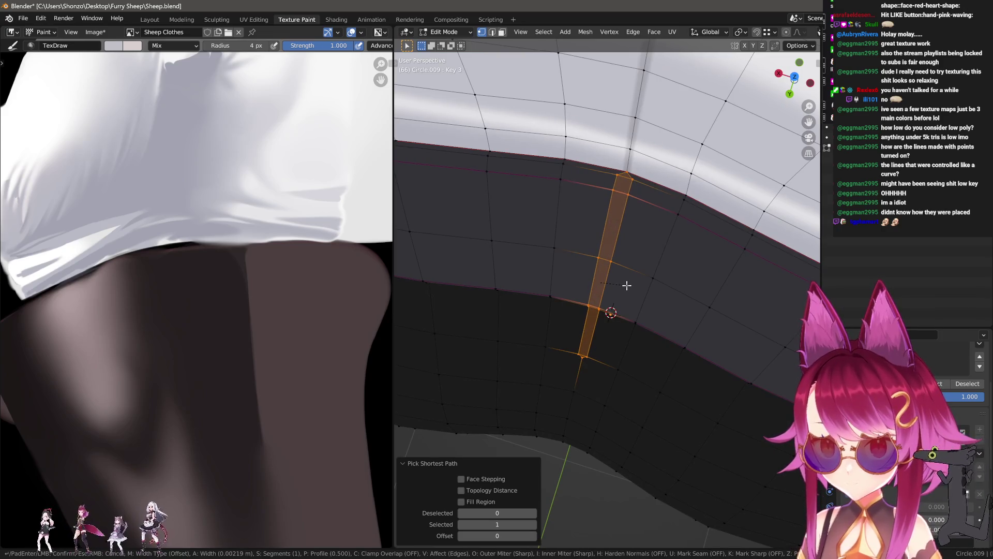
key(Escape)
key(ctrl+z)
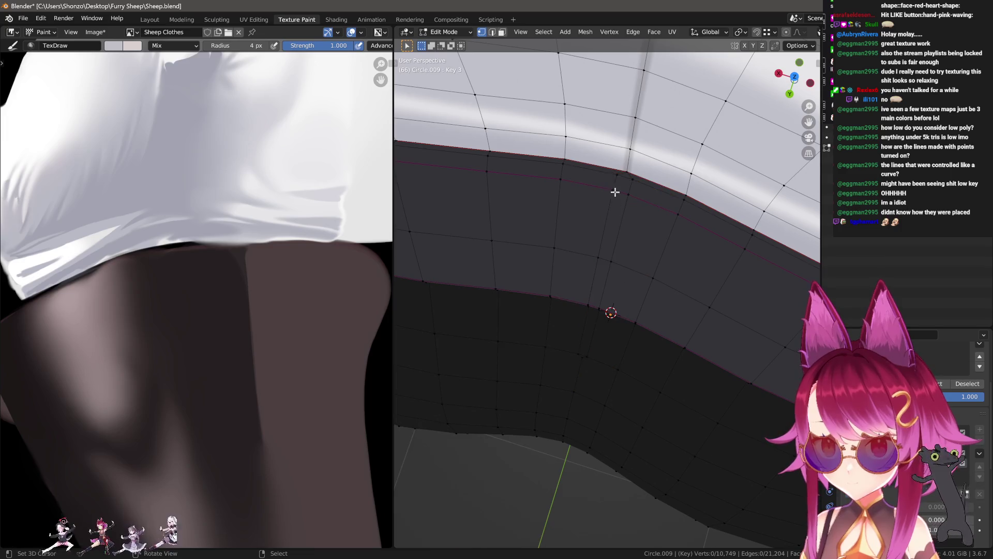
- Slide the skirt's centre vertical edge path, then slide a single lower vertex along its edge
ctrl+click(580, 350)
middle_drag(579, 351, 598, 295)
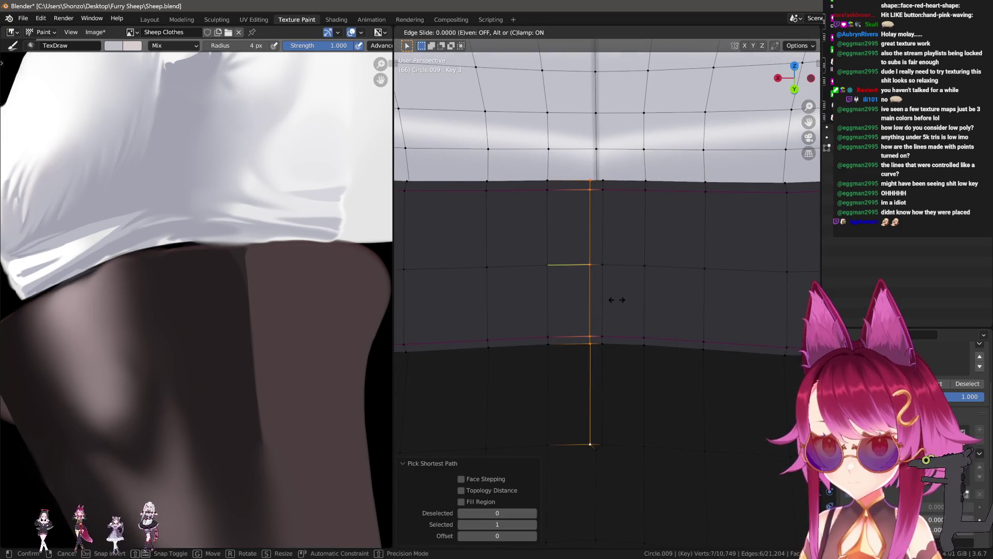
key(g)
key(g)
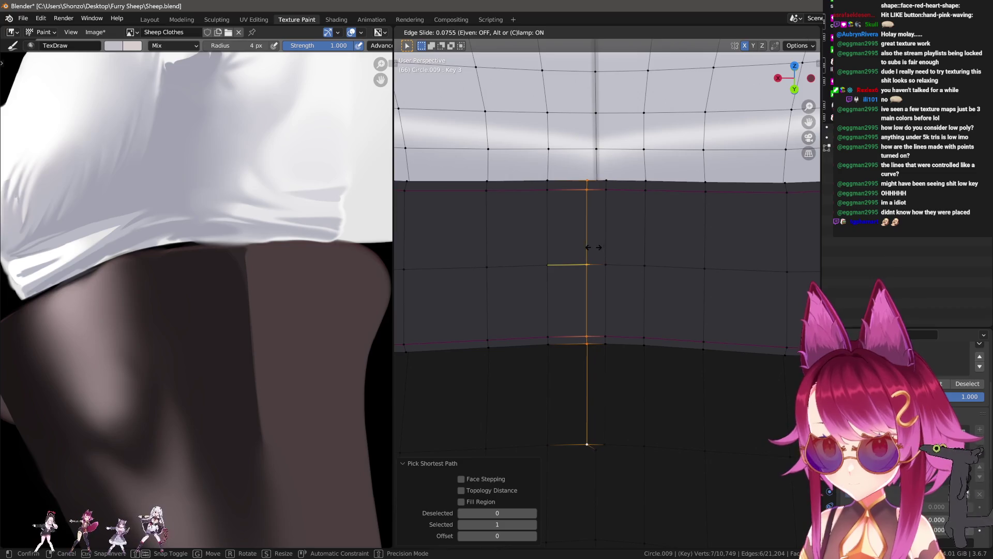
click(572, 248)
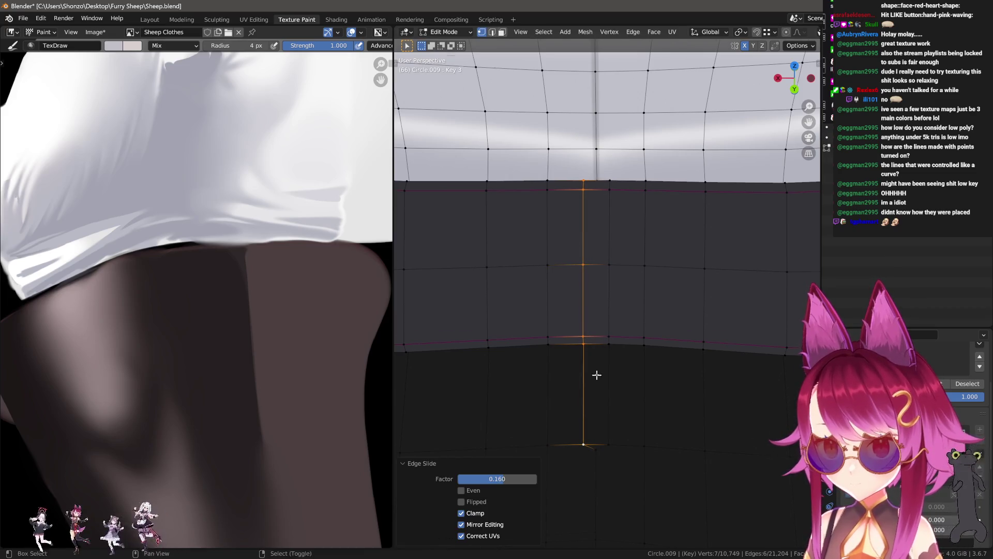
middle_drag(597, 375, 621, 308)
click(590, 355)
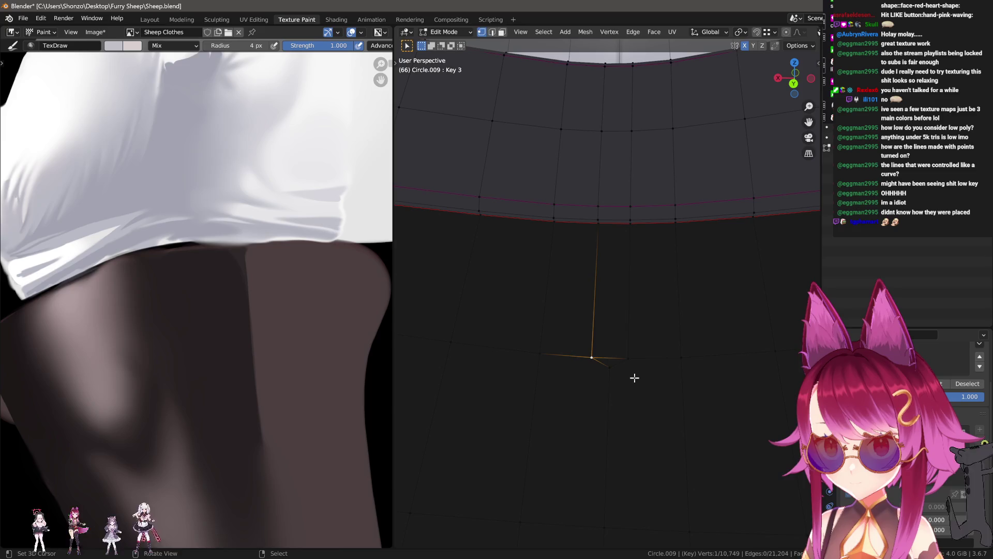
key(g)
key(g)
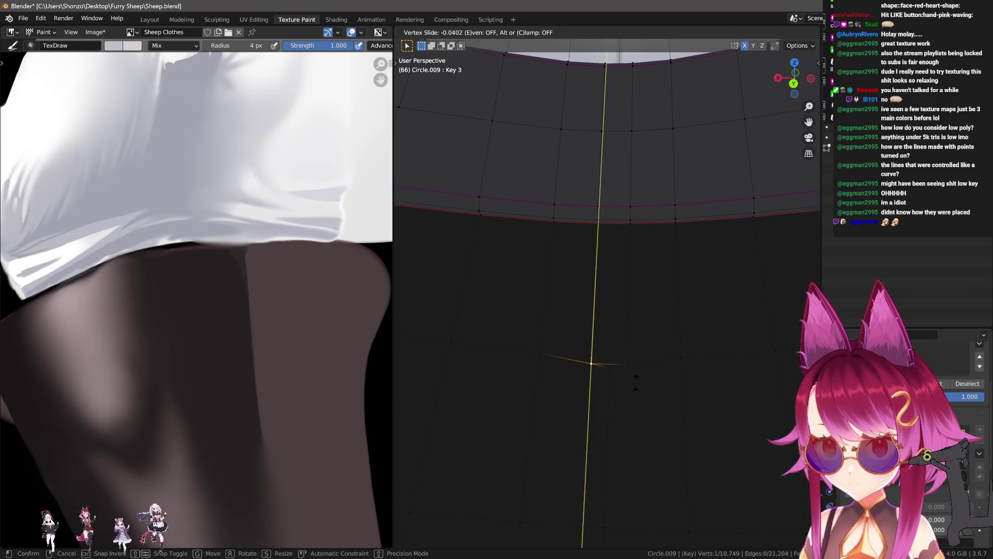
click(636, 380)
- Select a face column, return to vertex mode, pick the centre-seam edge and a centre-line vertex with X-ray on
click(618, 394)
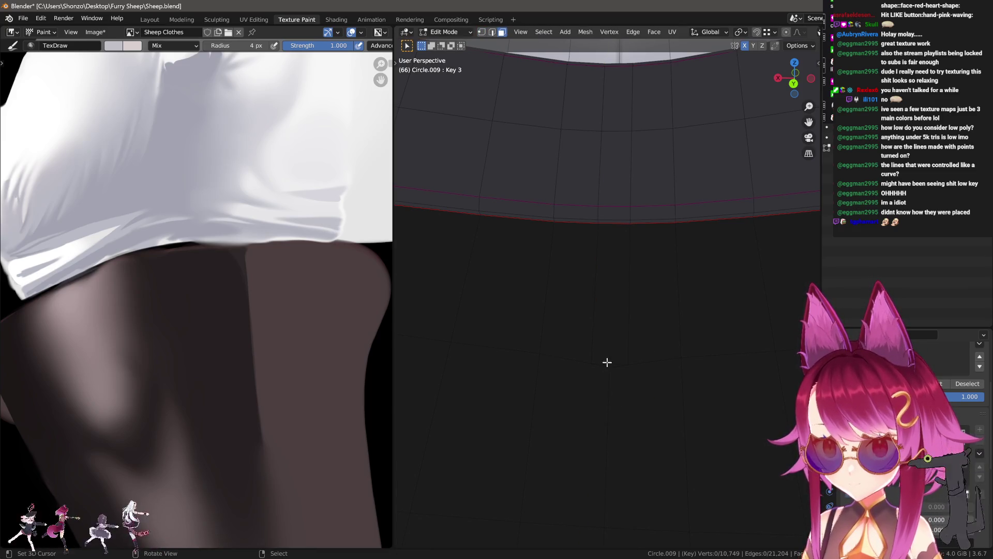
click(616, 351)
middle_drag(616, 351, 640, 288)
ctrl+click(607, 258)
key(ctrl+Tab)
click(617, 247)
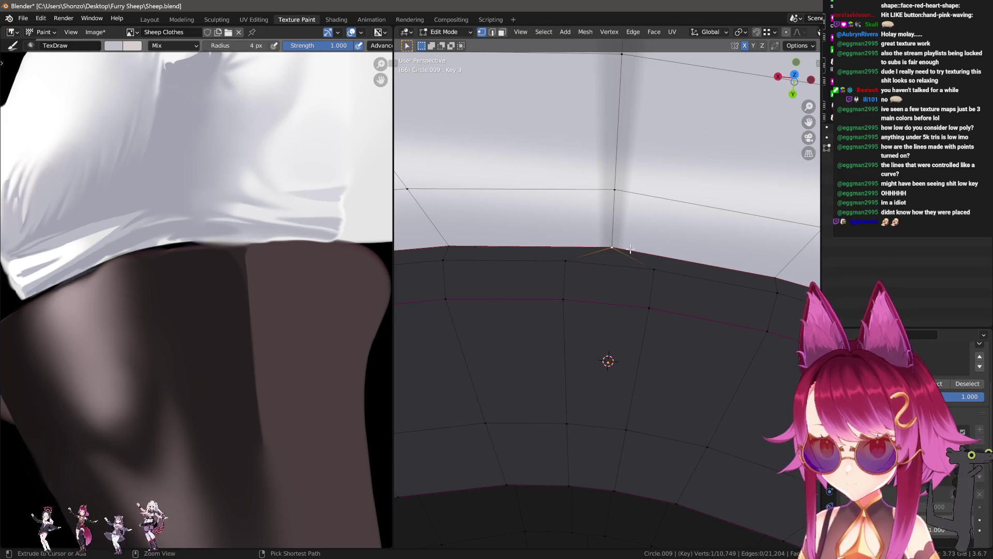
alt+click(629, 250)
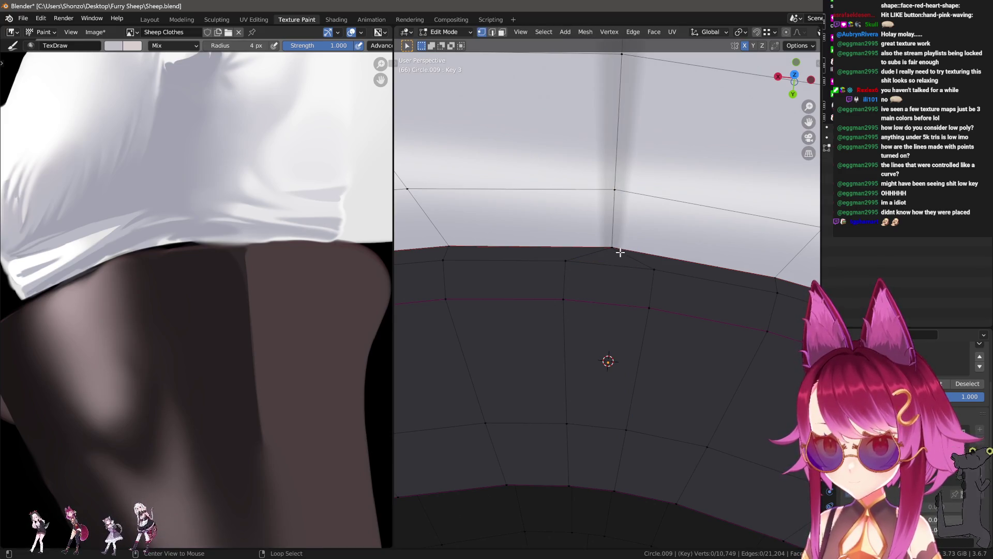
key(alt+z)
mouse_move(611, 248)
middle_down()
mouse_move(613, 272)
mouse_move(635, 238)
middle_up()
click(612, 272)
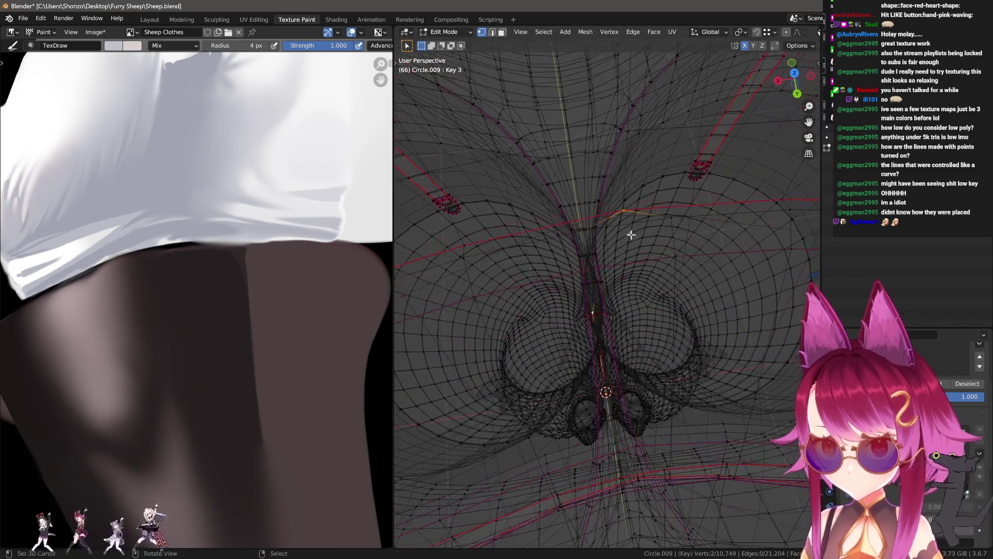
- Merge the duplicate seam vertex By Distance and nudge the neighbouring vertex and edge into place
key(m)
click(665, 235)
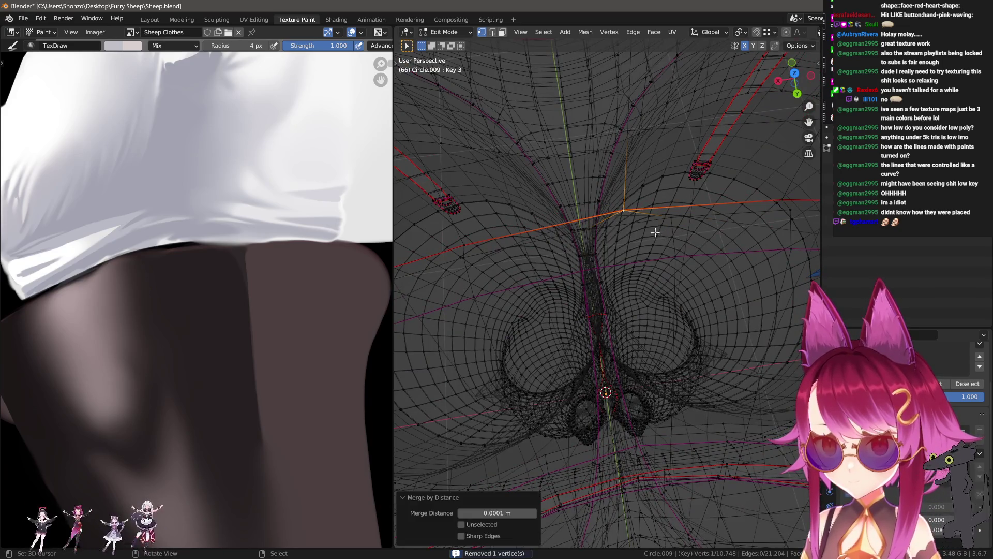
click(648, 228)
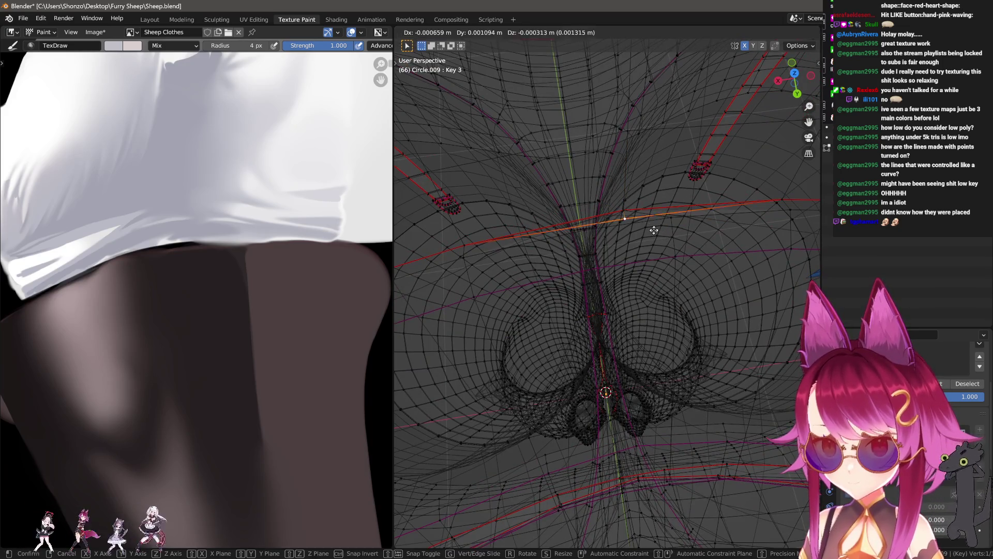
mouse_move(641, 217)
middle_down()
mouse_move(662, 226)
mouse_move(596, 281)
middle_up()
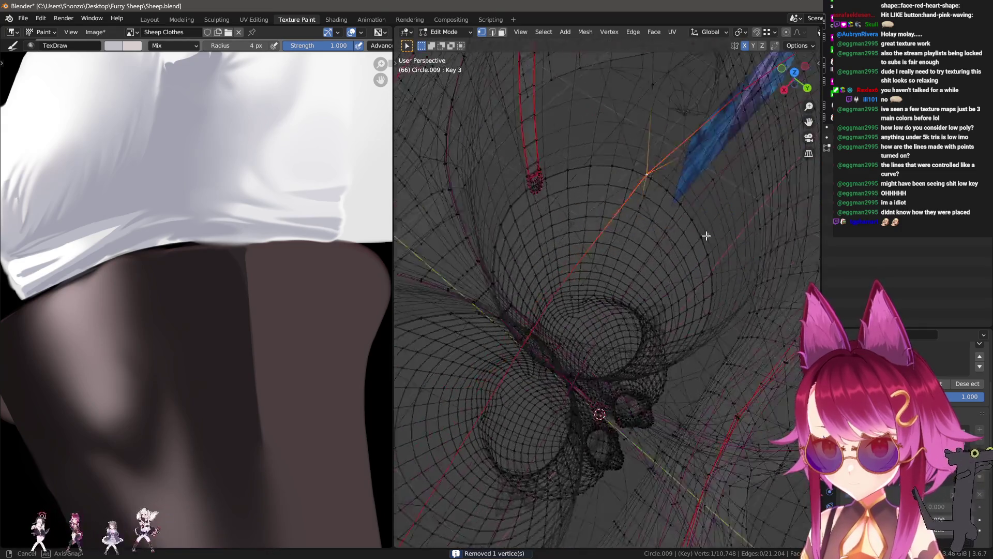
key(g)
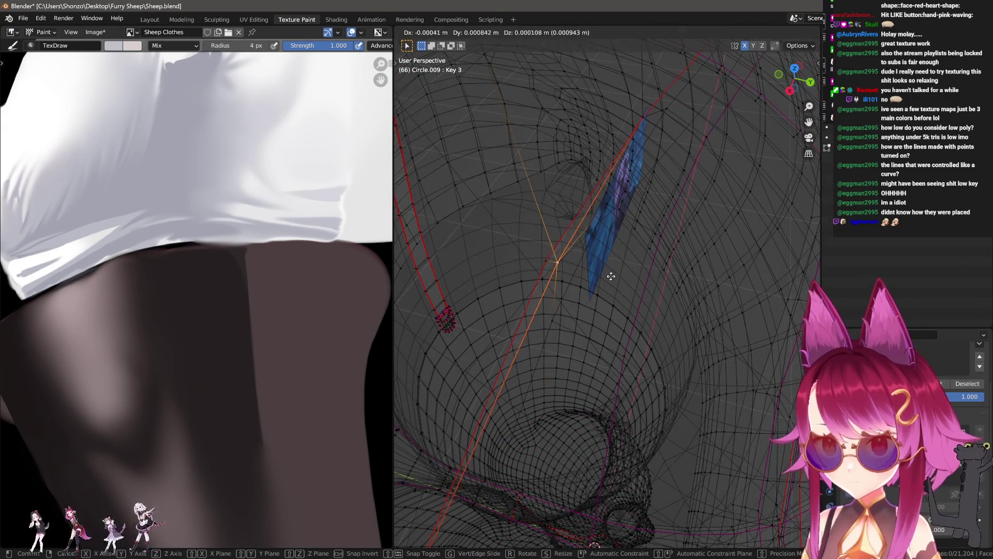
click(607, 277)
mouse_move(621, 272)
middle_down()
mouse_move(620, 312)
mouse_move(594, 282)
mouse_move(628, 279)
mouse_move(660, 249)
middle_up()
key(g)
click(658, 241)
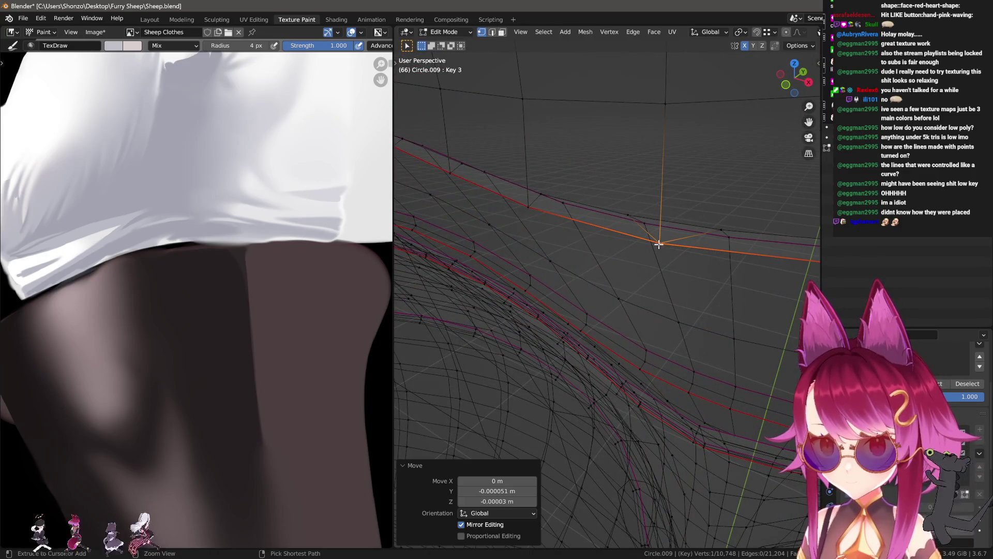
- Run Merge by Distance on the waistband seam loop from Quick Favourites, undo it, then select all and deselect
alt+click(672, 249)
scroll(686, 303, down, 5)
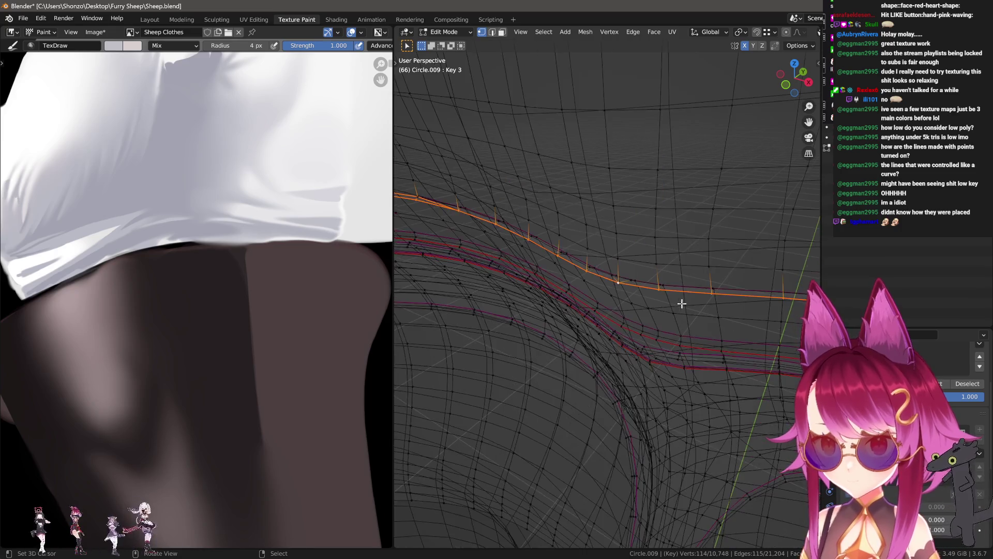
mouse_move(684, 303)
middle_down()
mouse_move(651, 299)
mouse_move(658, 295)
mouse_move(632, 303)
mouse_move(644, 299)
middle_up()
key(q)
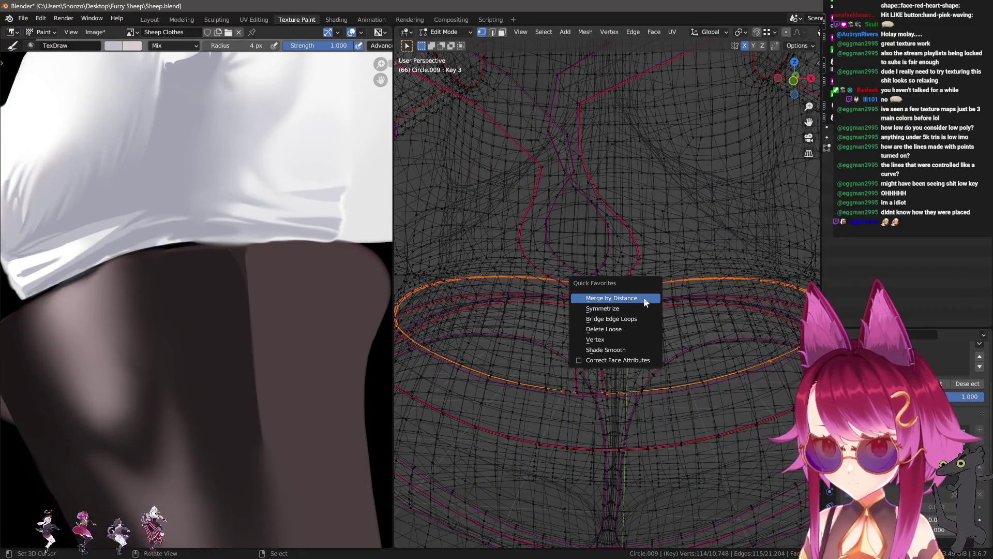
click(644, 297)
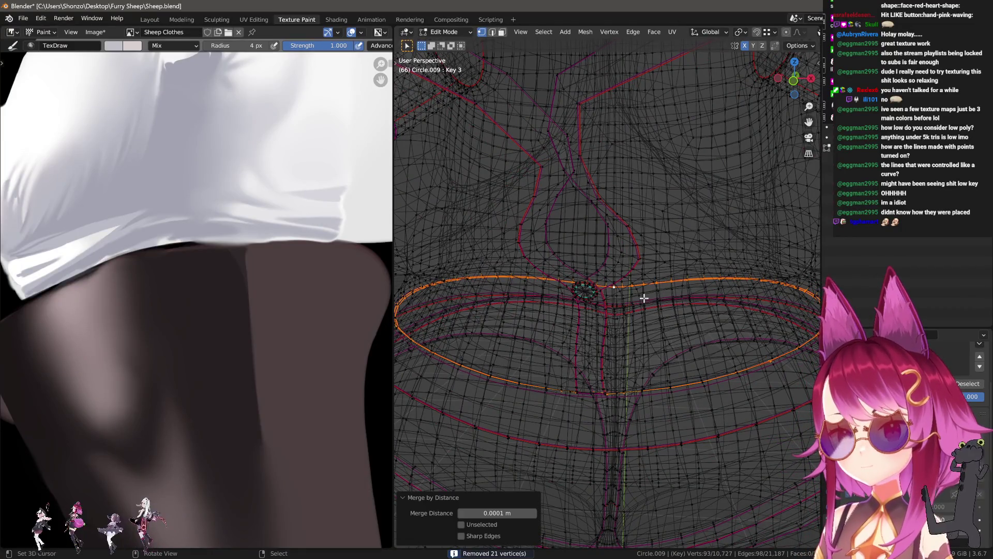
key(ctrl+z)
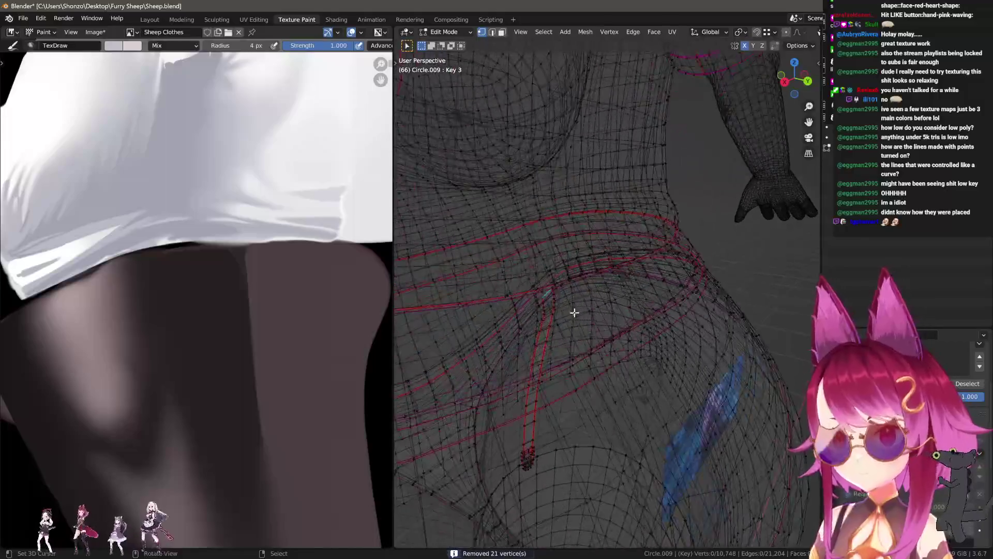
scroll(572, 311, up, 5)
key(a)
mouse_move(583, 365)
middle_down()
mouse_move(588, 356)
mouse_move(555, 319)
mouse_move(616, 338)
mouse_move(623, 295)
middle_up()
key(alt+a)
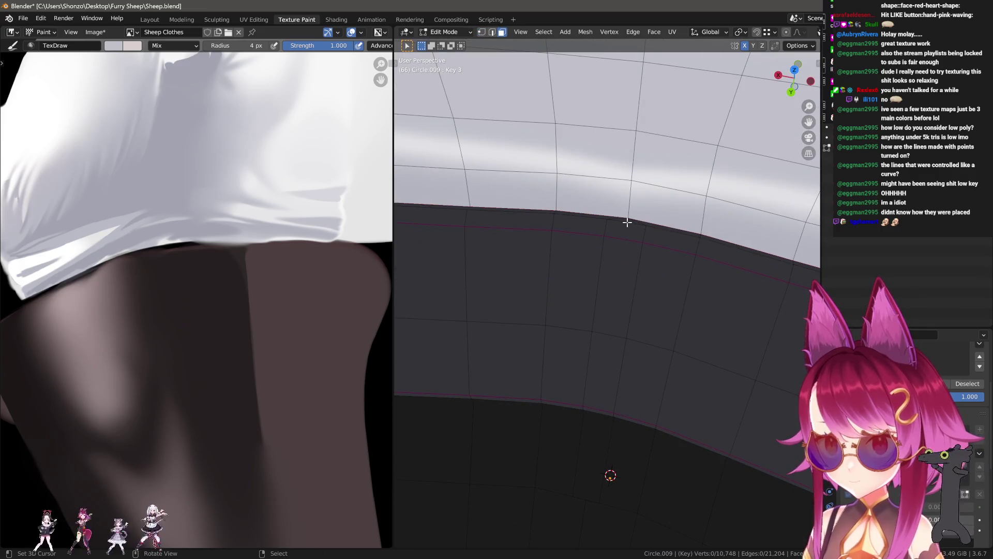
- Select the centre strip of skirt faces, extrude it and push the new strap outward along Y
click(627, 222)
middle_drag(626, 223, 620, 262)
mouse_move(638, 220)
middle_down()
mouse_move(612, 436)
mouse_move(603, 386)
mouse_move(617, 428)
mouse_move(629, 236)
mouse_move(634, 295)
middle_up()
ctrl+click(622, 362)
key(e)
key(Escape)
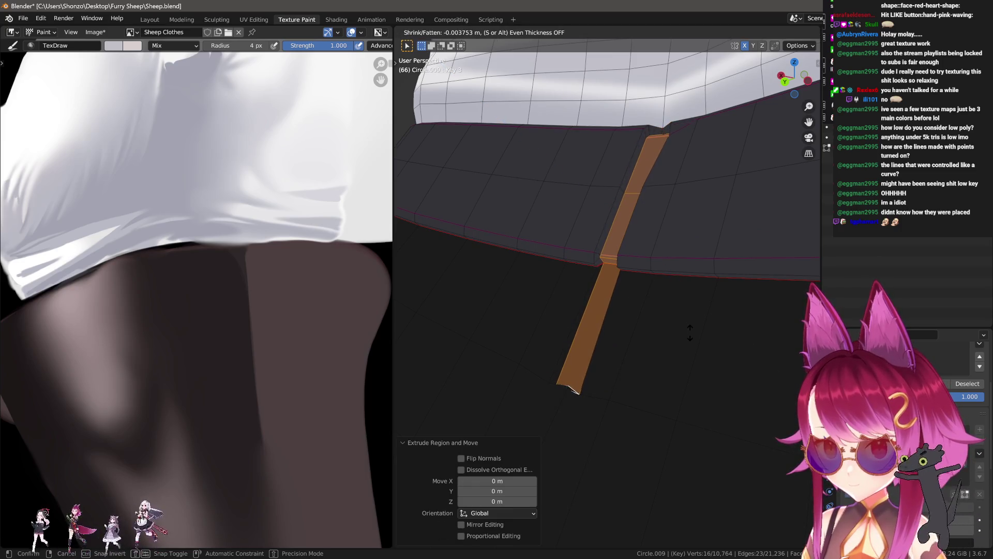
middle_drag(658, 330, 683, 292)
mouse_move(615, 277)
alt+middle_down()
mouse_move(719, 312)
mouse_move(621, 275)
alt+middle_up()
click(684, 302)
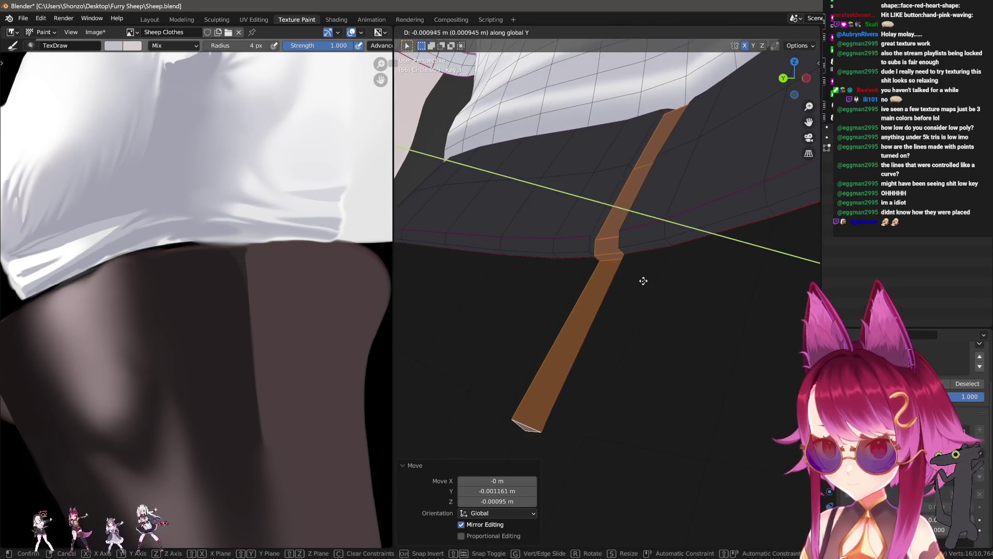
click(672, 287)
- In vertex mode move the strap vertices further along Y, cancelling a stray vertex slide
mouse_move(650, 269)
middle_down()
mouse_move(616, 282)
mouse_move(653, 325)
mouse_move(649, 315)
mouse_move(596, 310)
mouse_move(521, 317)
mouse_move(583, 305)
mouse_move(647, 321)
middle_up()
key(v)
mouse_move(625, 271)
middle_down()
mouse_move(616, 270)
mouse_move(635, 259)
mouse_move(657, 277)
mouse_move(742, 295)
mouse_move(598, 288)
mouse_move(649, 269)
mouse_move(625, 275)
mouse_move(658, 301)
middle_up()
key(g)
key(y)
click(646, 306)
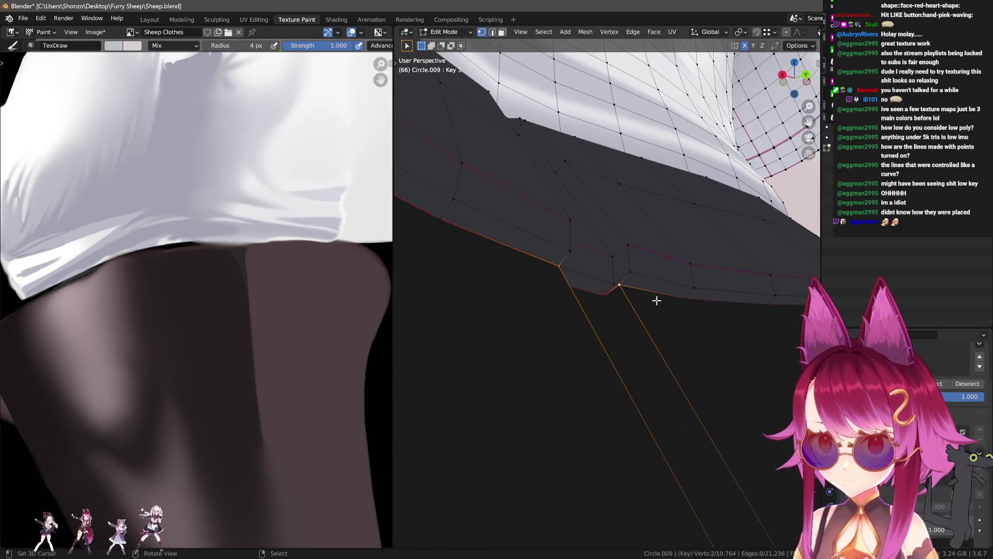
key(shift+v)
right_click(660, 290)
- Circle-select the vertices around the strap and run Vertex > Propagate to Shapes for all shape keys
mouse_move(778, 393)
middle_down()
mouse_move(598, 365)
mouse_move(615, 385)
middle_up()
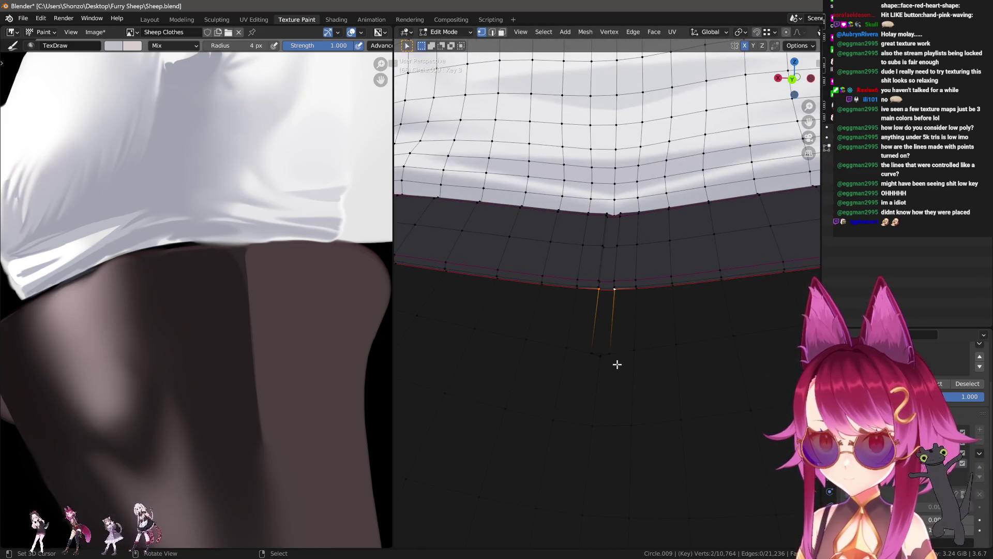
scroll(605, 349, down, 5)
mouse_move(581, 349)
middle_down()
mouse_move(585, 300)
mouse_move(603, 294)
middle_up()
key(c)
drag(621, 280, 605, 264)
right_click(638, 308)
right_click(637, 307)
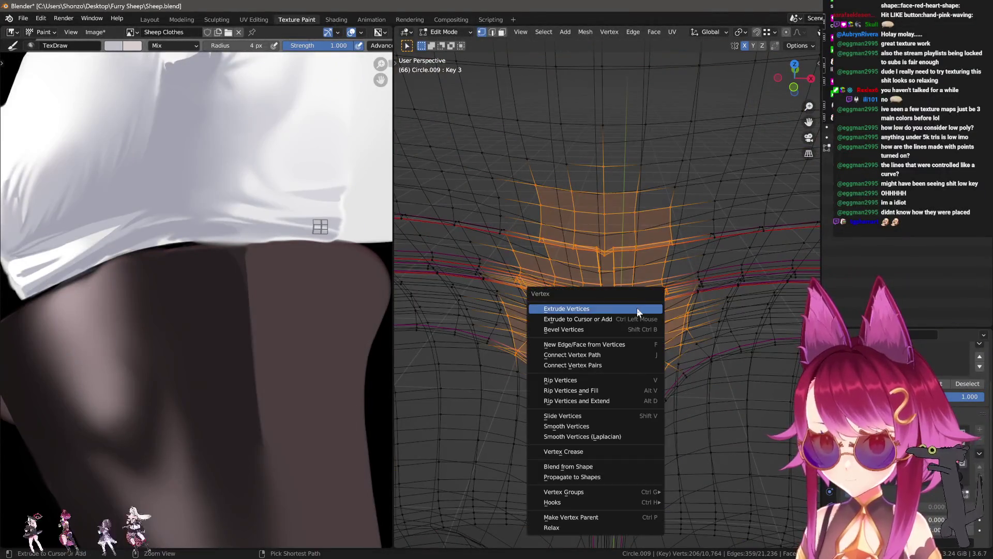
click(592, 477)
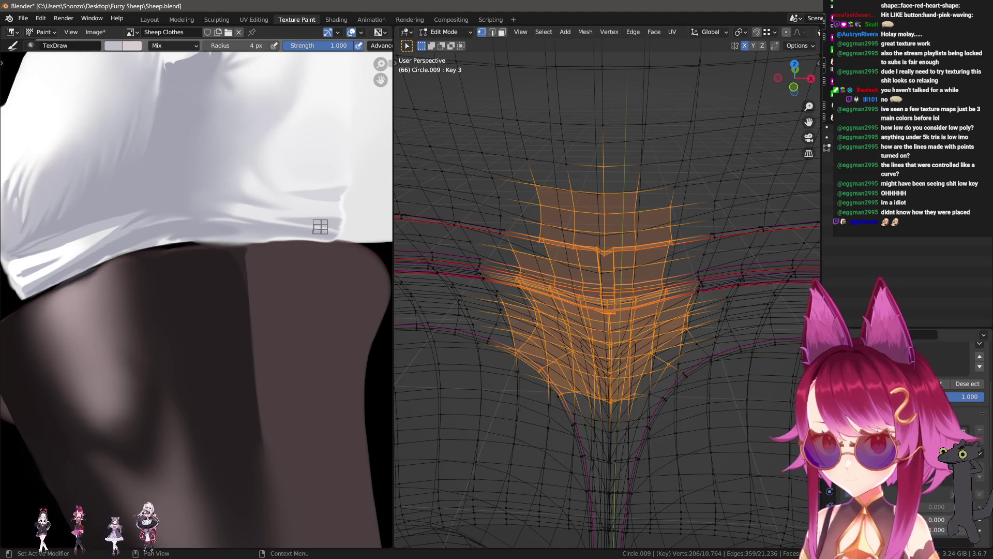
scroll(598, 334, up, 3)
- Turn off X-ray, deselect, inspect the skirt's underside and return to the Layout workspace
mouse_move(598, 334)
middle_down()
mouse_move(575, 311)
mouse_move(608, 357)
middle_up()
key(alt+z)
key(alt+a)
mouse_move(599, 398)
middle_down()
mouse_move(601, 446)
mouse_move(619, 378)
mouse_move(591, 408)
mouse_move(579, 401)
mouse_move(605, 416)
mouse_move(683, 387)
mouse_move(654, 287)
mouse_move(682, 292)
middle_up()
click(595, 390)
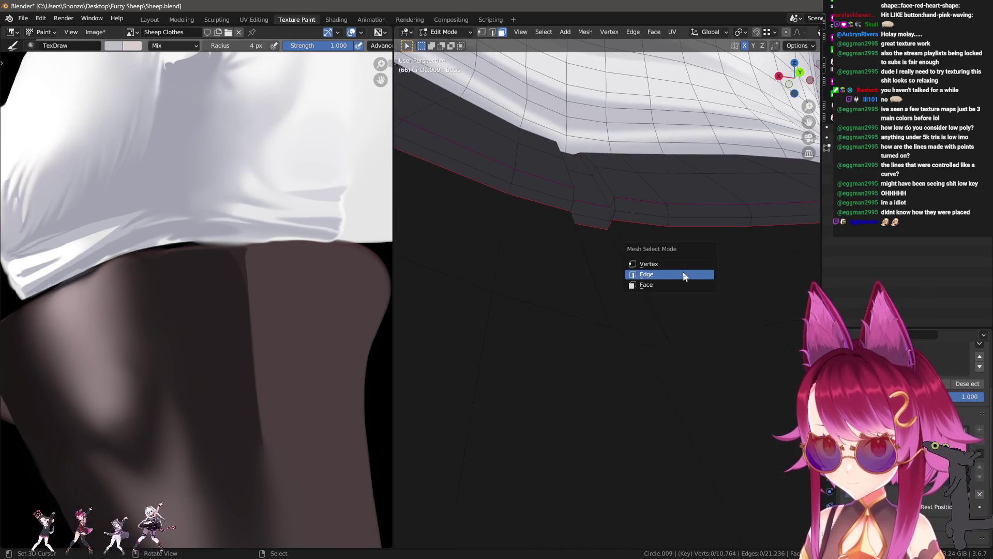
click(662, 234)
mouse_move(662, 233)
middle_down()
mouse_move(699, 320)
mouse_move(667, 341)
mouse_move(461, 255)
mouse_move(421, 253)
mouse_move(492, 199)
middle_up()
click(158, 17)
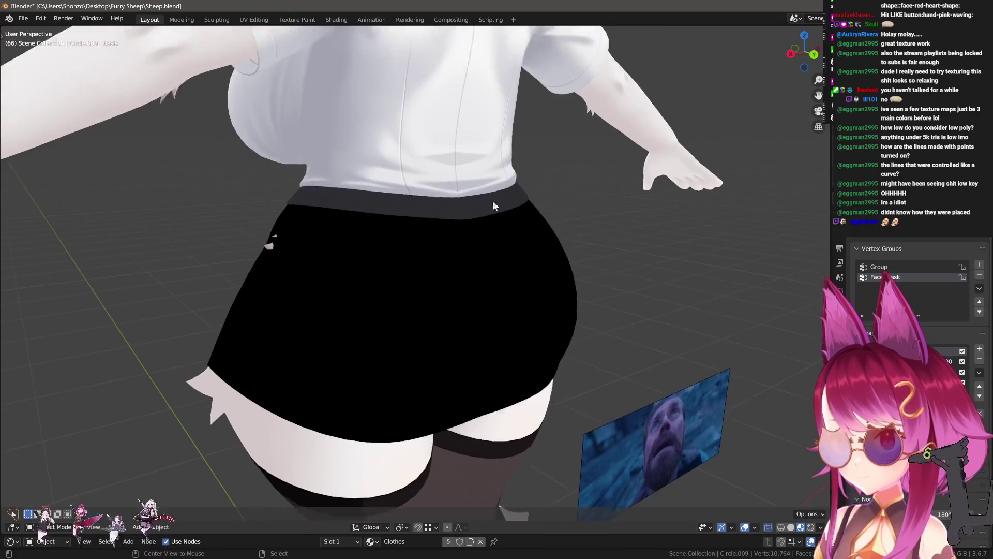
scroll(415, 308, up, 4)
scroll(415, 308, up, 2)
- Re-enter Edit Mode, move the selected strap vertex along Y and turn on X mirror editing
key(Tab)
scroll(485, 321, up, 2)
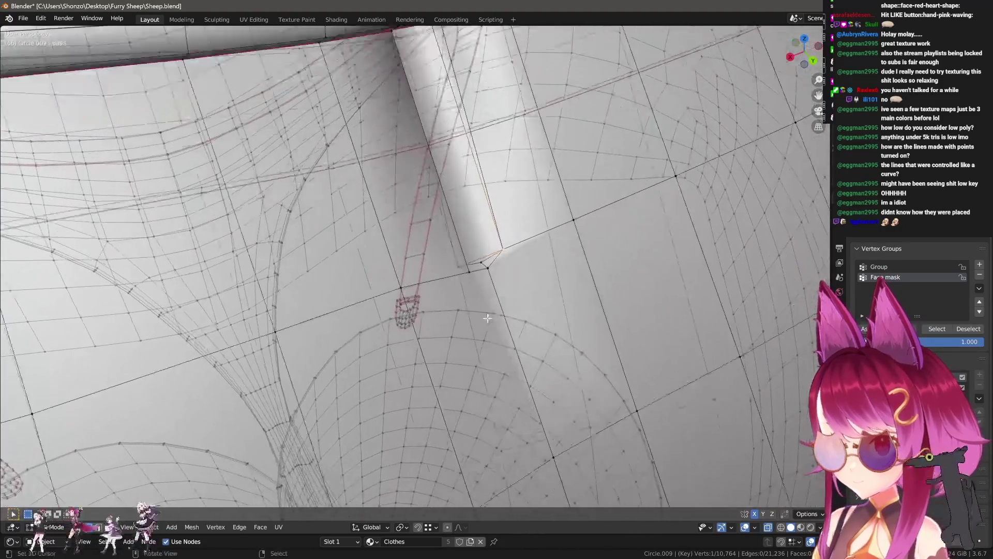
middle_drag(509, 248, 532, 263)
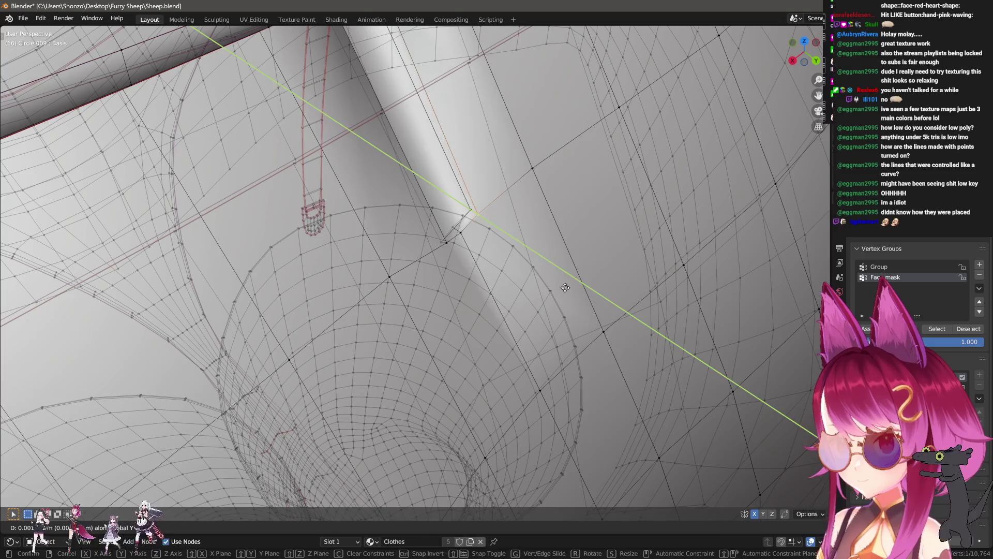
key(Escape)
key(g)
key(y)
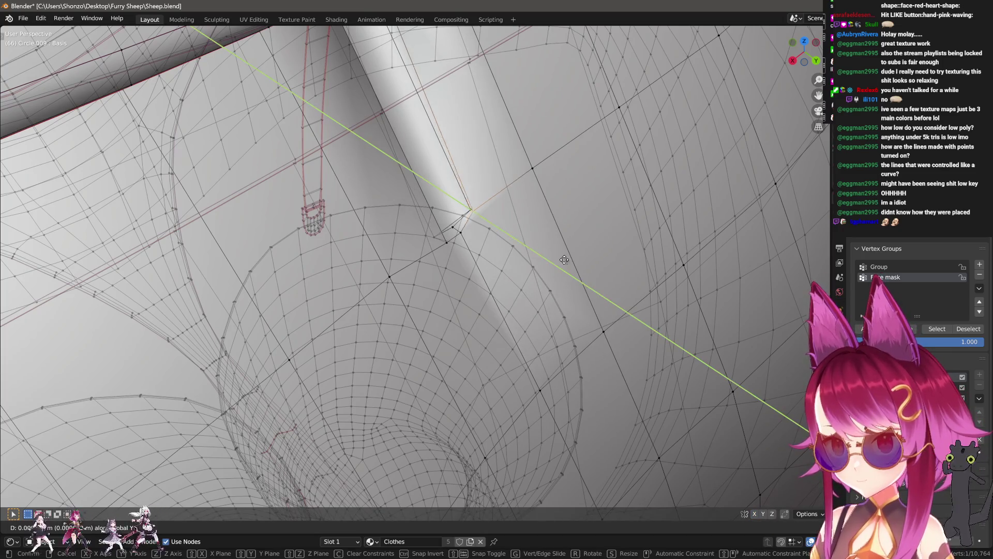
click(620, 312)
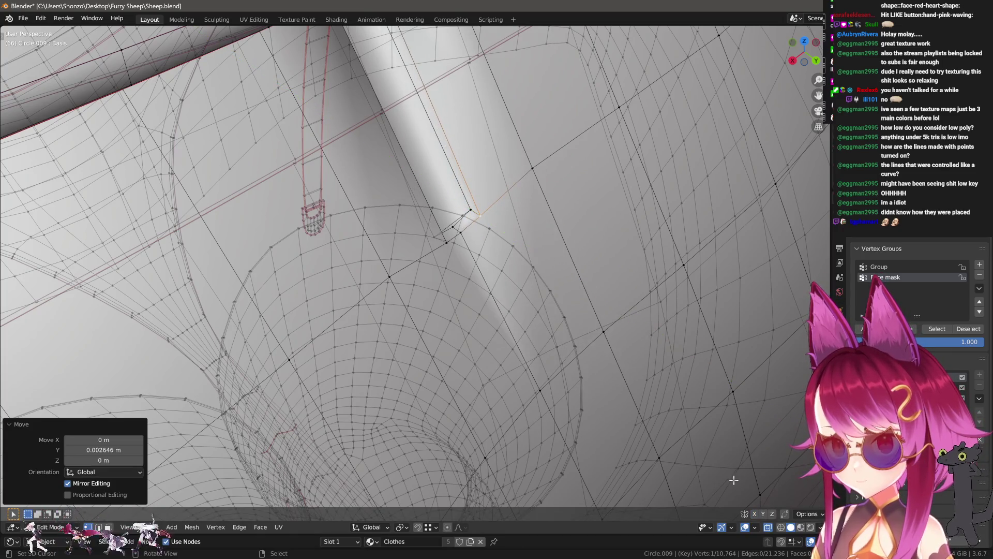
click(754, 514)
- Run Snap to Symmetry from the F3 search, then select the whole mesh, nudge it along X and deselect
mouse_move(466, 311)
middle_down()
mouse_move(505, 271)
mouse_move(484, 304)
middle_up()
key(F3)
text(sna)
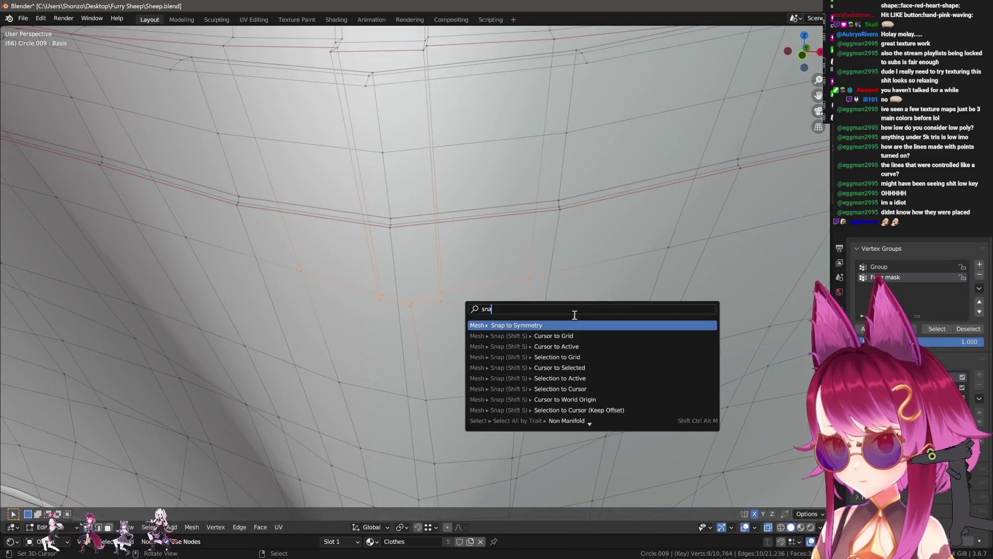
key(Return)
mouse_move(554, 261)
middle_down()
mouse_move(404, 261)
mouse_move(496, 279)
middle_up()
key(a)
key(g)
key(x)
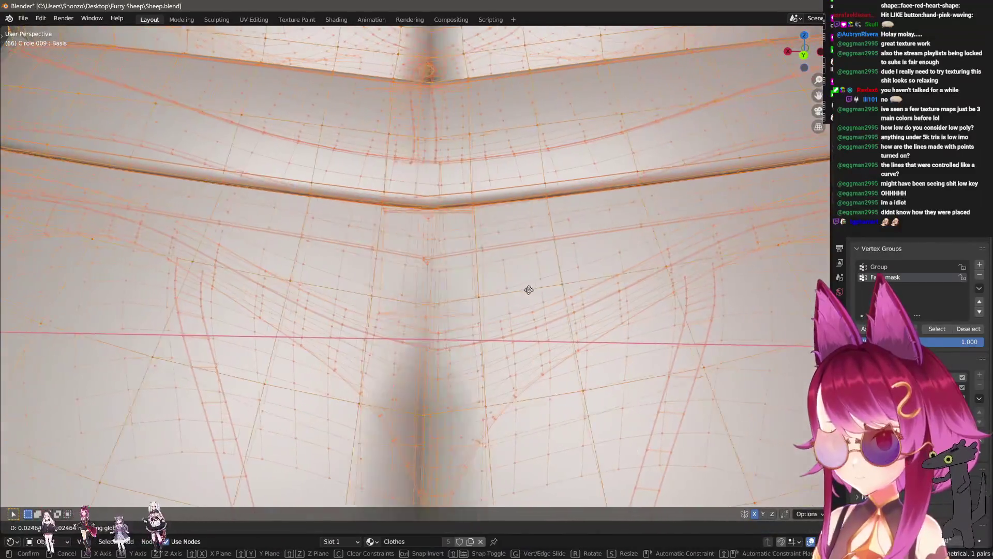
click(603, 289)
mouse_move(602, 290)
middle_down()
mouse_move(512, 278)
mouse_move(450, 235)
mouse_move(531, 251)
middle_up()
key(alt+a)
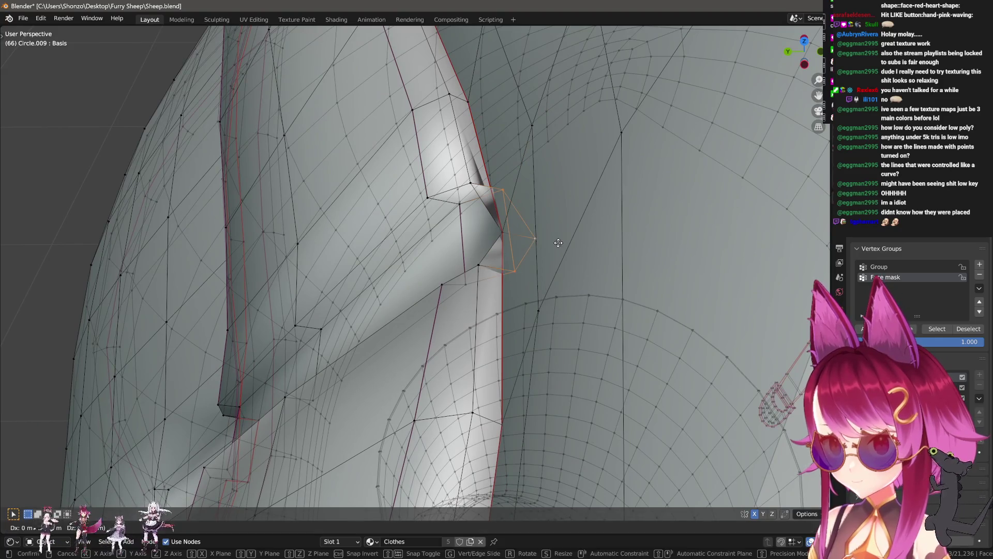
- Move the tab vertex along Y, re-run Snap to Symmetry to mirror the vertex pair, deselect and pick a strap-corner vertex
click(519, 239)
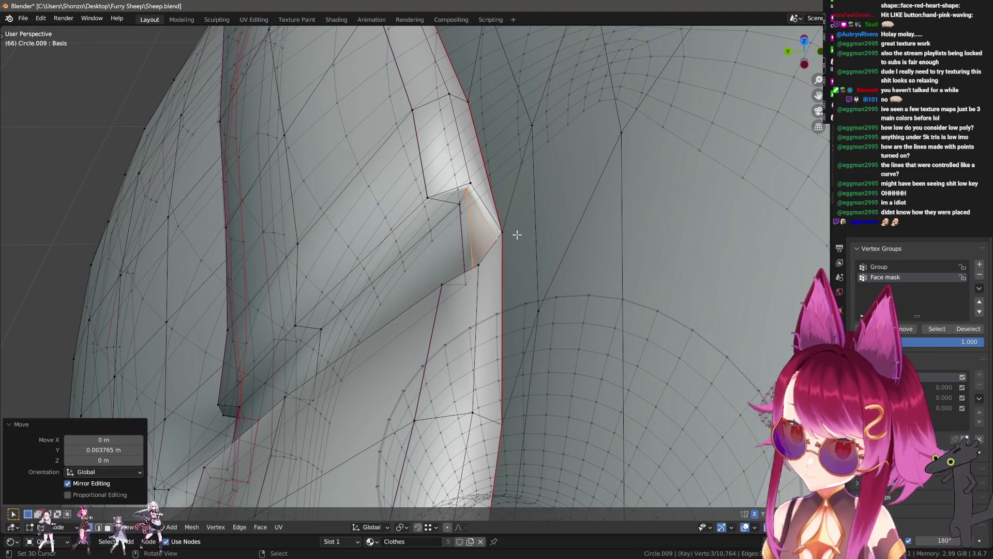
mouse_move(511, 230)
middle_down()
mouse_move(418, 231)
mouse_move(370, 122)
mouse_move(458, 171)
middle_up()
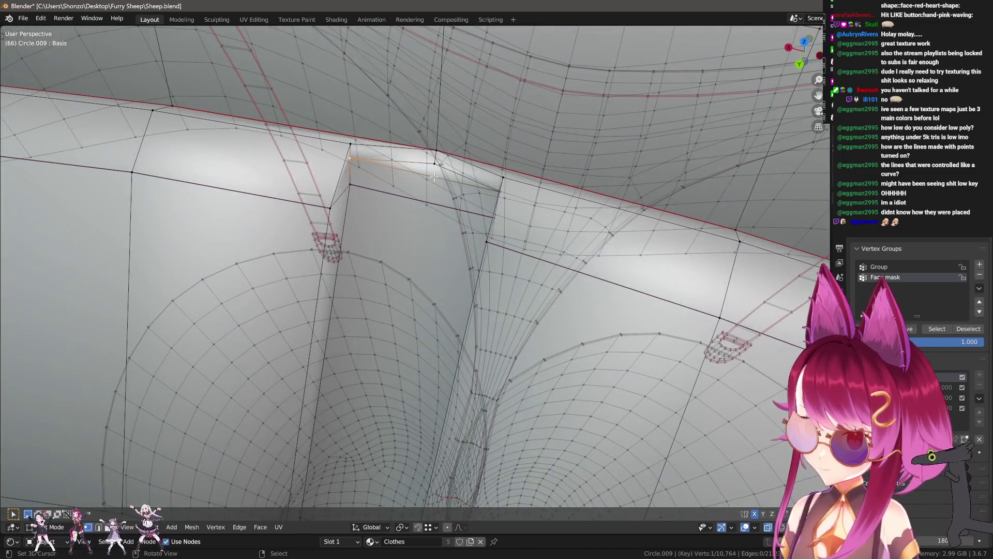
mouse_move(434, 177)
middle_down()
mouse_move(470, 191)
mouse_move(392, 221)
middle_up()
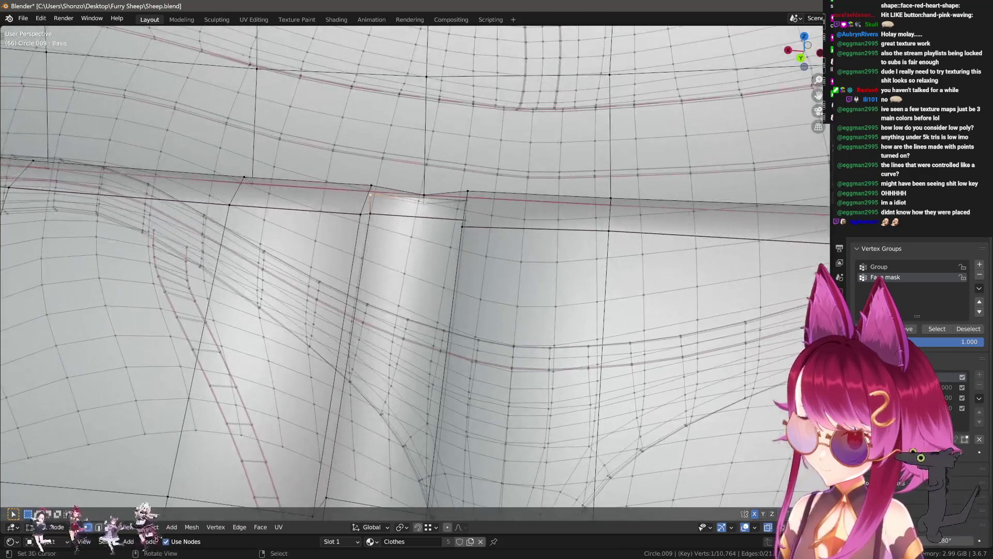
scroll(391, 221, up, 5)
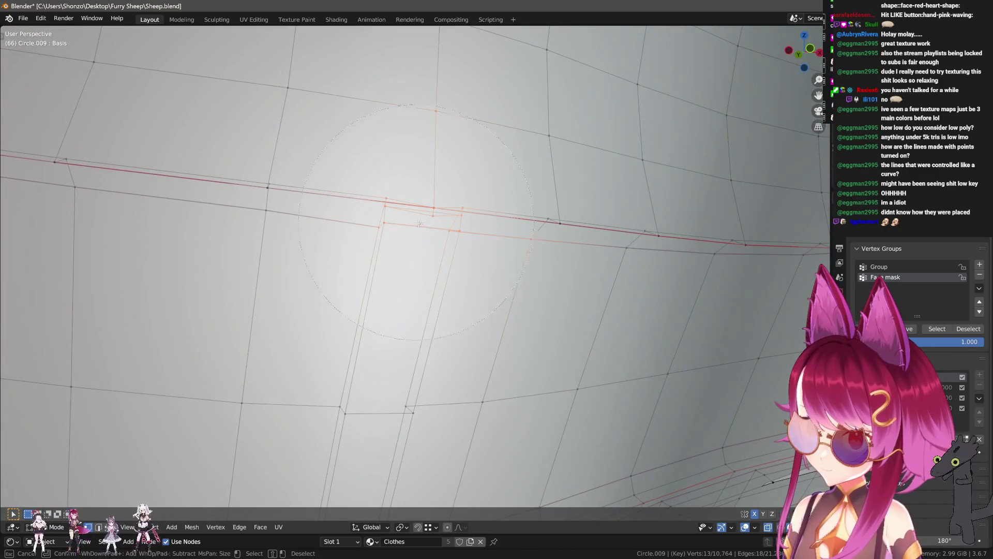
key(Return)
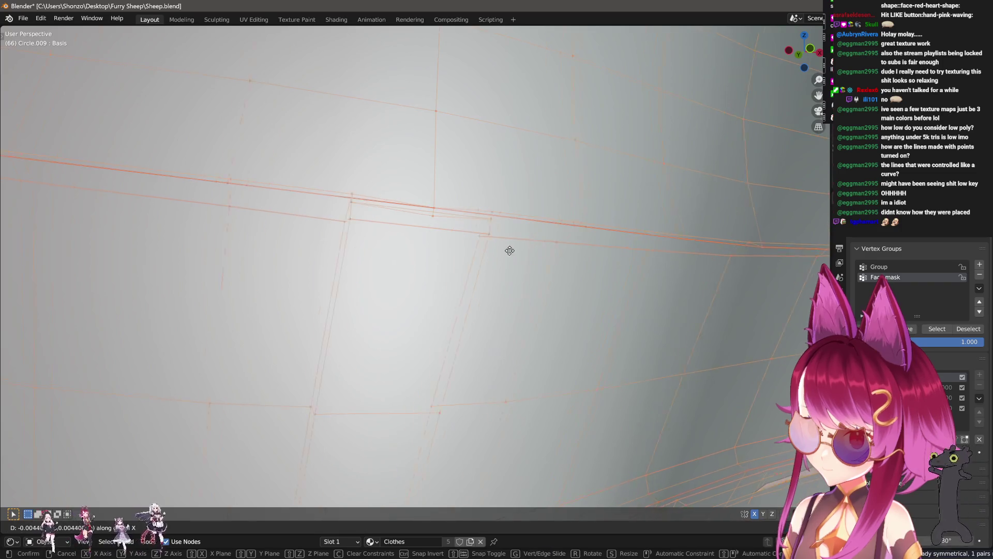
scroll(524, 250, down, 4)
middle_drag(493, 240, 450, 412)
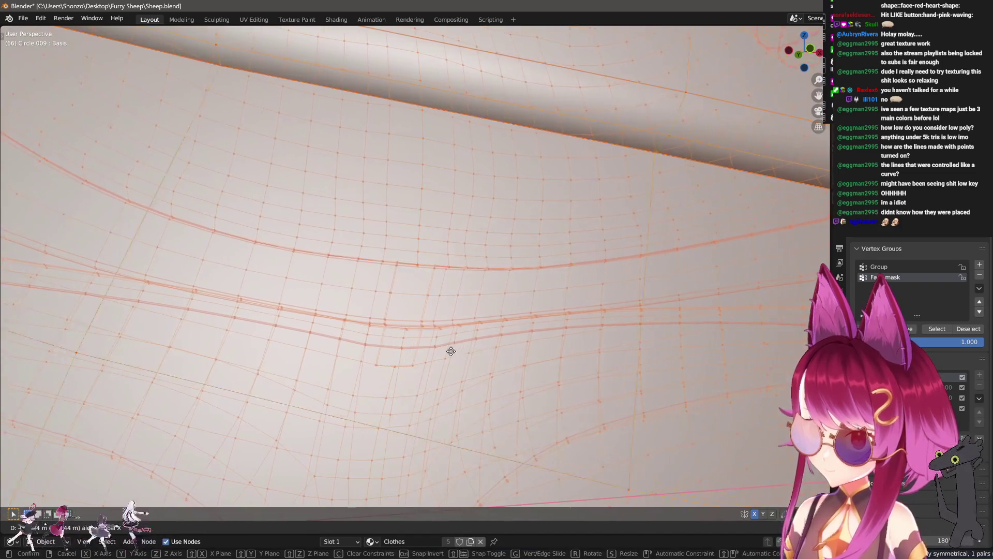
scroll(357, 349, up, 3)
scroll(358, 349, down, 3)
scroll(377, 344, up, 3)
mouse_move(399, 343)
middle_down()
mouse_move(433, 248)
mouse_move(419, 250)
middle_up()
key(alt+a)
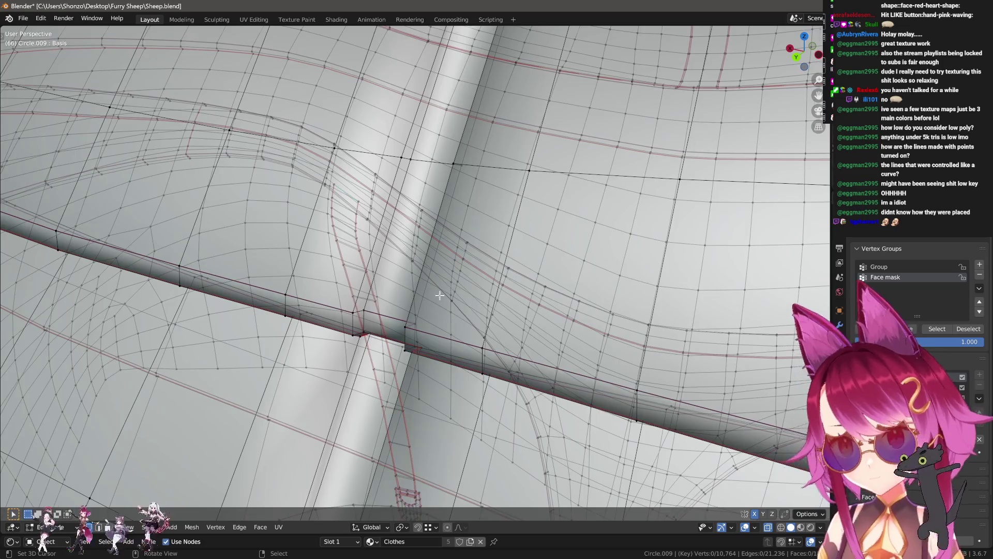
middle_drag(442, 293, 396, 217)
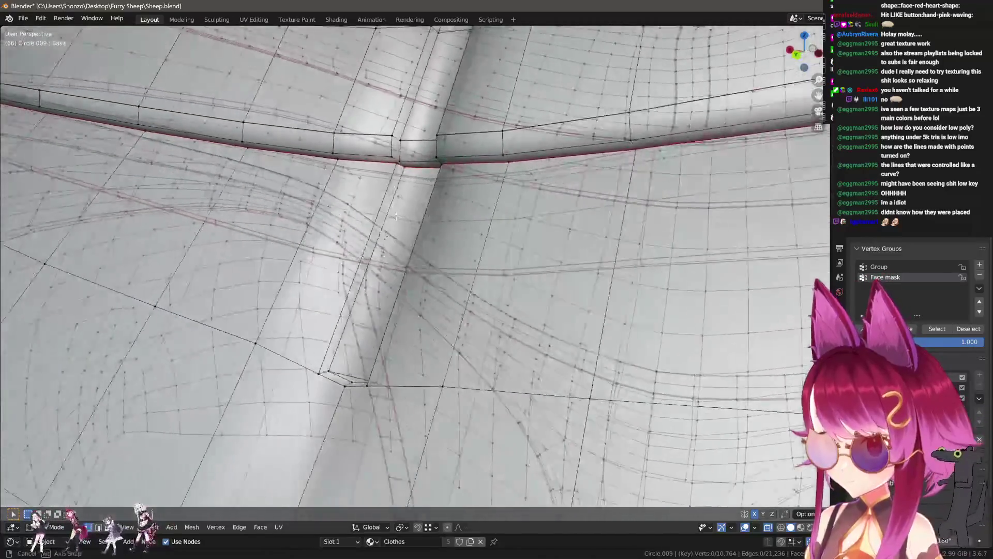
mouse_move(396, 217)
middle_down()
mouse_move(414, 257)
mouse_move(380, 290)
mouse_move(432, 248)
middle_up()
click(414, 256)
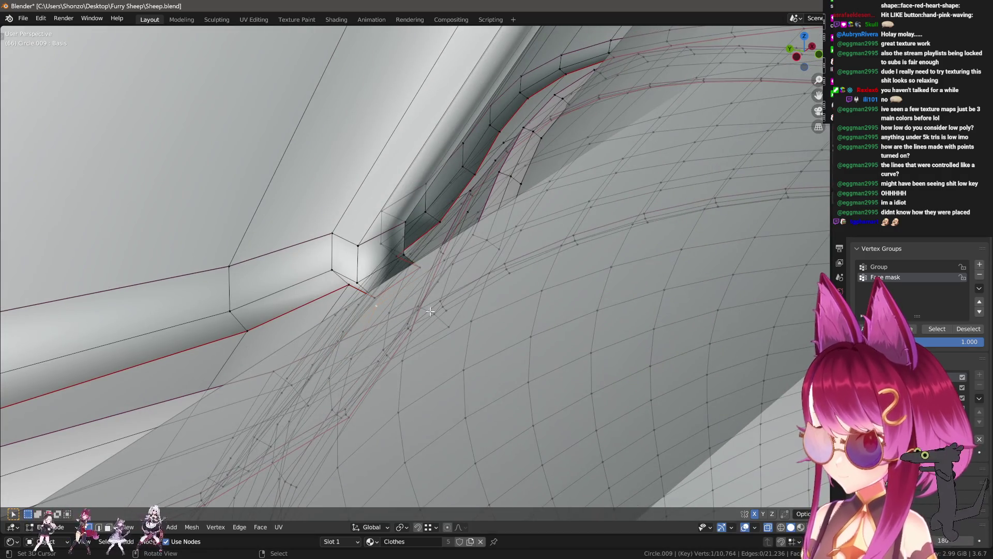
- Vertex-slide the strap-corner vertex along its edge with Shift+V and confirm its new spot
middle_drag(378, 297, 447, 304)
key(shift+v)
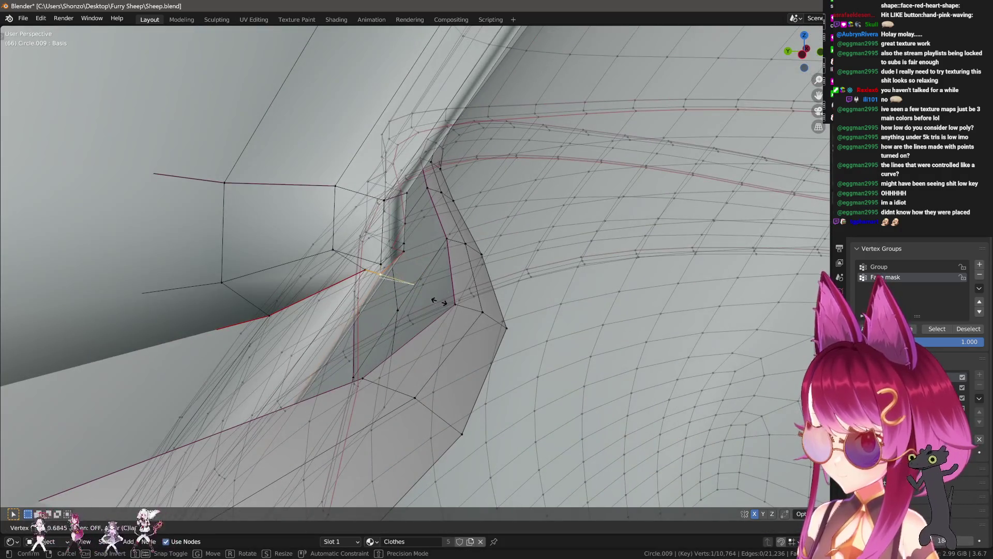
click(419, 298)
middle_drag(406, 228, 425, 219)
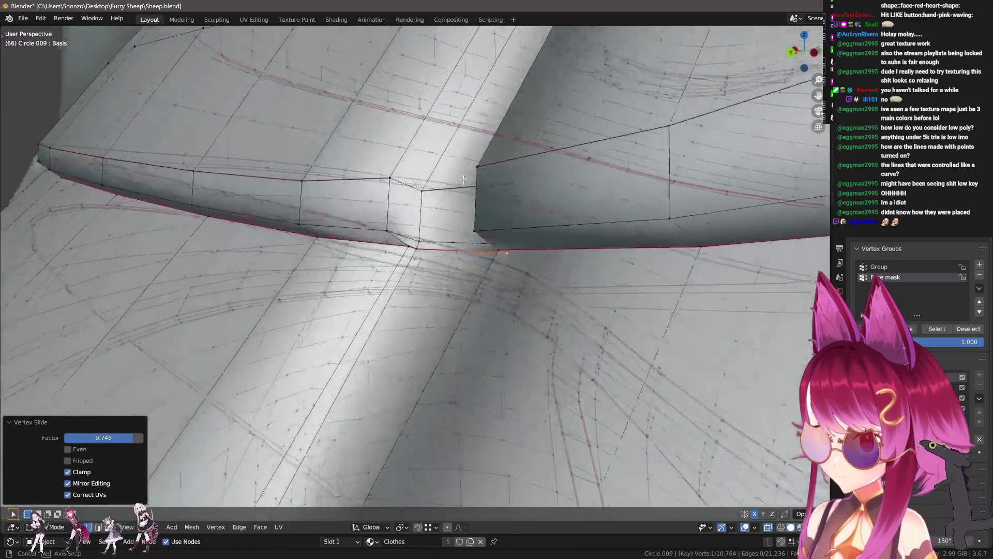
mouse_move(419, 179)
middle_down()
mouse_move(445, 156)
mouse_move(389, 202)
middle_up()
click(395, 179)
click(426, 188)
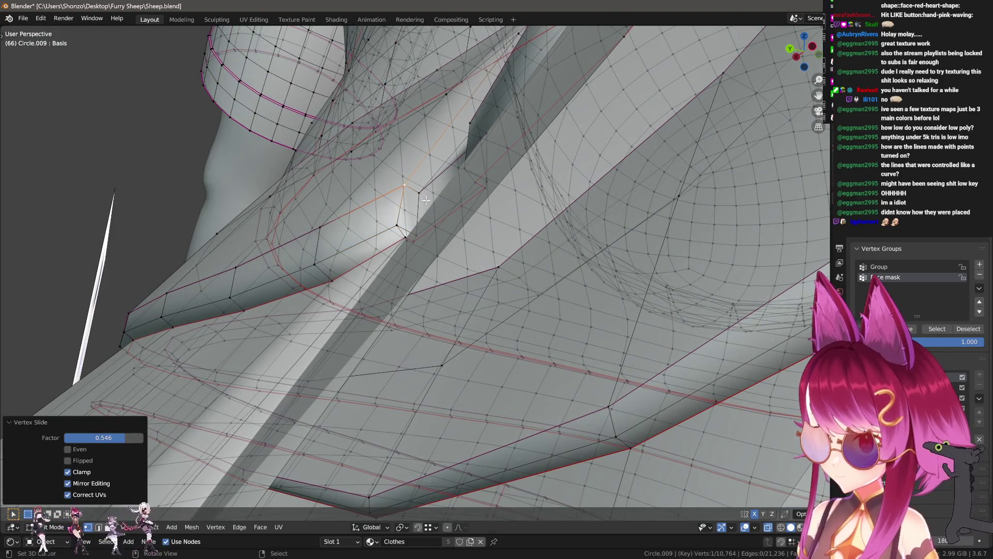
- Reposition that vertex, then slide the next strap vertices tighter against the waistband
middle_drag(426, 189, 423, 218)
key(g)
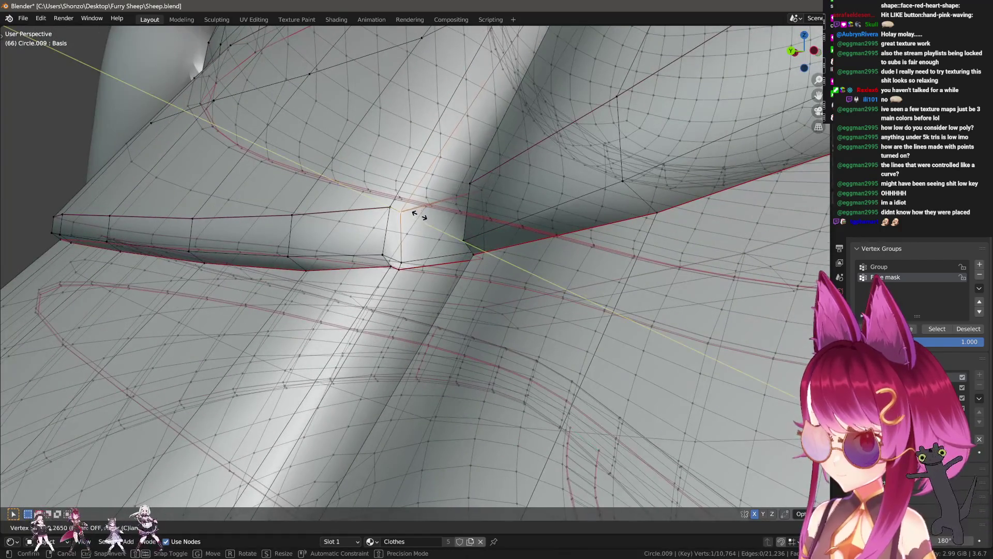
click(433, 224)
click(394, 210)
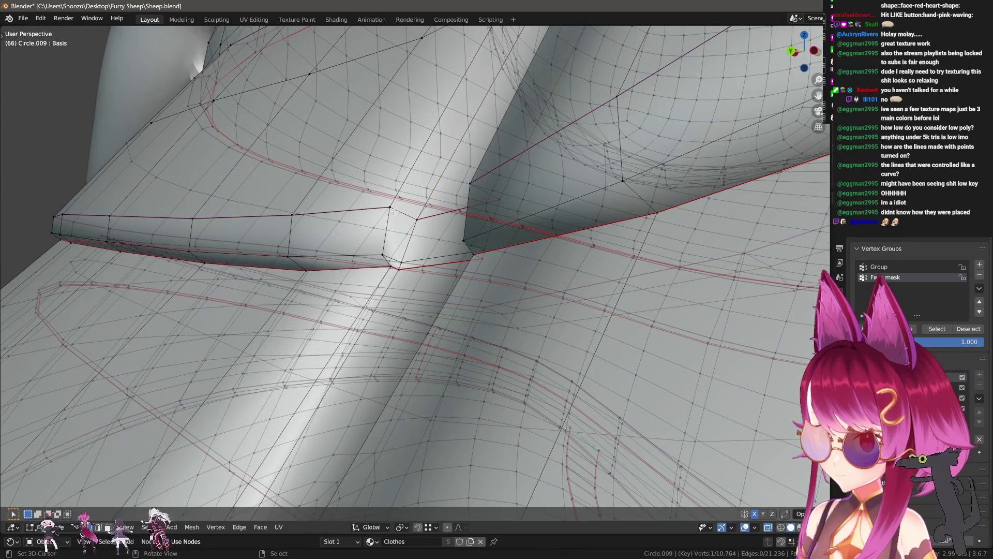
click(423, 223)
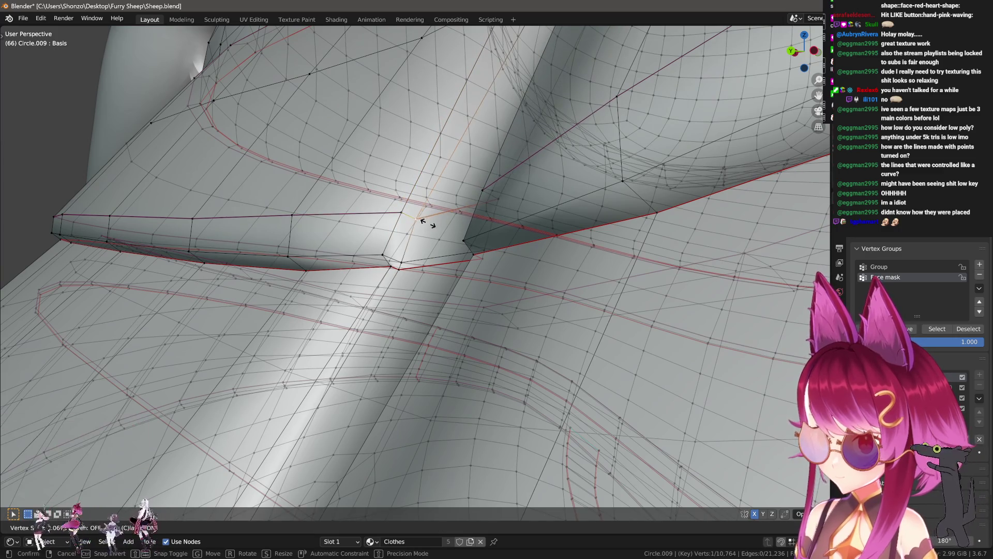
click(425, 224)
middle_drag(425, 225, 403, 256)
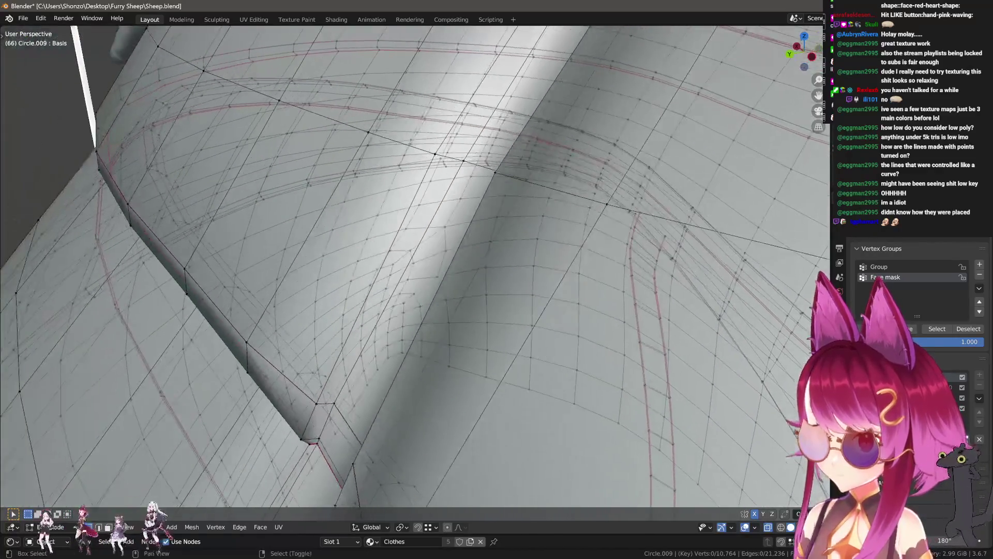
click(409, 265)
- Confirm another slide and begin sliding the next vertex on the strap edge
mouse_move(417, 266)
middle_down()
mouse_move(448, 202)
mouse_move(445, 220)
middle_up()
click(452, 222)
click(476, 217)
key(g)
key(g)
middle_drag(474, 218, 431, 241)
click(432, 244)
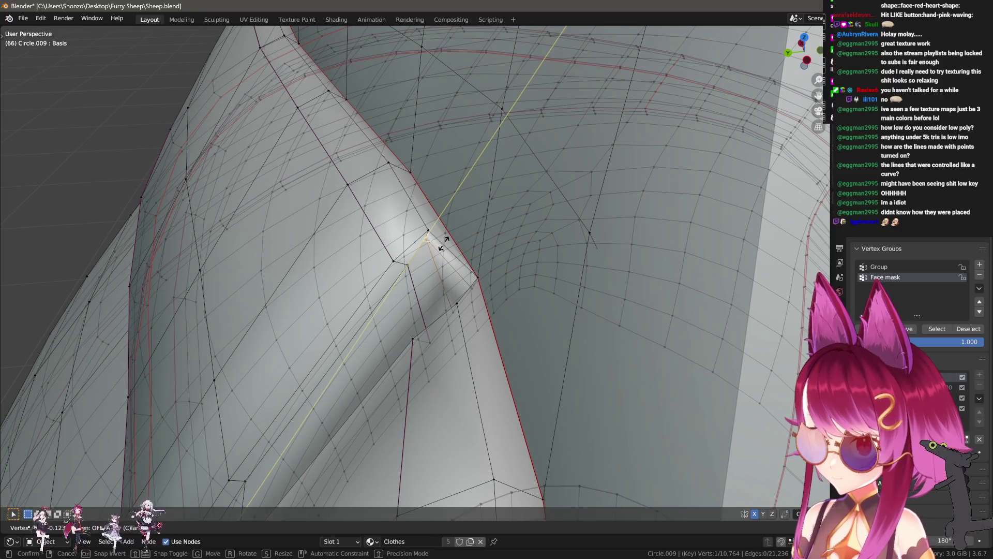
- Slide the strap vertex into place and adjust it again from the strap's outer side
click(443, 243)
mouse_move(445, 252)
middle_down()
mouse_move(510, 224)
mouse_move(471, 211)
mouse_move(442, 243)
mouse_move(431, 269)
mouse_move(464, 288)
middle_up()
key(g)
click(476, 221)
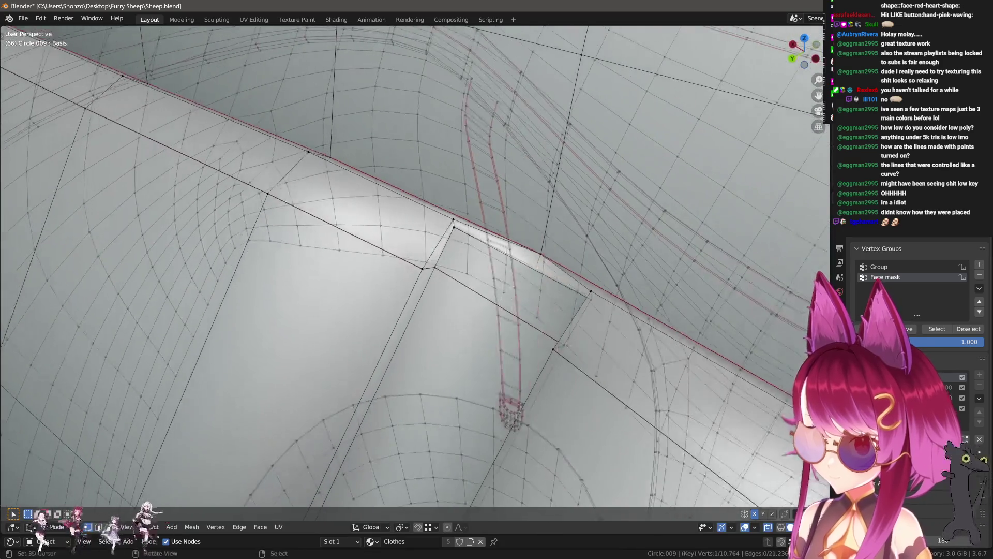
- Add an edge loop across the strap corner and merge the stray vertices At Last
middle_drag(448, 299, 489, 287)
click(485, 296)
click(504, 298)
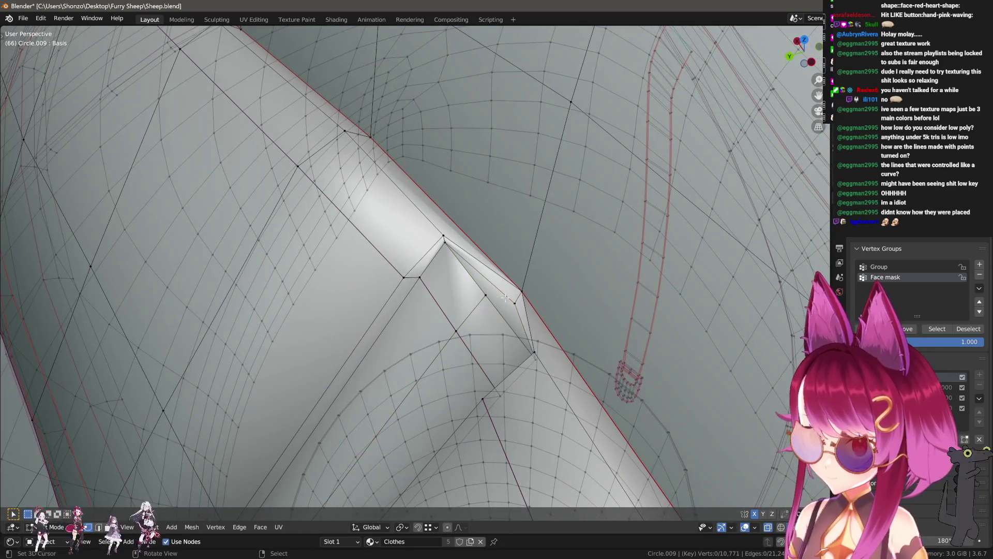
key(m)
click(487, 349)
- Nudge the seam vertex about 1.8 mm along Y with mirroring, then adjust it vertically
mouse_move(486, 350)
middle_down()
mouse_move(452, 272)
mouse_move(442, 178)
mouse_move(450, 240)
mouse_move(509, 285)
mouse_move(418, 240)
mouse_move(403, 317)
mouse_move(429, 293)
mouse_move(409, 275)
mouse_move(416, 277)
middle_up()
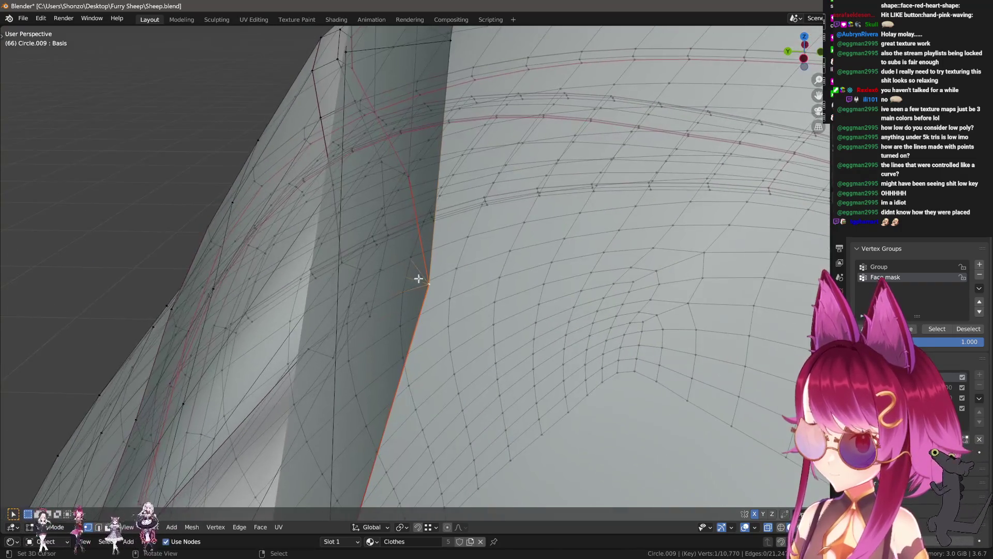
key(y)
click(433, 283)
mouse_move(434, 283)
middle_down()
mouse_move(436, 267)
mouse_move(450, 277)
mouse_move(476, 241)
mouse_move(412, 240)
mouse_move(502, 237)
middle_up()
key(g)
key(z)
key(g)
click(476, 241)
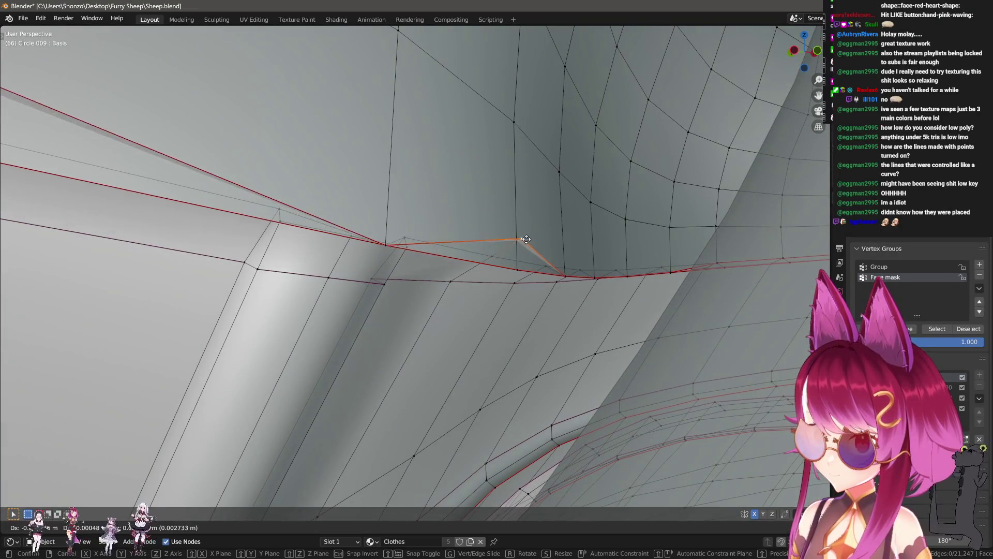
- Drop the strap vertices onto the red seam edge and merge the duplicates By Distance
click(516, 269)
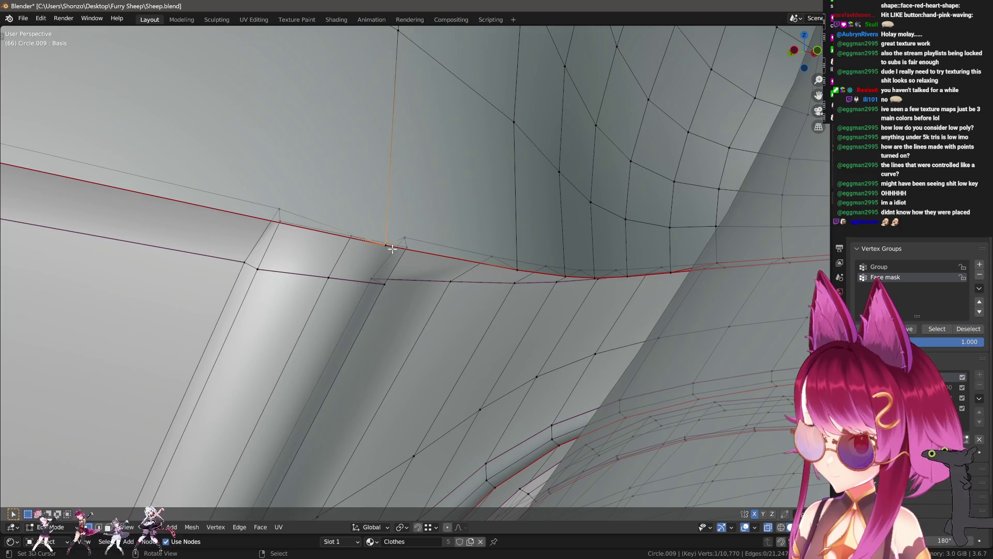
middle_drag(392, 248, 415, 309)
key(g)
click(435, 296)
key(m)
click(467, 290)
- Nudge the merged junction vertex along Y and then vertically by under a millimetre
key(g)
key(y)
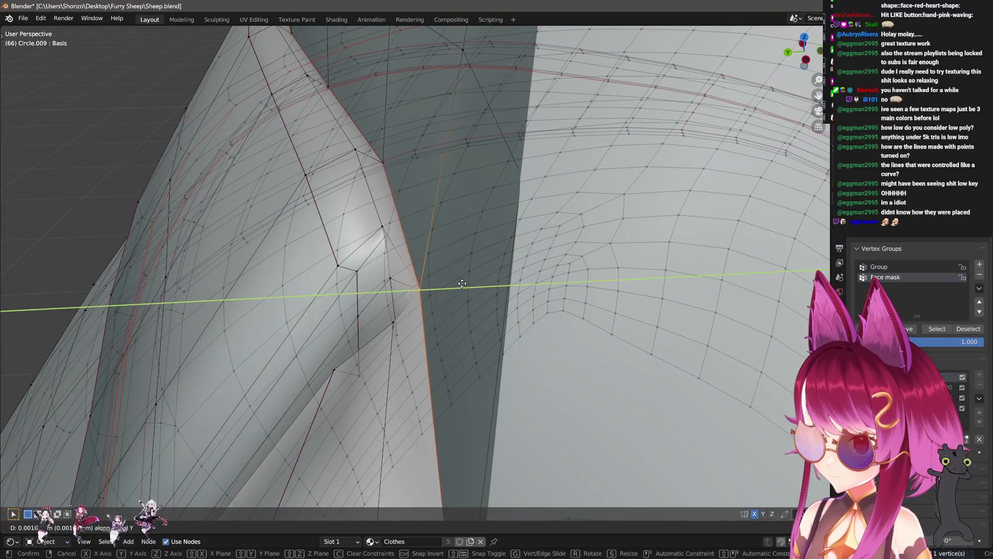
click(452, 281)
click(457, 265)
mouse_move(457, 266)
middle_down()
mouse_move(490, 247)
mouse_move(526, 259)
middle_up()
key(g)
mouse_move(557, 254)
middle_down()
mouse_move(457, 221)
mouse_move(473, 235)
middle_up()
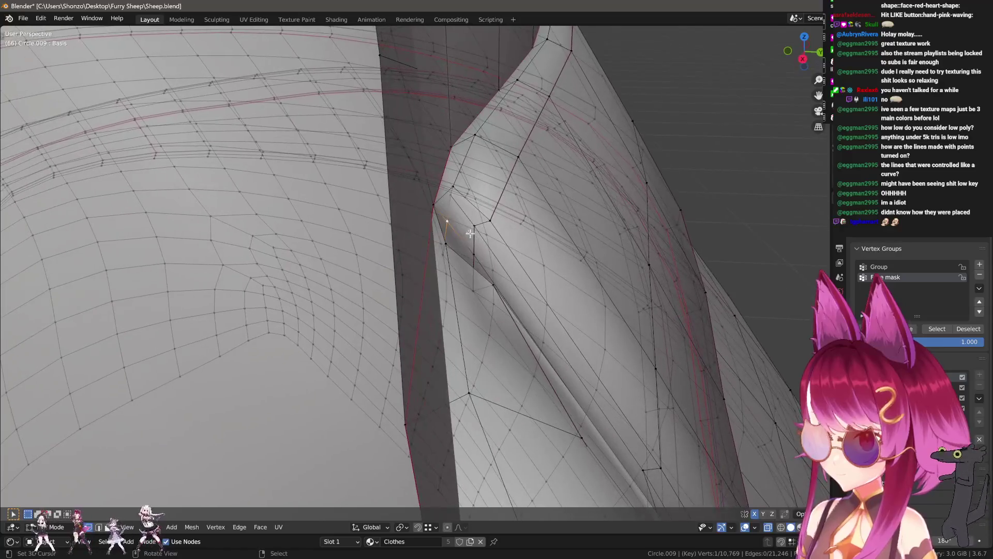
- Nudge further strap-side vertices along Y, then move another vertex and lock it to Z
key(g)
key(y)
click(465, 217)
mouse_move(464, 218)
middle_down()
mouse_move(305, 233)
mouse_move(407, 247)
mouse_move(413, 272)
mouse_move(518, 297)
mouse_move(446, 293)
mouse_move(361, 309)
middle_up()
key(g)
click(387, 246)
ctrl+click(413, 273)
key(g)
key(z)
click(426, 275)
- Near the waistband, shift a single strap vertex along Y in two small mirrored moves
click(458, 294)
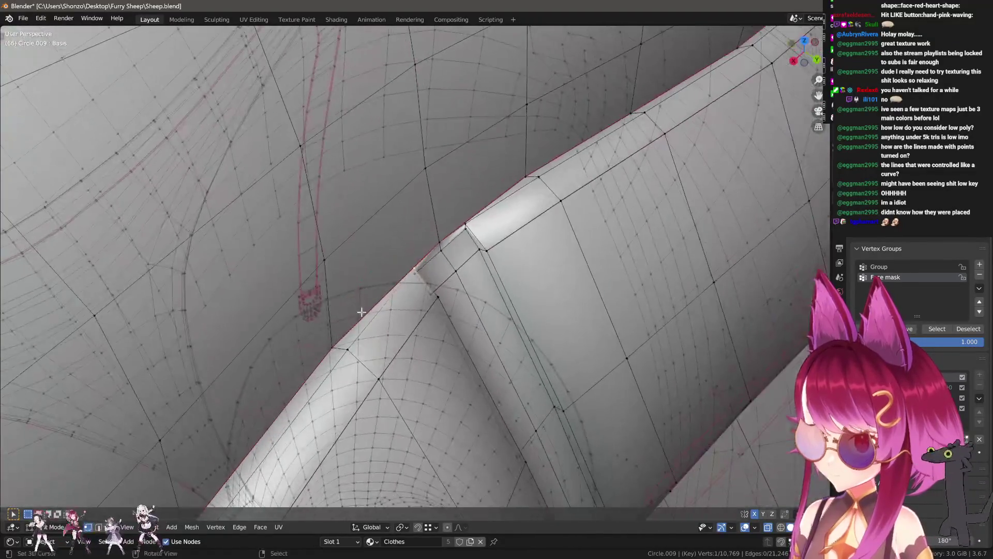
mouse_move(334, 351)
middle_down()
mouse_move(393, 304)
mouse_move(420, 321)
mouse_move(241, 365)
middle_up()
key(g)
key(y)
click(393, 303)
key(g)
key(y)
click(426, 321)
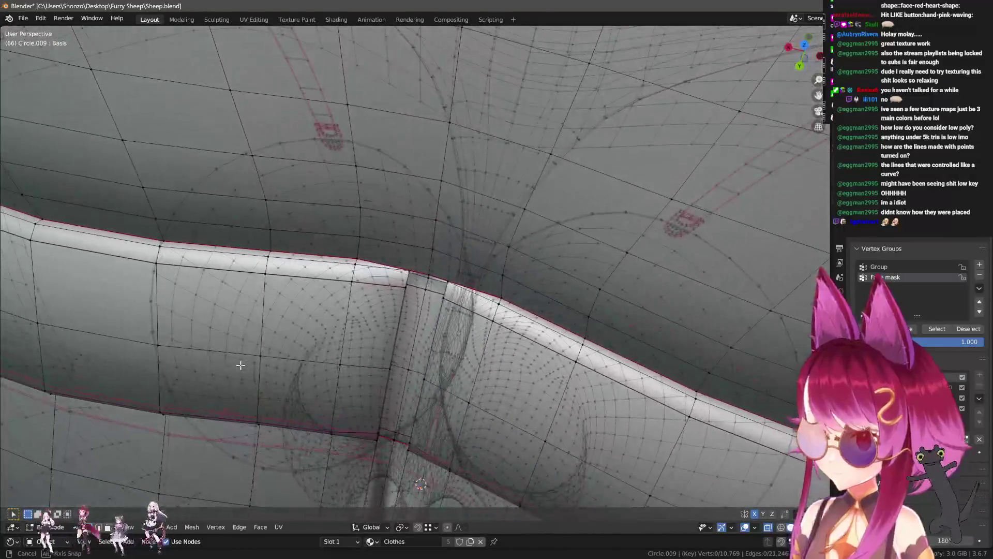
middle_drag(312, 255, 522, 254)
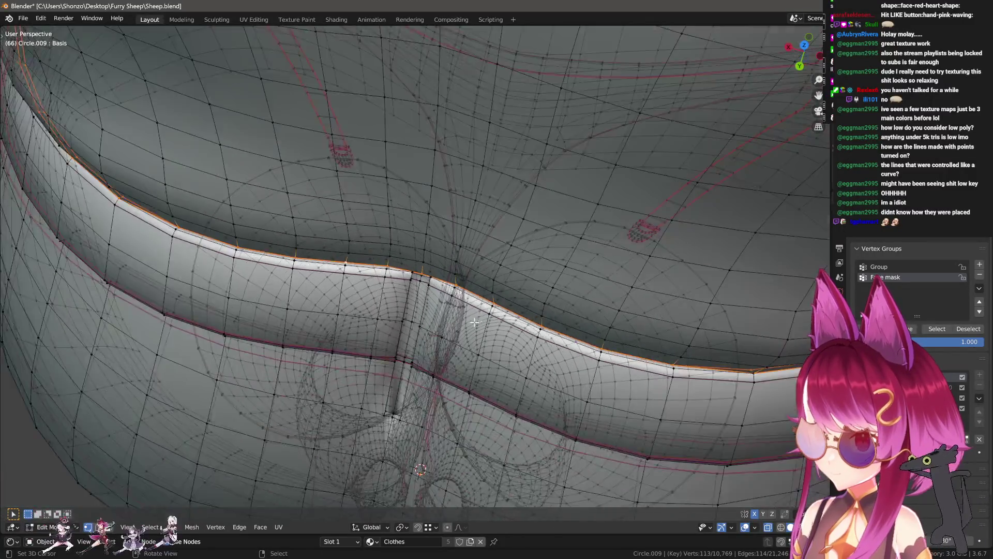
- Merge by Distance at 0.0005 m from Quick Favorites, removing 20 duplicate waistband vertices
key(q)
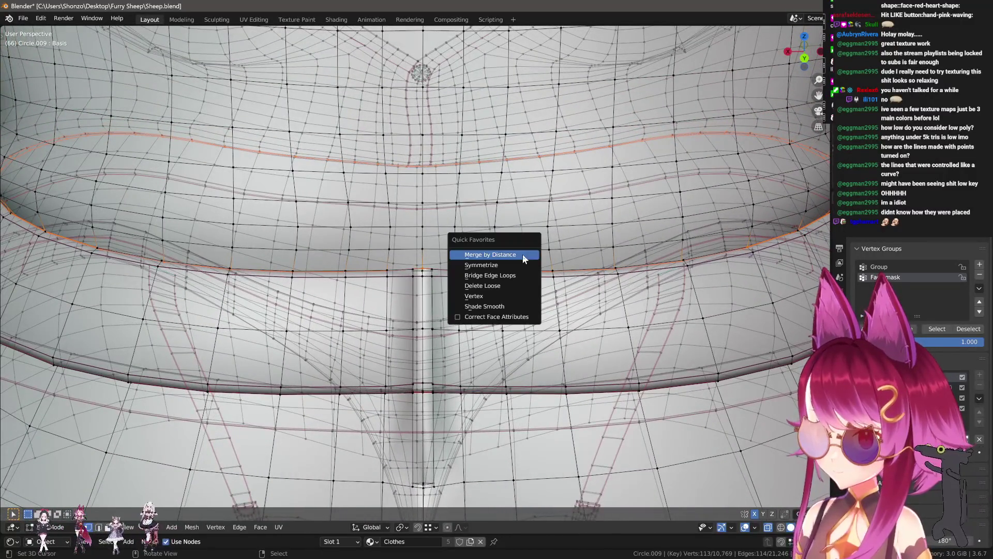
click(521, 254)
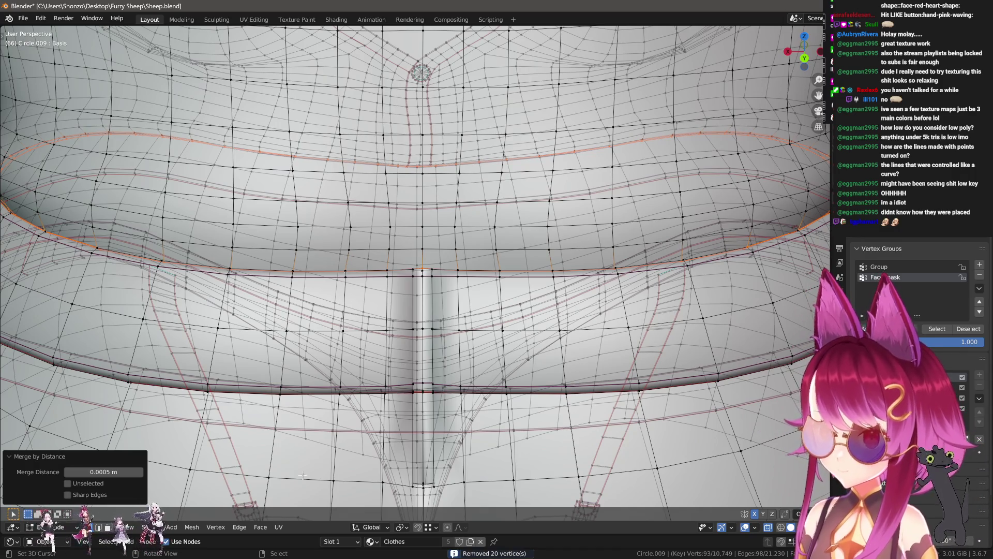
middle_drag(367, 271, 390, 281)
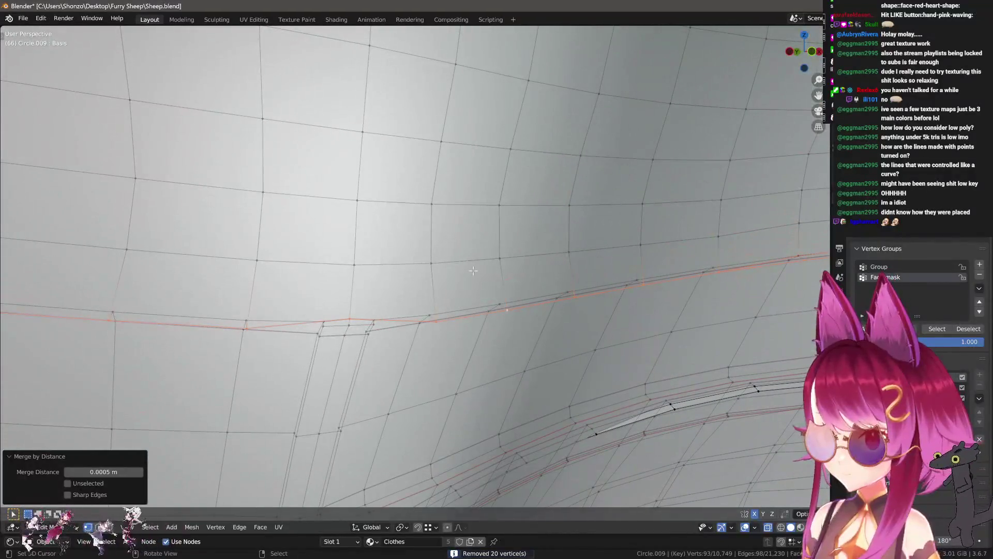
mouse_move(473, 270)
middle_down()
mouse_move(411, 233)
mouse_move(521, 251)
mouse_move(531, 262)
middle_up()
- Move a strap-edge vertex about 0.9 mm along Z
click(410, 233)
key(g)
key(z)
click(521, 251)
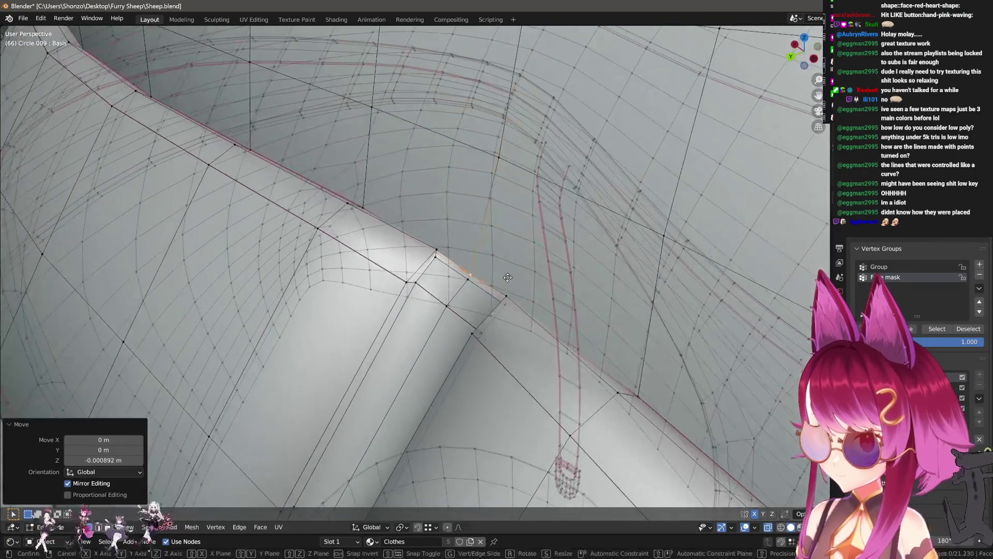
- Nudge successive strap-edge vertices along Y and X by small mirrored amounts
right_click(501, 236)
mouse_move(501, 236)
middle_down()
mouse_move(436, 234)
mouse_move(449, 288)
middle_up()
click(443, 241)
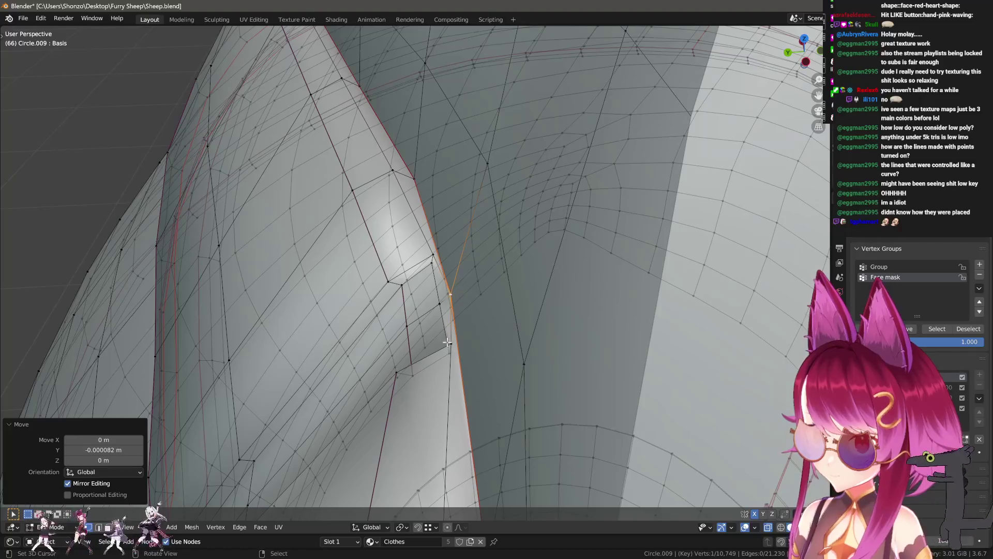
ctrl+click(447, 342)
mouse_move(432, 258)
middle_down()
mouse_move(408, 296)
mouse_move(437, 275)
mouse_move(483, 173)
mouse_move(437, 311)
middle_up()
key(g)
key(x)
click(381, 290)
click(491, 174)
key(y)
click(485, 195)
- Select an edge path of strap vertices and shift them along Y, cancelling a second move
click(415, 357)
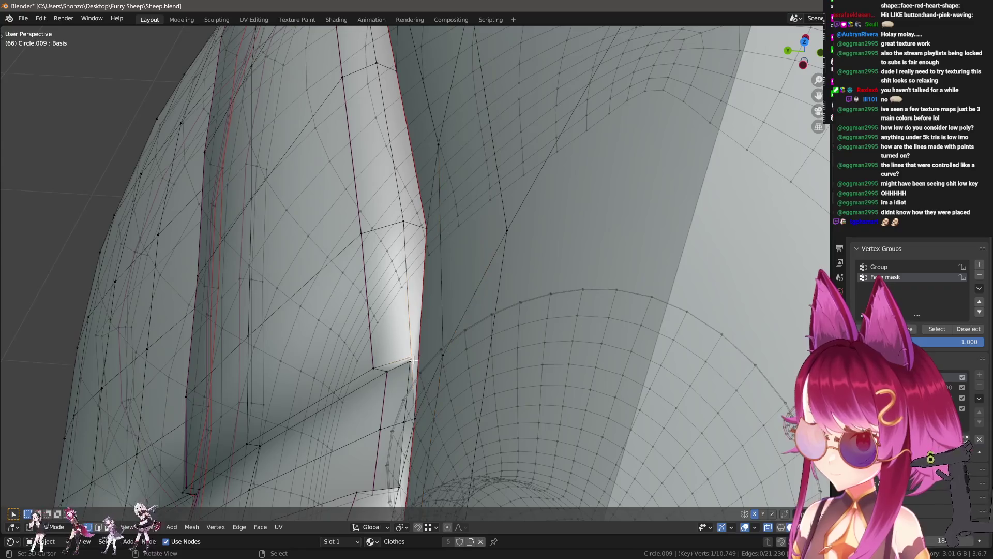
middle_drag(415, 358, 432, 279)
ctrl+click(422, 326)
key(ctrl+z)
ctrl+click(426, 274)
key(y)
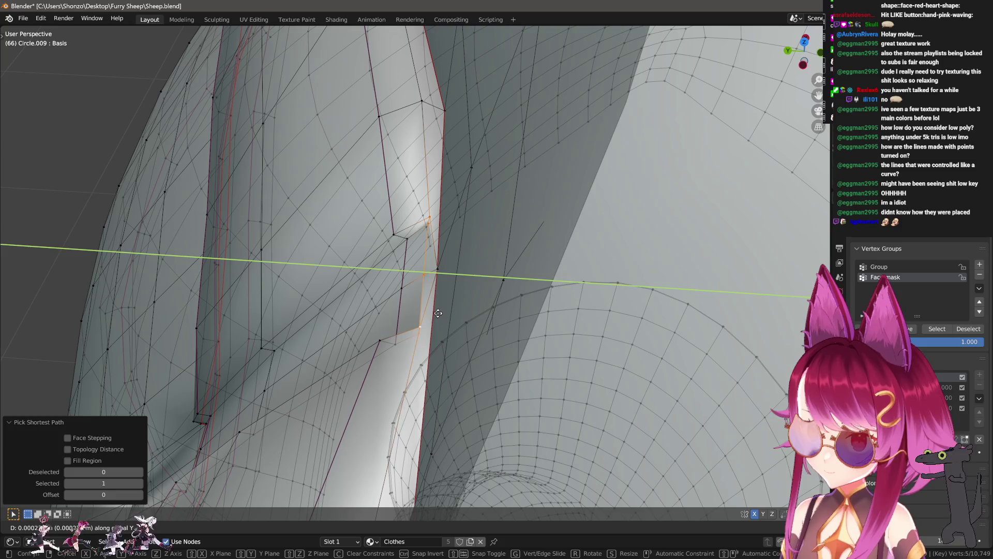
click(425, 311)
key(g)
key(y)
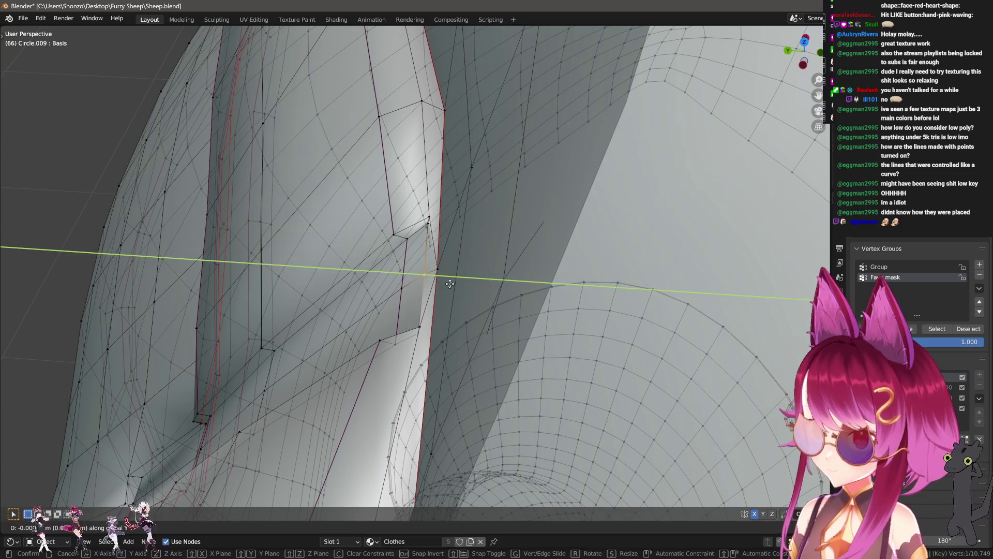
right_click(454, 298)
mouse_move(454, 297)
middle_down()
mouse_move(394, 297)
mouse_move(488, 308)
mouse_move(443, 258)
middle_up()
mouse_move(495, 287)
middle_down()
mouse_move(475, 309)
mouse_move(351, 283)
mouse_move(392, 320)
middle_up()
- Merge the stray vertex into its neighbour At Center and fine-tune it in Right Orthographic view
key(m)
click(475, 309)
key(g)
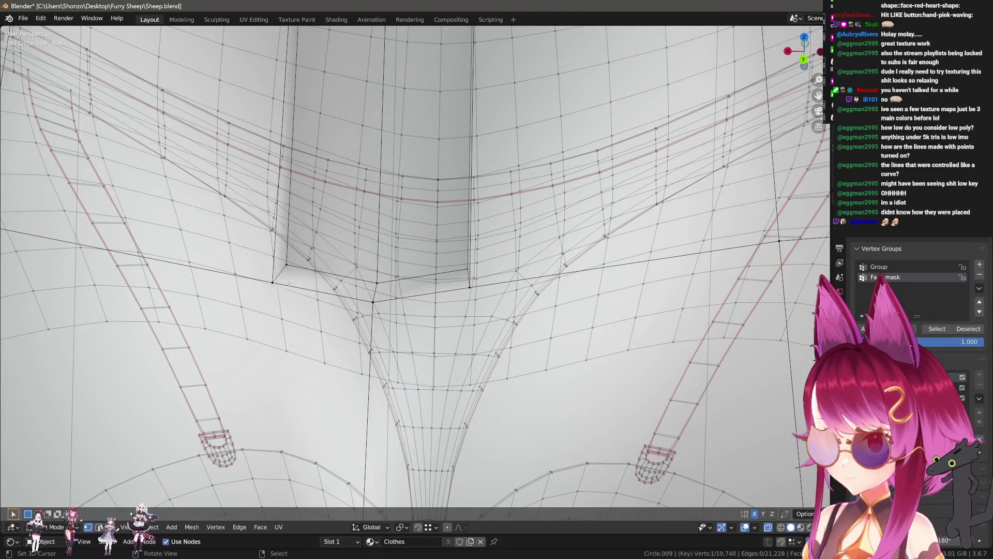
ctrl+click(462, 290)
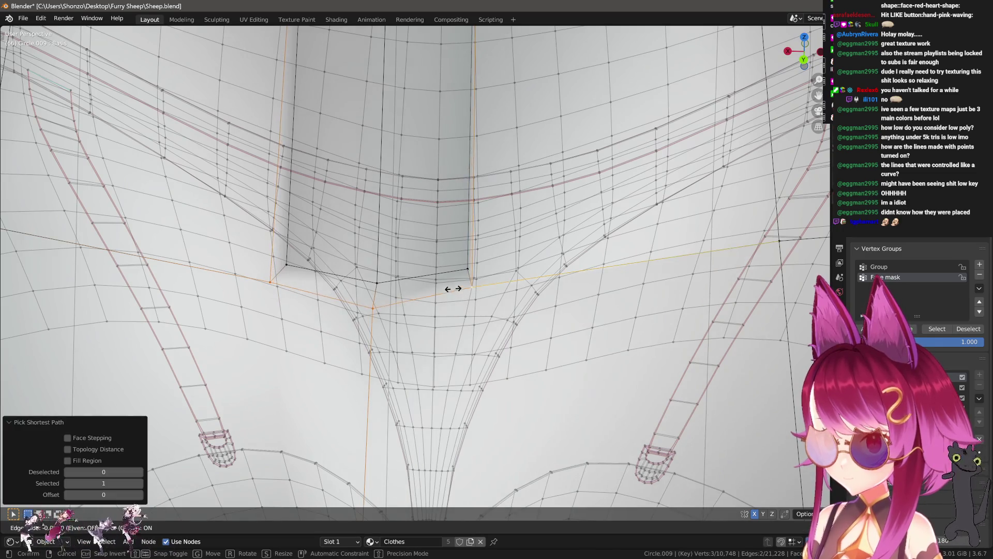
mouse_move(450, 288)
middle_down()
mouse_move(432, 295)
mouse_move(542, 304)
middle_up()
click(450, 247)
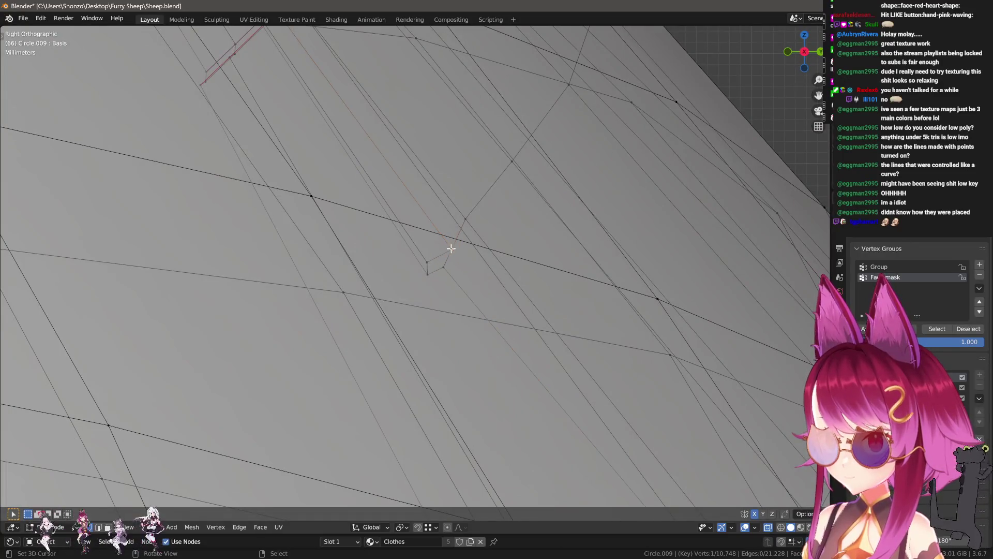
click(456, 248)
click(481, 263)
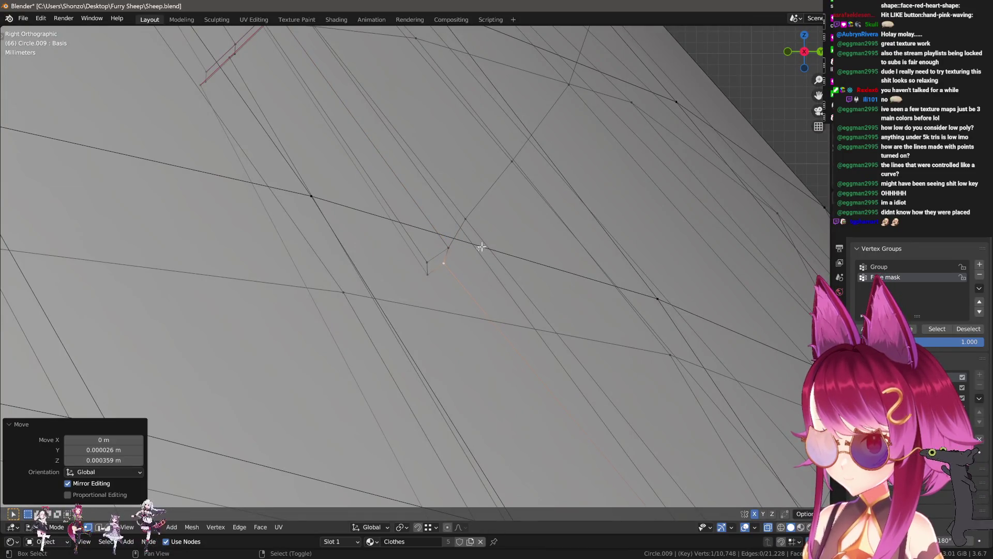
click(458, 242)
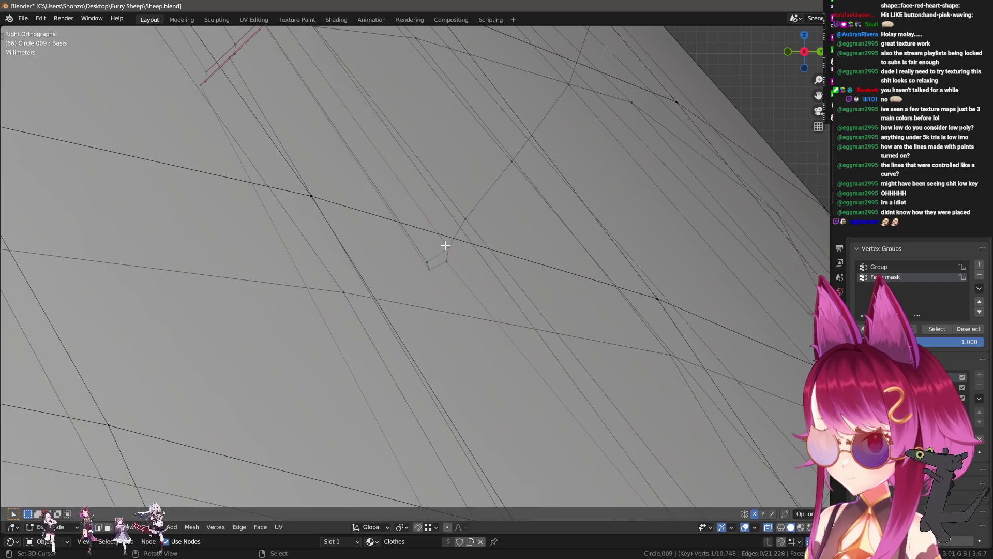
- Orbit back to perspective and view the skirt from below, facing its centre
middle_drag(425, 303, 466, 279)
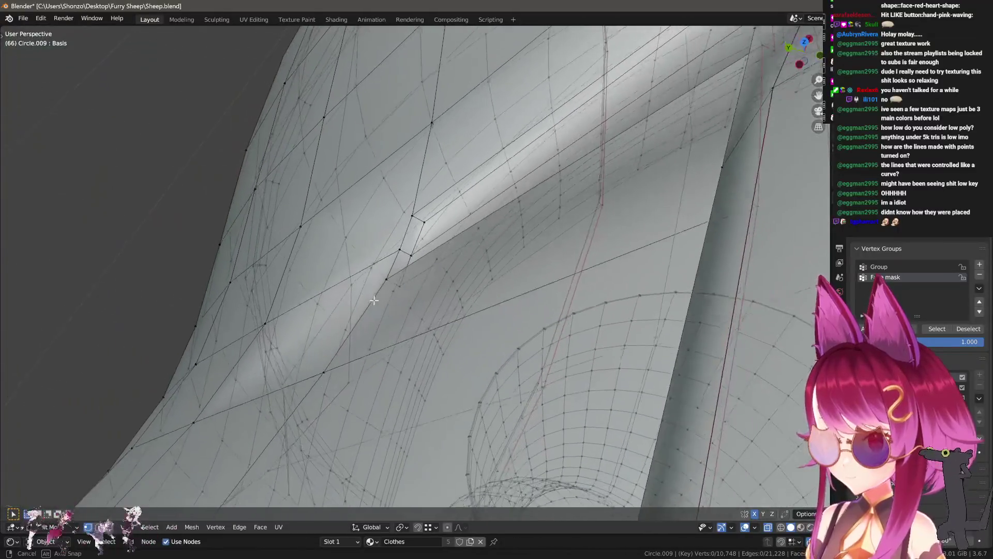
middle_drag(466, 280, 419, 267)
key(ctrl+Tab)
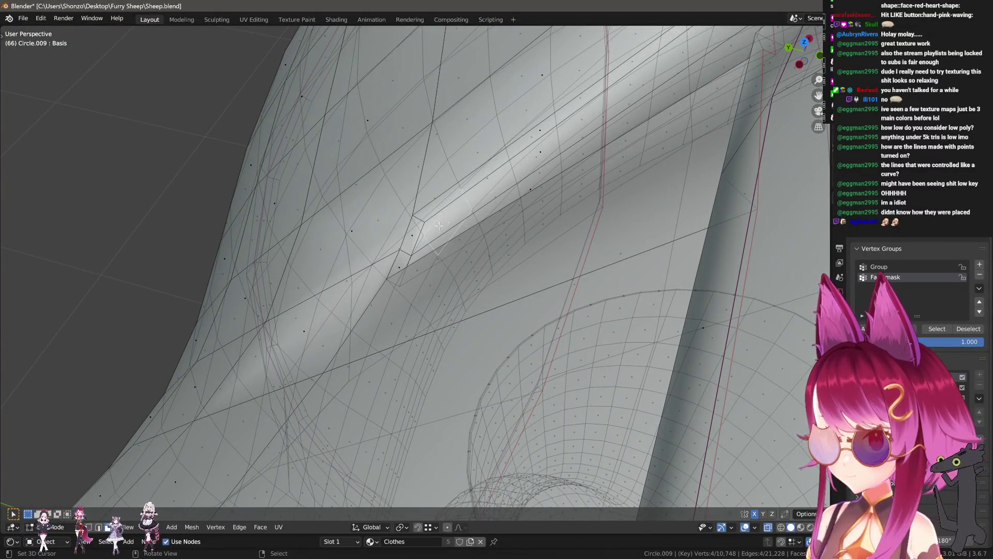
middle_drag(439, 224, 403, 321)
mouse_move(401, 232)
middle_down()
mouse_move(418, 274)
mouse_move(401, 261)
middle_up()
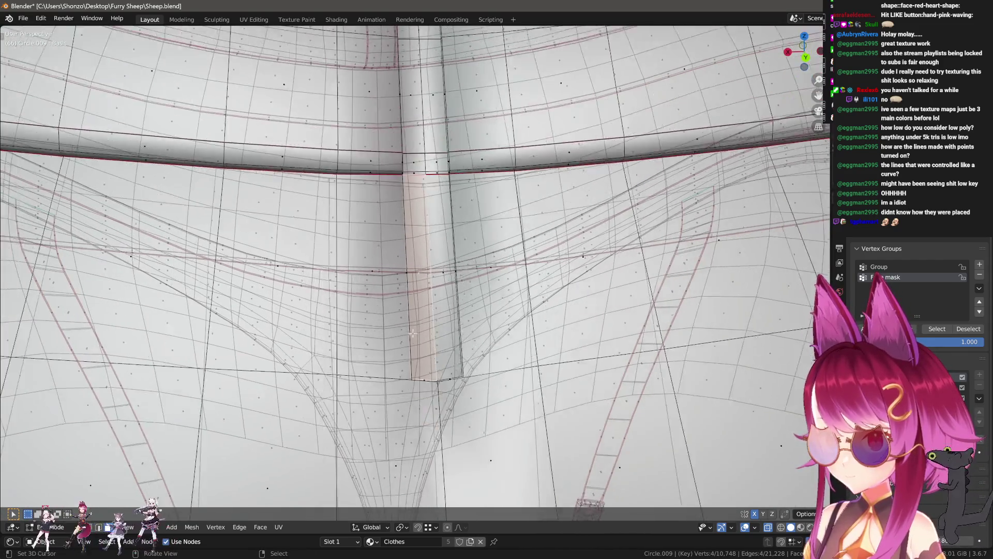
- Switch to face select and shortest-path pick the vertical face strip down the skirt centre
key(v)
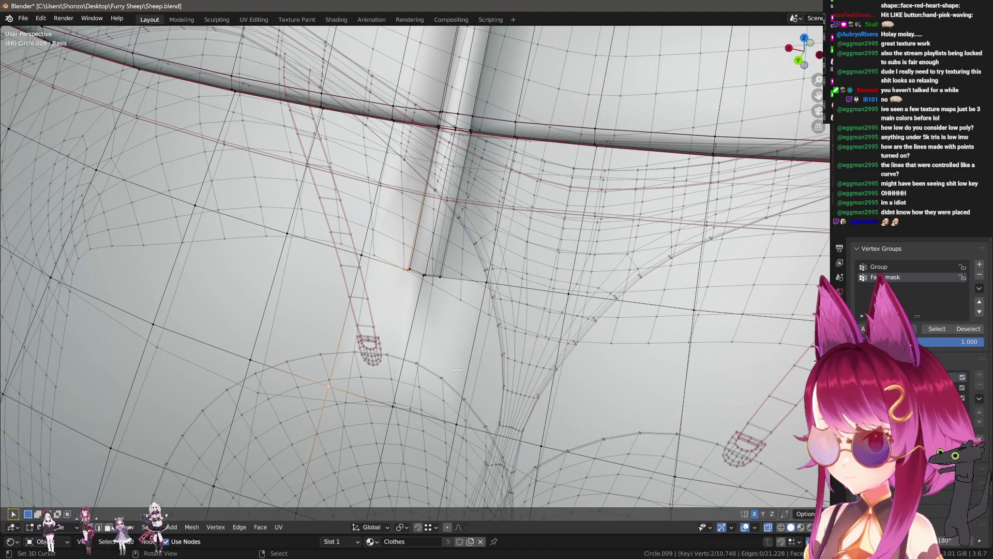
mouse_move(445, 283)
middle_down()
mouse_move(460, 411)
mouse_move(398, 336)
middle_up()
key(ctrl+Tab)
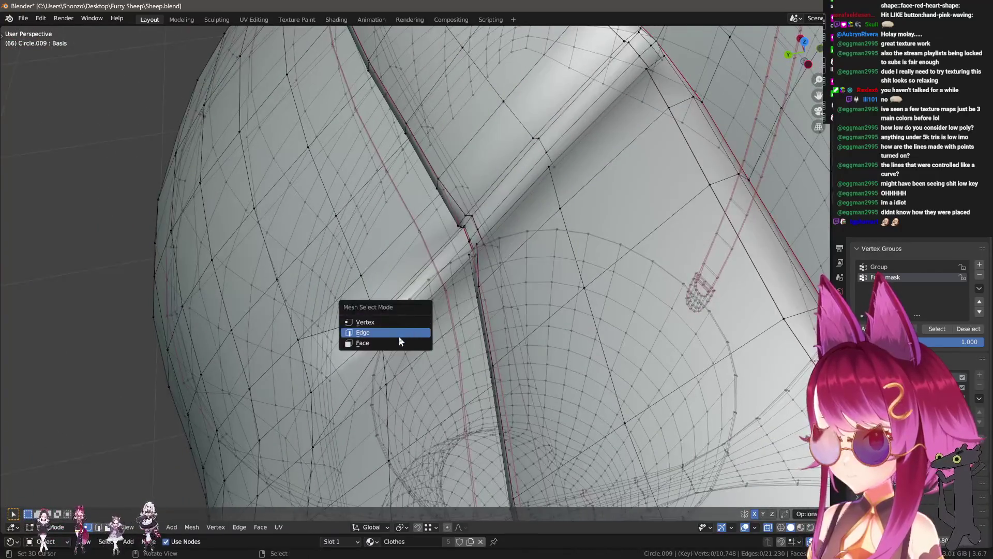
key(v)
middle_drag(419, 281, 435, 327)
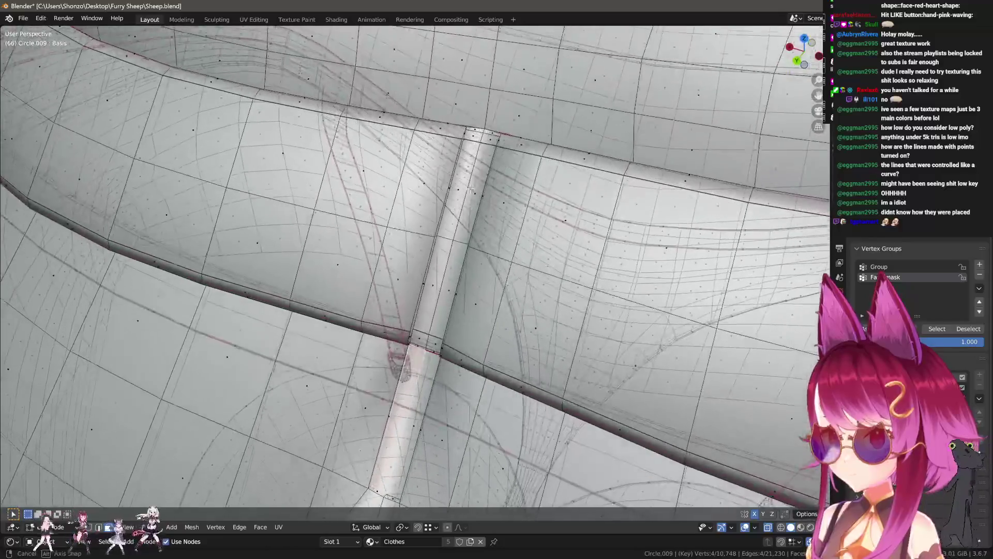
ctrl+click(476, 135)
mouse_move(472, 245)
middle_down()
mouse_move(447, 301)
mouse_move(451, 234)
mouse_move(414, 314)
middle_up()
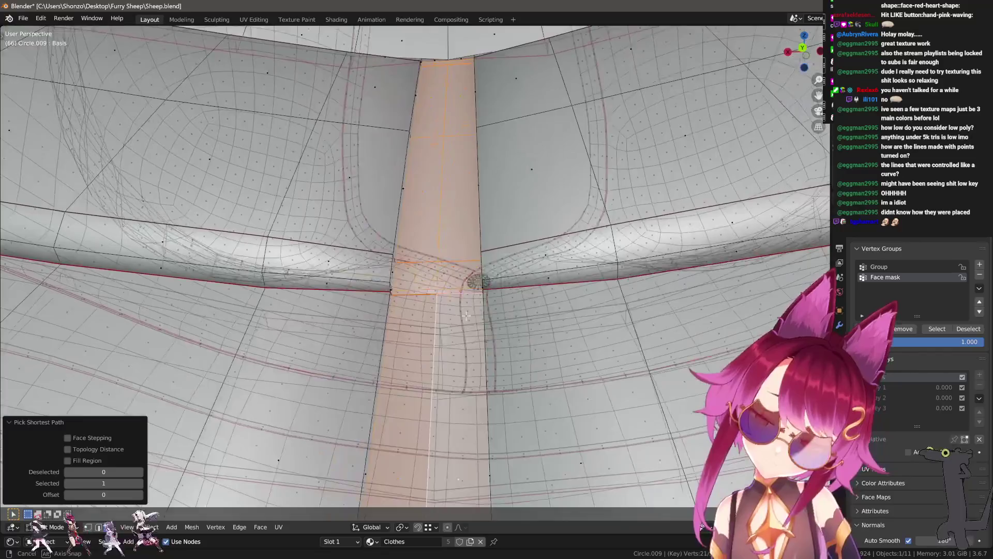
- Inset the centre strip's faces by about 1.4 mm with boundary and even offset
middle_drag(414, 314, 502, 307)
key(ctrl+f)
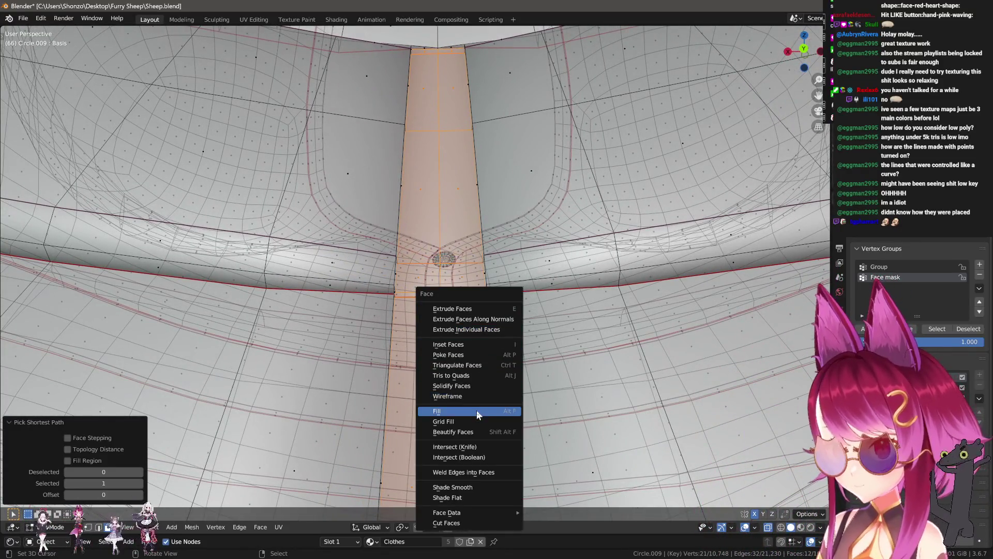
click(473, 345)
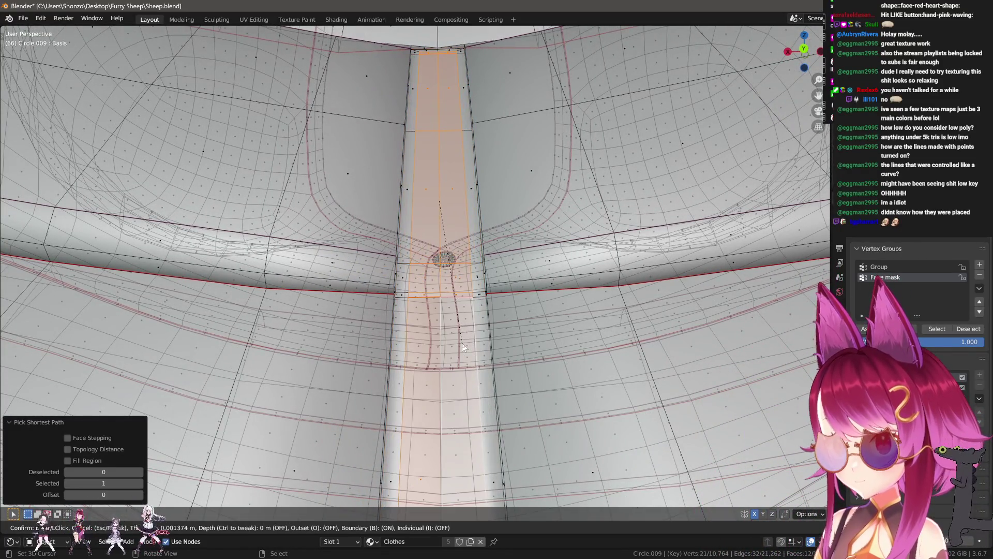
click(492, 356)
middle_drag(492, 356, 485, 321)
mouse_move(525, 294)
middle_down()
mouse_move(505, 222)
mouse_move(515, 284)
mouse_move(528, 296)
middle_up()
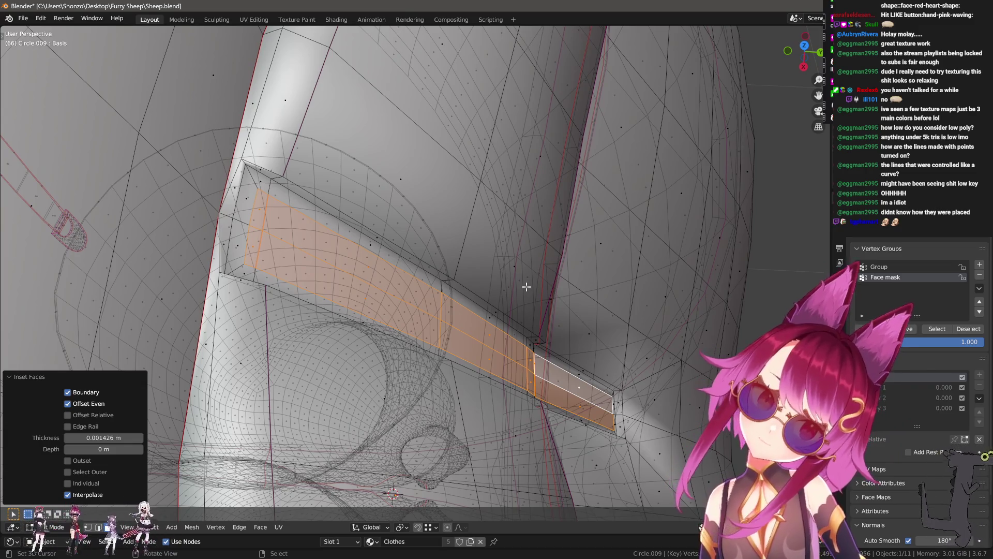
- After cancelling an extrude, Shrink/Fatten the strip faces outward about 0.8 mm, mirrored
key(e)
right_click(562, 291)
key(alt+s)
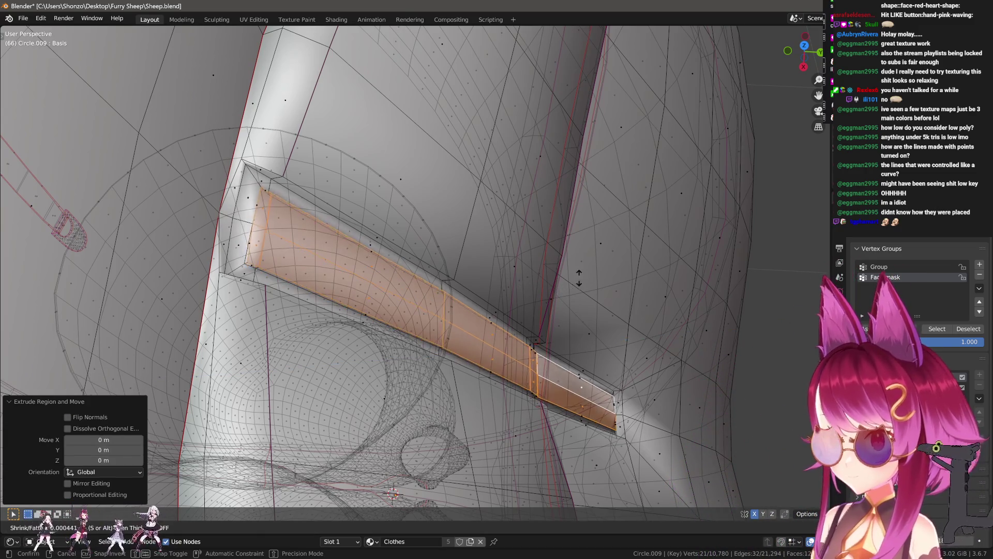
right_click(575, 293)
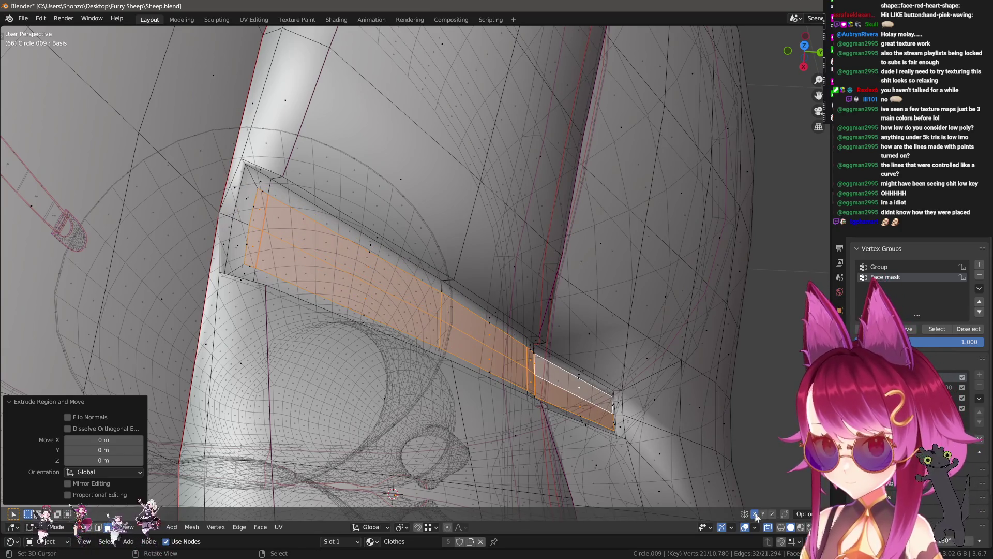
key(alt+s)
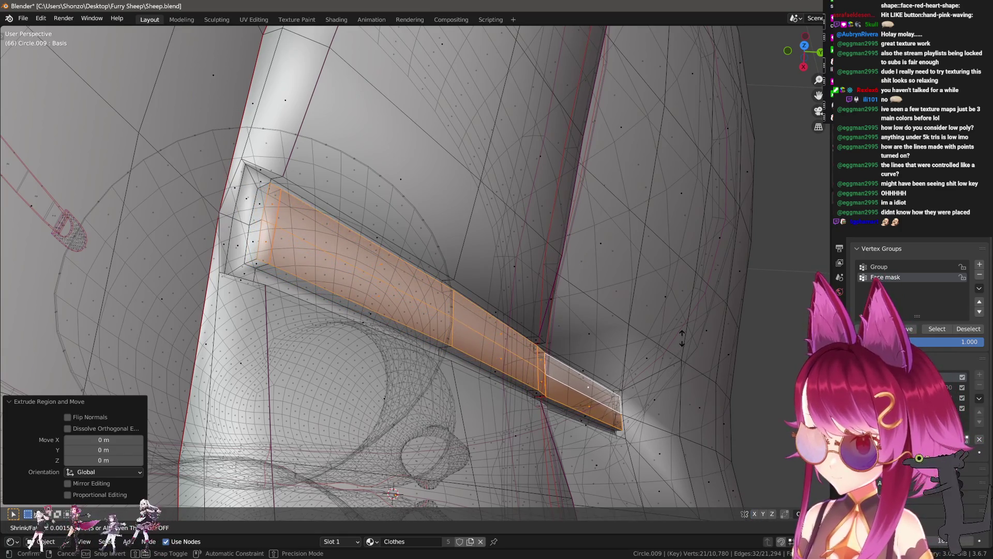
click(681, 338)
scroll(582, 282, up, 3)
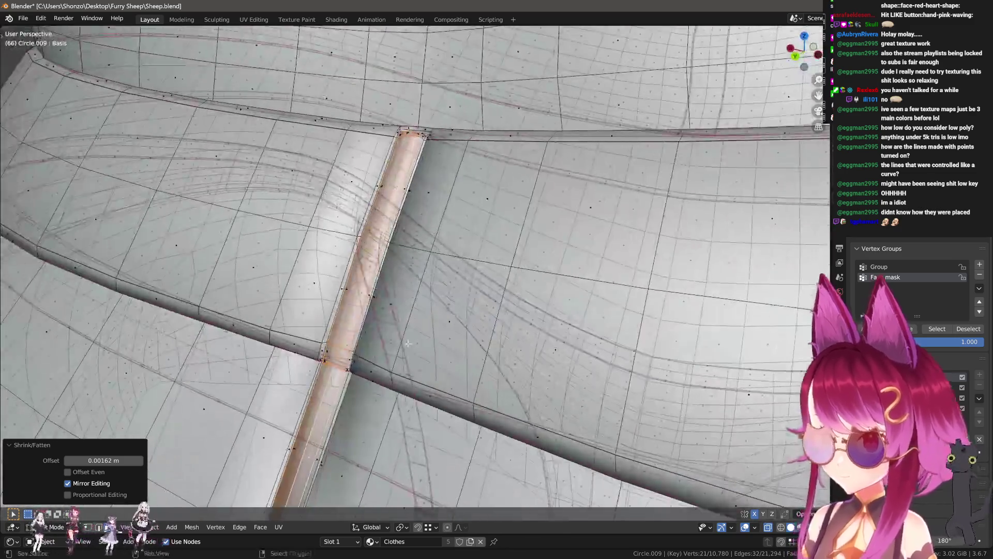
- Shrink/Fatten the strap's edge loop slightly and return to face selection
mouse_move(581, 282)
middle_down()
mouse_move(494, 276)
mouse_move(499, 243)
middle_up()
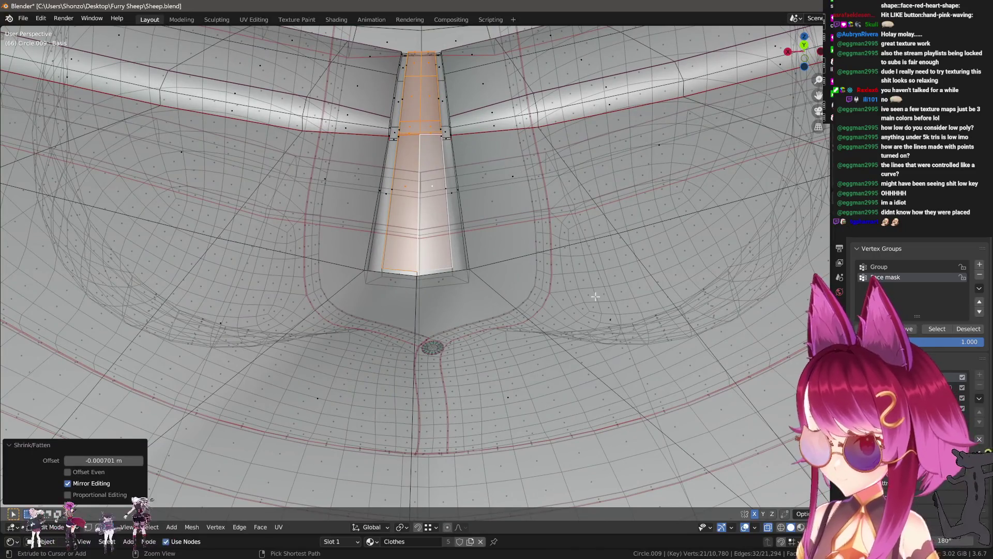
mouse_move(594, 355)
middle_down()
mouse_move(430, 262)
mouse_move(492, 273)
mouse_move(443, 275)
mouse_move(477, 311)
mouse_move(497, 311)
middle_up()
alt+click(395, 271)
key(alt+s)
click(500, 253)
key(ctrl+Tab)
click(443, 274)
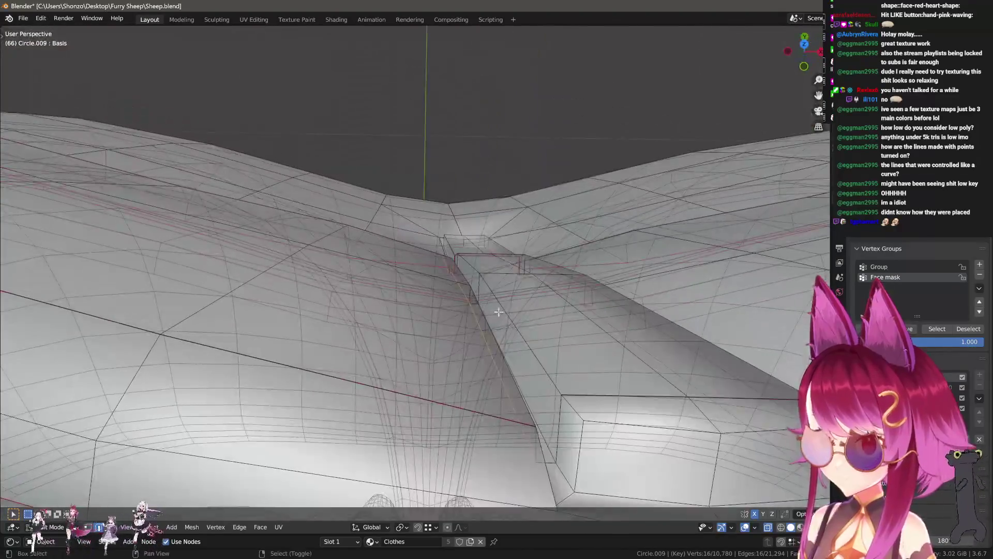
- Mark the strap's top border and a vertical edge loop as sharp
middle_drag(497, 311, 466, 342)
key(ctrl+e)
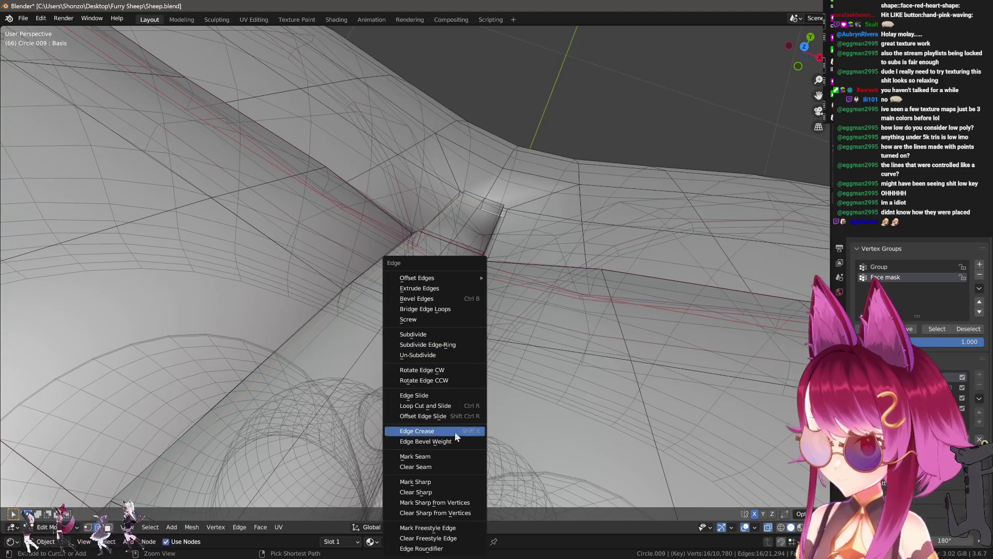
click(435, 481)
mouse_move(435, 481)
middle_down()
mouse_move(466, 357)
mouse_move(387, 264)
middle_up()
alt+click(388, 263)
key(ctrl+e)
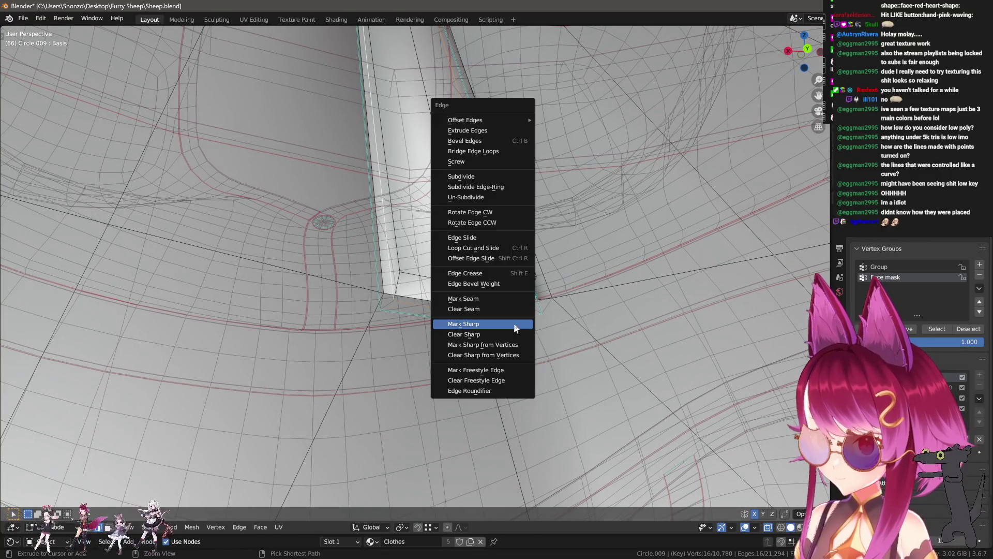
click(514, 323)
- Mark the remaining strap edge loops sharp so the whole outline stays crisp
alt+click(381, 270)
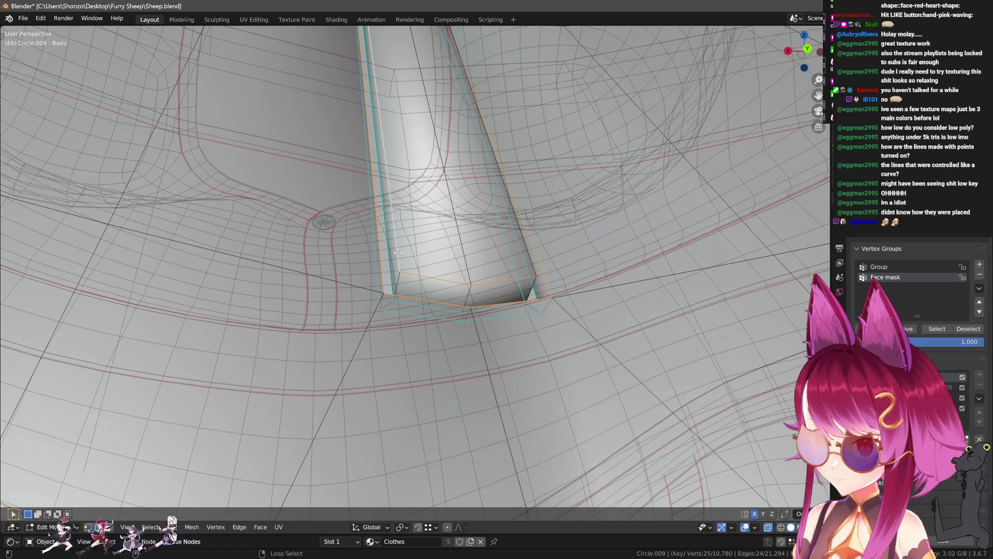
key(ctrl+e)
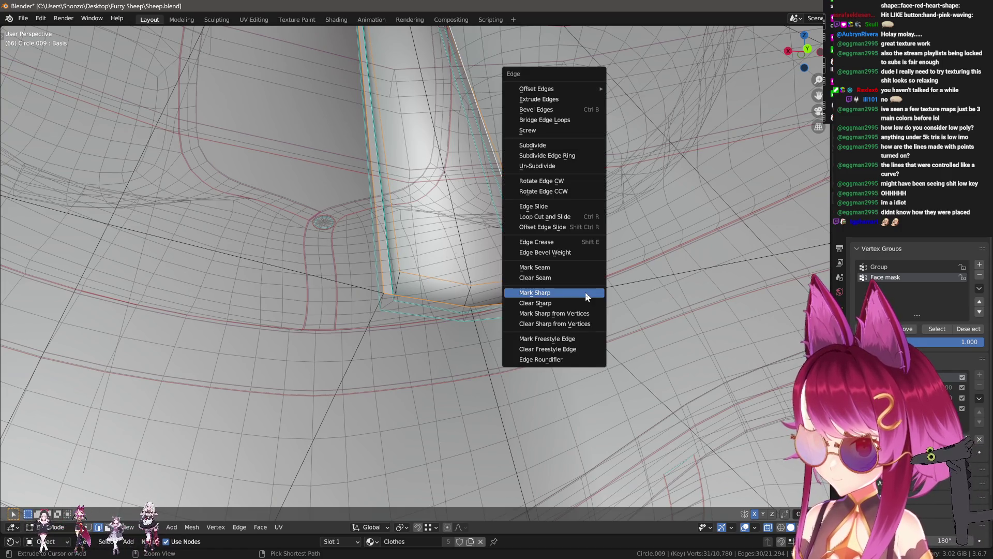
click(584, 348)
mouse_move(585, 348)
middle_down()
mouse_move(480, 348)
mouse_move(466, 366)
mouse_move(445, 289)
mouse_move(430, 281)
middle_up()
key(Tab)
key(Tab)
middle_drag(442, 183, 445, 267)
key(ctrl+e)
click(435, 310)
mouse_move(435, 310)
middle_down()
mouse_move(453, 333)
mouse_move(442, 300)
mouse_move(386, 278)
middle_up()
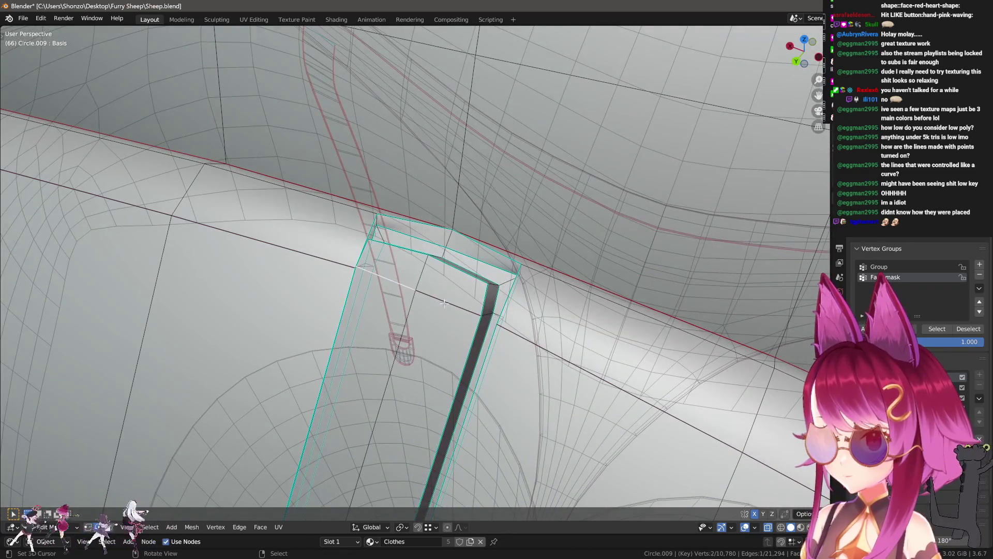
mouse_move(474, 317)
middle_down()
mouse_move(498, 255)
mouse_move(513, 263)
middle_up()
- Finish repositioning the ripped strap vertices with a Y-axis move in vertex select
click(526, 246)
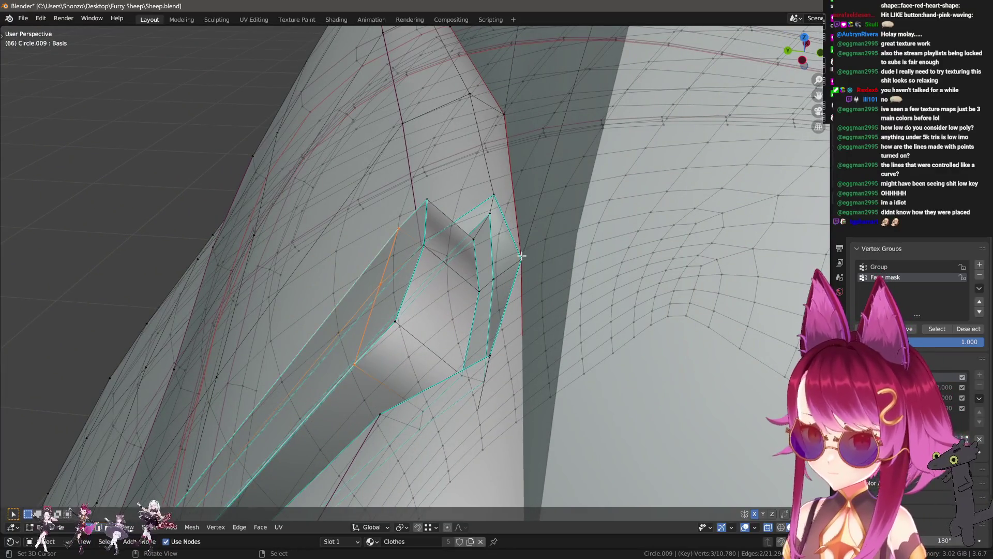
right_click(506, 258)
key(y)
click(488, 256)
mouse_move(487, 256)
middle_down()
mouse_move(512, 279)
mouse_move(495, 345)
middle_up()
- Mark the edges along the top of the inset centre strap as sharp via Ctrl+E
key(ctrl+Tab)
click(512, 278)
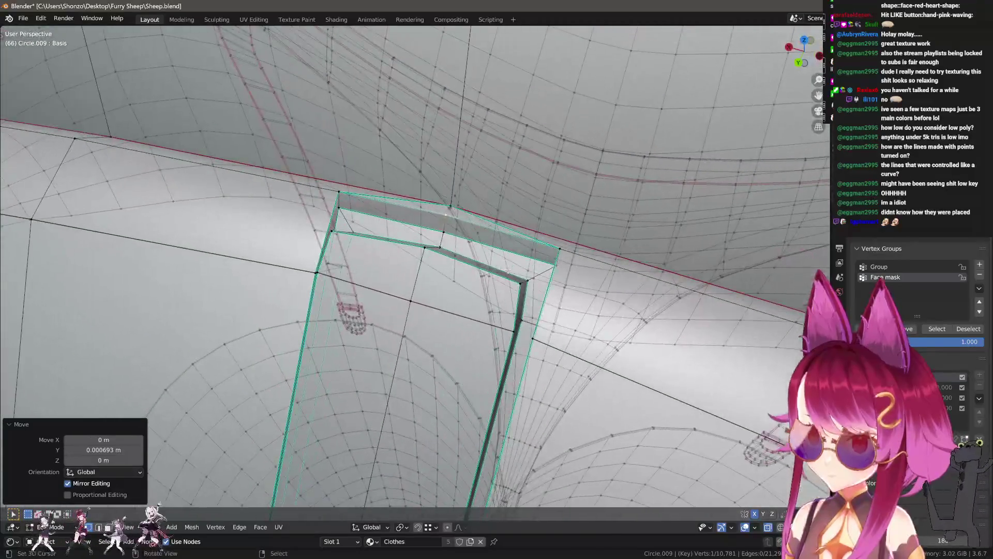
click(423, 298)
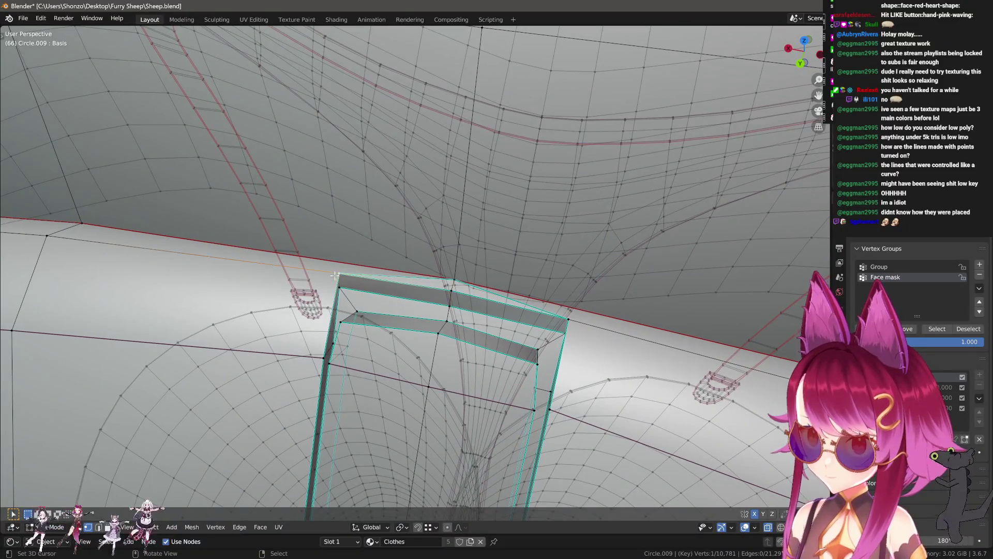
click(351, 311)
middle_drag(351, 311, 446, 291)
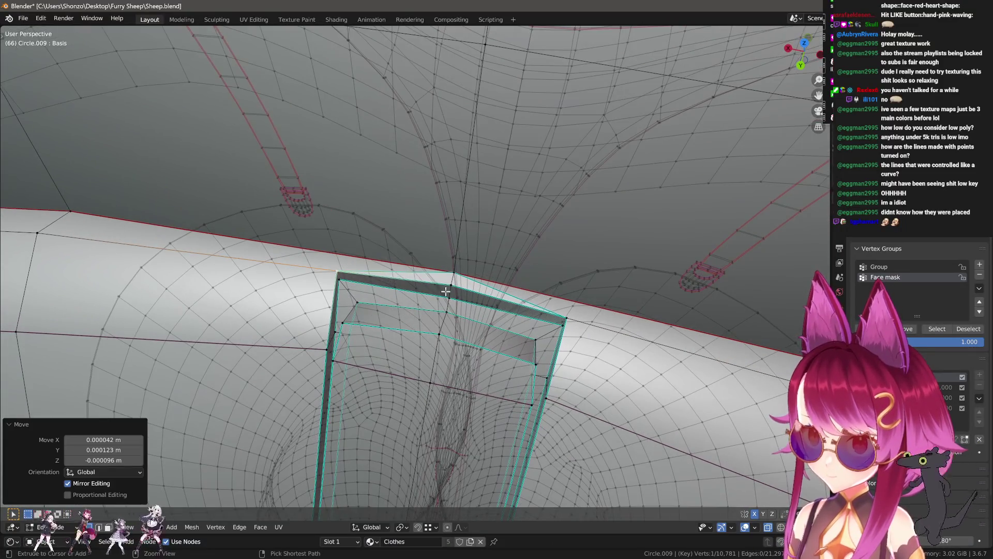
click(427, 299)
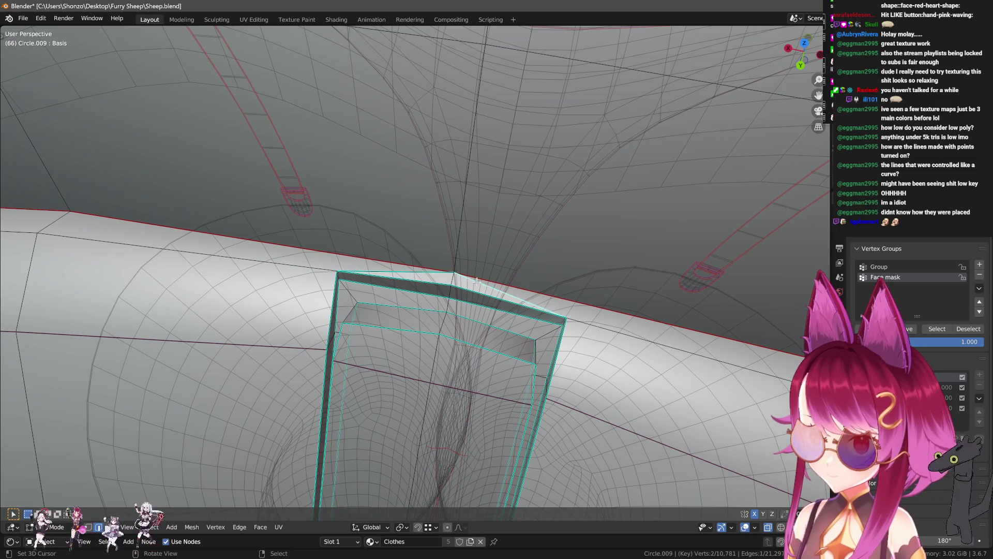
key(ctrl+e)
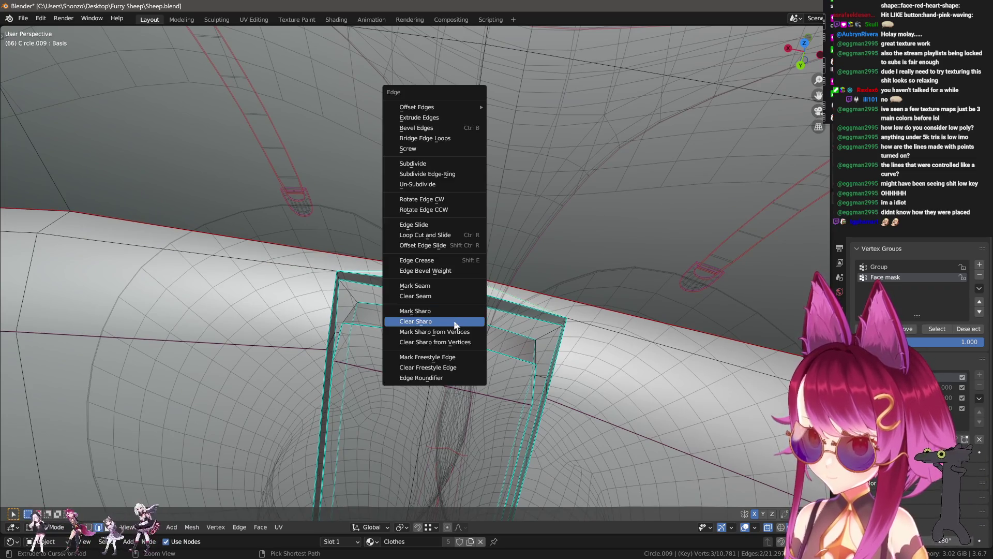
click(456, 322)
- Nudge one top corner vertex of the strap along Y into place
mouse_move(537, 326)
middle_down()
mouse_move(450, 232)
mouse_move(435, 279)
mouse_move(454, 268)
mouse_move(418, 295)
middle_up()
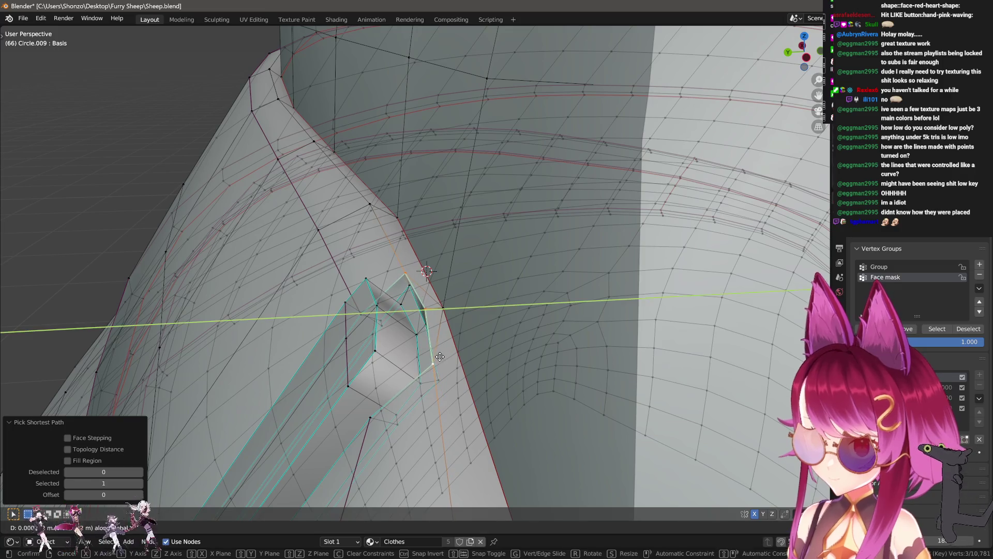
click(429, 310)
key(g)
key(y)
click(427, 335)
middle_drag(427, 341, 475, 228)
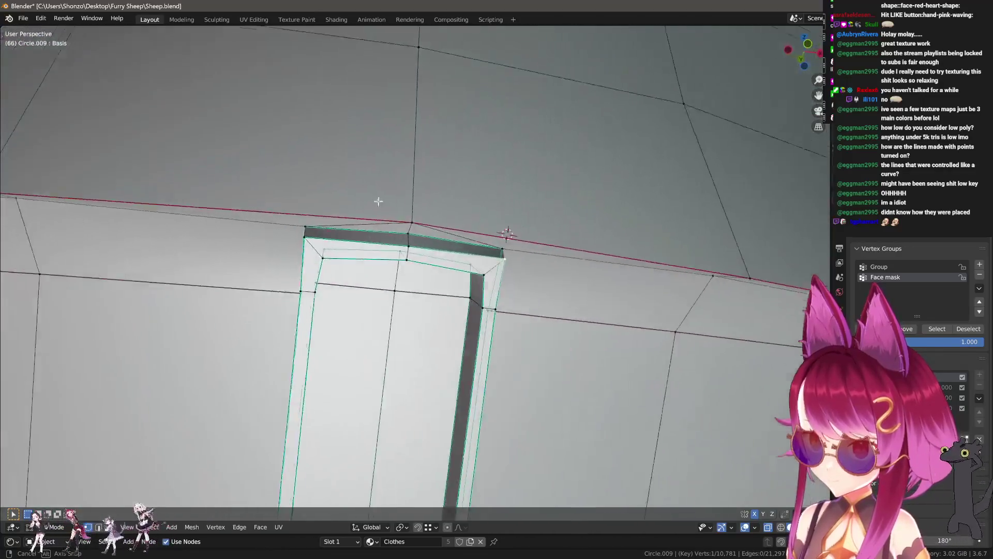
- From a frontal view, move three of the strap's top corner vertices into line with the waistband
middle_drag(475, 229, 365, 204)
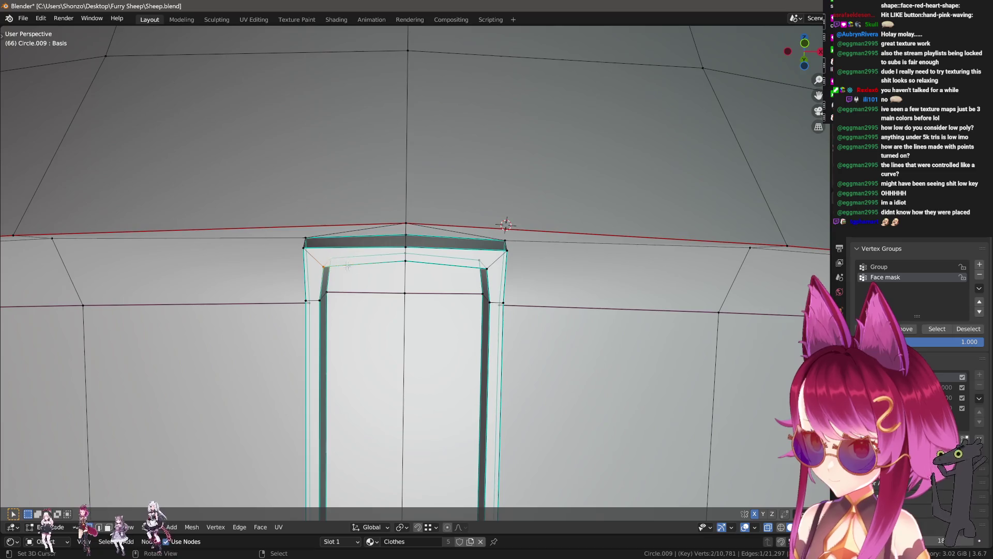
middle_drag(342, 266, 396, 263)
key(g)
click(383, 223)
click(316, 242)
key(g)
click(347, 243)
key(g)
click(435, 244)
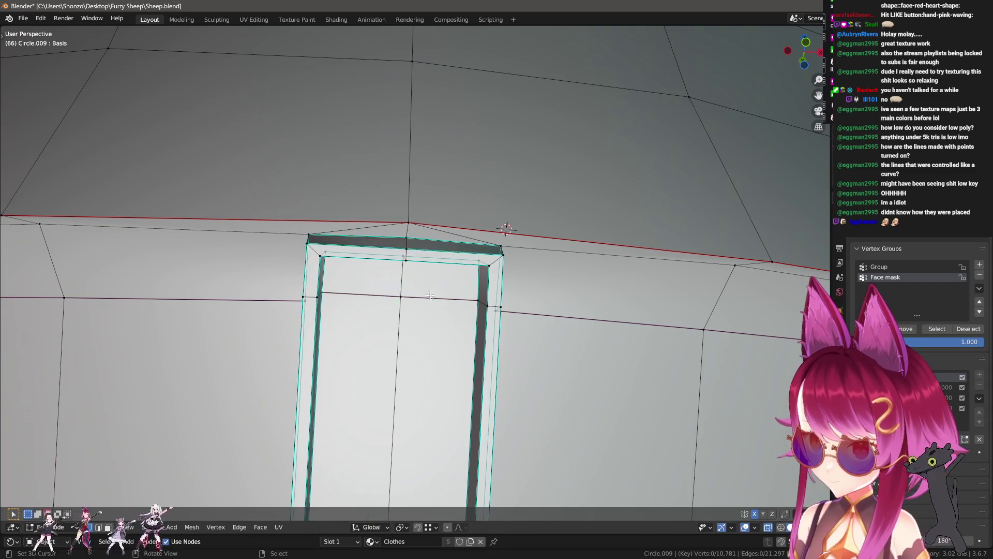
scroll(429, 283, down, 3)
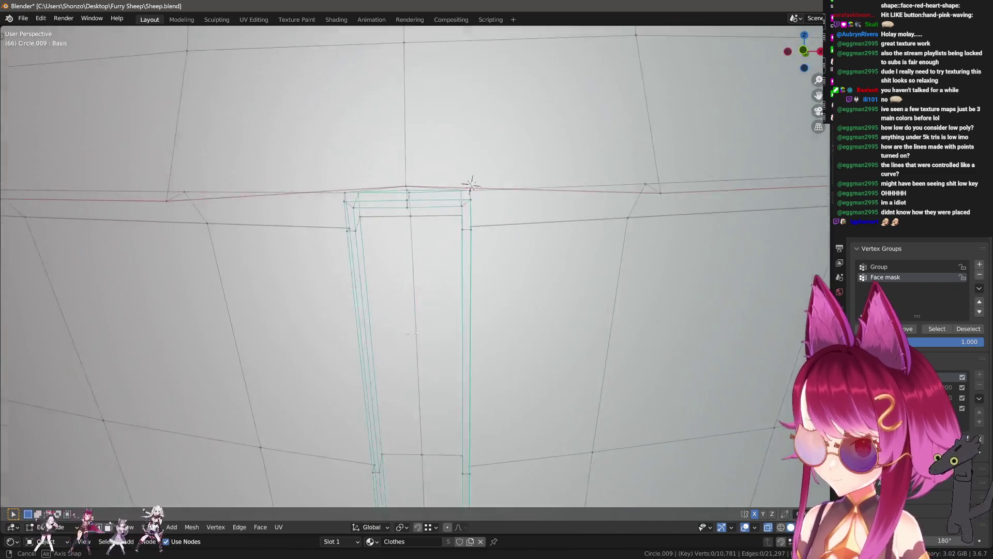
- From the side, refine the corner vertices with Y- and Z-locked moves of about 0.15 mm
mouse_move(428, 283)
middle_down()
mouse_move(351, 183)
mouse_move(392, 347)
mouse_move(362, 208)
middle_up()
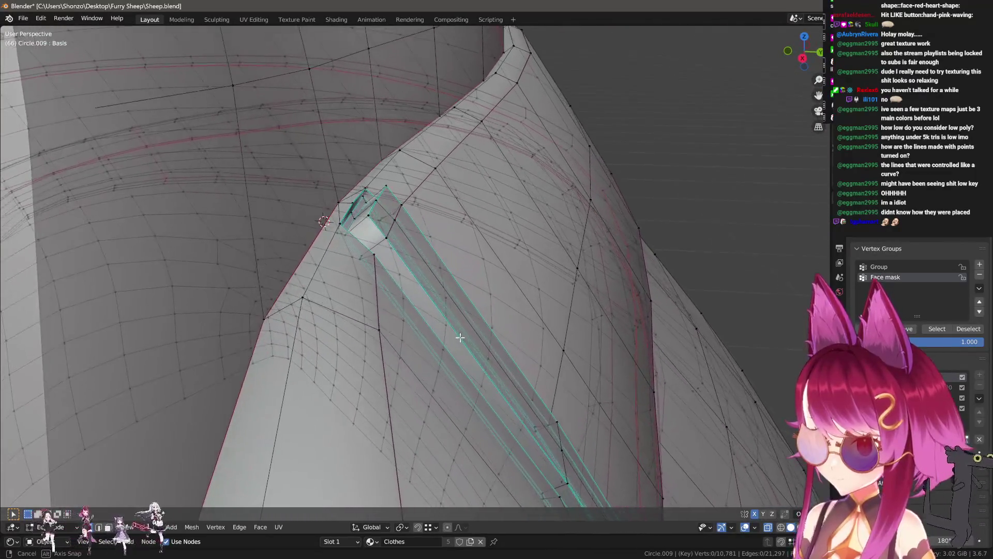
key(g)
key(y)
click(392, 225)
key(g)
key(z)
click(411, 252)
key(g)
key(y)
click(403, 237)
key(g)
key(z)
key(Escape)
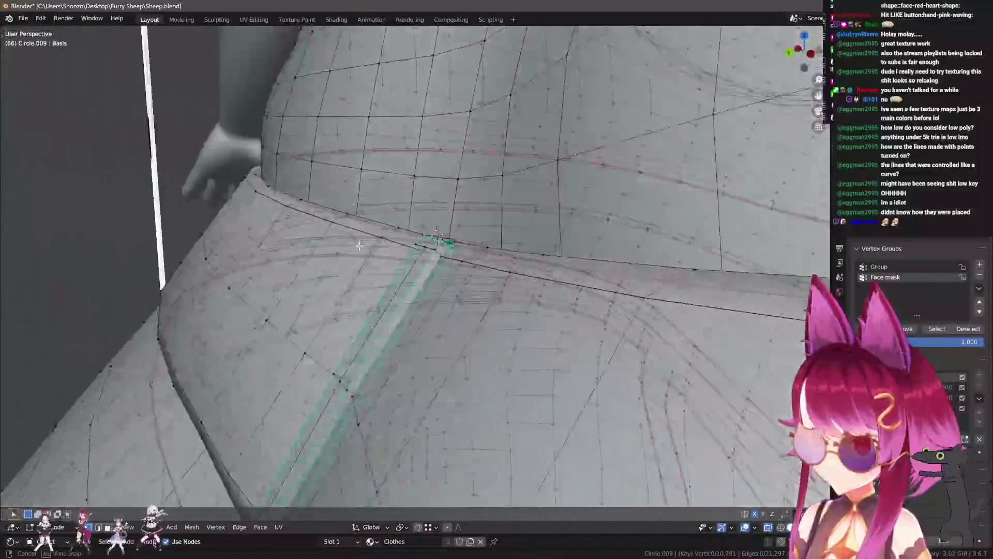
mouse_move(397, 227)
middle_down()
mouse_move(334, 258)
mouse_move(457, 329)
middle_up()
scroll(457, 329, up, 2)
- Switch to face select and select the faces down the whole strap strip
key(ctrl+Tab)
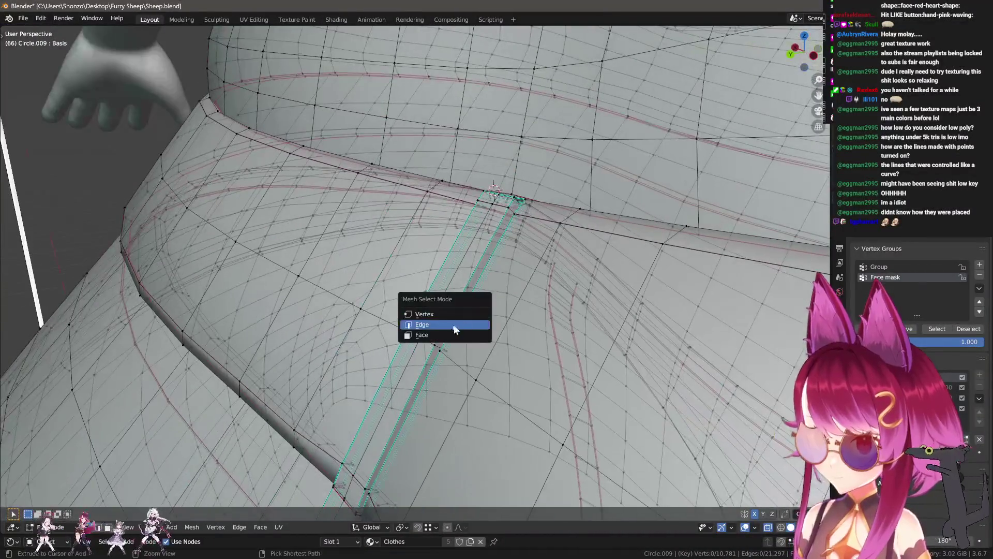
click(445, 336)
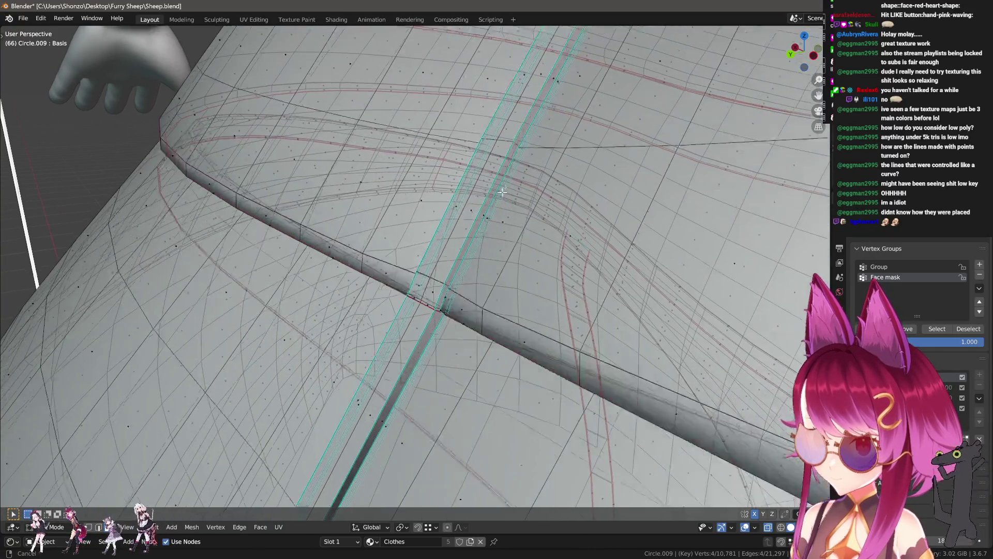
middle_drag(504, 200, 413, 296)
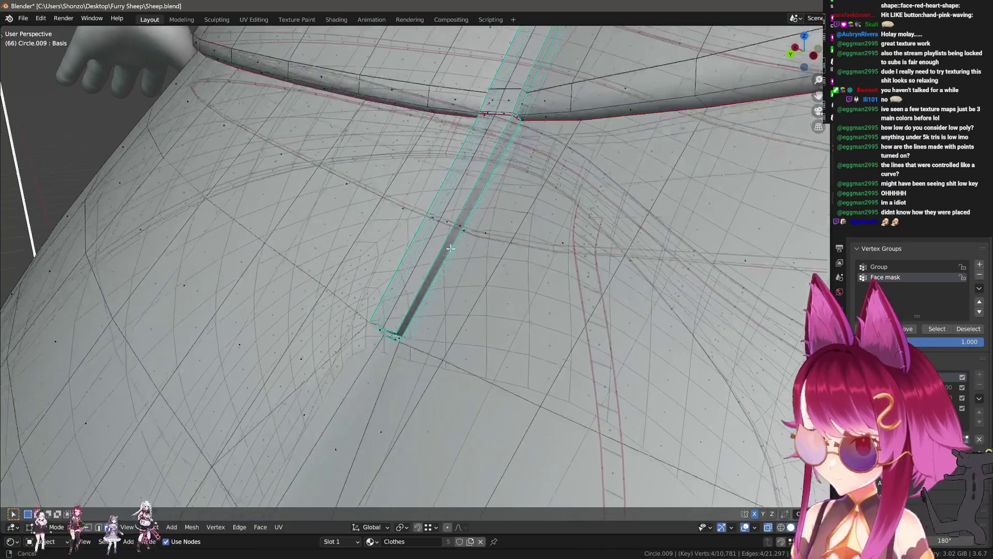
ctrl+click(450, 221)
mouse_move(451, 221)
middle_down()
mouse_move(426, 213)
mouse_move(479, 254)
mouse_move(464, 209)
mouse_move(440, 276)
middle_up()
ctrl+click(427, 213)
ctrl+click(443, 227)
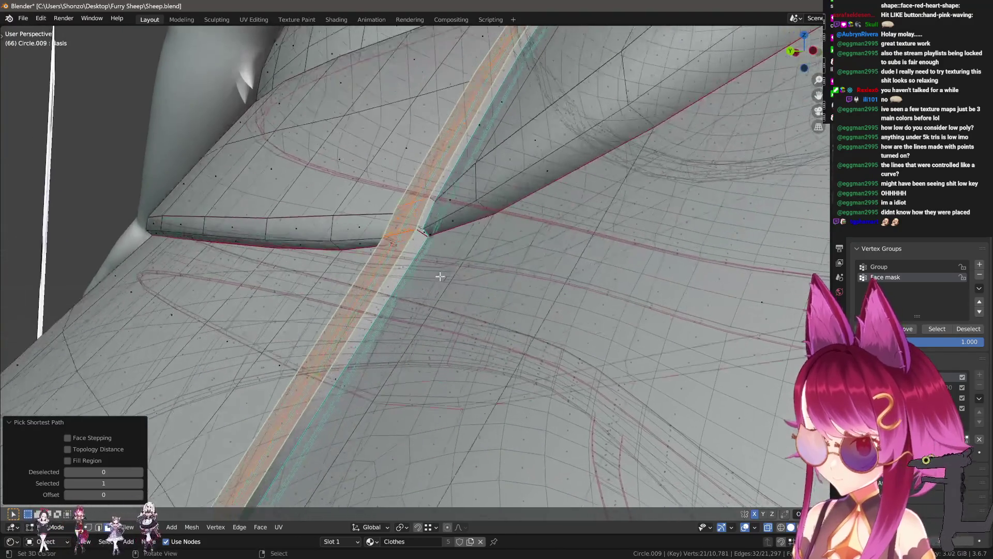
- Push the strap strip faces slightly inward with Alt+S and select its cross edge path
click(454, 277)
mouse_move(455, 277)
middle_down()
mouse_move(478, 337)
mouse_move(457, 310)
middle_up()
key(ctrl+Tab)
click(415, 225)
click(382, 280)
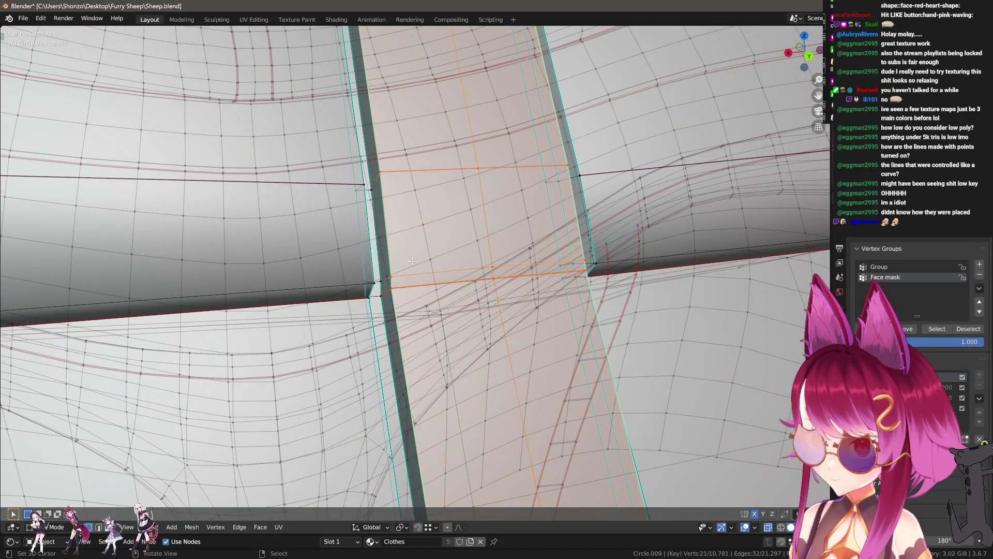
mouse_move(382, 281)
middle_down()
mouse_move(466, 295)
mouse_move(508, 283)
middle_up()
ctrl+click(508, 283)
- Edge-slide the cross edge into position, cancelling the unwanted diagonal slides
key(g)
key(g)
click(496, 267)
key(g)
key(g)
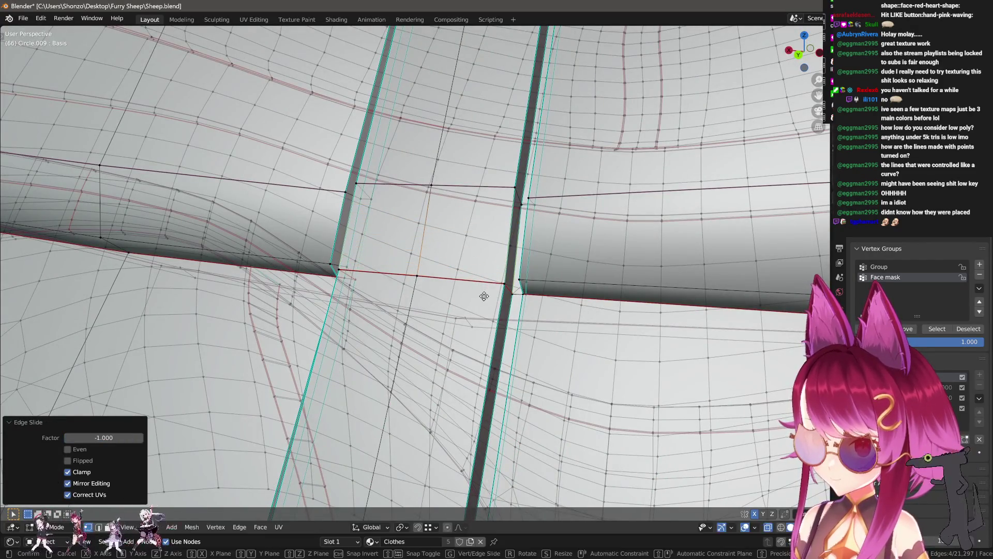
right_click(494, 260)
key(ctrl+z)
key(g)
key(g)
click(483, 306)
key(g)
key(g)
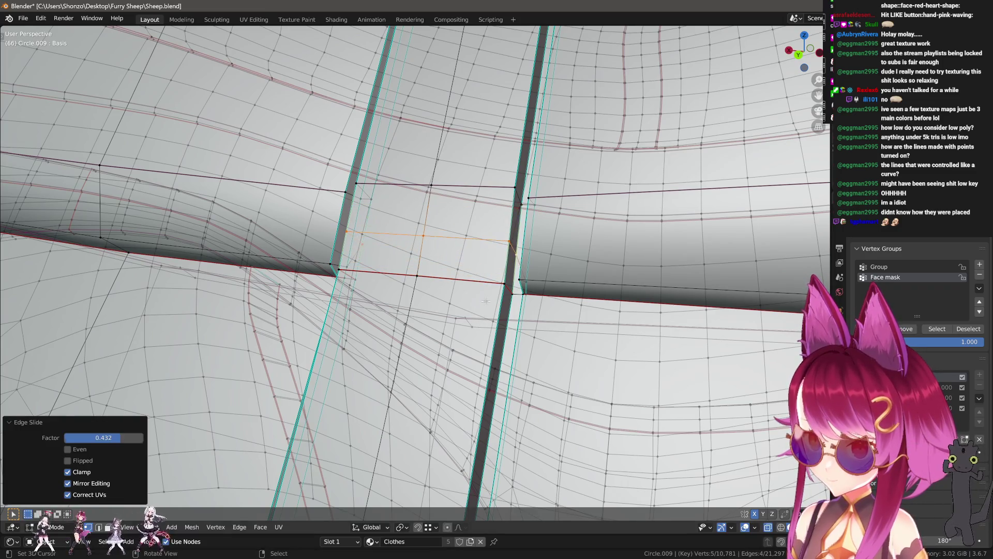
right_click(486, 301)
key(ctrl+z)
- Mark the cross edge as a seam, crease it to 1 and mark it sharp
middle_drag(485, 301, 435, 305)
ctrl+click(466, 284)
key(ctrl+e)
click(430, 322)
key(ctrl+e)
click(418, 265)
middle_drag(417, 266, 396, 294)
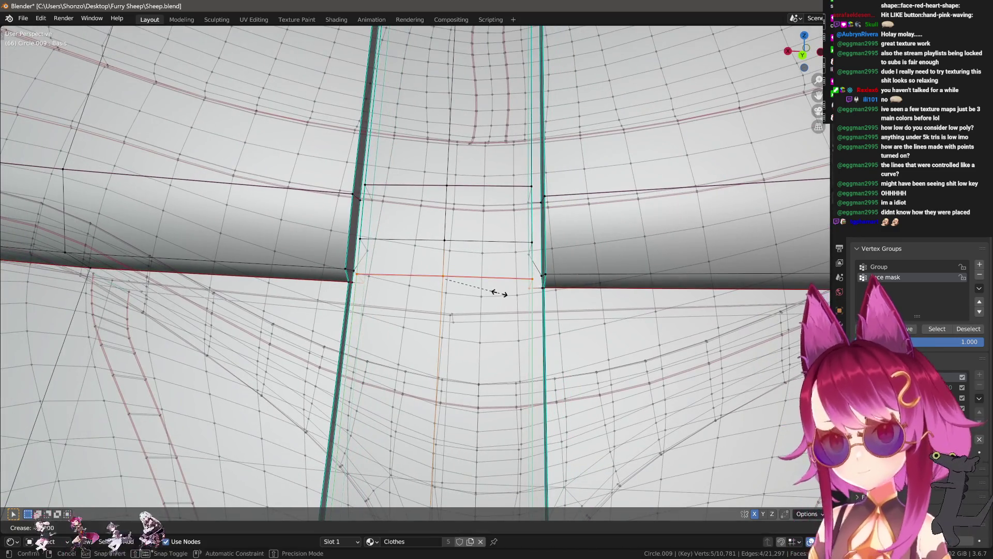
key(shift+e)
text(1)
key(Return)
key(ctrl+e)
click(482, 308)
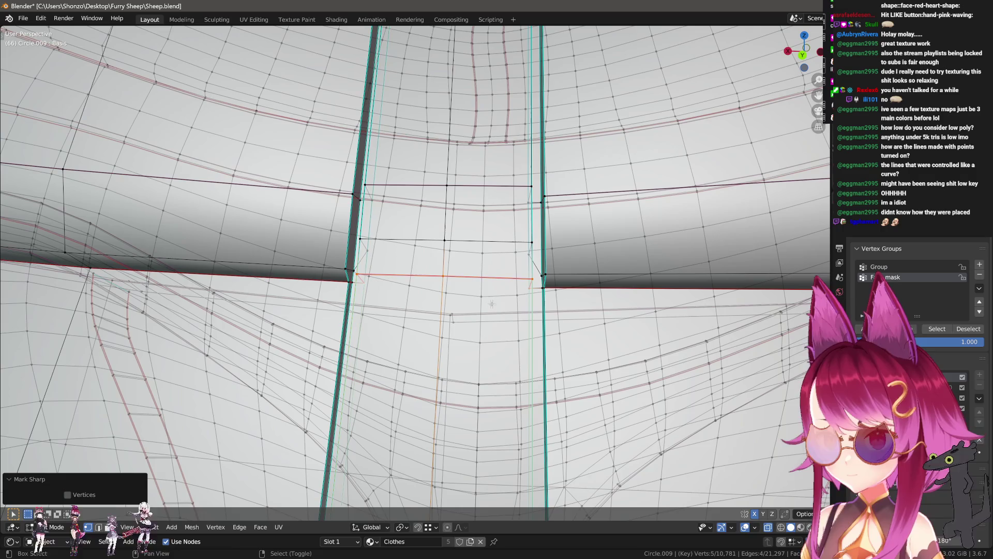
click(491, 303)
- In edge select with wireframe shading, mark the strap's side edges as seams
mouse_move(491, 304)
middle_down()
mouse_move(450, 290)
mouse_move(363, 286)
middle_up()
key(ctrl+Tab)
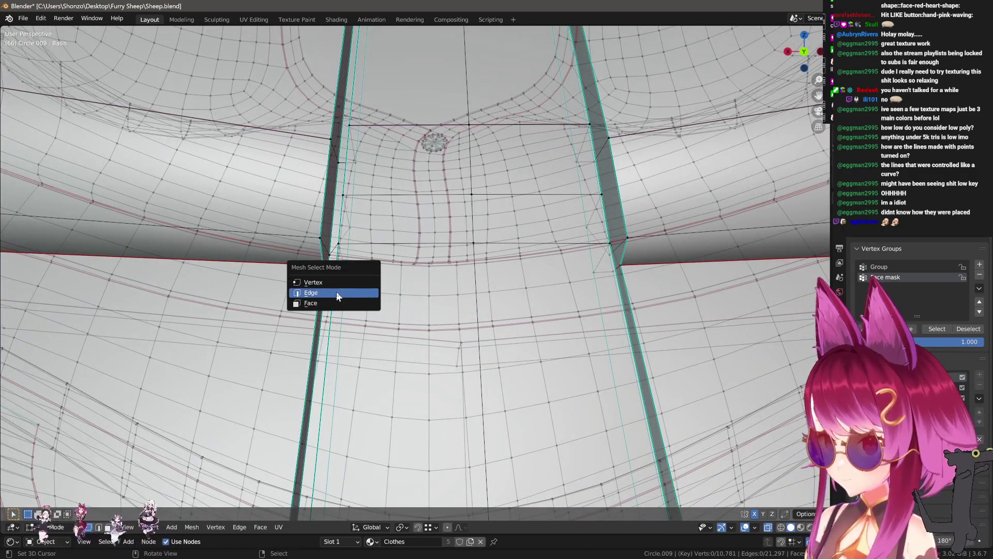
click(337, 295)
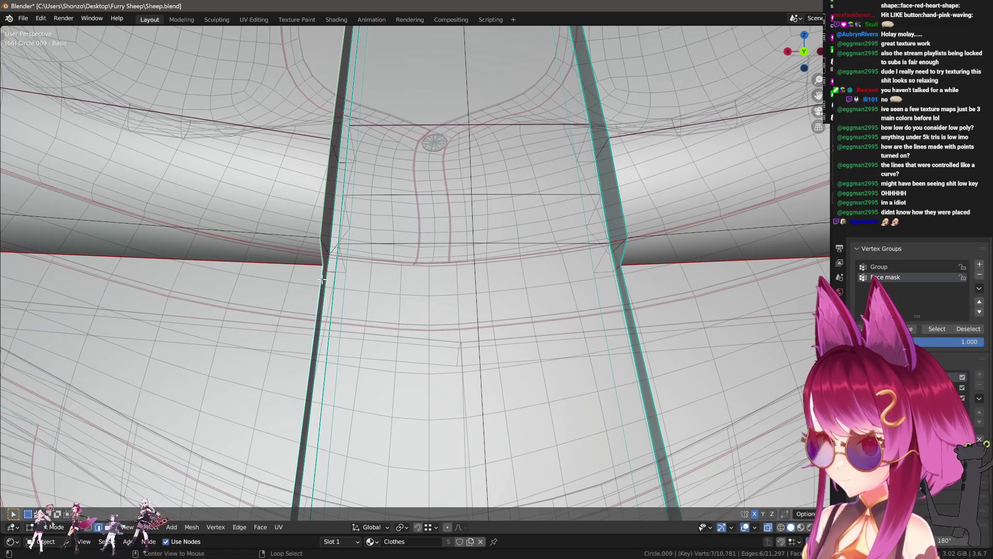
mouse_move(586, 270)
middle_down()
mouse_move(605, 267)
mouse_move(394, 228)
mouse_move(404, 256)
middle_up()
key(shift+z)
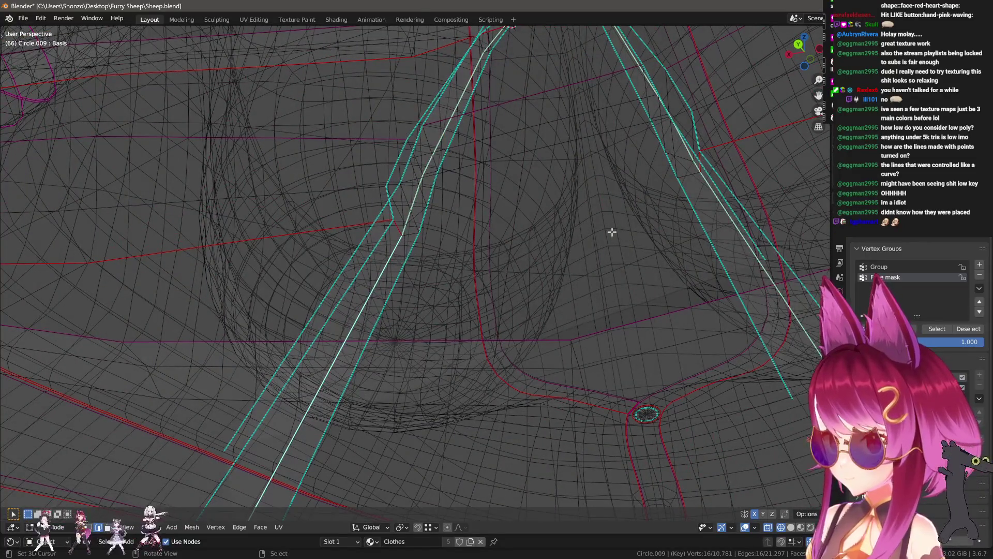
key(ctrl+e)
mouse_move(611, 231)
middle_down()
mouse_move(561, 242)
mouse_move(468, 317)
mouse_move(438, 295)
middle_up()
click(547, 217)
key(shift+z)
key(shift+z)
key(shift+z)
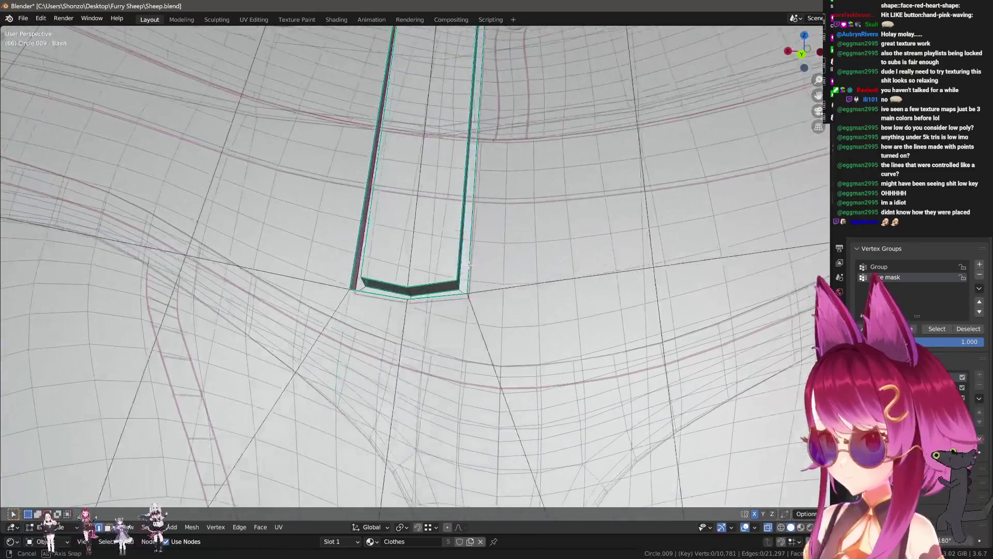
- Orbit to a straight-on orthographic view of the strap and return to vertex select
middle_drag(408, 294, 420, 295)
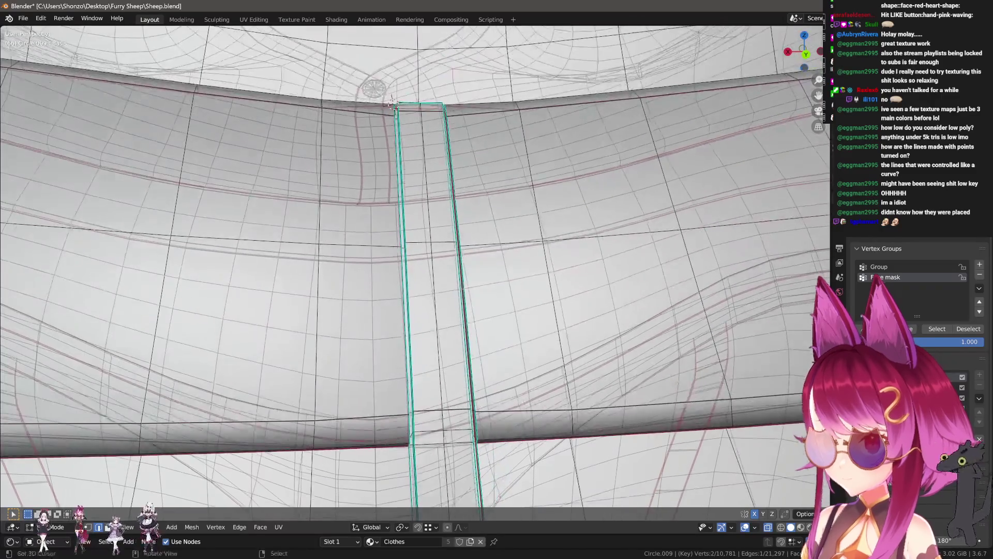
mouse_move(548, 301)
middle_down()
mouse_move(431, 159)
mouse_move(402, 230)
middle_up()
key(shift+z)
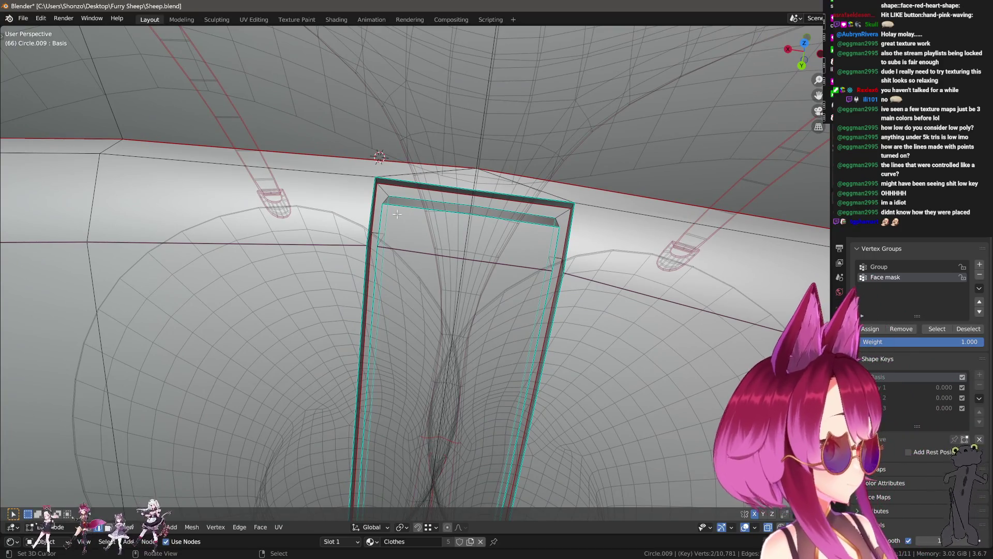
alt+middle_drag(397, 213, 501, 312)
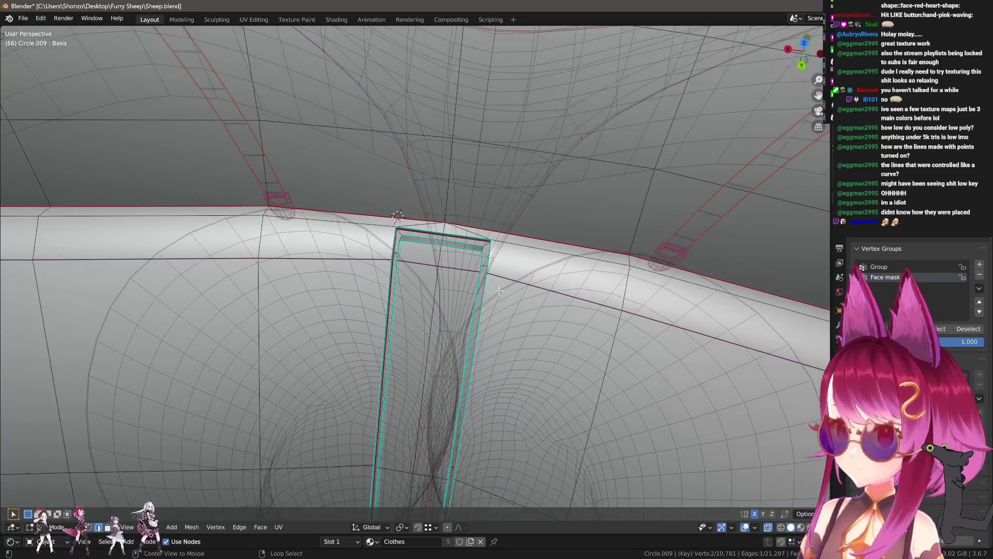
click(412, 247)
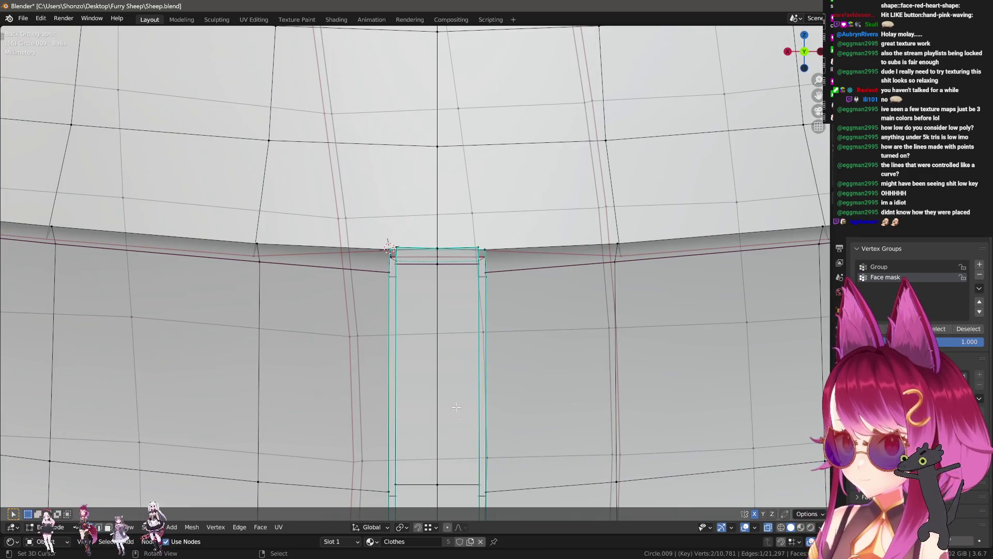
scroll(431, 453, down, 1)
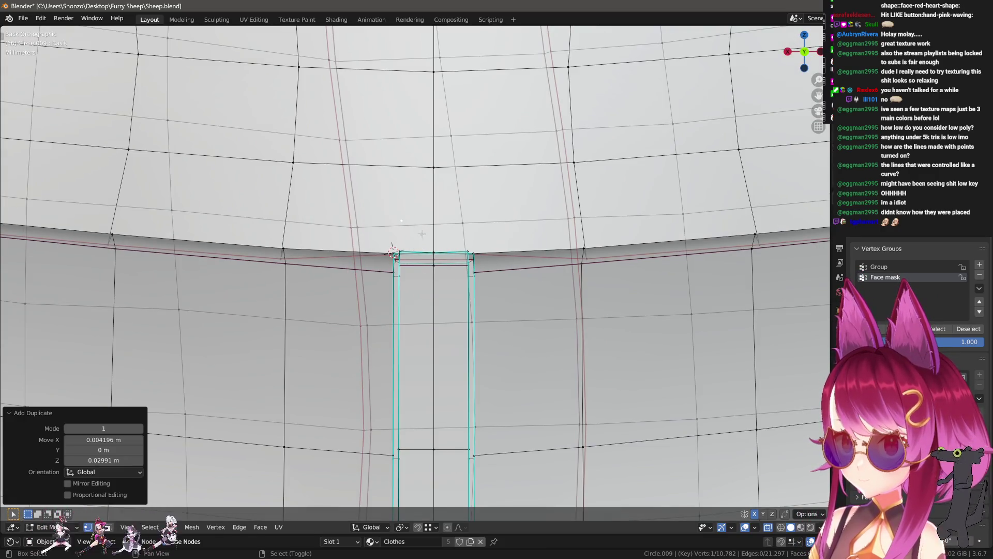
scroll(423, 248, up, 1)
- Extrude a waistband vertex into a new edge, separate it as its own object and edit it
key(g)
click(446, 255)
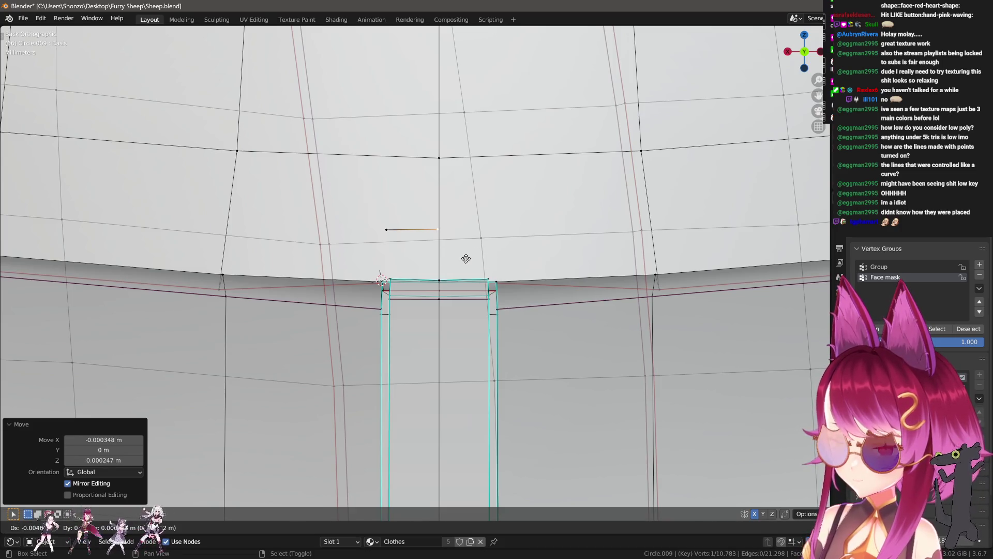
right_click(445, 258)
key(g)
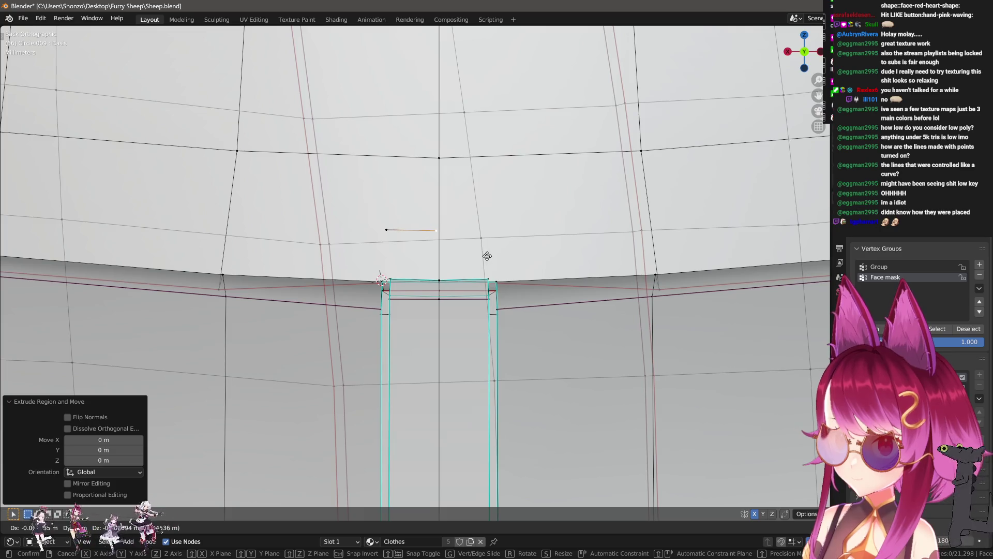
click(434, 237)
key(l)
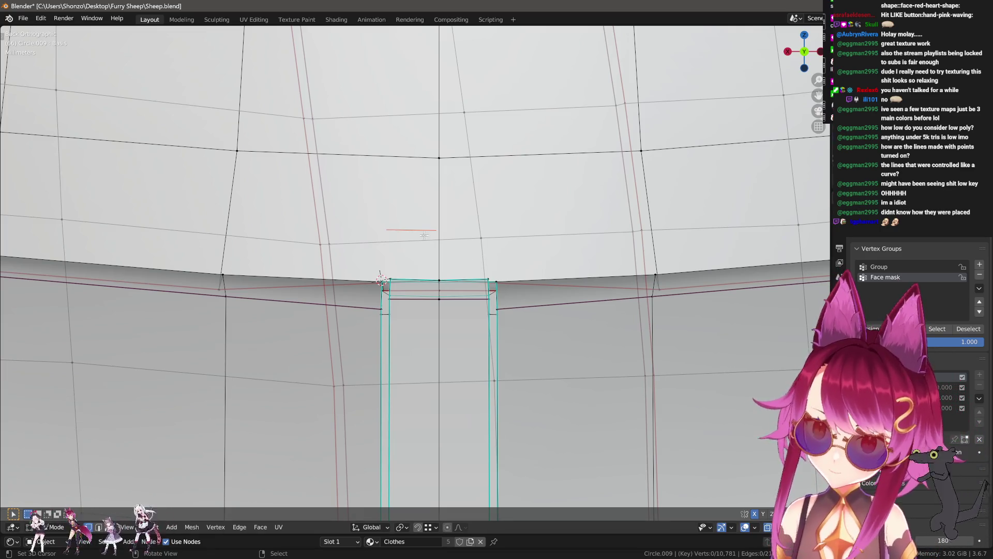
key(Tab)
click(425, 230)
key(Tab)
right_click(503, 246)
key(ctrl+z)
- Add a Mirror modifier to the edge and lower it along Z onto the waistband
click(839, 292)
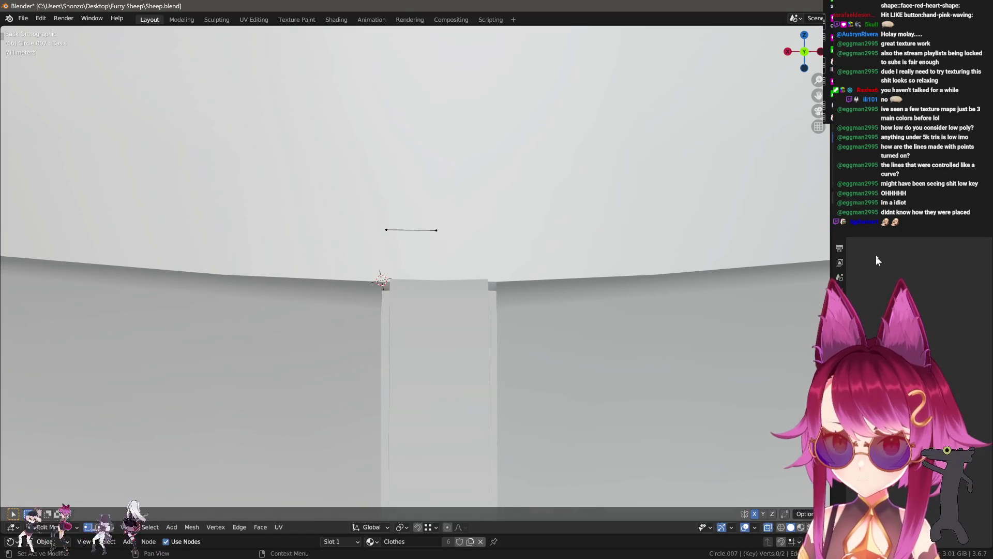
click(772, 351)
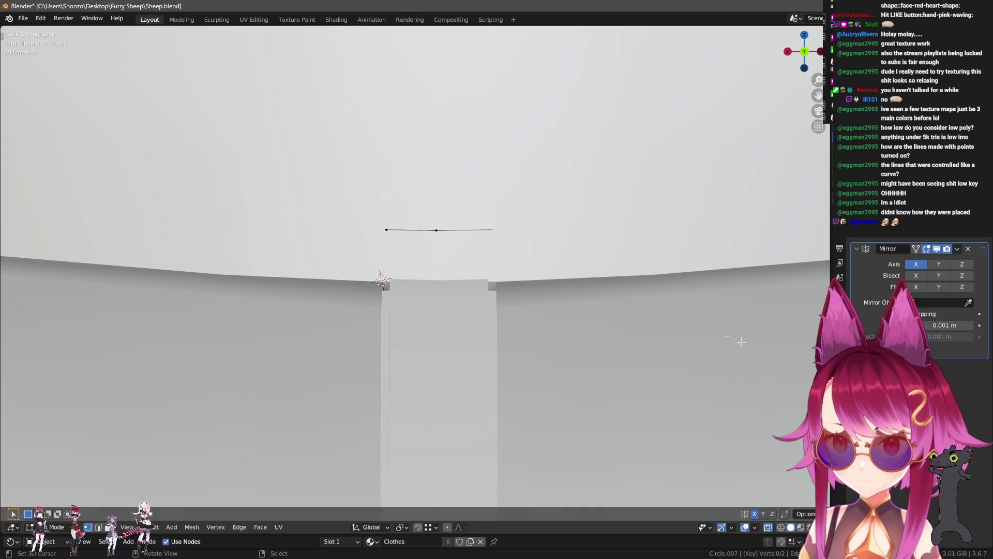
click(436, 230)
key(g)
key(x)
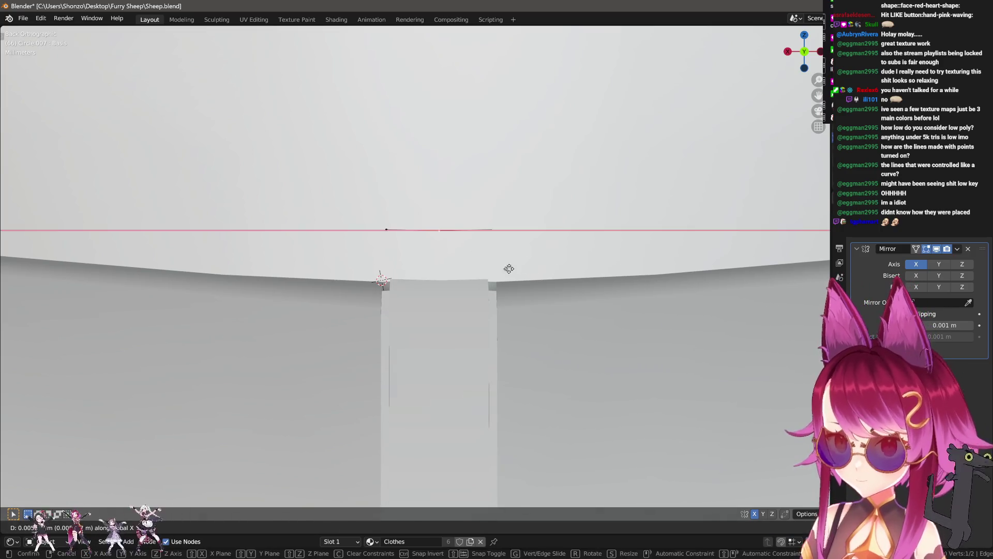
key(Return)
key(g)
key(z)
click(425, 300)
shift+middle_drag(425, 300, 430, 256)
scroll(430, 255, up, 1)
- Flatten the edge with an S Z scale and extrude its ends about 7.8 mm down along Z
key(s)
key(z)
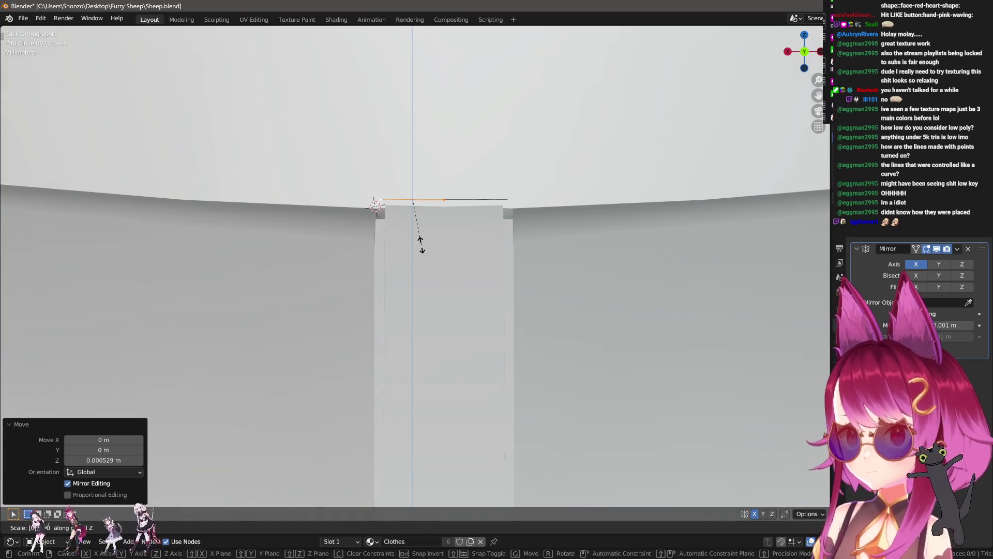
key(Return)
key(g)
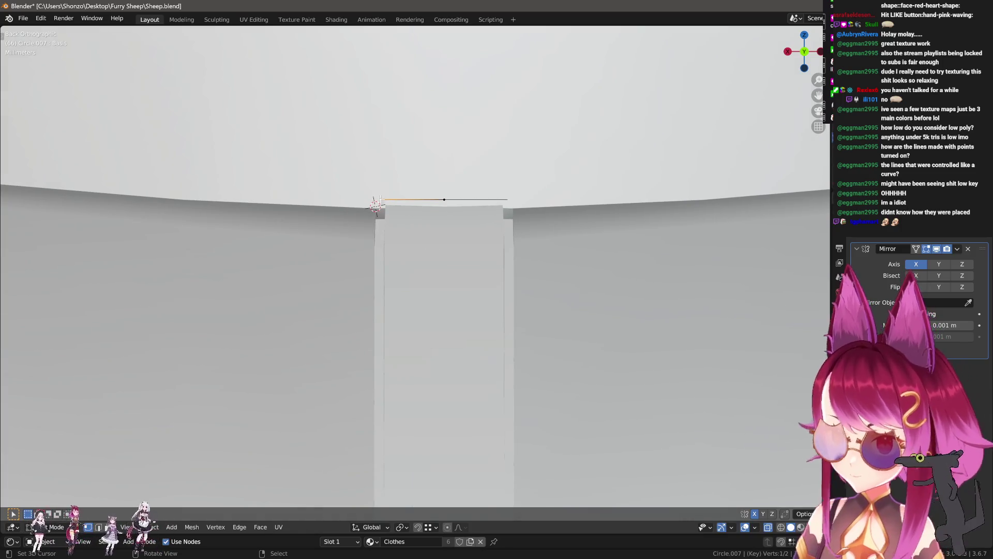
key(z)
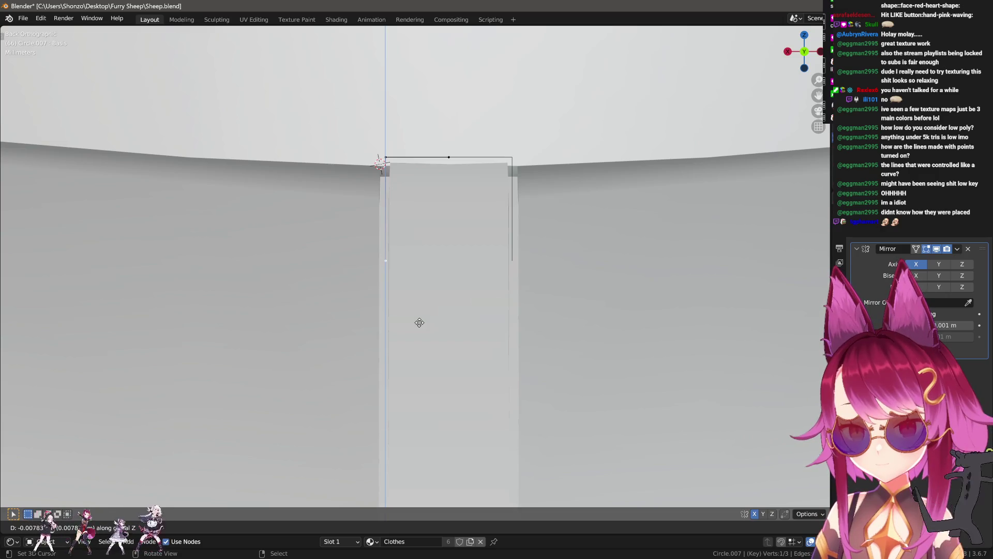
click(420, 321)
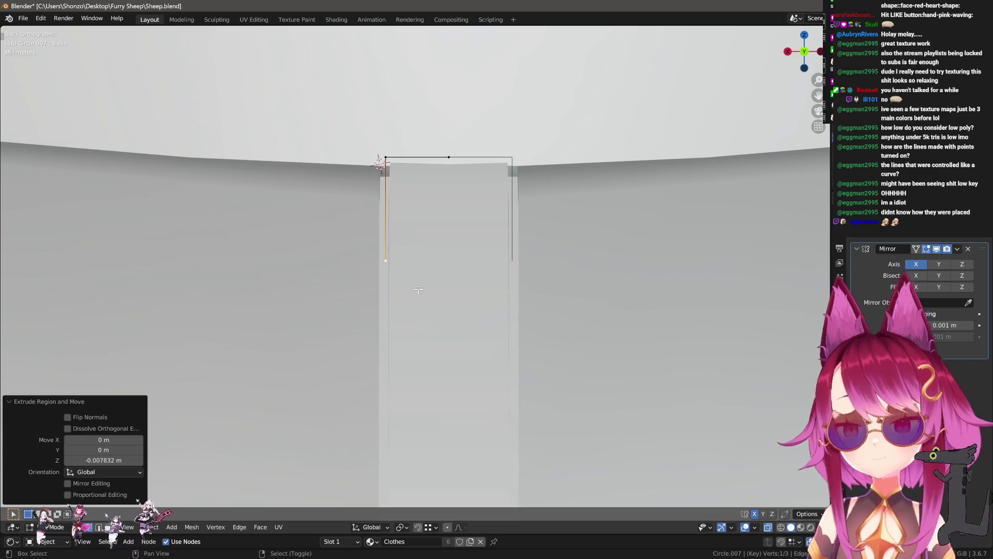
- Spread the outline's sides outward and lower the outer corners so the top forms a peak
key(g)
key(x)
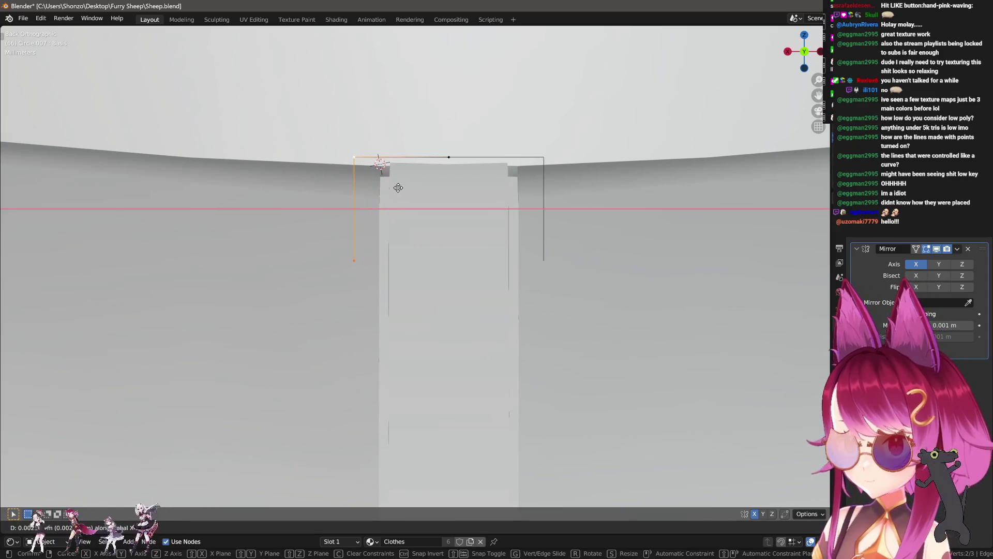
click(397, 188)
key(g)
key(z)
click(397, 217)
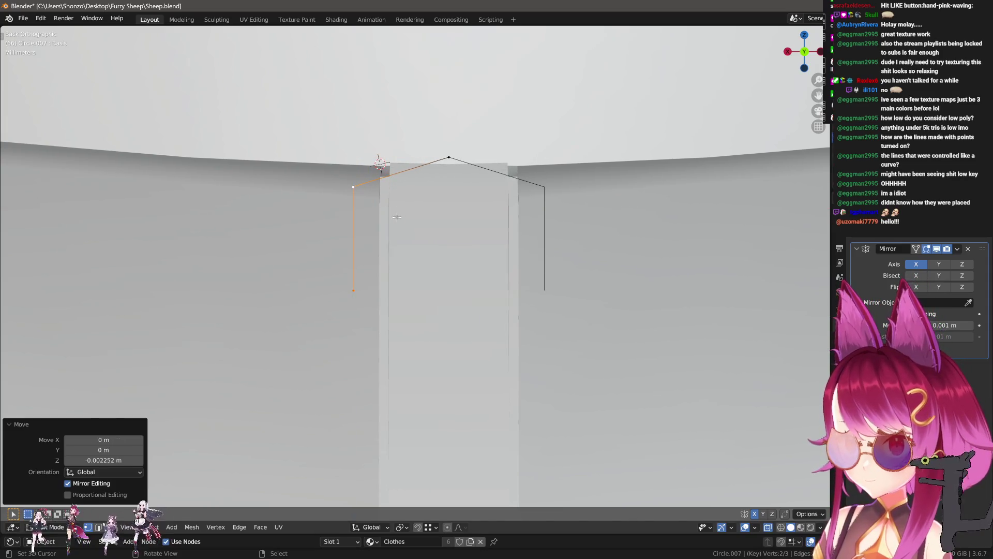
- Extrude edges downward and inward from the end, then push the left vertex chain outward for wide shoulders
key(g)
shift+scroll(388, 233, down, 3)
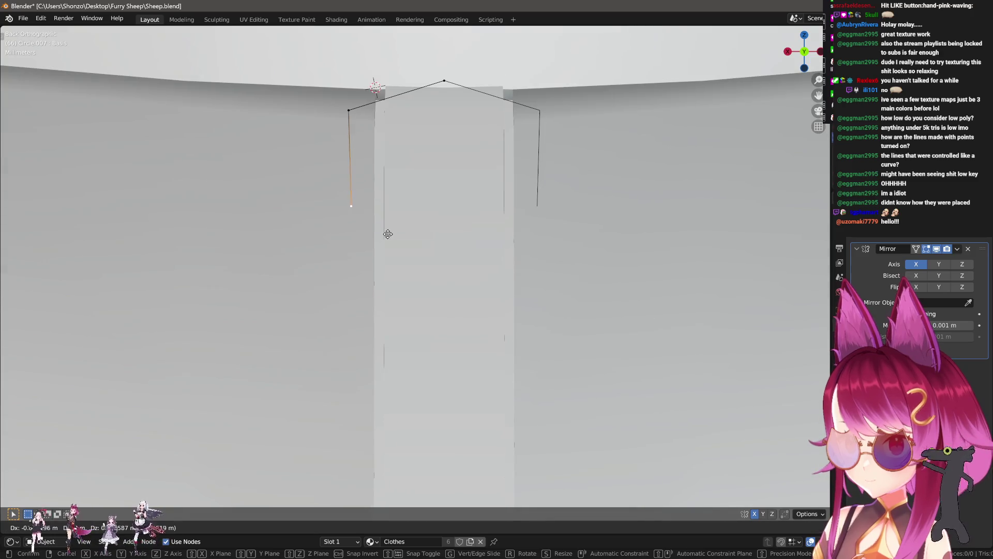
click(377, 199)
key(e)
click(411, 282)
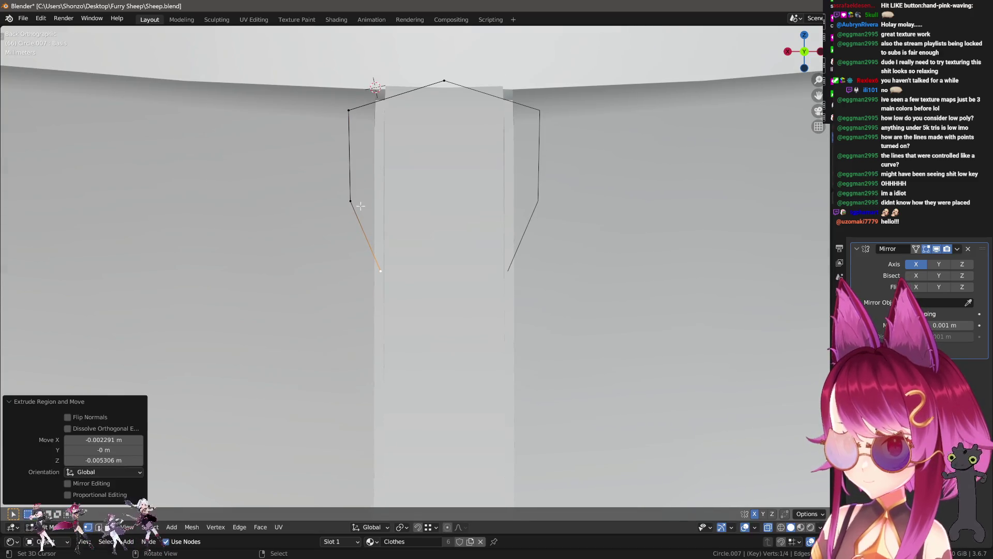
drag(310, 70, 397, 288)
key(g)
key(x)
click(364, 154)
- Extrude the bottom vertex down and across toward the centre to close the narrow lower end
click(332, 199)
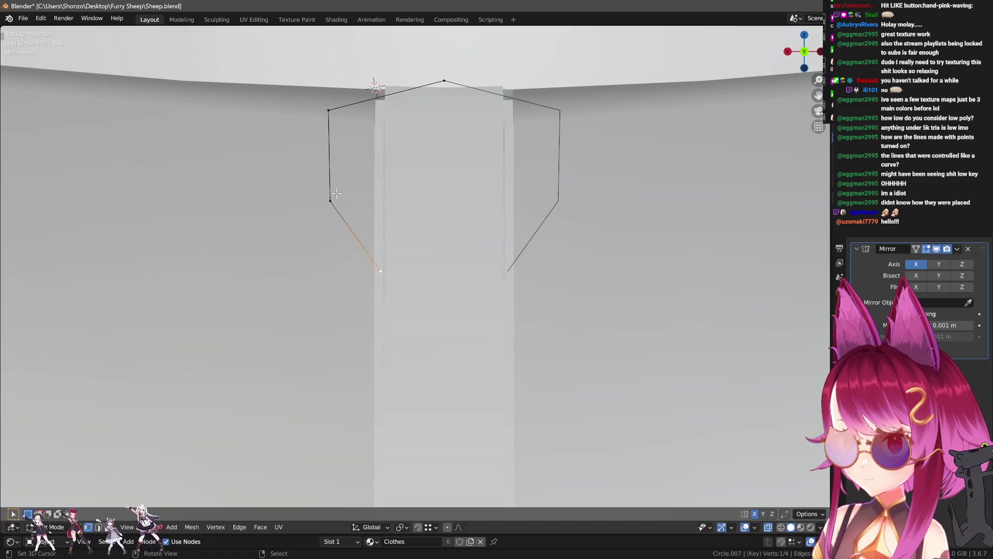
scroll(386, 296, down, 3)
click(393, 274)
shift+middle_drag(393, 273, 408, 231)
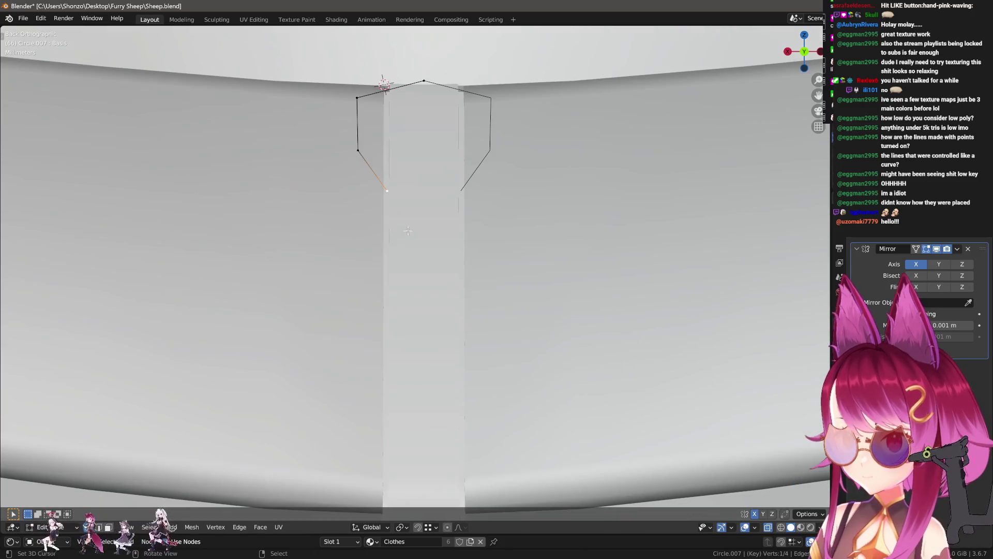
click(408, 283)
key(g)
key(x)
key(Escape)
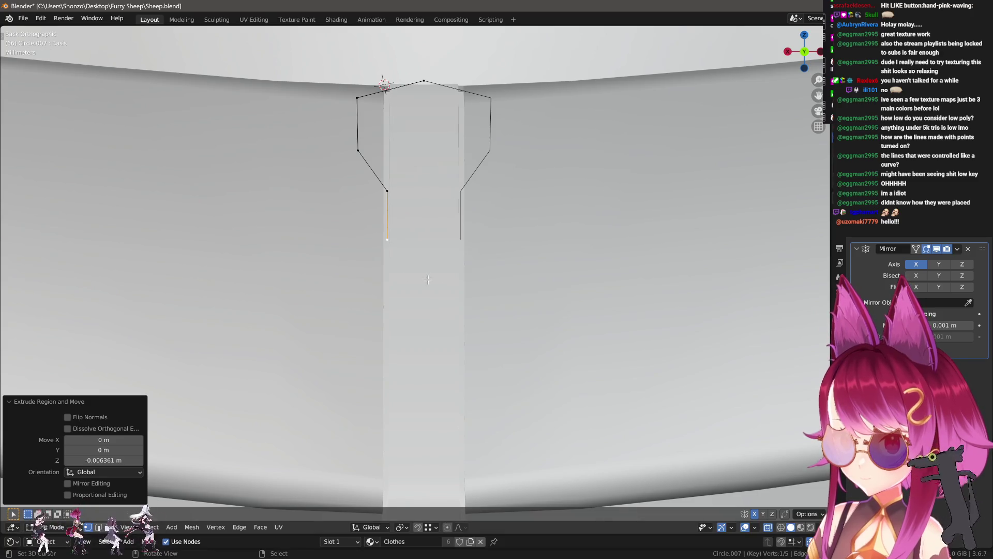
key(g)
key(x)
key(Escape)
key(Tab)
scroll(471, 281, down, 7)
scroll(479, 326, down, 1)
scroll(482, 335, up, 6)
scroll(435, 239, down, 2)
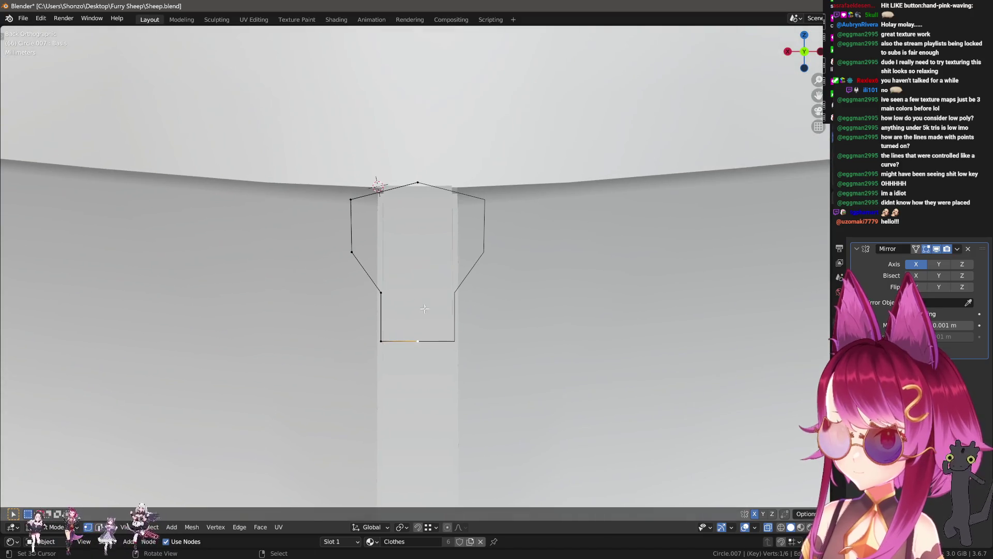
- Raise the left outline and fine-tune the top and left side vertex positions
key(g)
key(z)
click(411, 246)
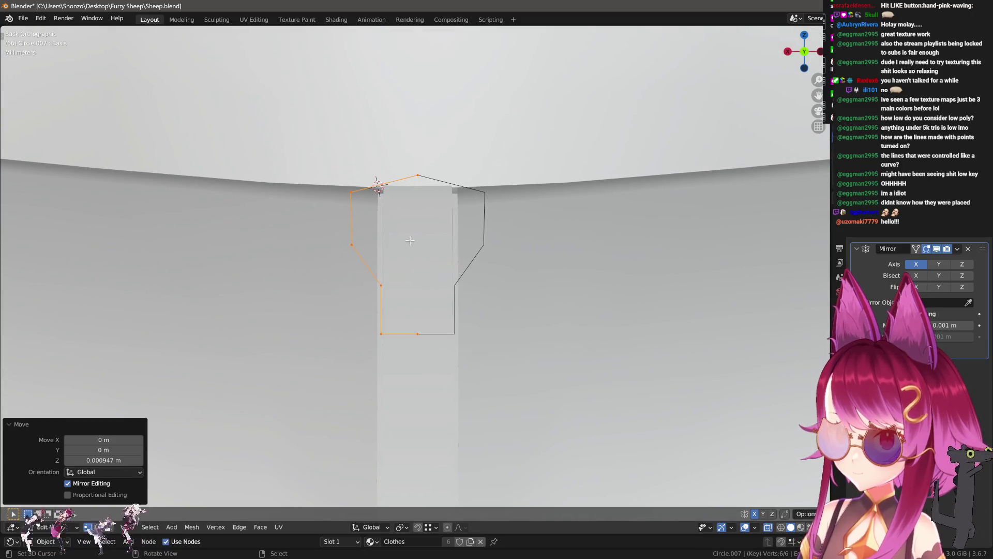
click(378, 184)
key(g)
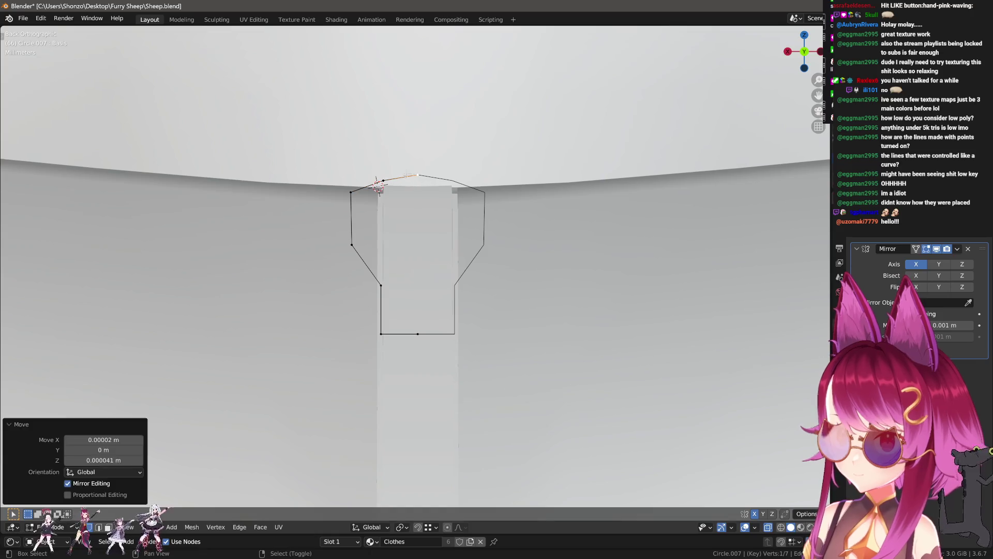
key(g)
click(379, 175)
click(353, 194)
key(g)
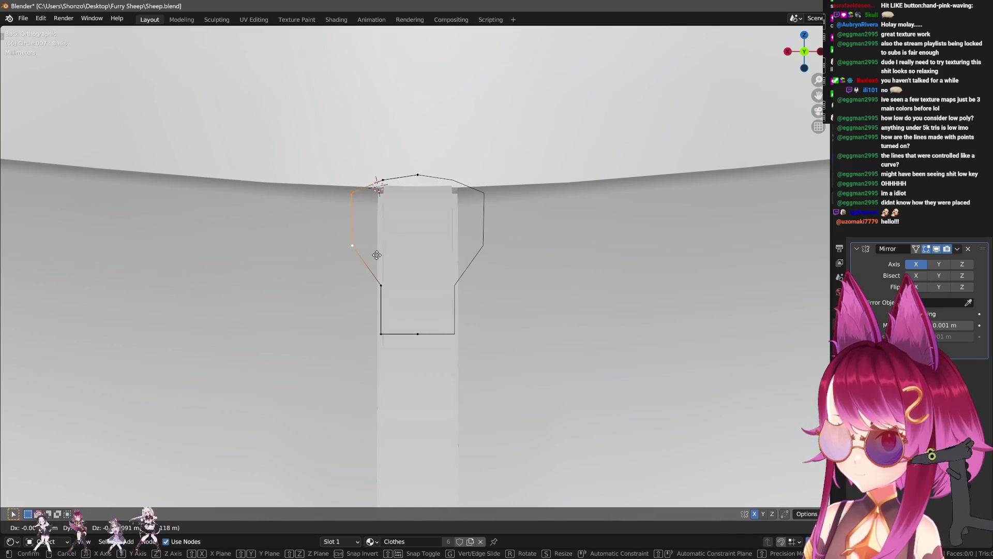
click(387, 260)
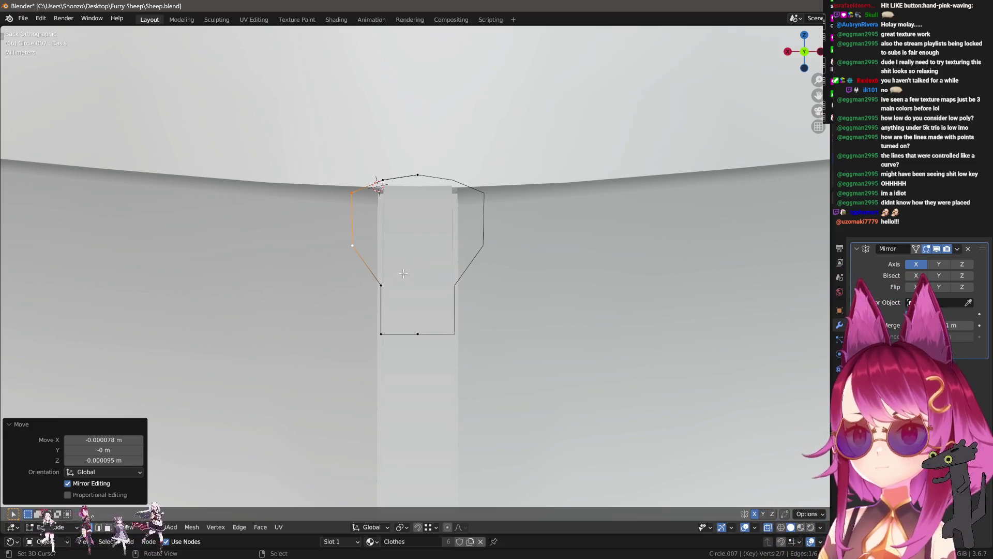
- Fill the outline with faces, redoing the first triangular fill so the lower part splits into squares
key(f)
key(ctrl+z)
click(401, 291)
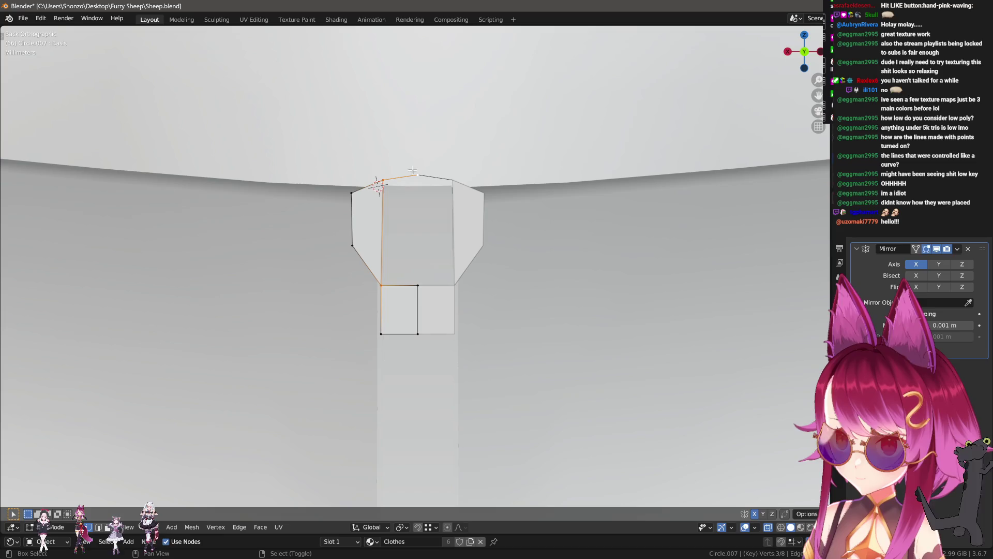
- Extrude the tab faces along Y about 4 mm to make a solid block
middle_drag(418, 281, 500, 313)
key(e)
key(y)
click(433, 294)
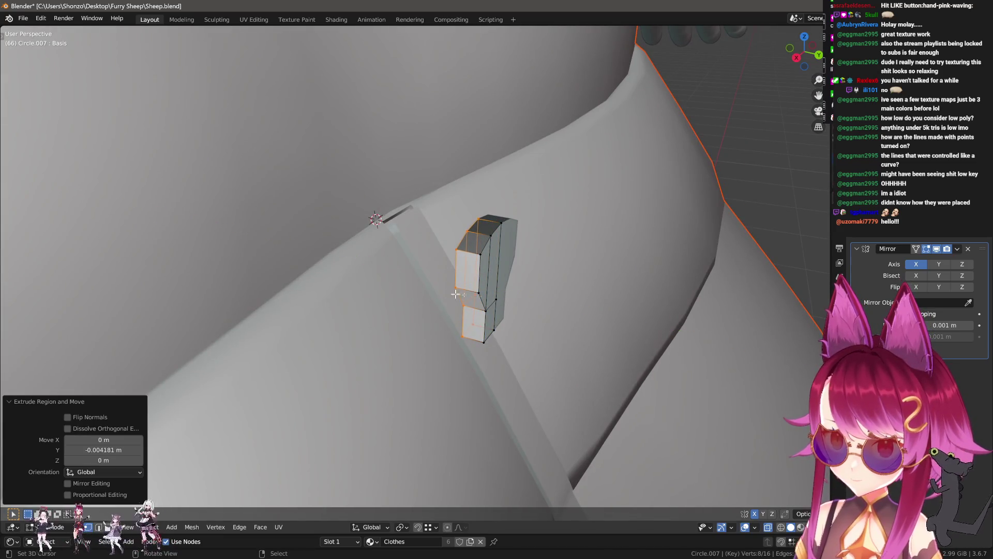
scroll(432, 296, up, 3)
middle_drag(433, 299, 440, 318)
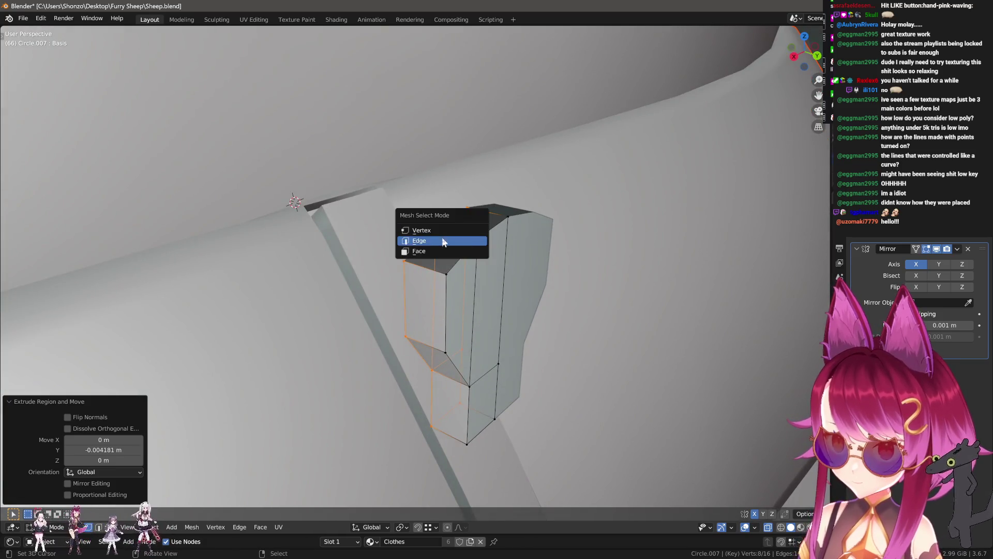
- Select an edge loop on the block and bevel it
click(443, 241)
alt+click(421, 346)
middle_drag(421, 346, 435, 348)
key(ctrl+b)
click(471, 346)
mouse_move(470, 346)
middle_down()
mouse_move(442, 309)
mouse_move(402, 359)
middle_up()
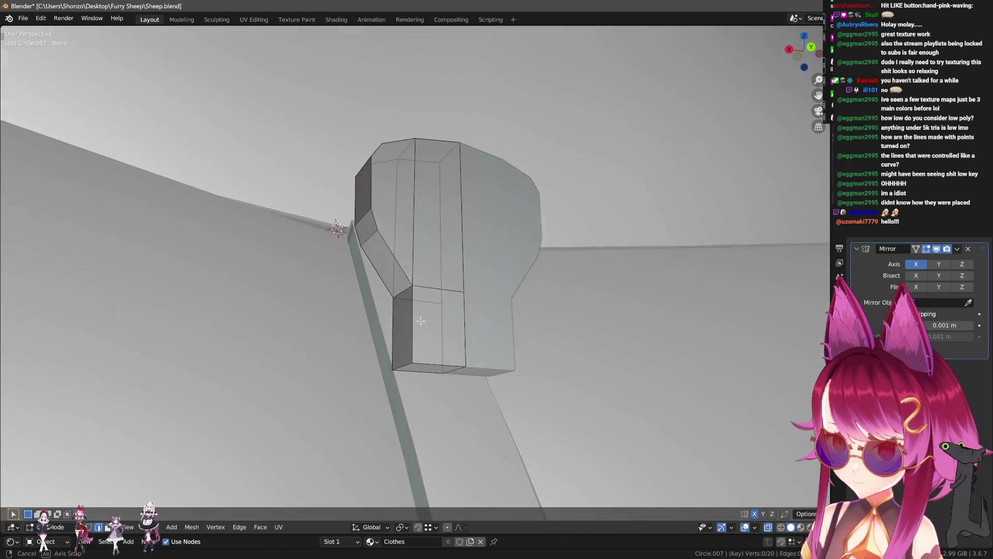
click(437, 374)
- Check the block from the front in object mode, then return to vertex editing
key(Tab)
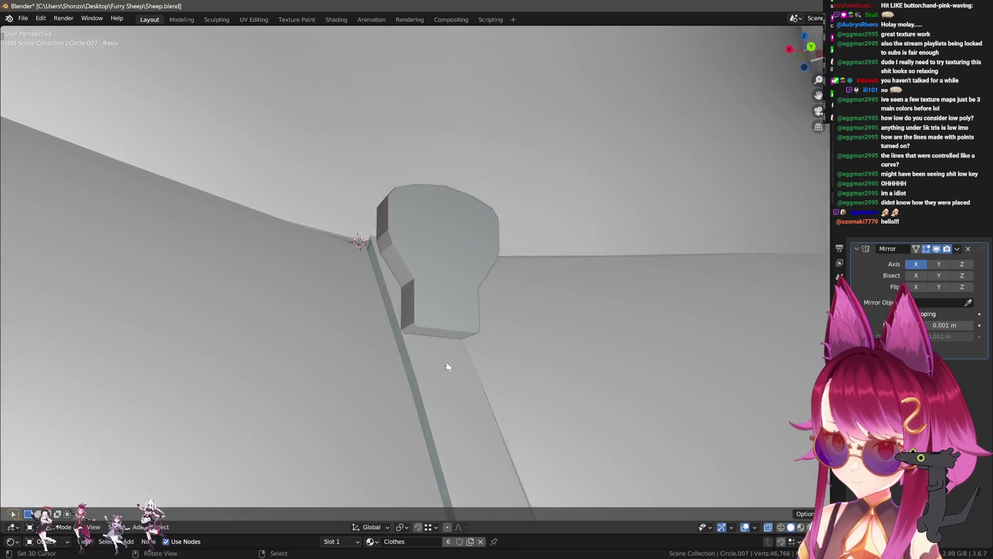
mouse_move(446, 360)
middle_down()
mouse_move(454, 322)
mouse_move(486, 348)
middle_up()
key(Tab)
scroll(487, 347, up, 3)
click(488, 313)
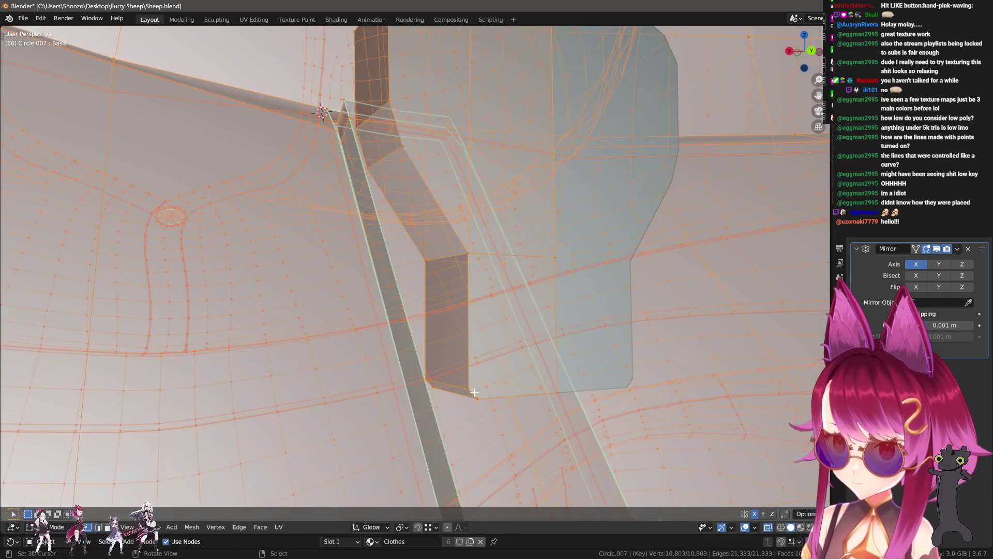
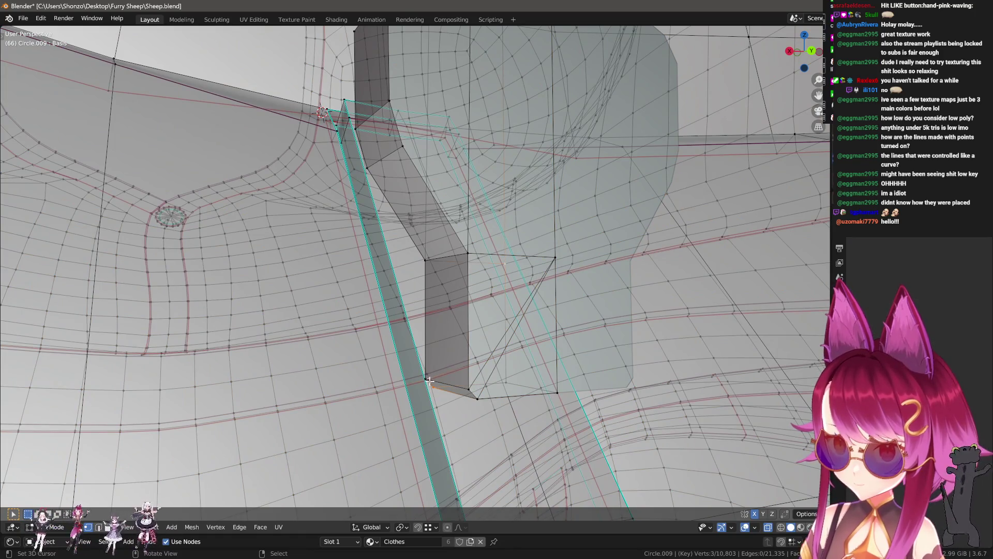
- Cut one new edge loop across the head-shaped mesh with Ctrl+R and inspect it from a low angle
mouse_move(445, 368)
middle_down()
mouse_move(436, 328)
mouse_move(396, 329)
mouse_move(425, 230)
mouse_move(422, 250)
middle_up()
key(ctrl+r)
click(425, 231)
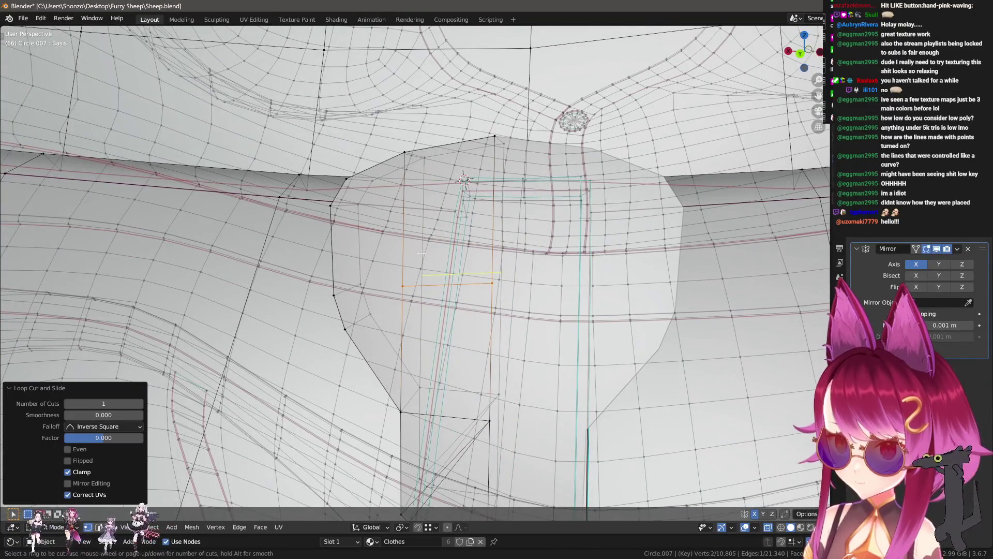
click(425, 281)
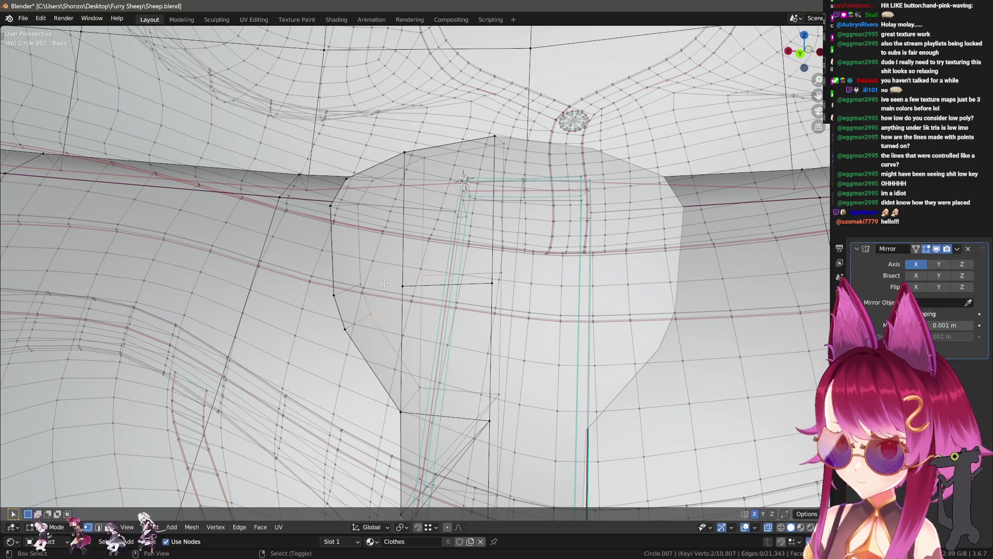
middle_drag(389, 287, 533, 269)
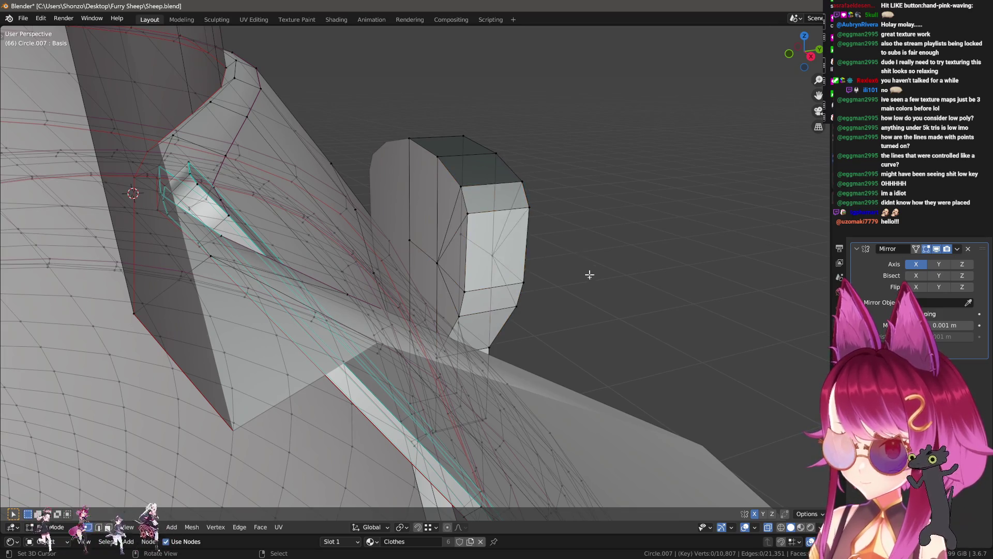
- Duplicate one face of the head-shaped piece in place with Shift+D
middle_drag(589, 273, 476, 315)
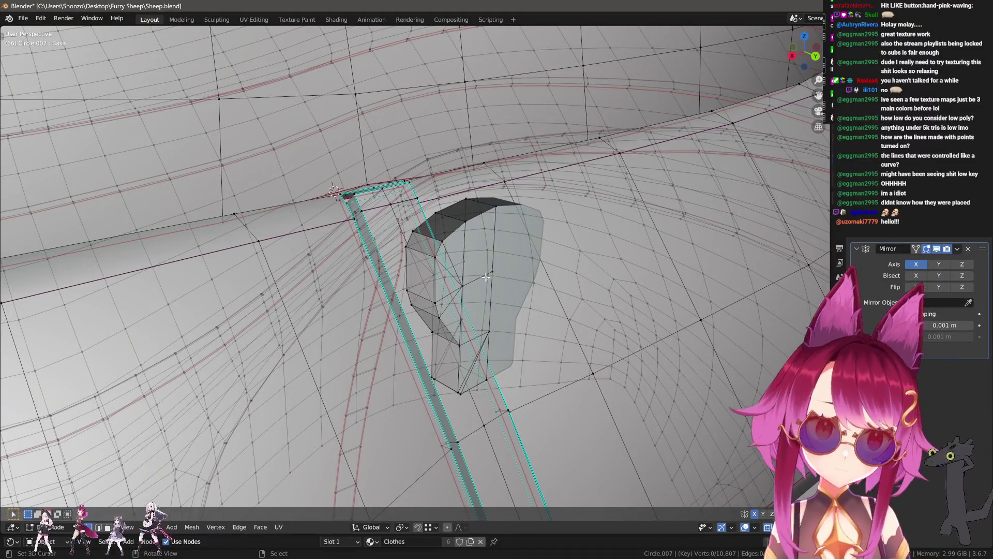
middle_drag(463, 286, 464, 301)
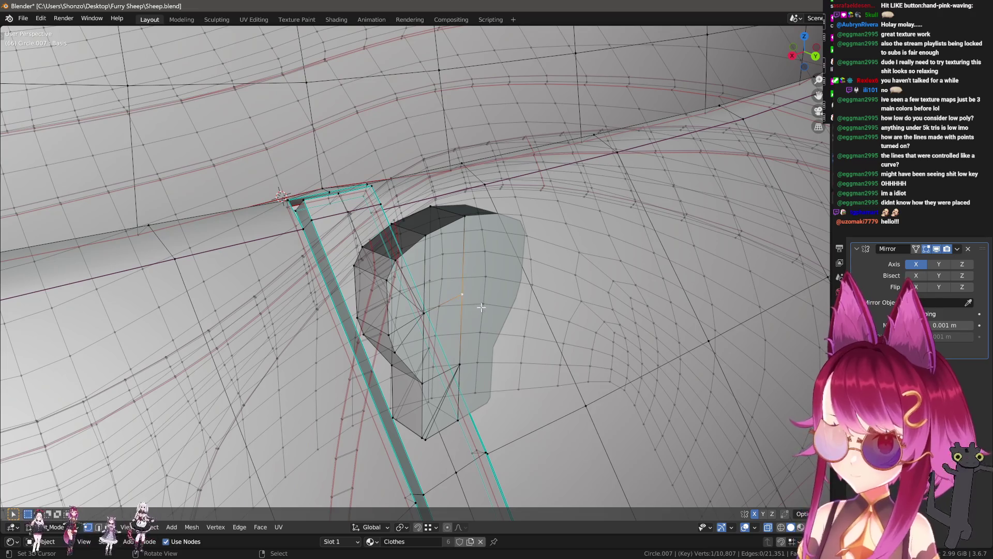
click(475, 284)
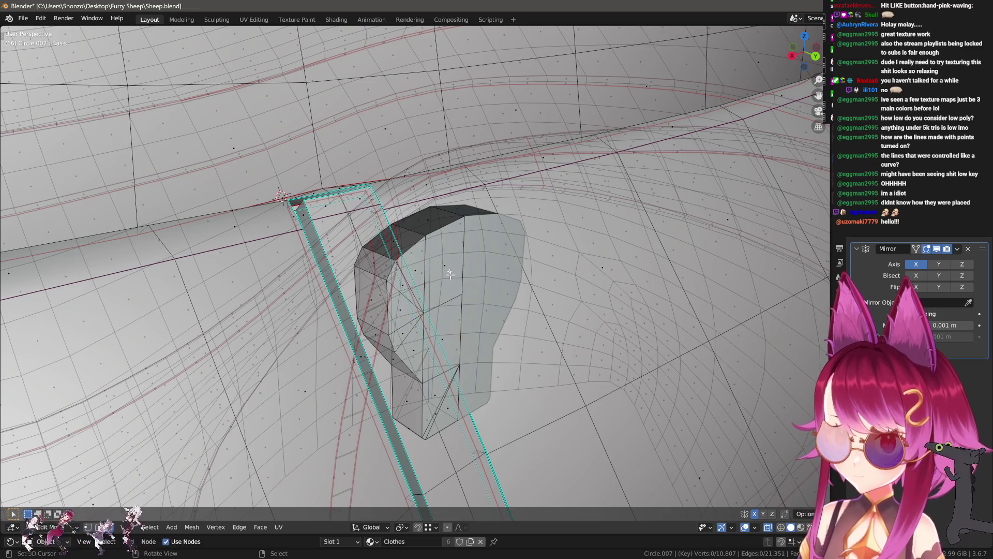
key(shift+d)
click(489, 279)
- In vertex mode isolate the copied piece's vertical edge and select its linked geometry
key(p)
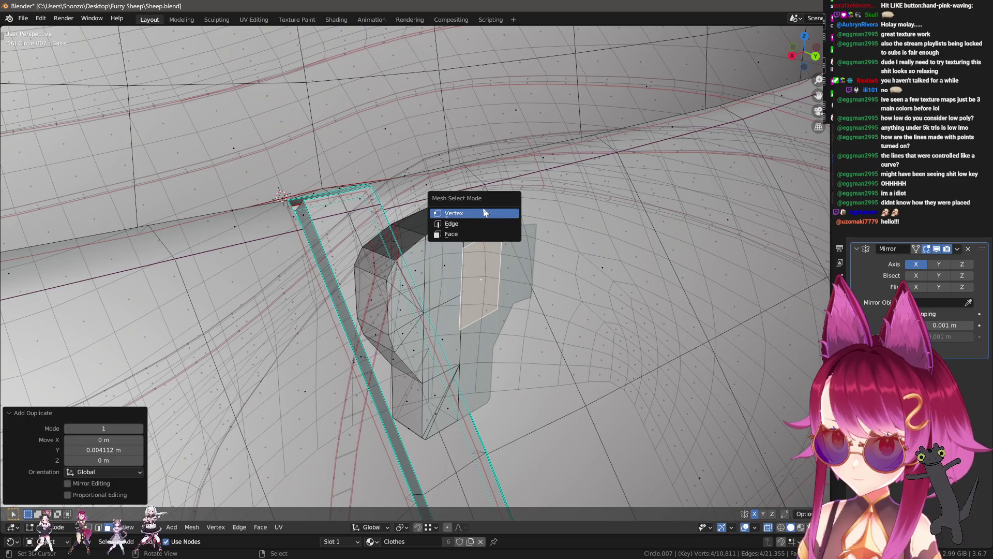
click(484, 210)
click(481, 248)
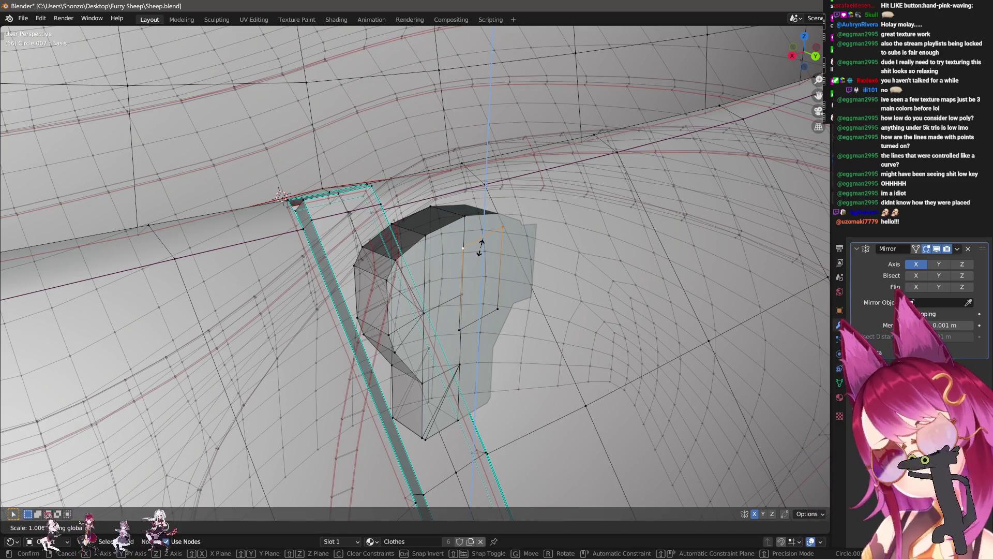
alt+click(483, 271)
mouse_move(483, 278)
middle_down()
mouse_move(497, 283)
mouse_move(521, 212)
middle_up()
key(alt+a)
key(l)
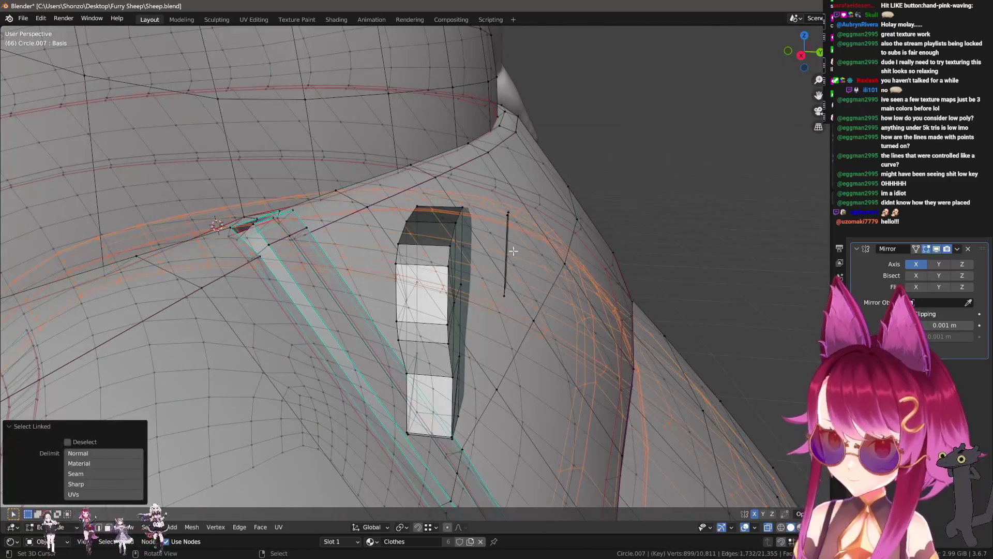
- Slide the loose vertical edge sideways along the X axis next to the head piece
key(ctrl+z)
key(l)
key(g)
key(x)
click(524, 239)
middle_drag(523, 239, 515, 282)
- Extrude short edges from the bottom and top vertices, the top one along Y, forming a bracket
shift+click(513, 312)
key(e)
click(489, 317)
shift+click(512, 238)
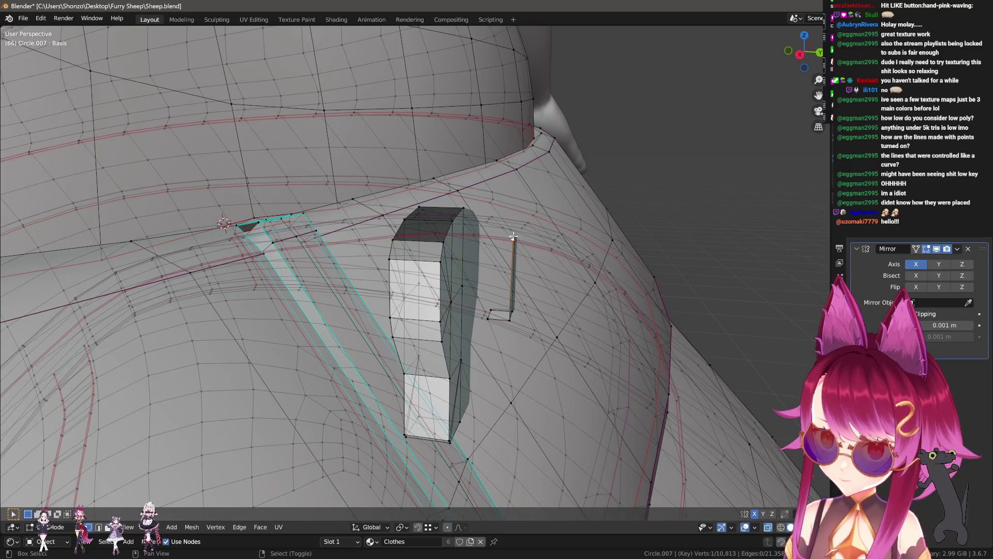
key(Tab)
click(467, 272)
key(Tab)
key(e)
key(y)
click(534, 237)
middle_drag(534, 237, 527, 266)
- Move the whole bracket piece along Y into the head piece and nudge it up along Z
key(l)
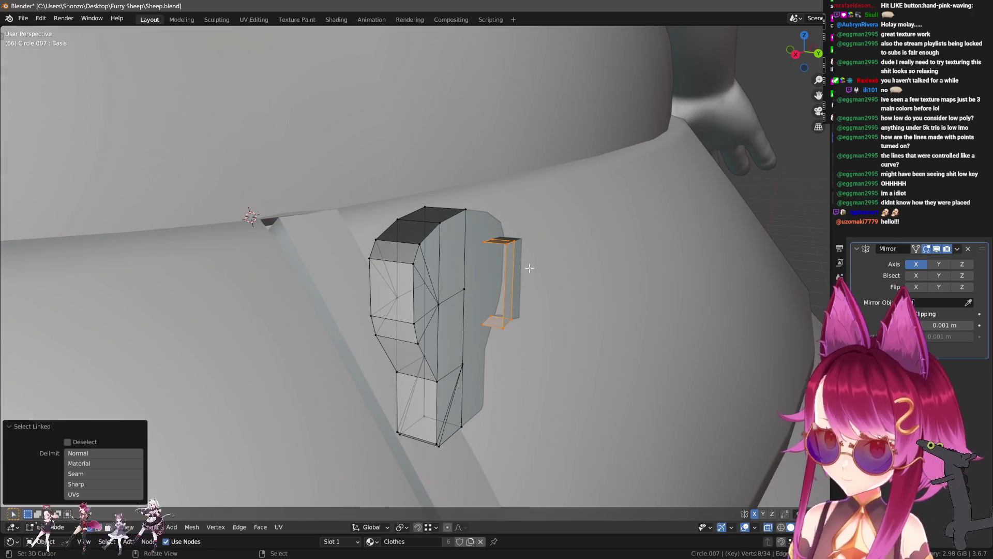
key(g)
key(y)
click(456, 269)
mouse_move(456, 269)
middle_down()
mouse_move(461, 200)
mouse_move(498, 316)
middle_up()
key(g)
key(z)
click(461, 200)
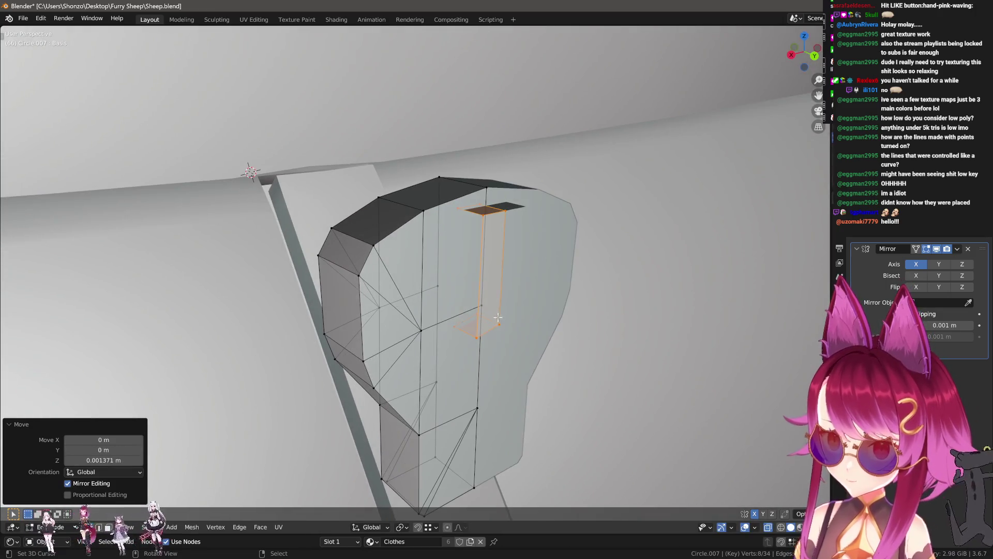
- In face mode select the bracket's long face and shift it along the Y axis
key(ctrl+Tab)
click(487, 328)
click(490, 272)
middle_drag(490, 272, 532, 288)
key(g)
key(y)
click(532, 288)
- In edge mode extrude the small top face outward into a box set into the head piece
key(ctrl+Tab)
key(Escape)
key(ctrl+Tab)
click(473, 248)
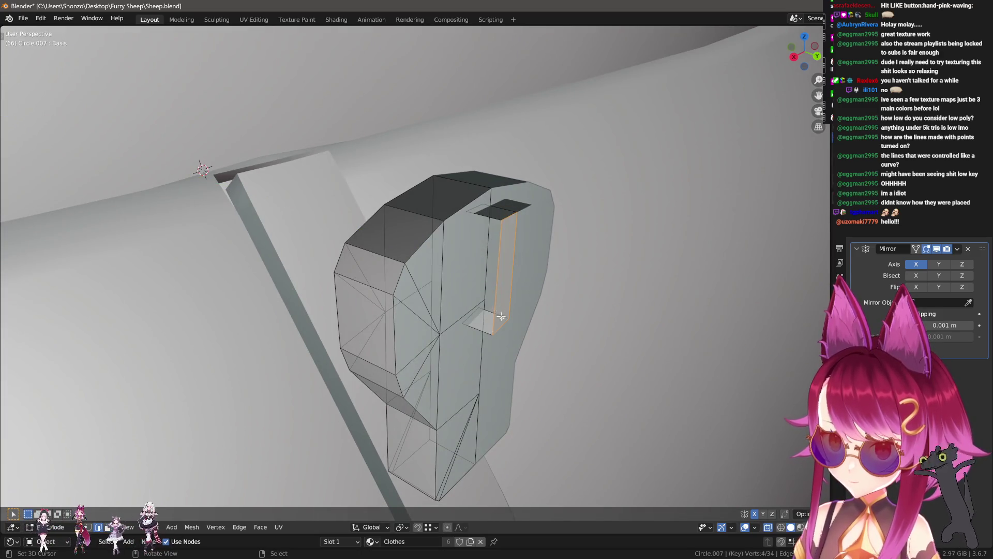
key(e)
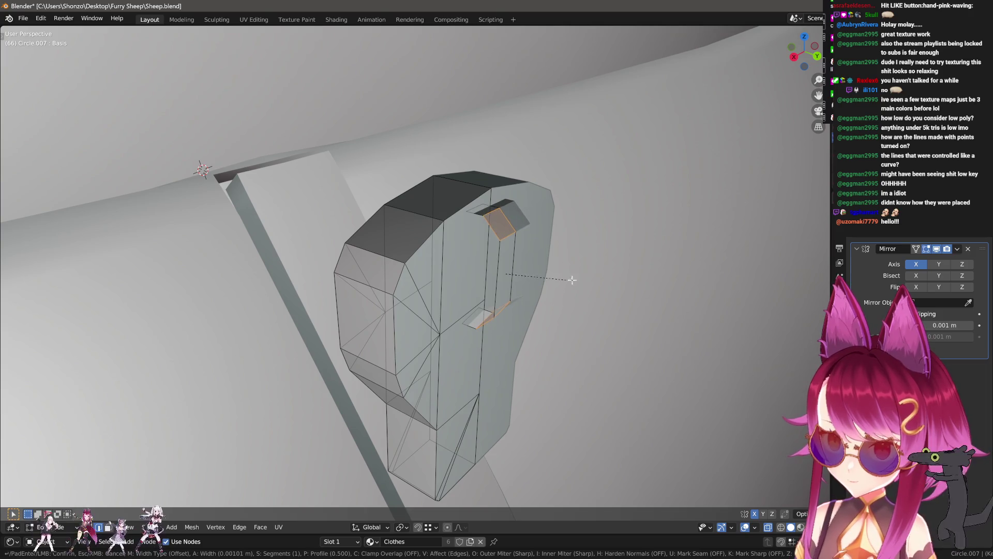
click(520, 277)
key(e)
middle_drag(520, 277, 525, 285)
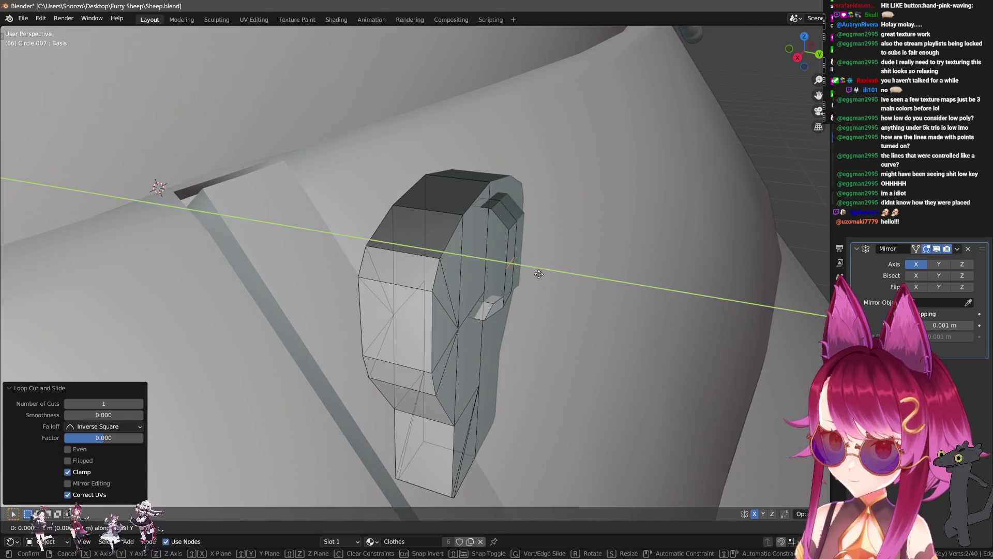
- Extrude the strip's edge loop in place and fatten it with Alt+S to give the bracket thickness
key(ctrl+Tab)
click(500, 297)
key(e)
right_click(491, 306)
key(alt+s)
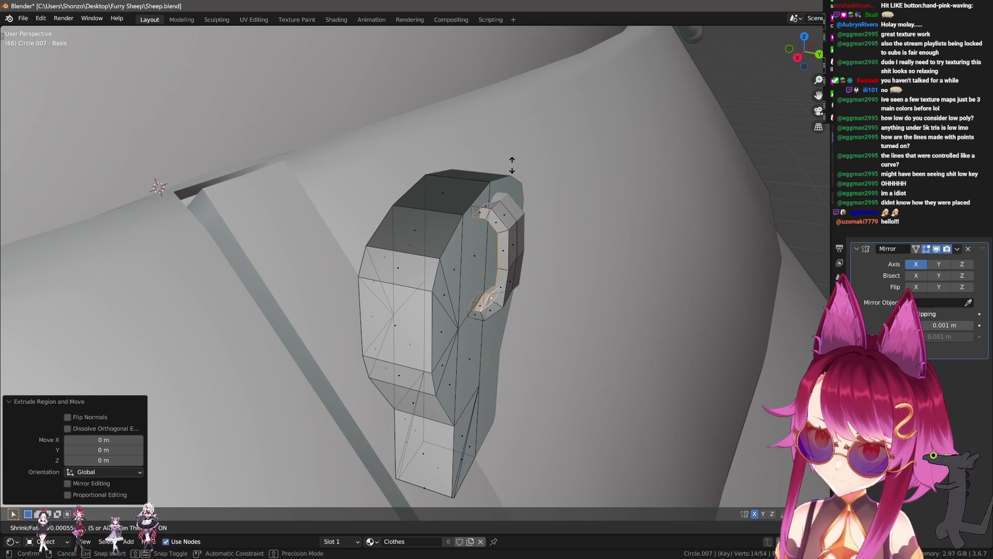
click(511, 164)
- Frame the strip in right orthographic view and switch to vertex mode with nothing selected
middle_drag(511, 164, 458, 336)
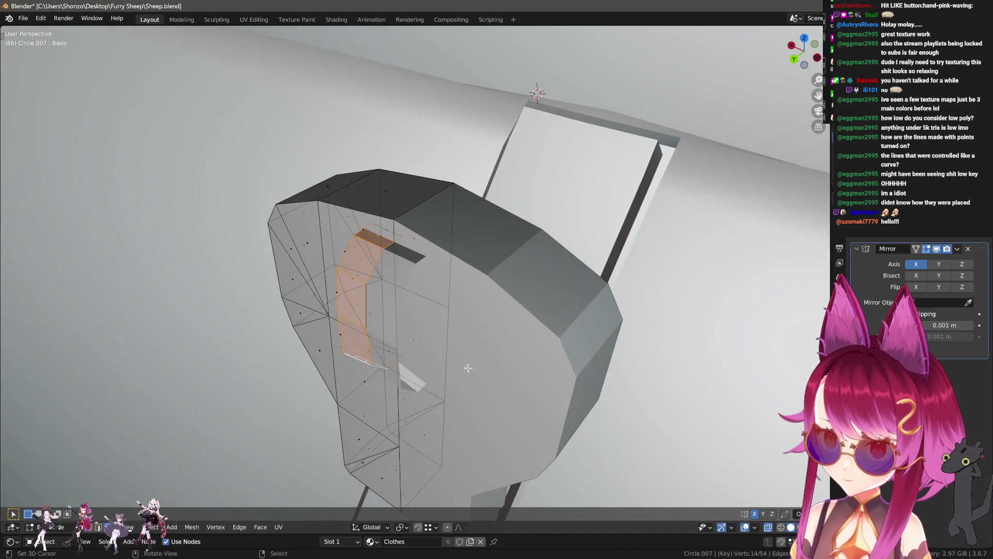
middle_drag(477, 372, 572, 325)
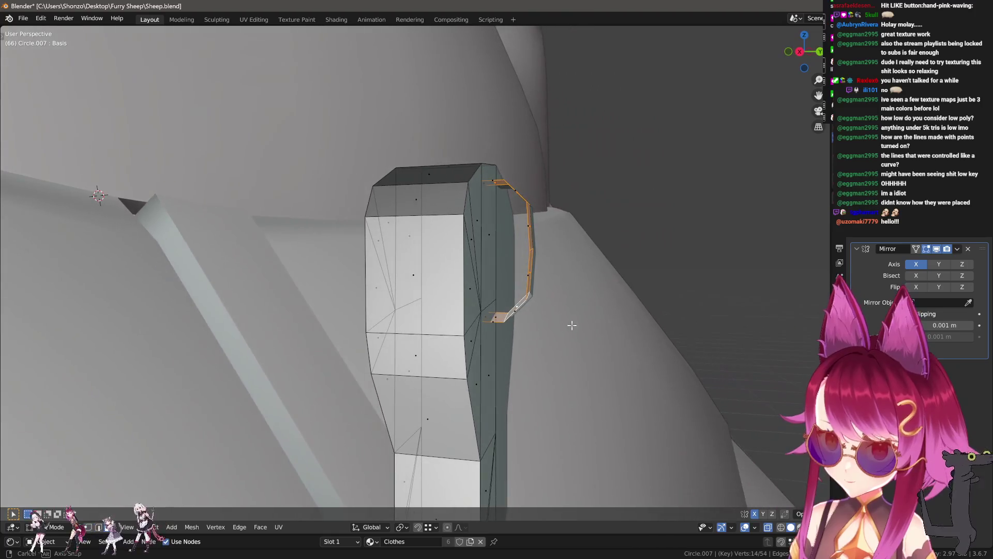
key(KP_Decimal)
key(KP_3)
key(ctrl+Tab)
click(541, 269)
key(h)
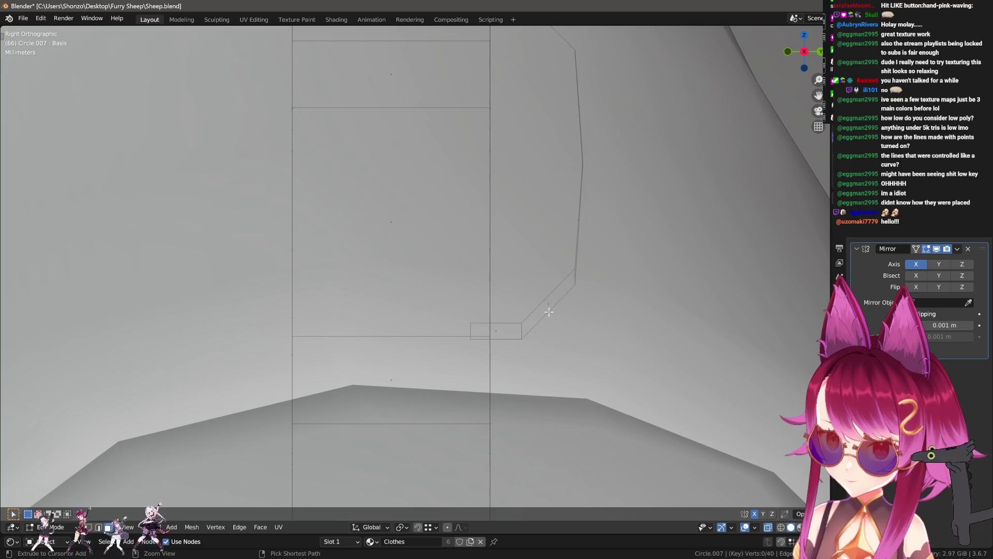
- Move two corner vertices of the bracket outline along constrained axes into a tidier curve
key(ctrl+Tab)
click(512, 308)
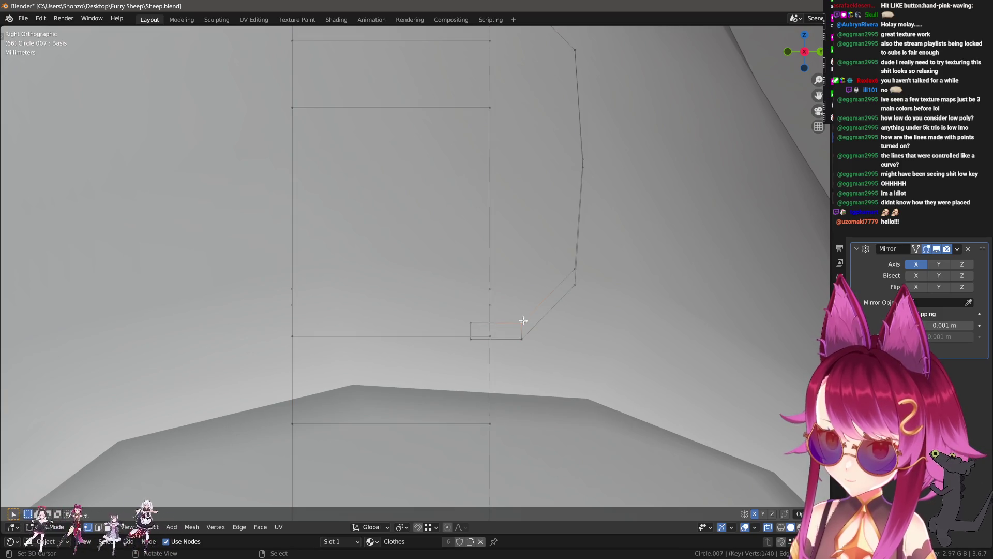
key(g)
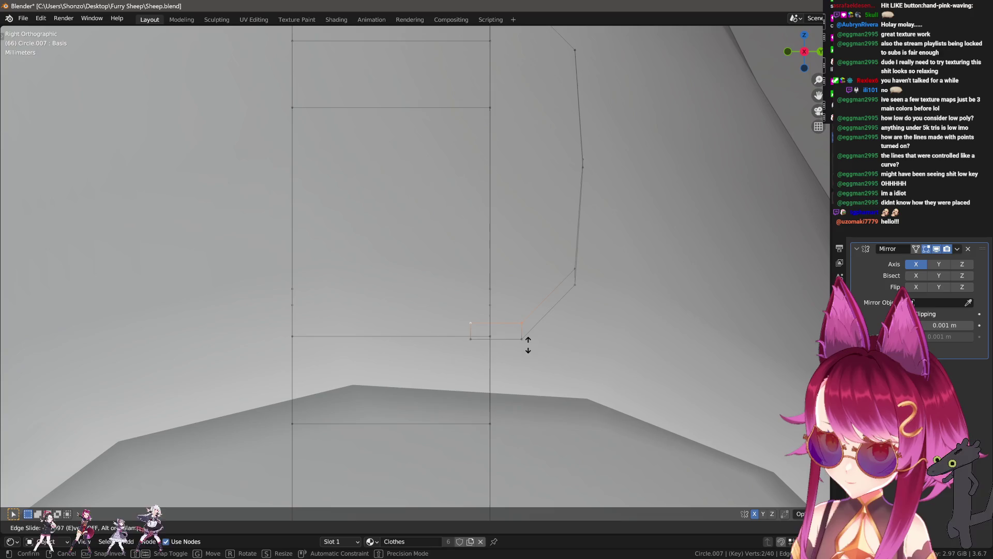
key(y)
click(523, 336)
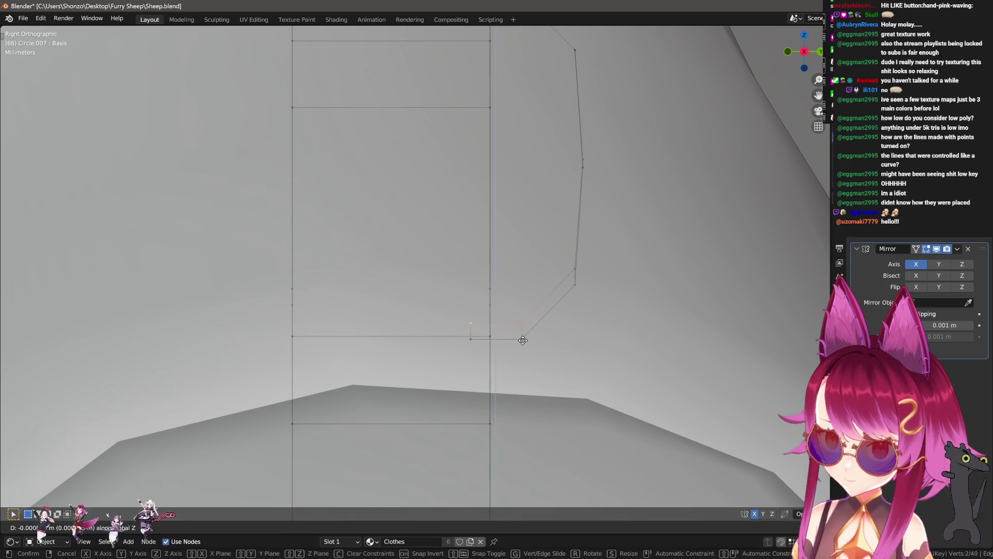
key(g)
click(599, 292)
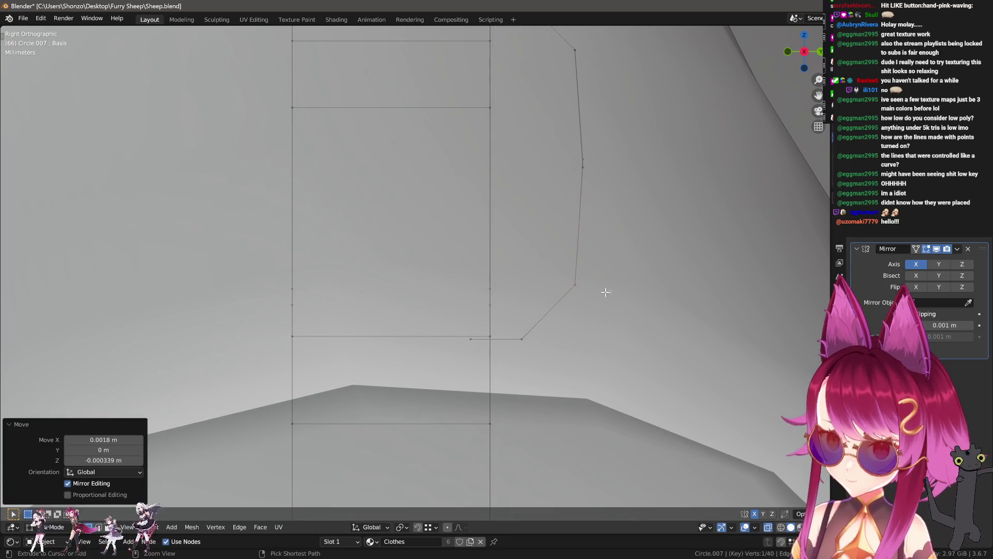
key(g)
key(shift+z)
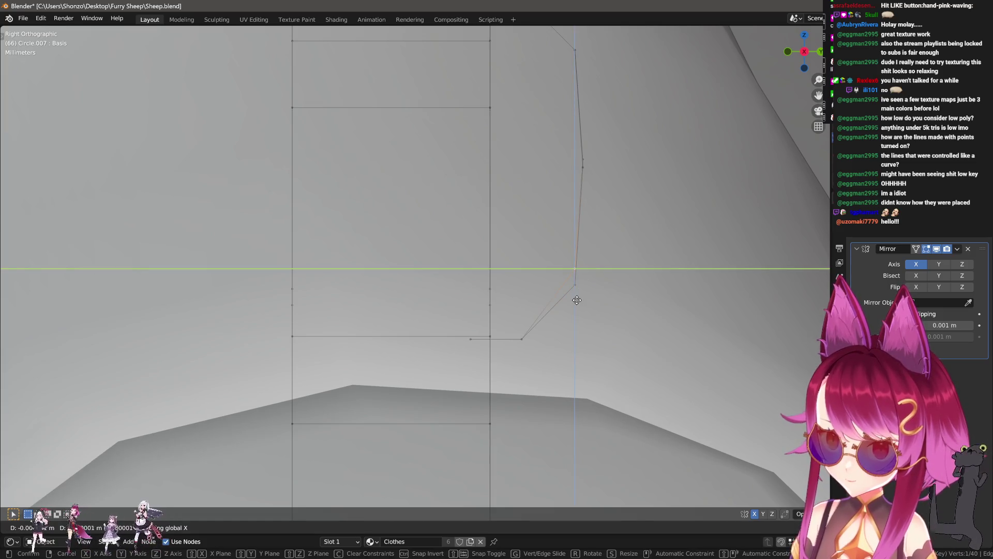
click(577, 286)
- Check in perspective, nudge a vertex slightly down in side view, then select all in face mode
middle_drag(585, 164, 530, 259)
scroll(508, 273, up, 5)
key(KP_3)
key(g)
key(shift+z)
click(554, 244)
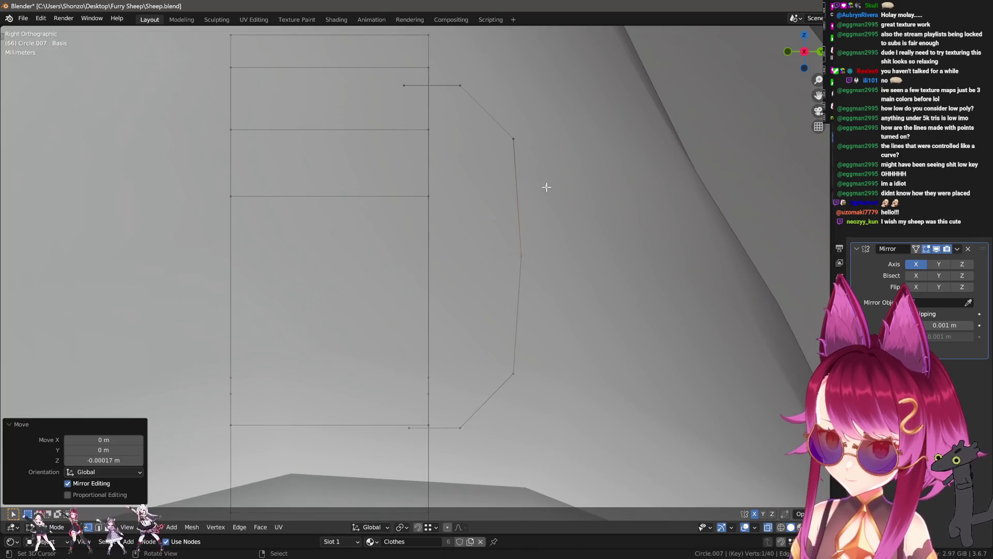
middle_drag(548, 186, 527, 256)
scroll(510, 289, down, 2)
key(ctrl+Tab)
click(483, 329)
key(a)
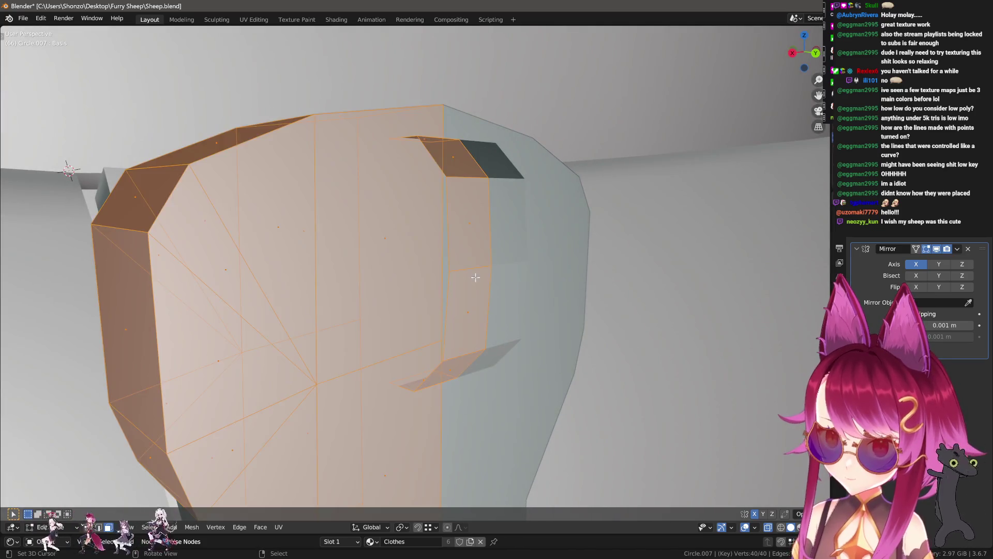
- Extrude the seam-bounded strip of faces in place and fatten it into a raised C-shaped ridge
key(alt+a)
key(l)
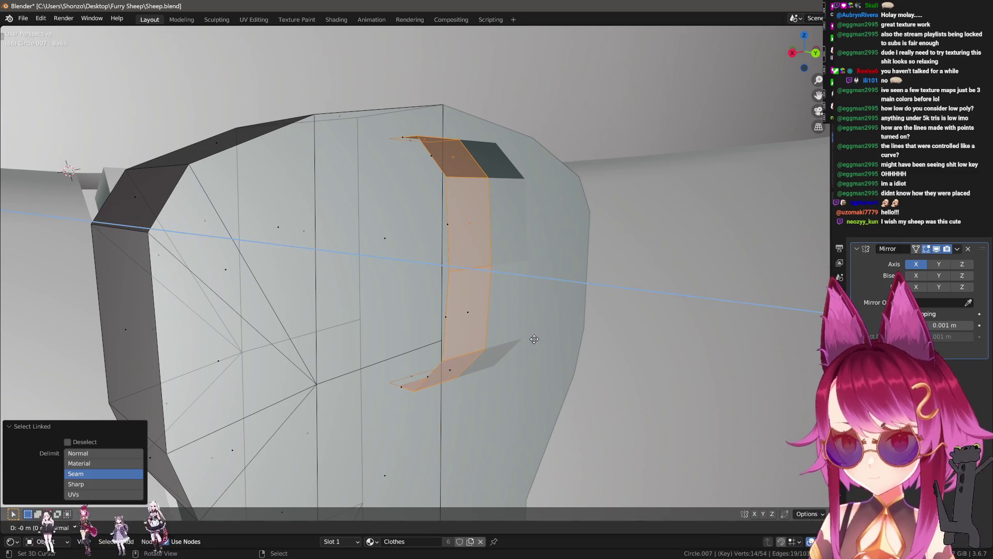
key(e)
key(Escape)
key(alt+s)
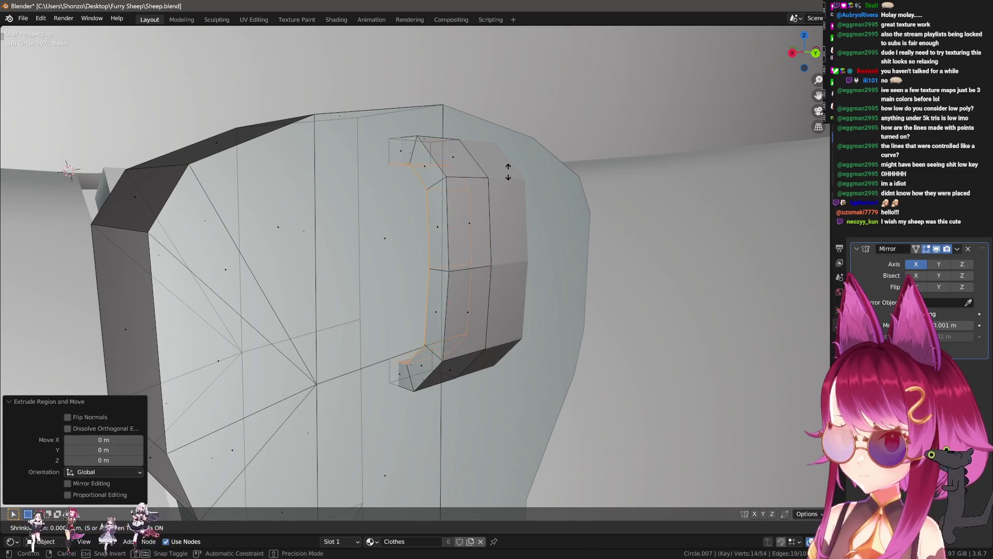
click(512, 215)
- Give the head-shaped piece smooth shading from Object Mode and return to editing
mouse_move(512, 214)
middle_down()
mouse_move(459, 225)
mouse_move(440, 308)
middle_up()
key(ctrl+Tab)
click(458, 225)
key(ctrl+Tab)
key(Tab)
right_click(440, 309)
click(440, 309)
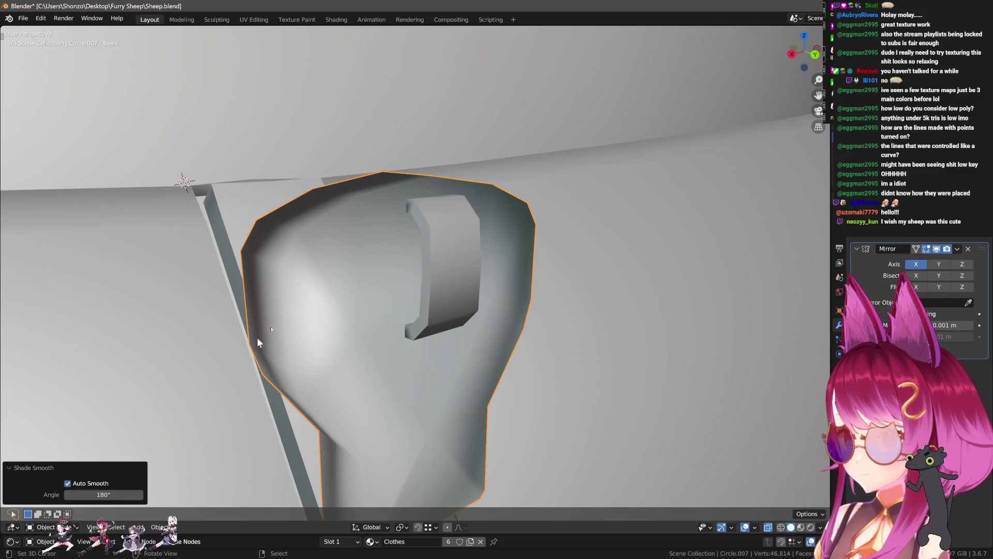
key(Tab)
- In edge mode select the edge loop running around the head piece
middle_drag(403, 295, 440, 265)
key(ctrl+Tab)
click(409, 260)
alt+click(360, 219)
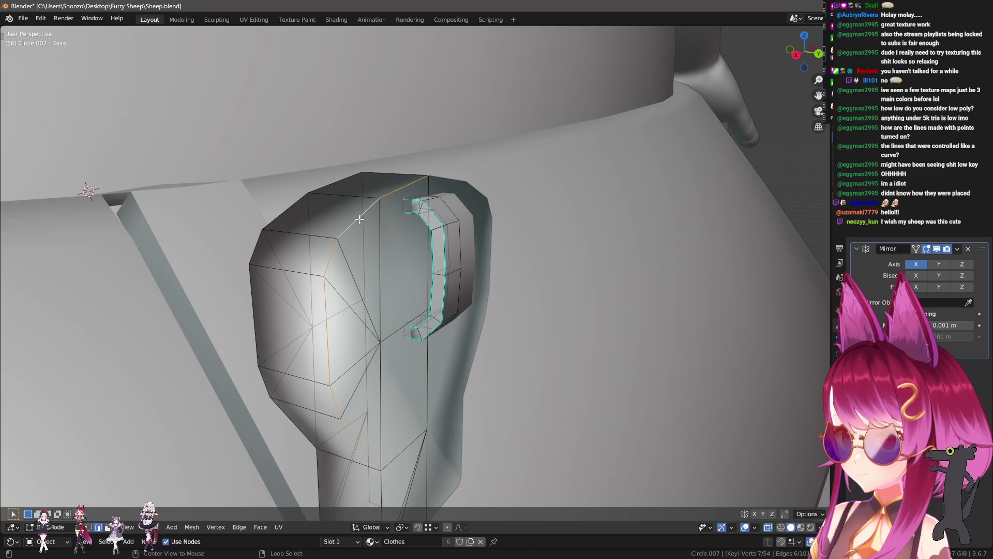
scroll(369, 360, down, 3)
scroll(379, 304, up, 3)
- Mark the selected head loop as a seam and check the piece briefly in Object Mode
key(ctrl+e)
click(436, 419)
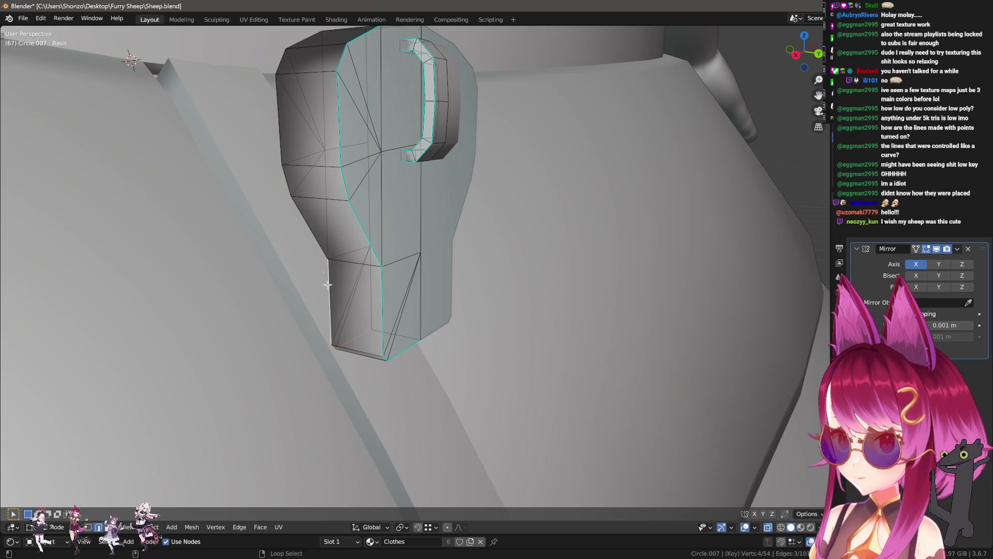
middle_drag(298, 197, 365, 274)
key(ctrl+e)
click(365, 273)
key(Tab)
mouse_move(476, 288)
middle_down()
mouse_move(419, 301)
mouse_move(425, 332)
mouse_move(407, 302)
middle_up()
key(Tab)
- Select the curved band piece with L and nudge it sideways along the X axis
key(l)
key(g)
key(x)
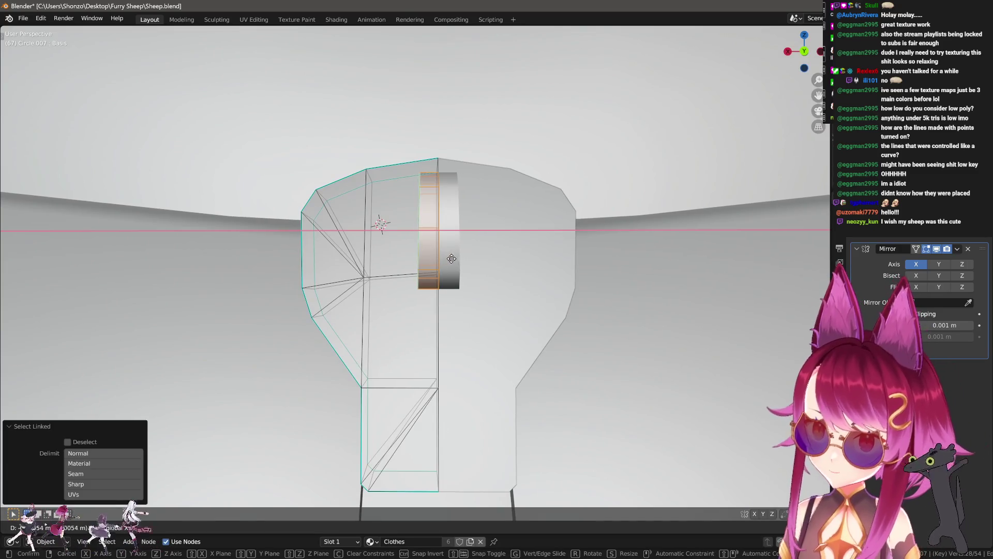
click(448, 261)
middle_drag(448, 260, 447, 277)
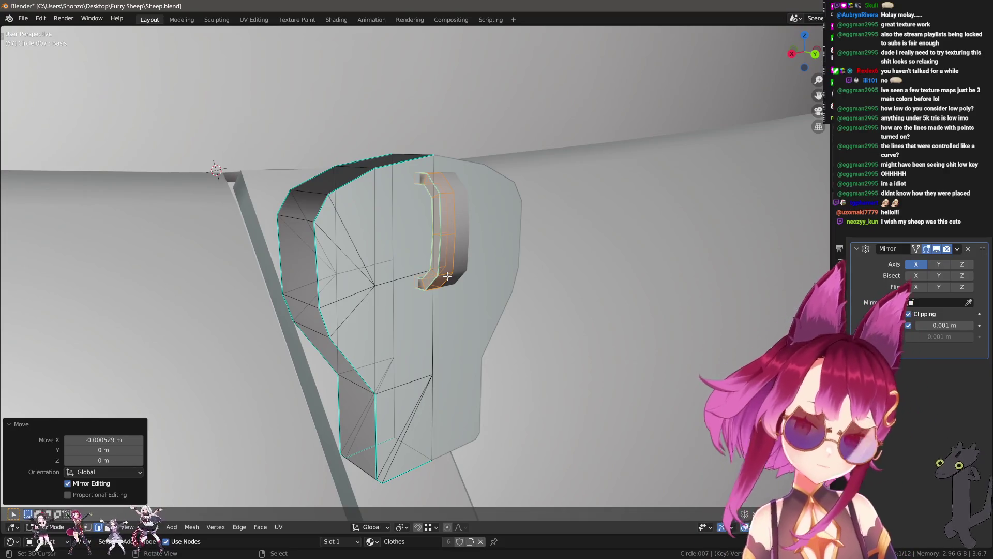
mouse_move(447, 276)
alt+middle_down()
mouse_move(466, 293)
mouse_move(545, 253)
mouse_move(384, 326)
alt+middle_up()
- Review the head shape solid, then duplicate a selected edge along Y beside the raised bracket
key(ctrl+Tab)
click(411, 305)
scroll(417, 186, down, 5)
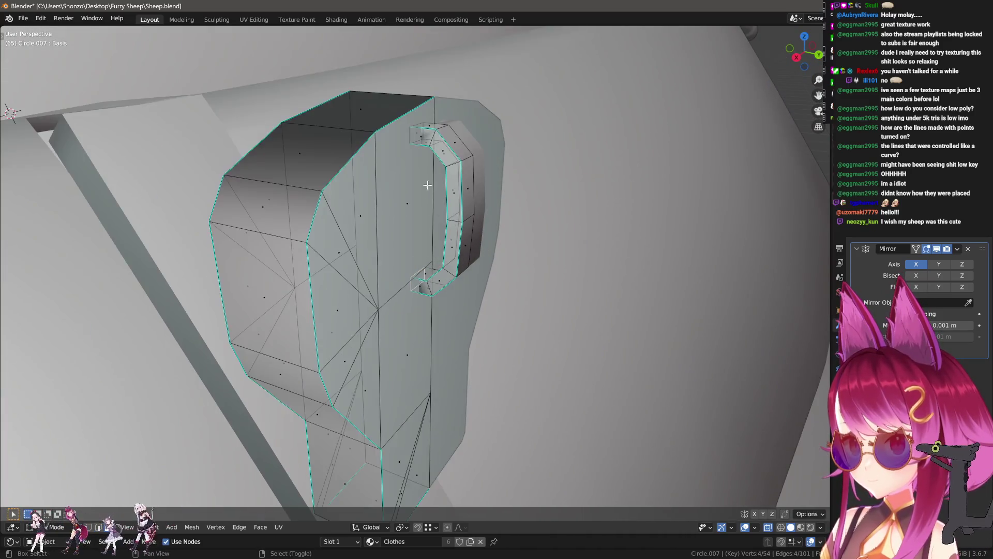
mouse_move(485, 270)
middle_down()
mouse_move(443, 255)
mouse_move(406, 310)
mouse_move(313, 265)
mouse_move(437, 255)
mouse_move(428, 244)
mouse_move(494, 261)
middle_up()
key(Tab)
key(Tab)
key(ctrl+Tab)
key(1)
middle_drag(448, 174, 522, 225)
key(shift+d)
key(y)
click(471, 194)
- Scale the duplicated edge up about five times and position it higher and to the right beside the band
key(s)
click(631, 253)
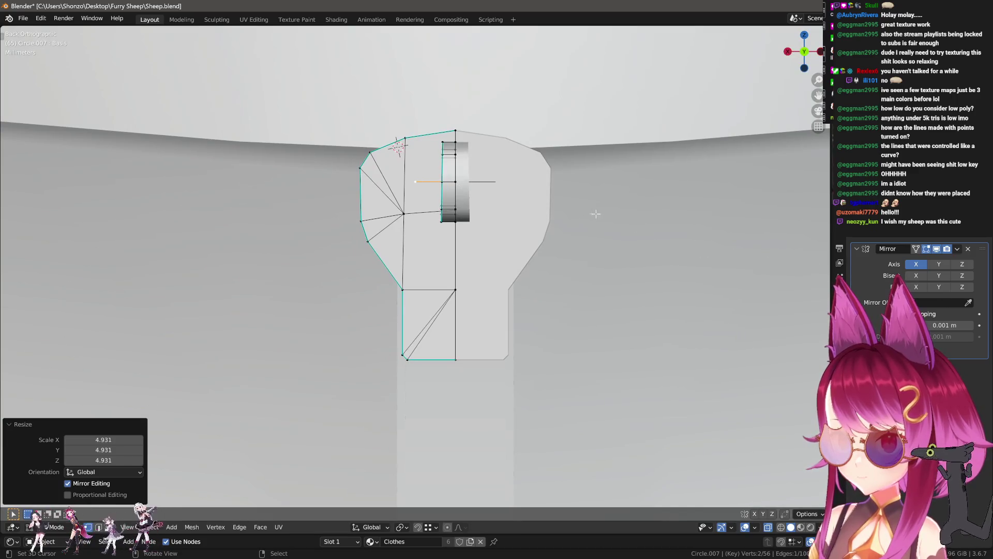
key(g)
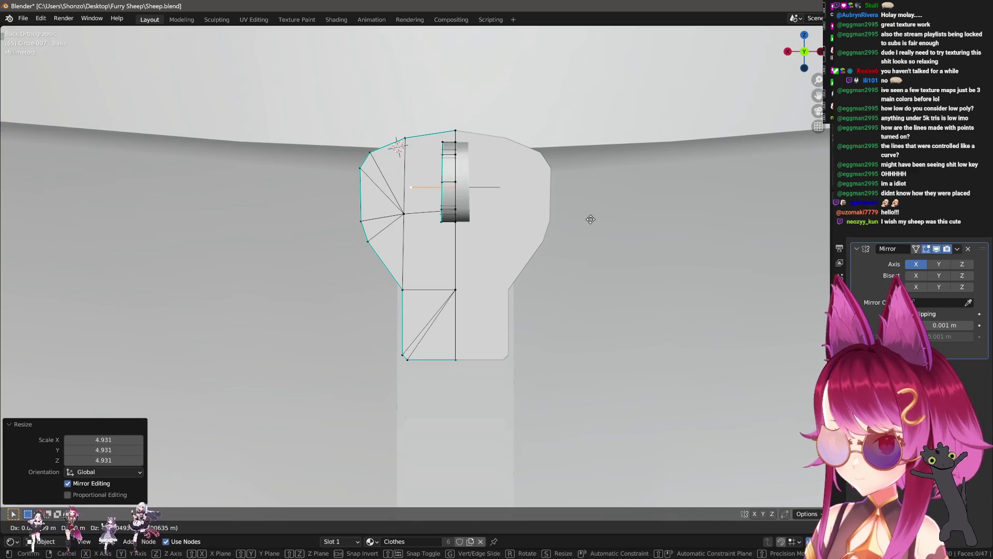
click(416, 222)
shift+middle_drag(415, 223, 403, 203)
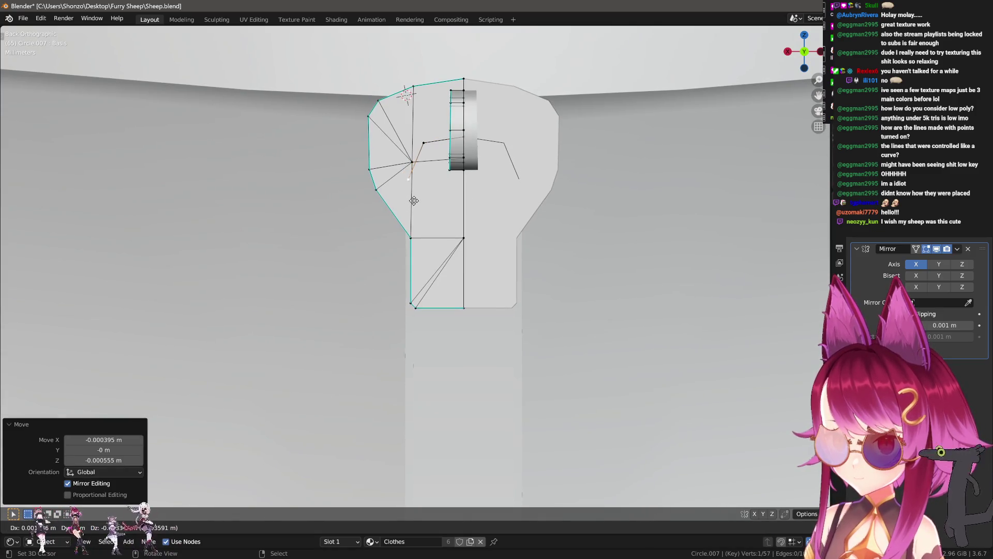
key(g)
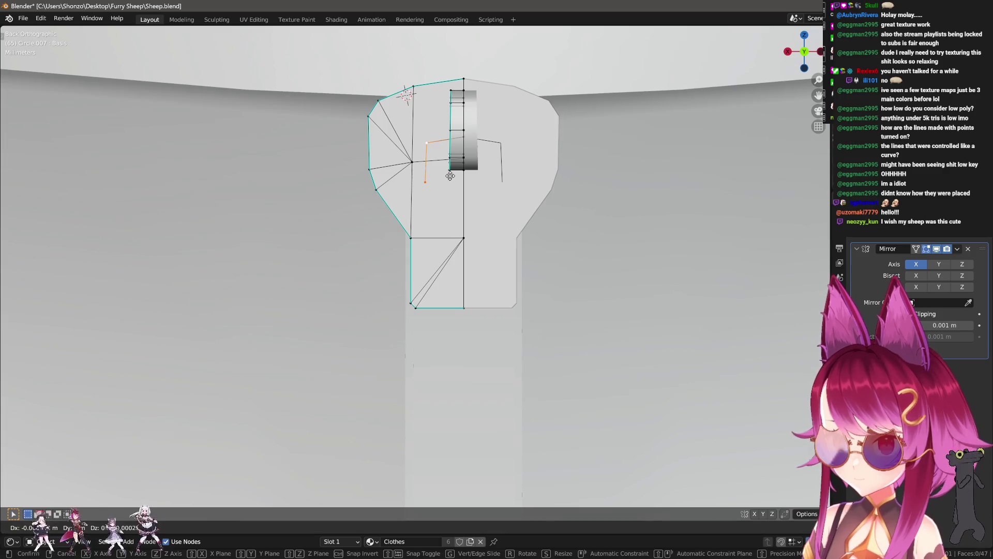
click(442, 230)
- Extrude vertices downward and to the right to outline the hanging strip, adjusting one vertex's height
key(e)
shift+scroll(435, 226, down, 4)
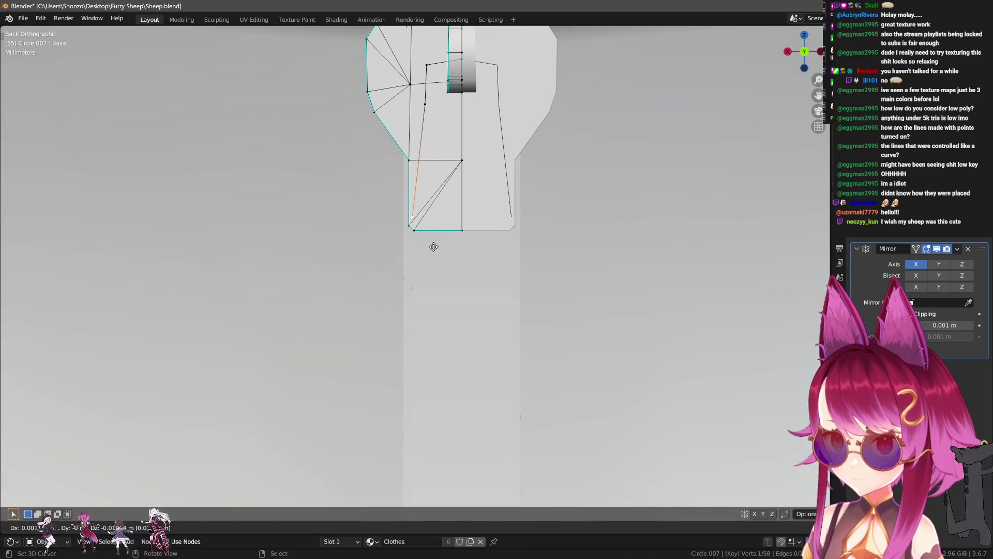
click(396, 335)
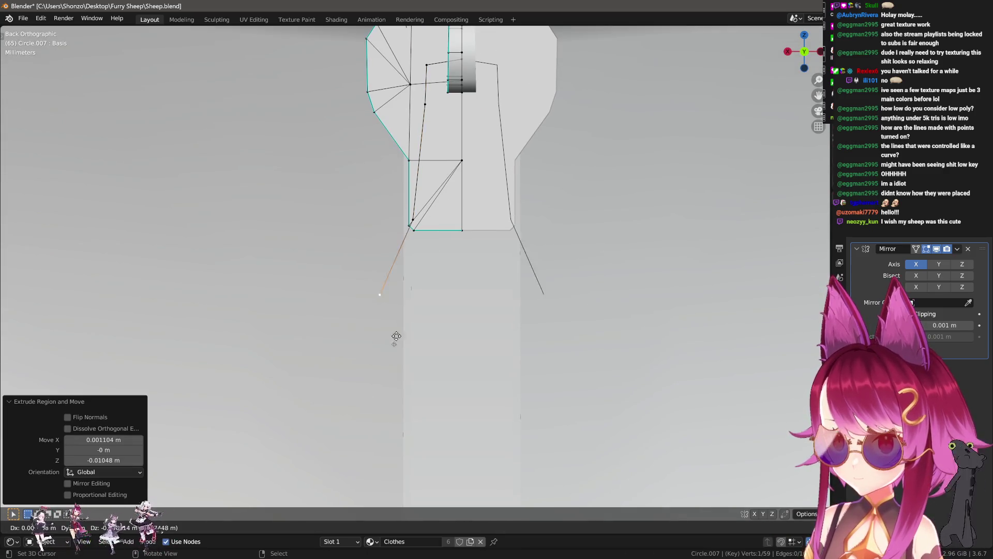
click(422, 382)
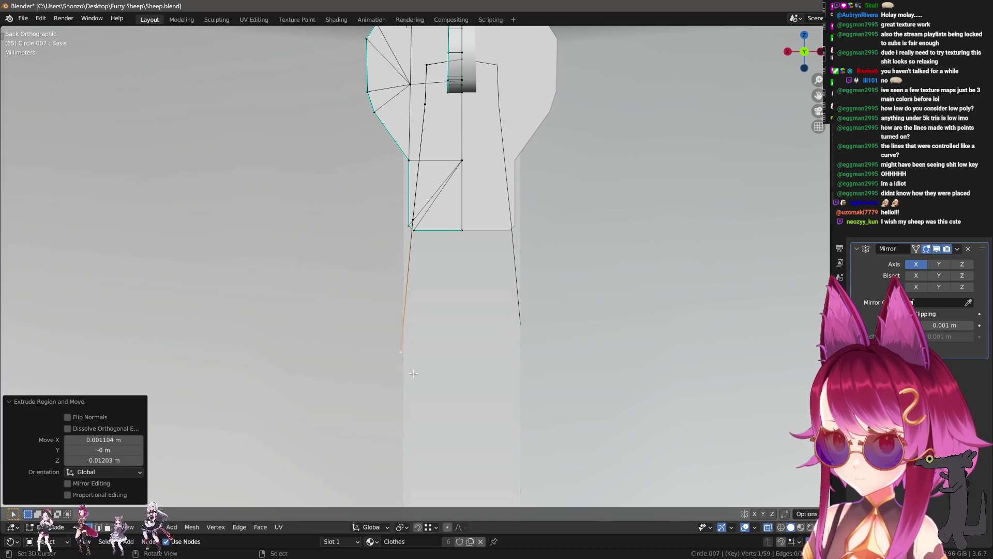
key(e)
click(494, 379)
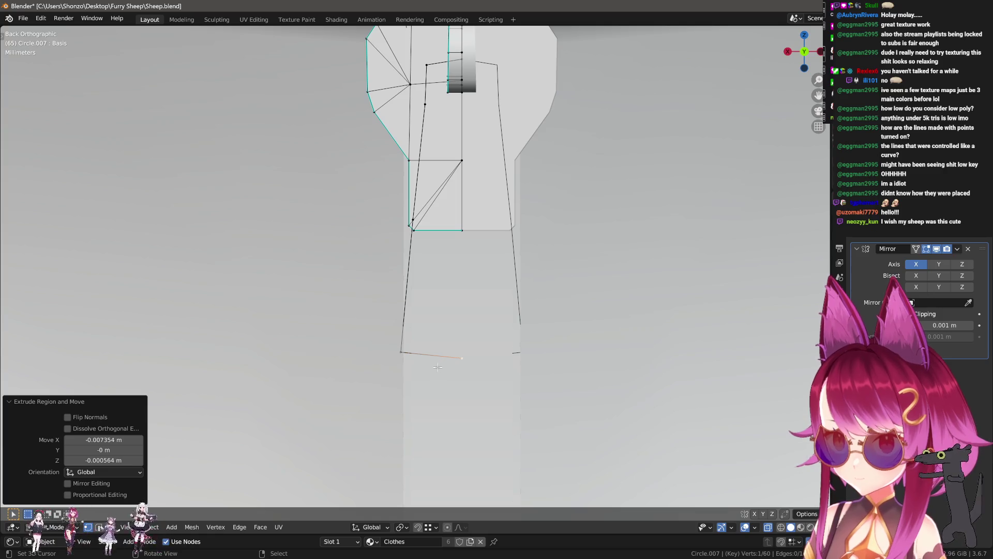
click(429, 125)
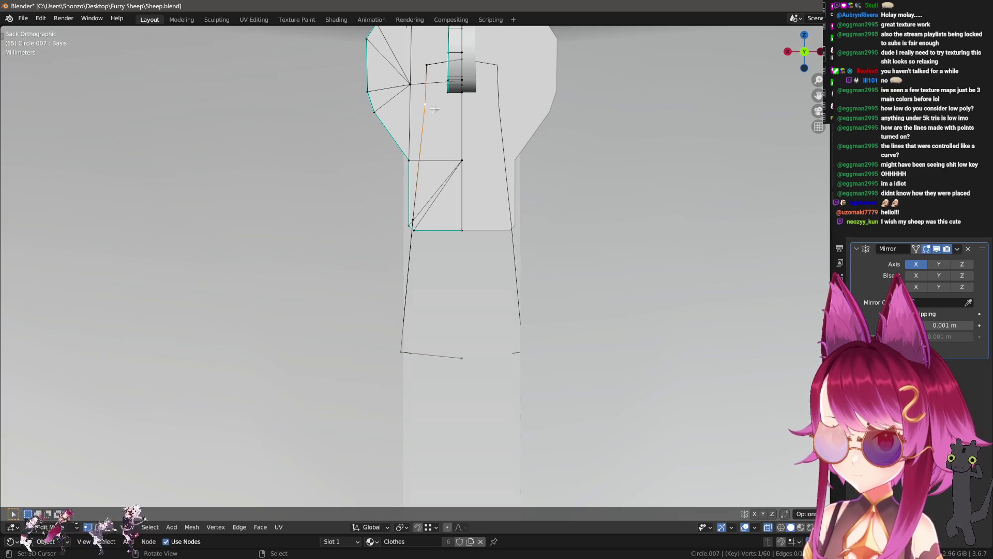
shift+scroll(430, 126, up, 2)
key(g)
click(425, 176)
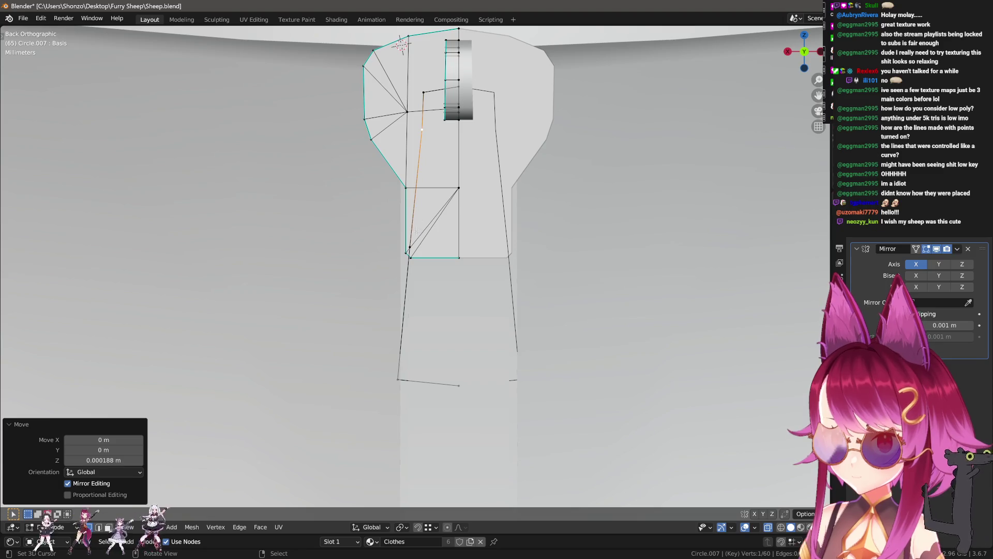
- Extrude the strip outline along X into an edge and inspect the new strip from an angle
key(e)
key(x)
click(494, 251)
key(e)
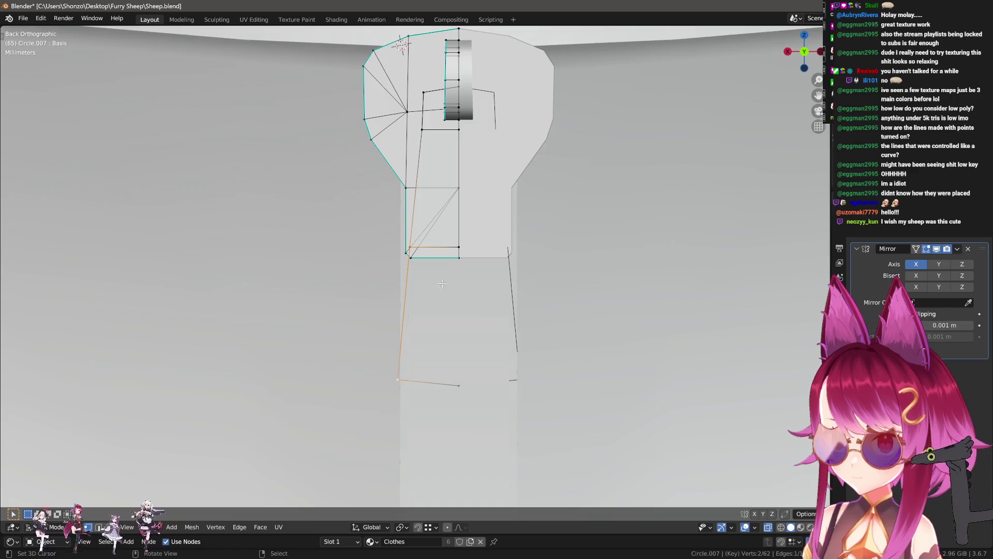
middle_drag(439, 280, 513, 318)
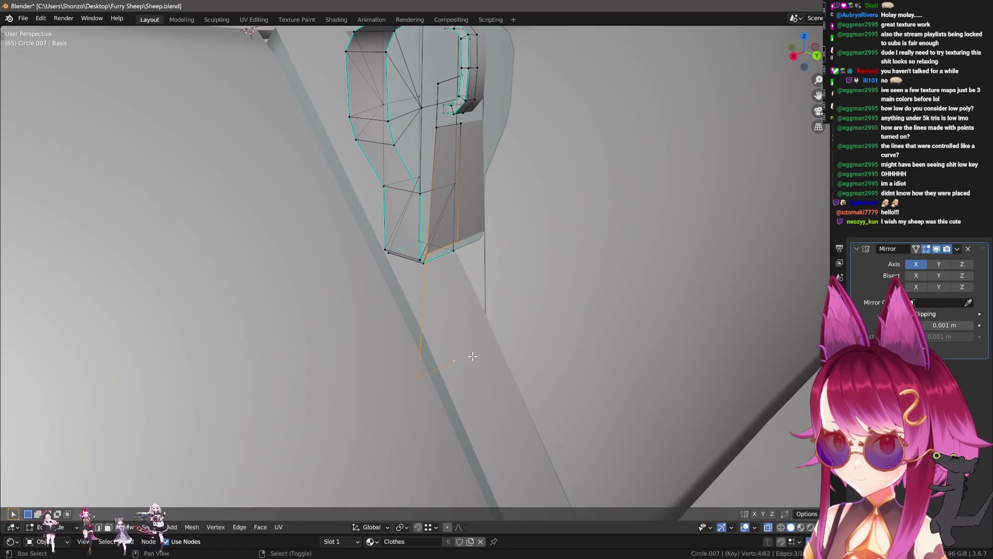
click(471, 355)
scroll(472, 356, up, 3)
mouse_move(473, 357)
middle_down()
mouse_move(459, 267)
mouse_move(444, 254)
middle_up()
- Inset the strip's face to create an inner opening
key(ctrl+Tab)
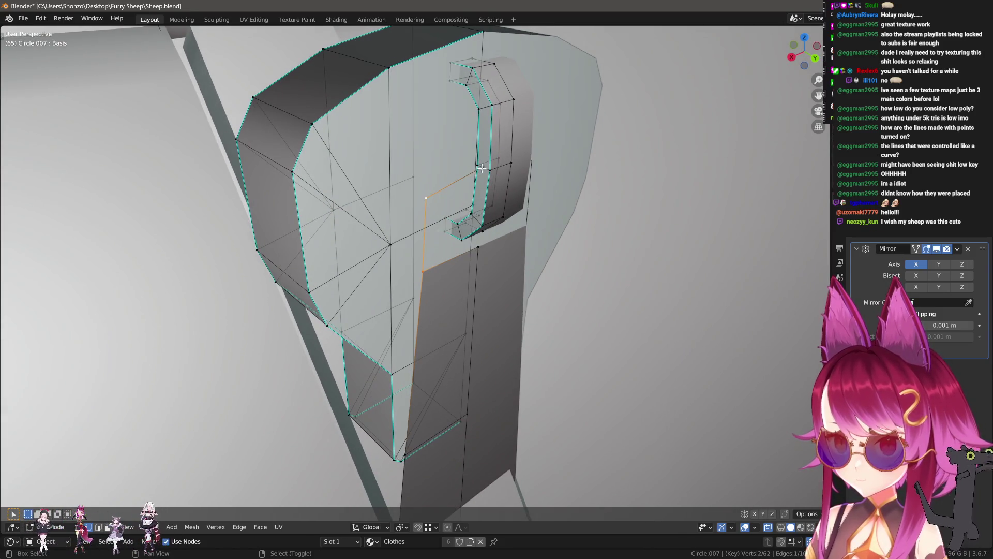
key(ctrl+Tab)
click(460, 256)
key(ctrl+f)
click(501, 253)
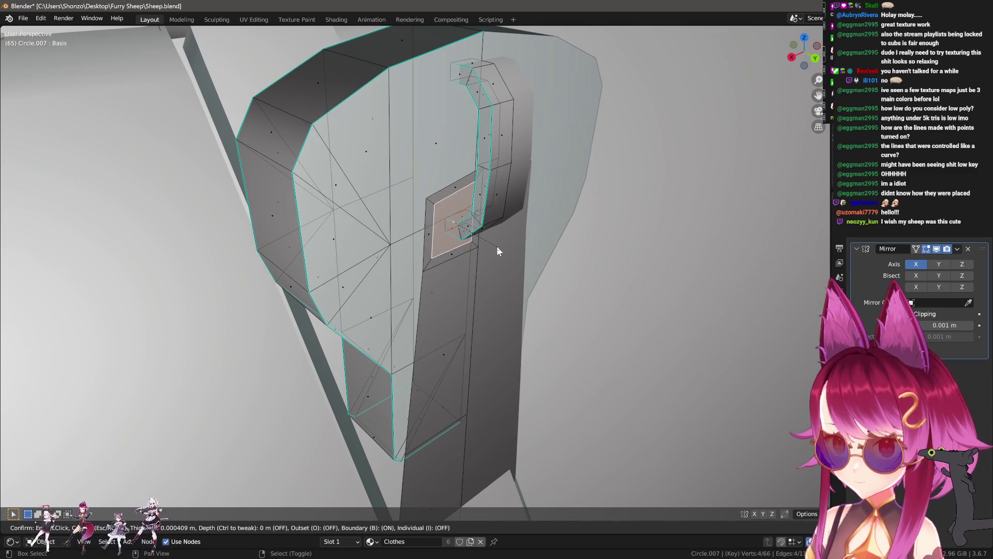
click(491, 243)
- Shift a corner vertex of the inset along X to widen the opening
key(x)
click(477, 211)
key(ctrl+Tab)
click(543, 151)
key(a)
click(470, 242)
key(g)
key(x)
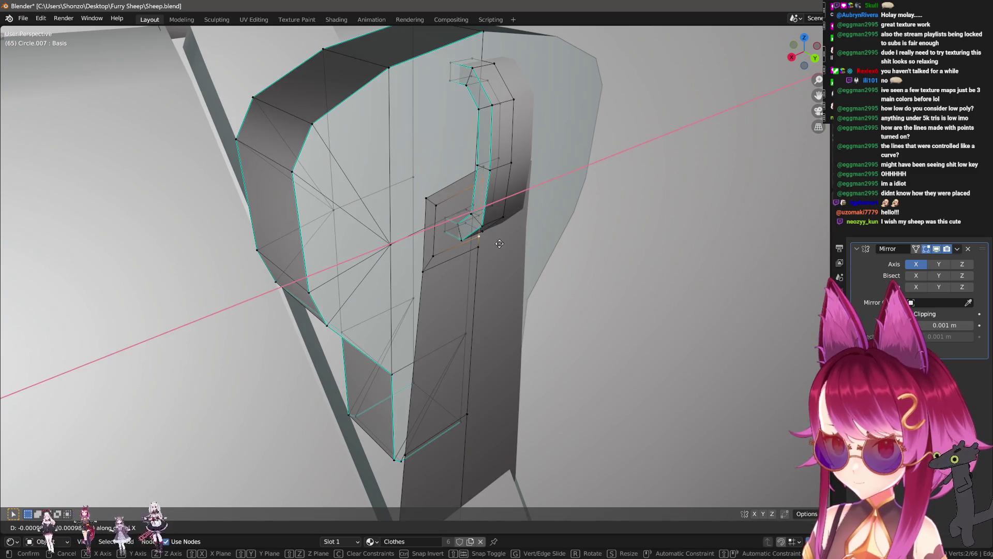
click(497, 242)
- Move the opening's edge loop along X so it wraps around the curved band
key(ctrl+Tab)
click(473, 260)
click(462, 220)
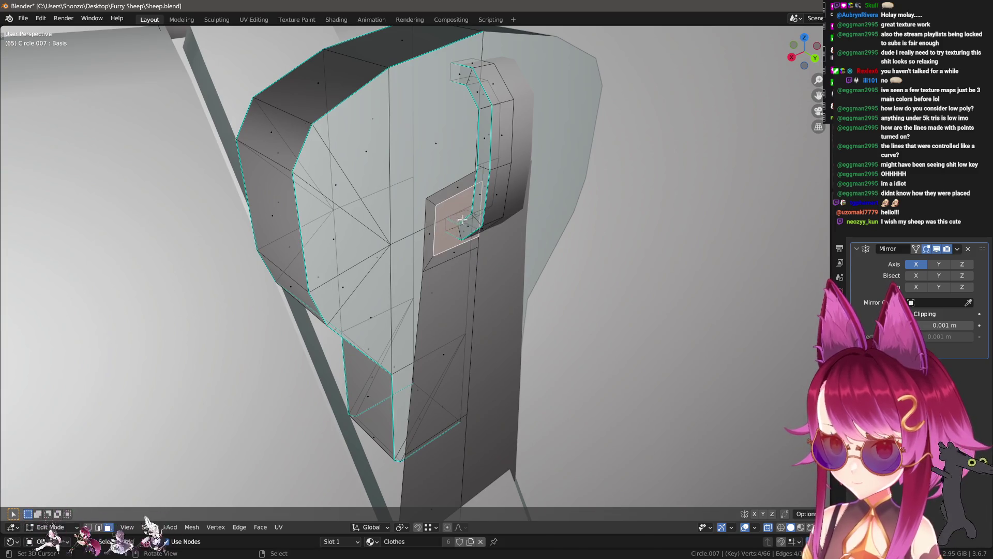
middle_drag(461, 219, 466, 203)
key(ctrl+Tab)
click(465, 203)
key(a)
alt+click(412, 186)
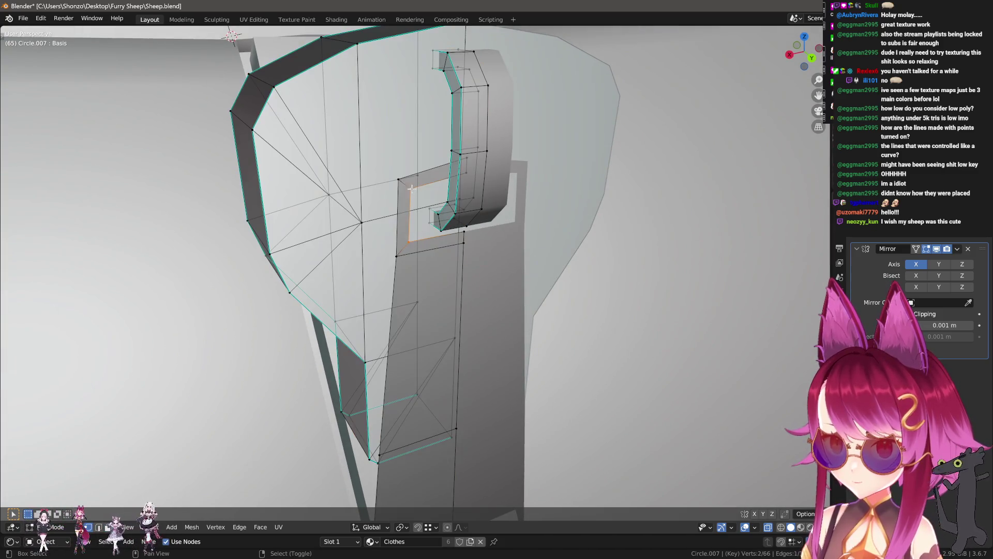
key(g)
key(x)
click(419, 183)
- Adjust the opening's top vertex and edges vertically along Z, lowering them slightly
middle_drag(419, 182, 440, 166)
click(441, 167)
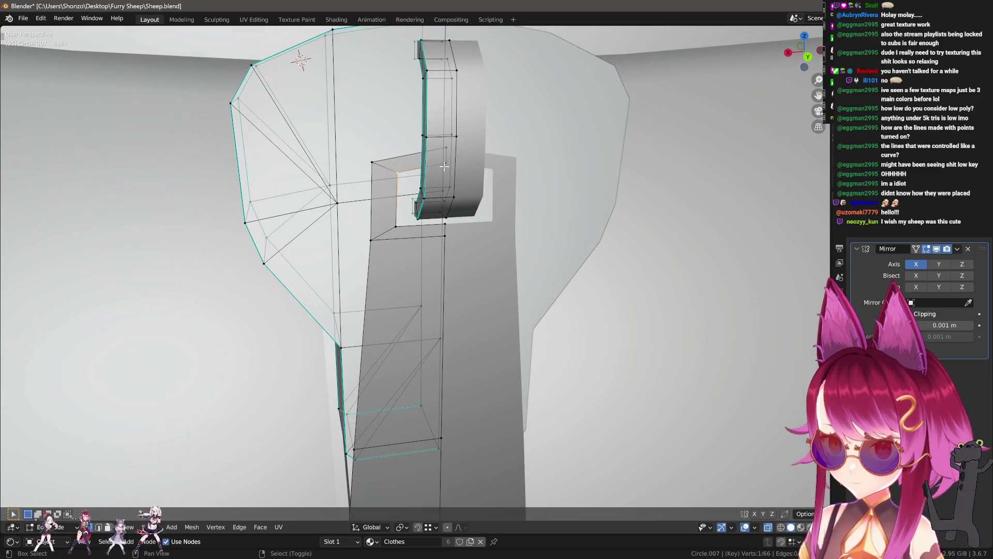
key(g)
key(z)
click(448, 179)
click(433, 154)
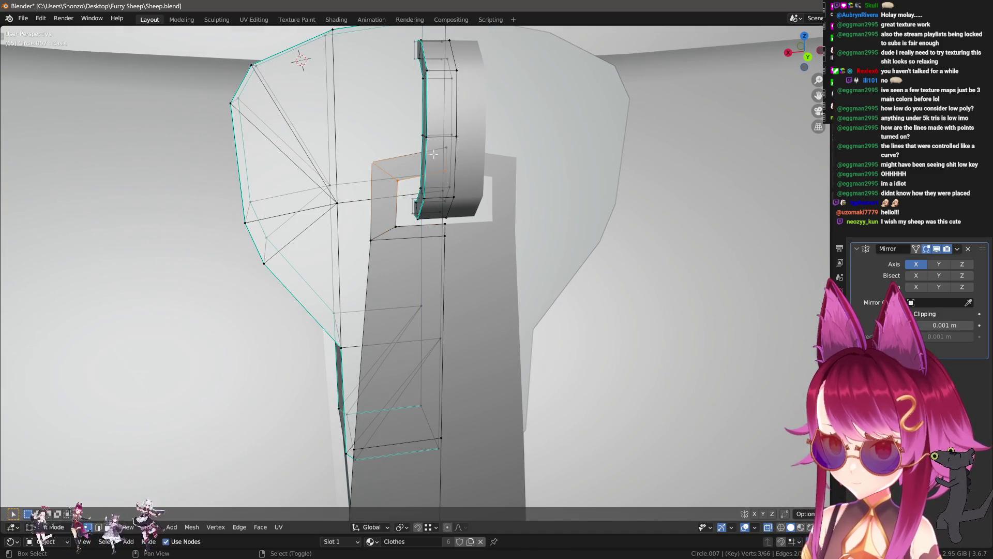
key(g)
key(z)
click(447, 157)
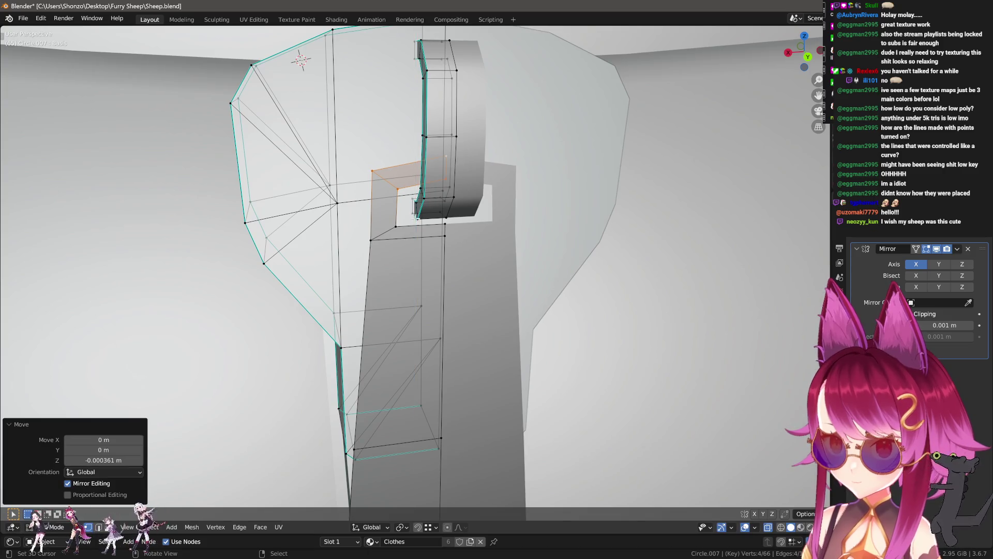
- Reposition the strip's vertical edge, check the loop shape in Object Mode, and begin bevelling the corner
click(443, 236)
key(g)
click(403, 261)
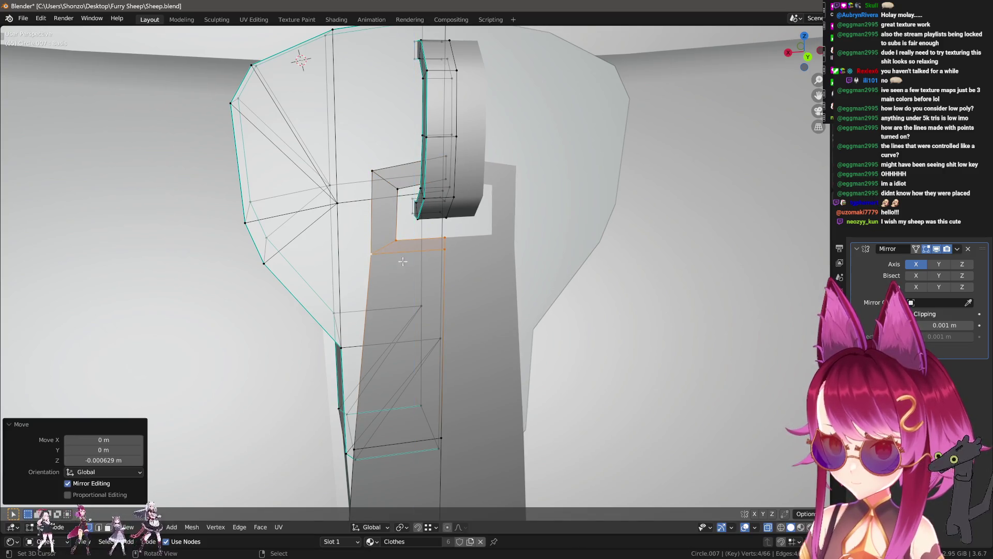
key(Tab)
mouse_move(403, 262)
middle_down()
mouse_move(450, 273)
mouse_move(419, 248)
mouse_move(448, 246)
middle_up()
key(Tab)
key(ctrl+b)
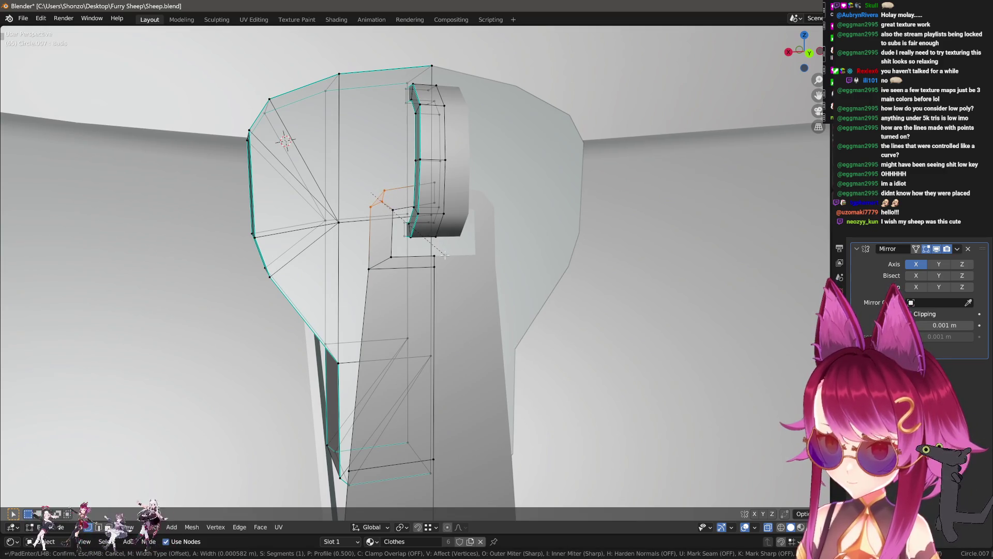
- Bevel the loop's upper inner corner and round a corner vertex with a vertex bevel
click(479, 285)
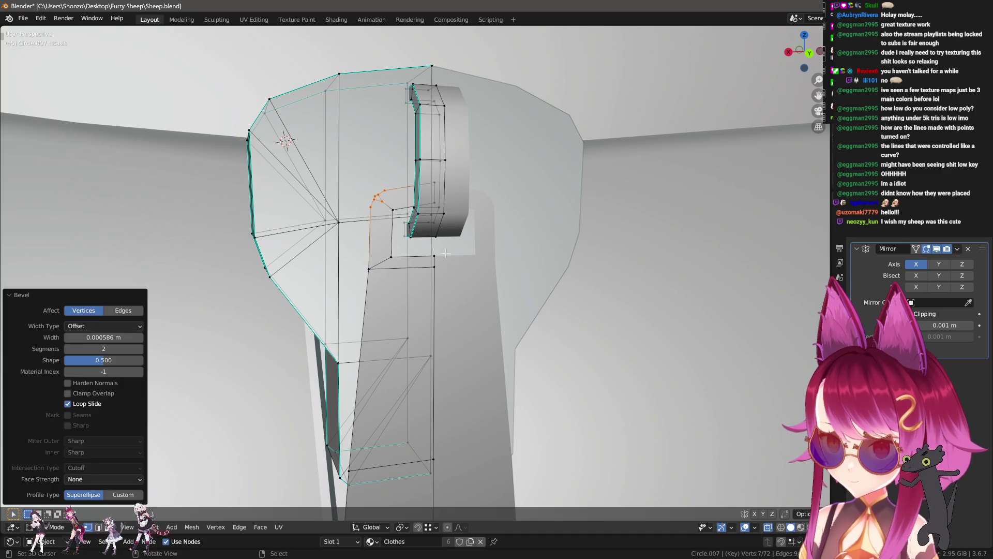
scroll(435, 282, up, 3)
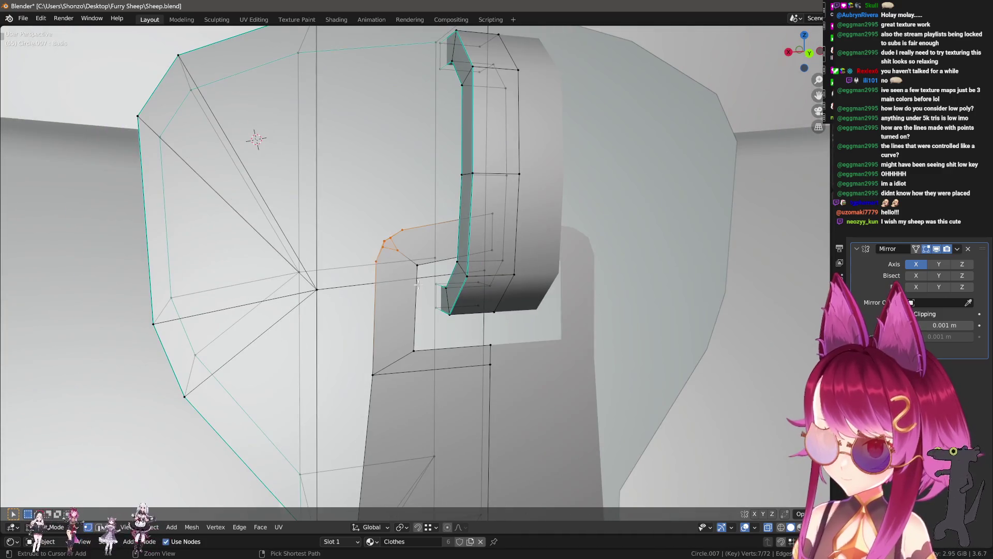
key(ctrl+shift+b)
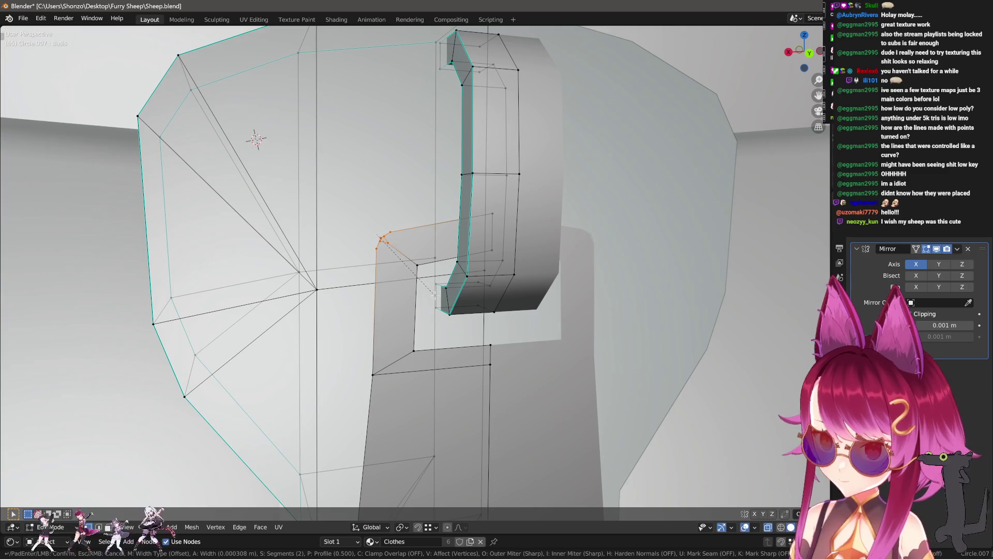
click(415, 275)
click(388, 303)
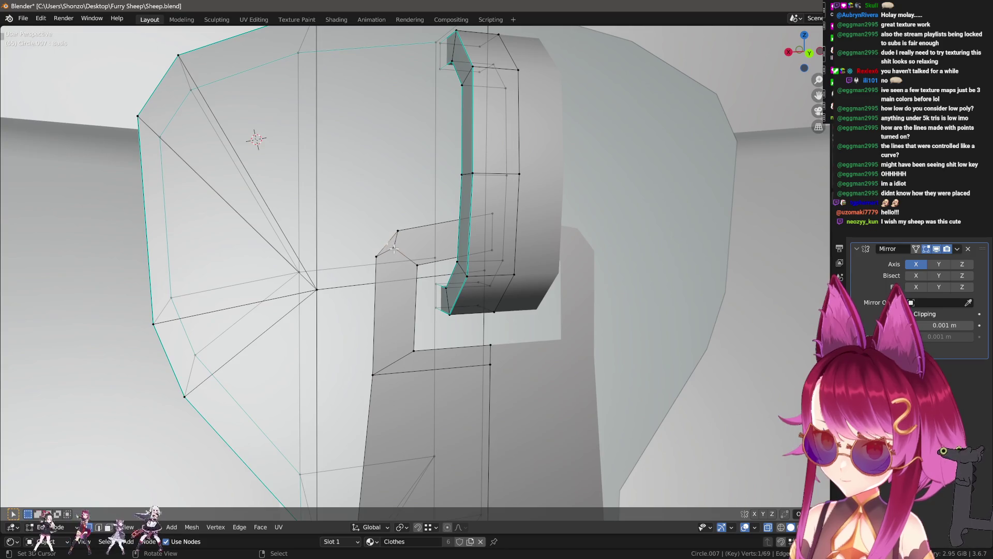
- From front view, reposition a vertex of the pull's inner cut-out outline
click(389, 244)
key(KP_1)
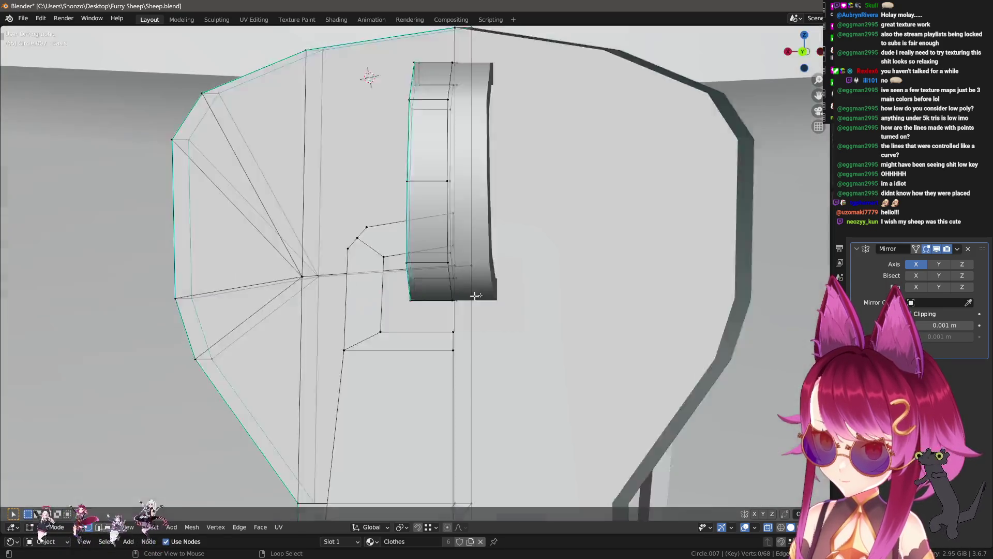
click(366, 238)
key(g)
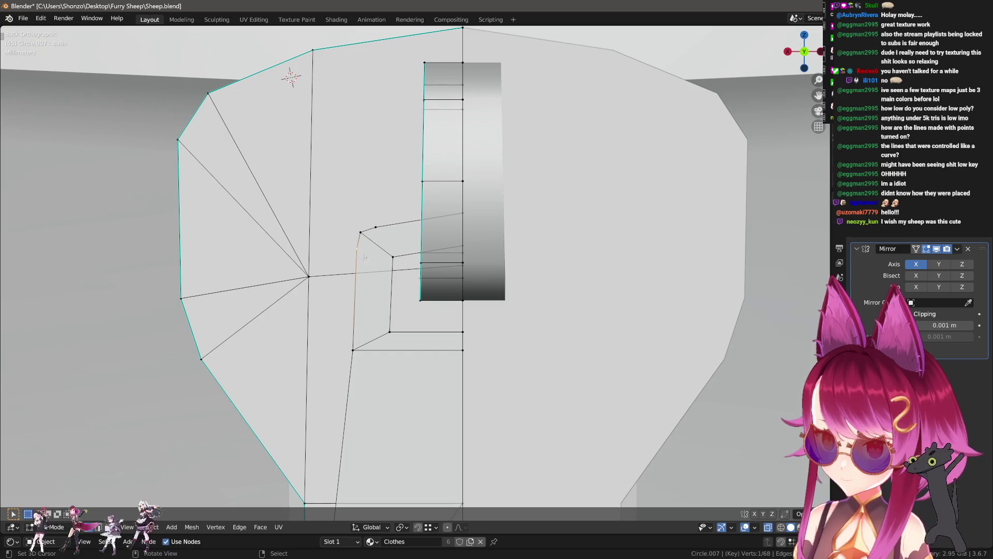
click(366, 241)
mouse_move(418, 244)
middle_down()
mouse_move(429, 239)
mouse_move(432, 256)
middle_up()
- Bevel the pull tab's edge, then from the back view move the chosen bottom vertices
key(ctrl+b)
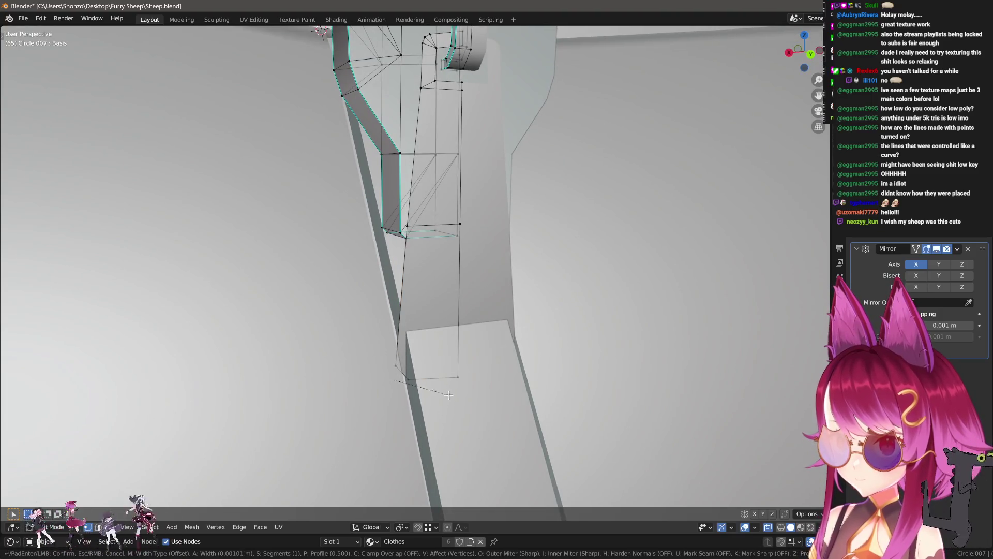
key(Escape)
middle_drag(463, 405, 414, 375)
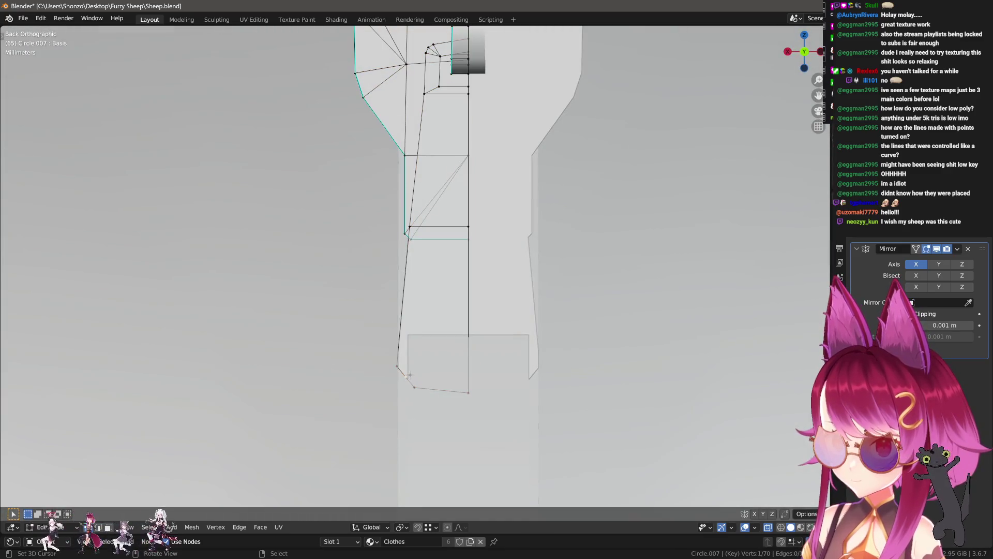
key(g)
click(363, 417)
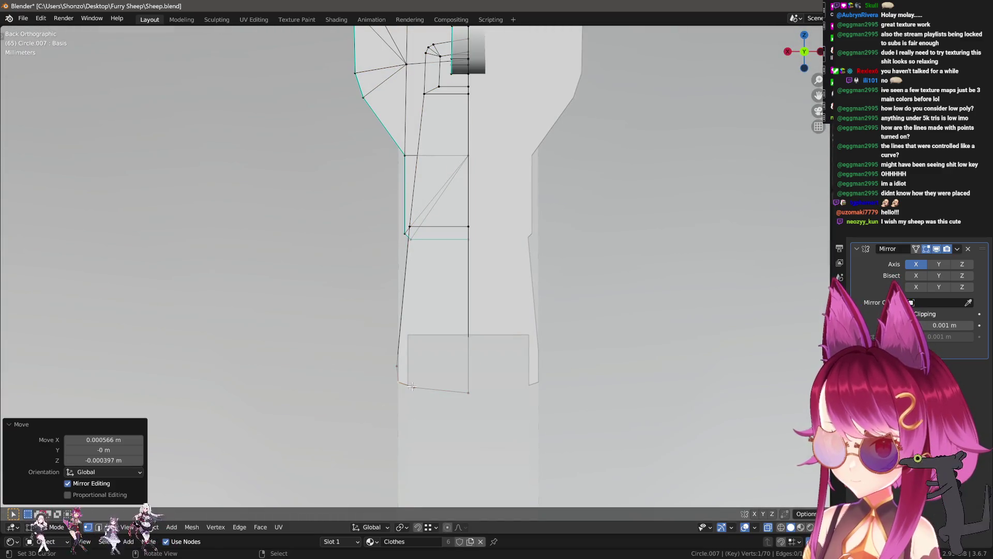
- Nudge the tab's bottom corner vertices into a tidier shape and select the whole connected tab strip
click(401, 378)
key(g)
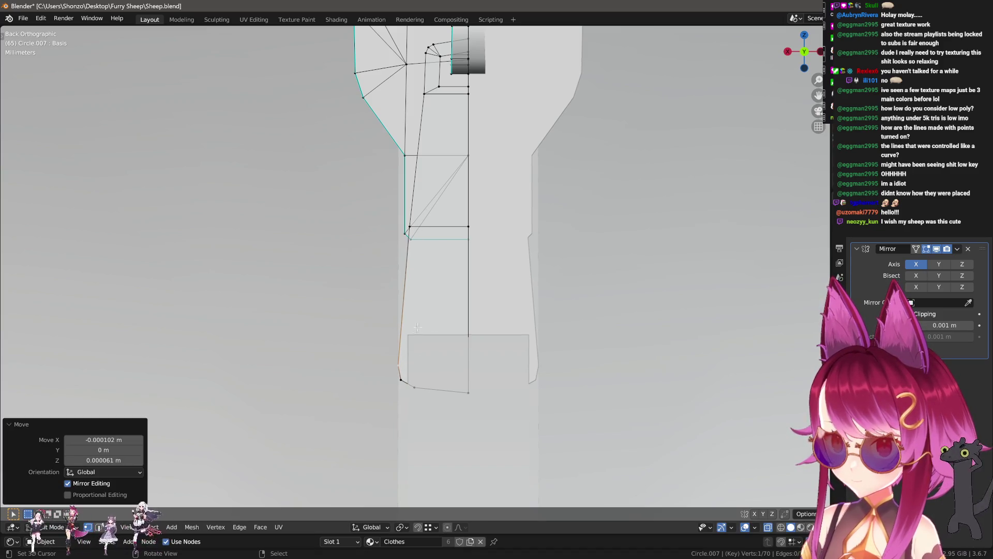
click(415, 388)
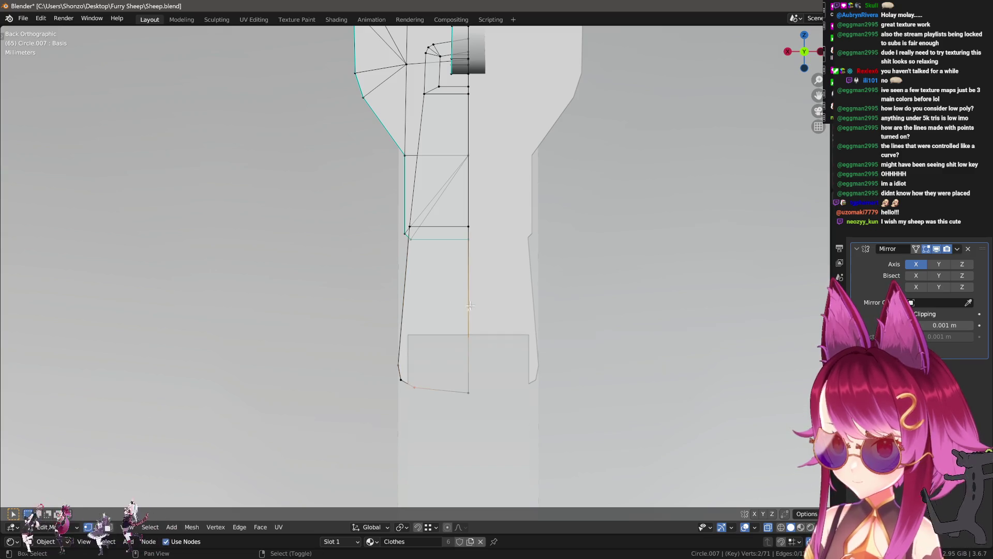
middle_drag(478, 309, 420, 229)
key(ctrl+l)
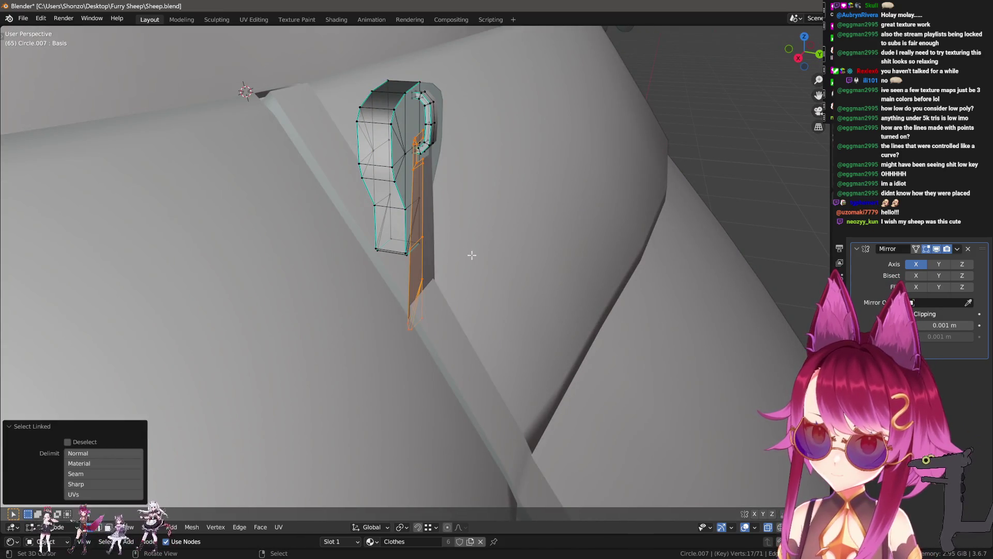
- Move the tab strip aside, extrude it to give it thickness, and shift it along Y
click(515, 256)
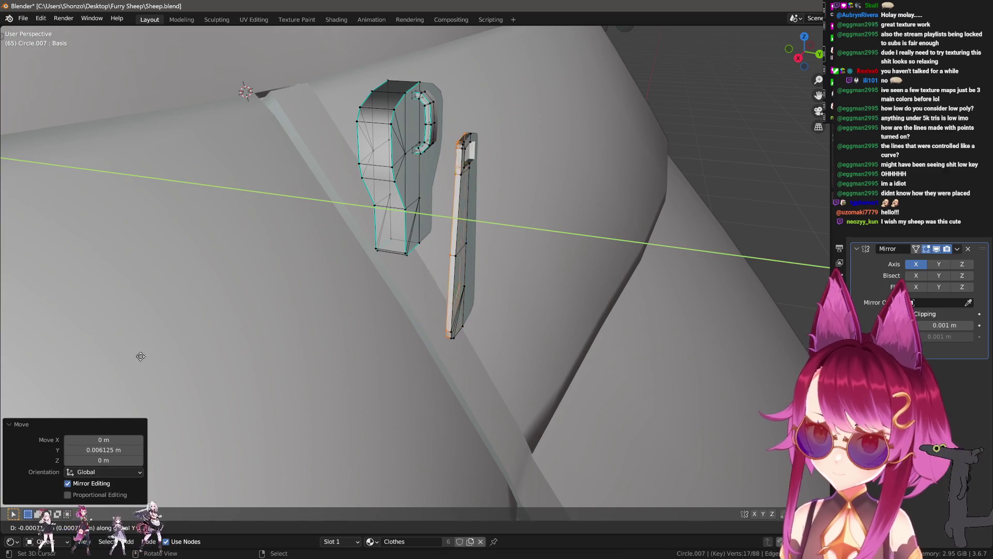
click(122, 365)
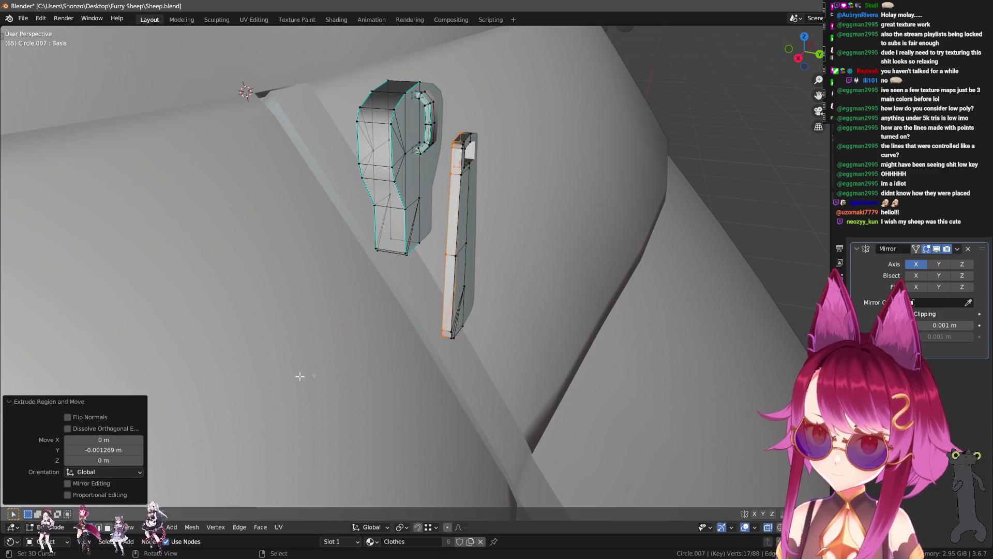
mouse_move(454, 339)
middle_down()
mouse_move(517, 312)
mouse_move(528, 334)
mouse_move(619, 356)
middle_up()
key(g)
key(y)
click(540, 347)
- Mark the tab's chosen edges as sharp, cancelling an accidental shear along the way
key(alt+z)
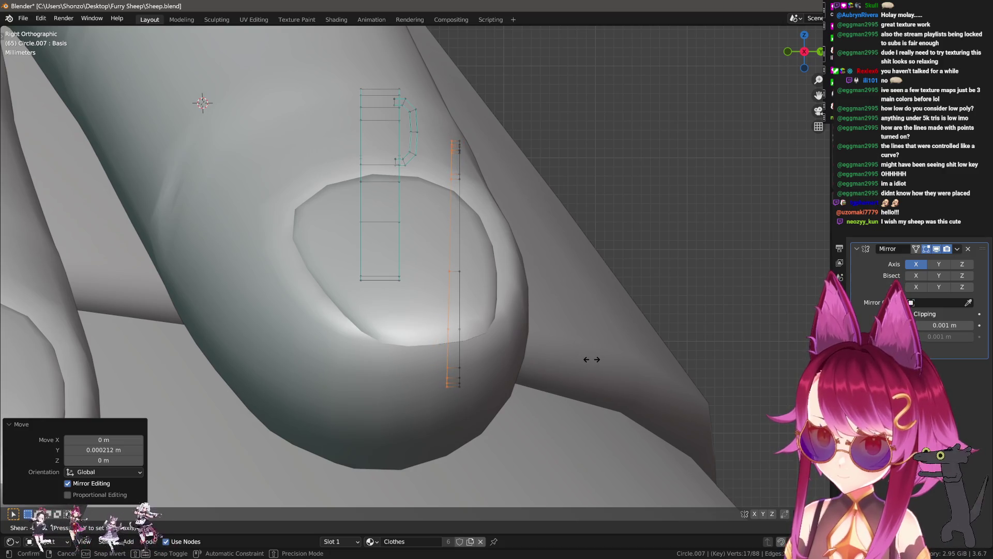
key(Escape)
middle_drag(591, 359, 549, 324)
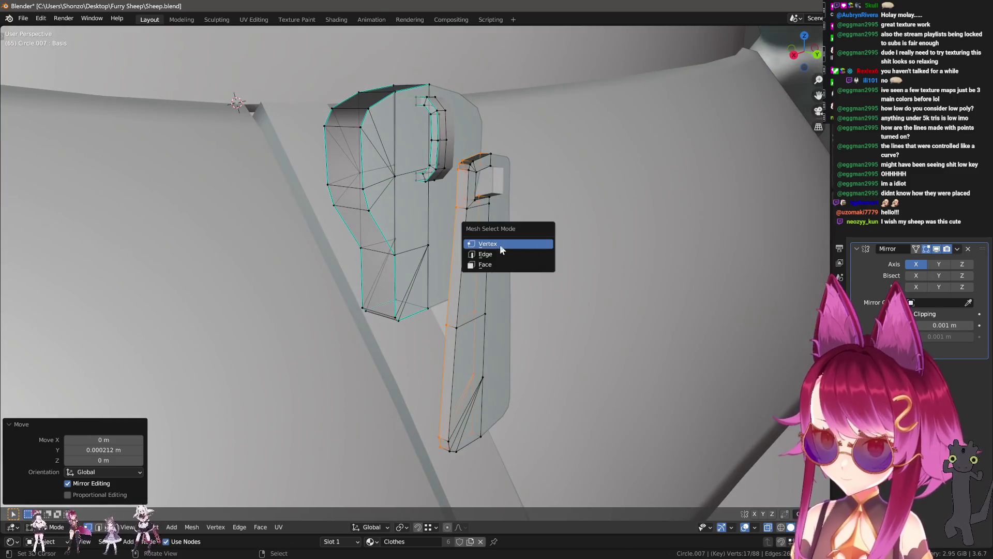
click(500, 245)
key(alt+a)
mouse_move(460, 190)
middle_down()
mouse_move(471, 295)
mouse_move(503, 226)
mouse_move(515, 301)
middle_up()
scroll(464, 194, up, 4)
scroll(475, 283, down, 3)
scroll(489, 200, down, 3)
key(ctrl+e)
click(515, 301)
key(alt+a)
- Tilt the whole connected tab 13.5° about the X axis
key(l)
middle_drag(441, 204, 582, 266)
key(r)
key(x)
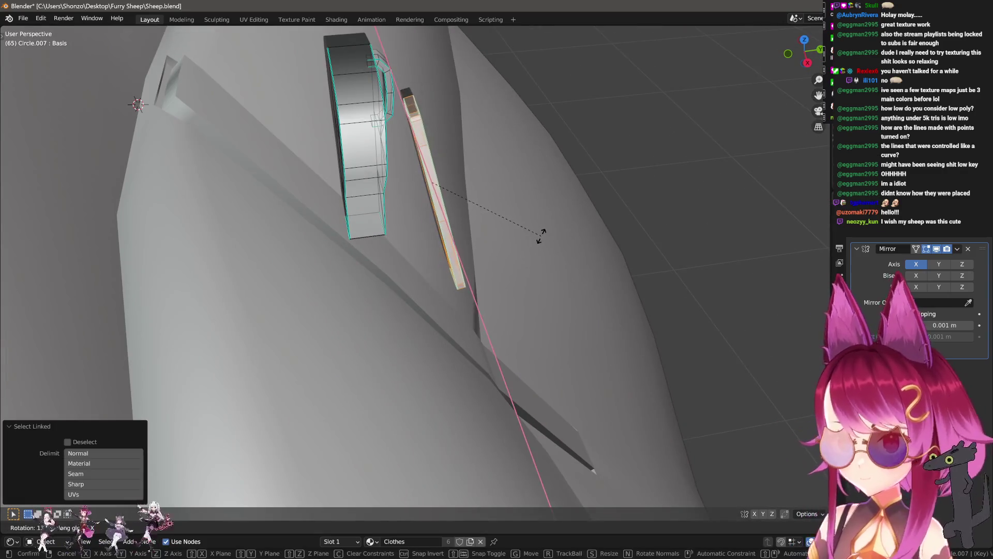
click(555, 236)
middle_drag(556, 236, 503, 257)
- From the right side view, shift the tab along Y to sit closer against the slider, cancelling a Z move
key(KP_3)
key(g)
key(y)
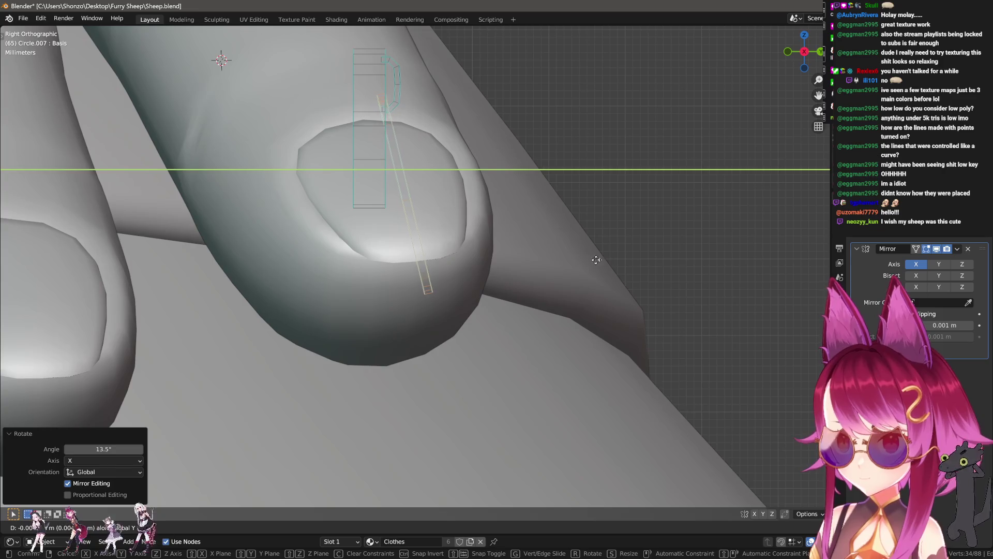
click(681, 245)
click(631, 240)
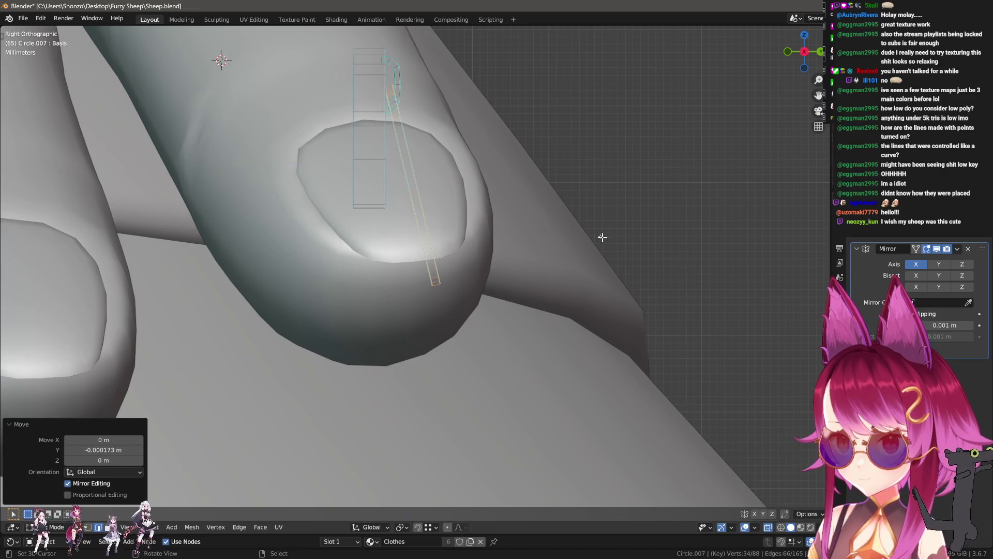
middle_drag(603, 178, 504, 298)
key(g)
key(z)
right_click(503, 297)
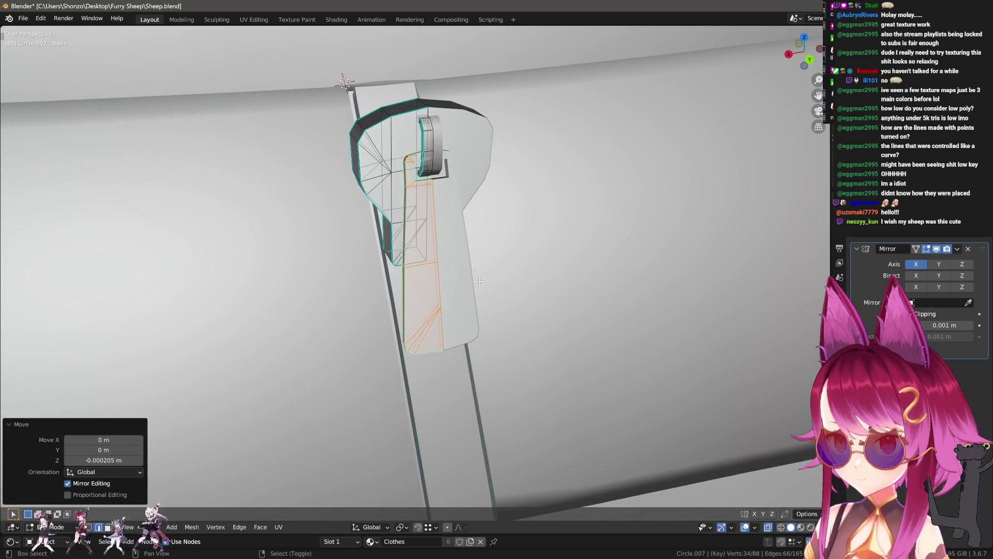
- Select the linked pull tab, rotate it in side view and shift it along Y and Z toward the slider
key(l)
middle_drag(370, 145, 444, 207)
key(KP_3)
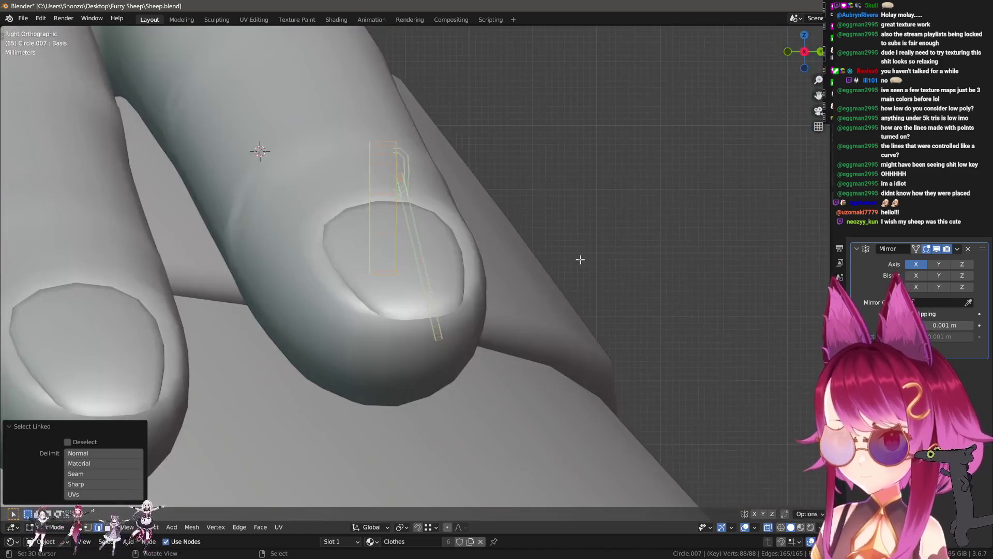
click(547, 153)
middle_drag(526, 133, 447, 301)
key(g)
key(y)
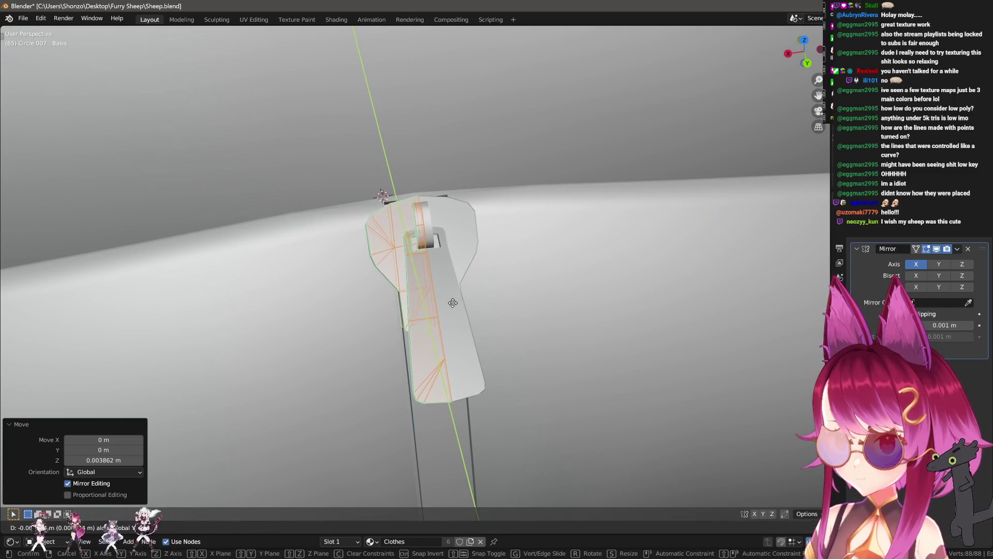
click(448, 283)
middle_drag(448, 283, 512, 263)
key(g)
key(z)
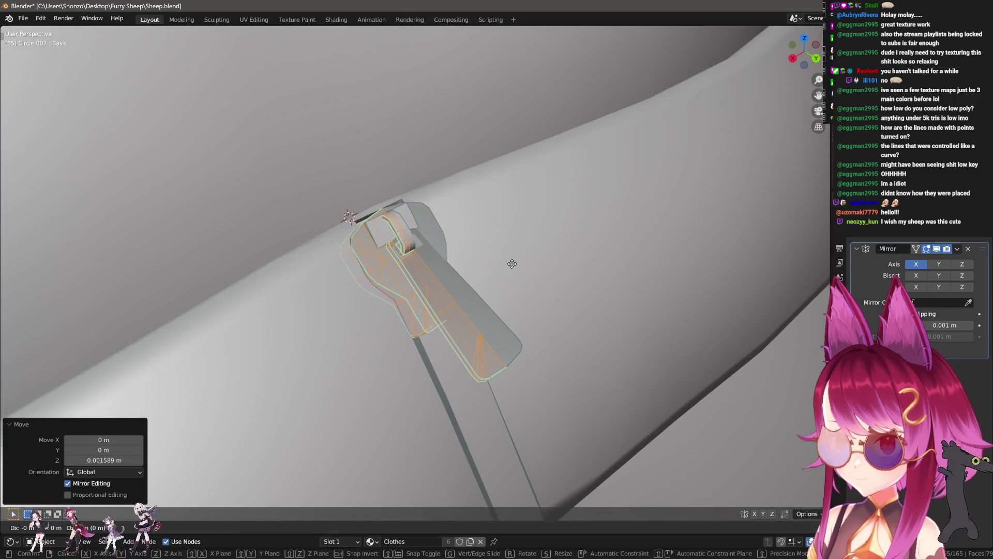
click(515, 252)
mouse_move(515, 251)
middle_down()
mouse_move(544, 296)
mouse_move(487, 356)
middle_up()
key(g)
key(y)
click(474, 316)
- Tilt the tab slightly about X, nudge it along Y and Z into place, then leave Edit Mode
key(r)
key(x)
click(473, 317)
mouse_move(474, 317)
middle_down()
mouse_move(466, 357)
mouse_move(445, 249)
mouse_move(523, 246)
middle_up()
key(g)
key(y)
click(466, 357)
key(g)
key(z)
key(r)
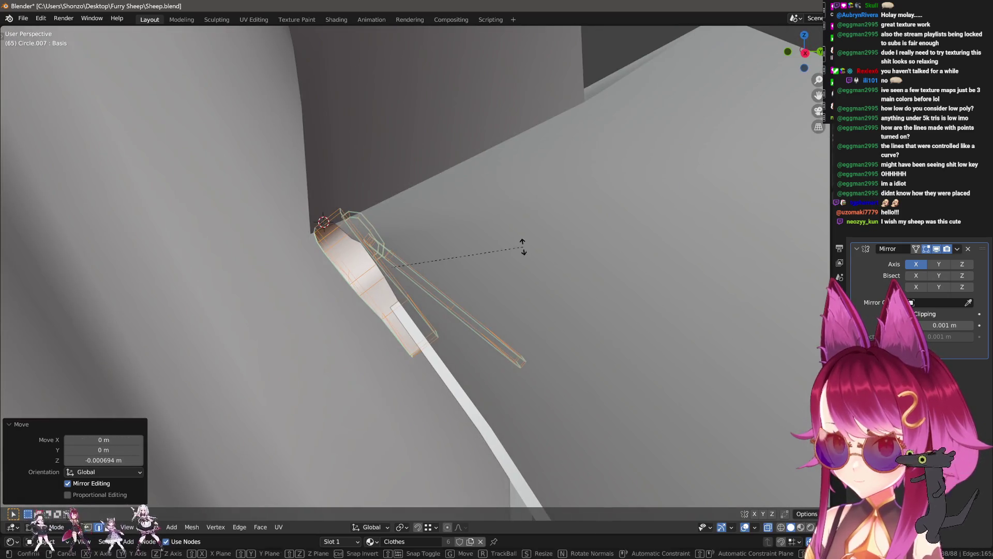
click(523, 310)
key(g)
key(y)
mouse_move(532, 315)
middle_down()
mouse_move(527, 270)
mouse_move(536, 274)
mouse_move(464, 276)
mouse_move(511, 366)
mouse_move(405, 370)
mouse_move(421, 332)
mouse_move(559, 381)
mouse_move(706, 315)
mouse_move(524, 353)
mouse_move(508, 414)
mouse_move(349, 395)
mouse_move(427, 381)
middle_up()
key(g)
key(y)
click(525, 272)
key(Tab)
scroll(511, 365, down, 3)
scroll(499, 386, down, 2)
scroll(558, 381, down, 2)
scroll(523, 352, up, 3)
scroll(509, 414, up, 4)
scroll(427, 381, down, 2)
scroll(510, 399, down, 3)
scroll(484, 372, up, 2)
scroll(483, 373, up, 3)
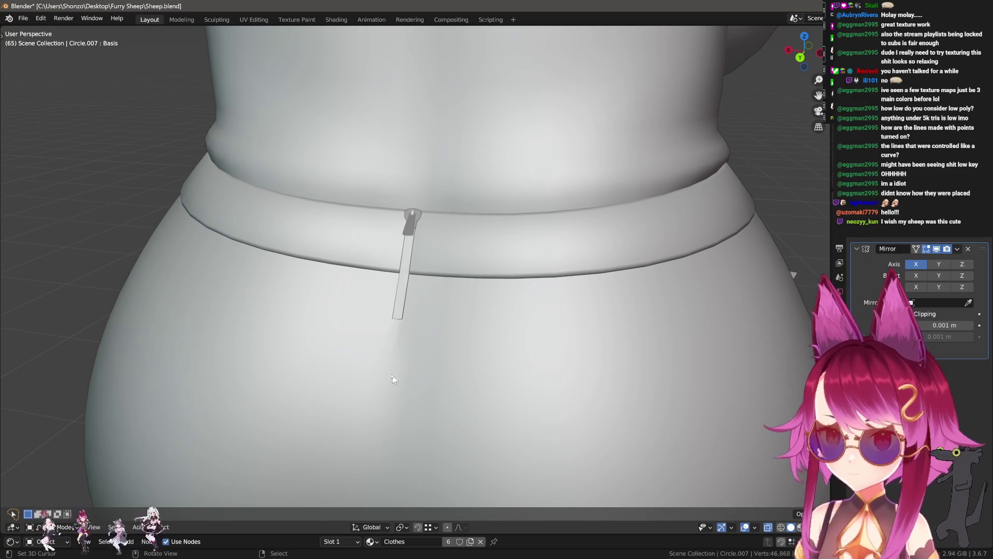
scroll(452, 367, up, 2)
scroll(452, 367, up, 2)
- Select the zipper track outline loop on the skirt mesh and shrink/fatten it with Alt+S
click(404, 271)
key(Tab)
key(shift+z)
middle_drag(404, 272, 403, 311)
key(ctrl+Tab)
click(373, 324)
key(shift+z)
middle_drag(406, 347, 401, 395)
alt+click(401, 398)
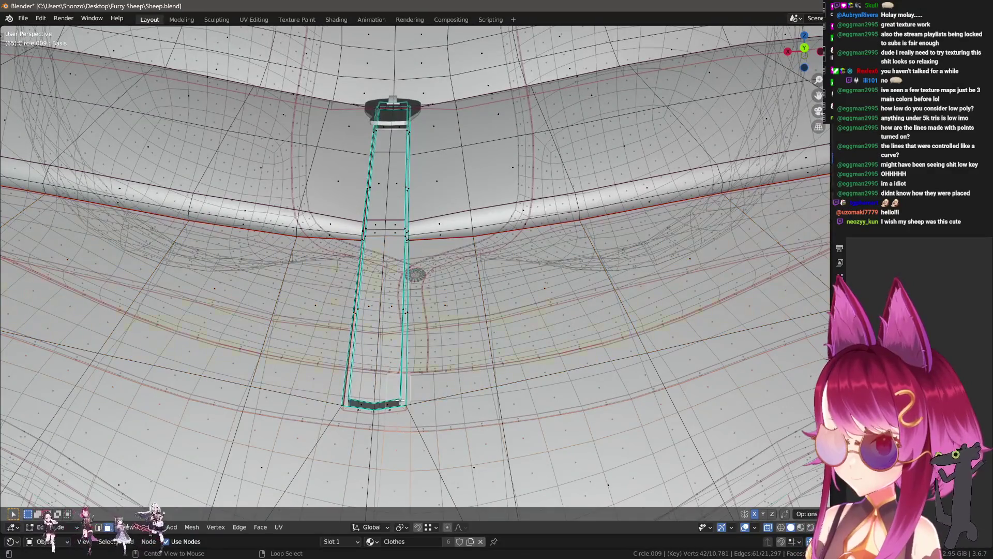
click(445, 422)
key(Tab)
scroll(408, 278, up, 3)
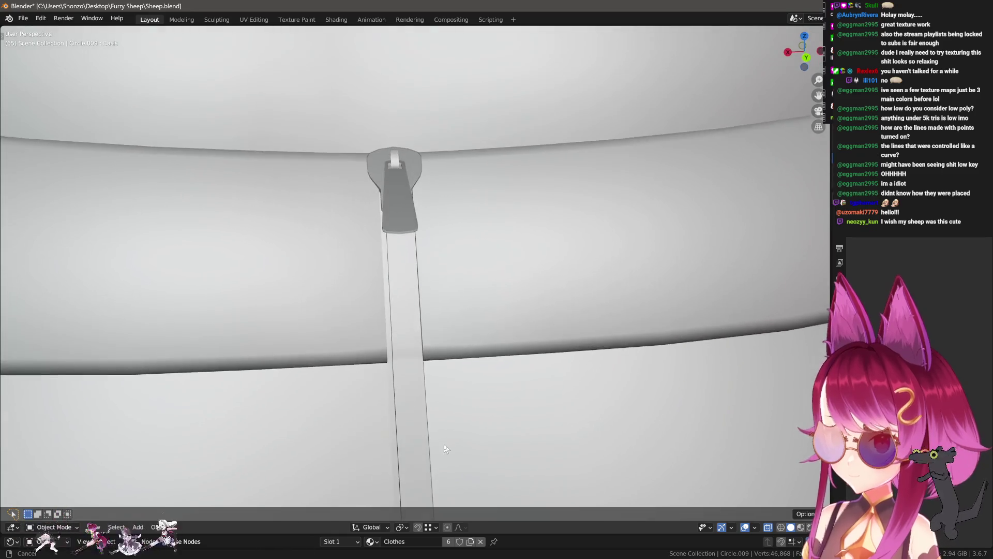
- Orbit around the zipper and centre the view on the strip's lower end in Edit Mode
mouse_move(407, 279)
middle_down()
mouse_move(495, 366)
mouse_move(475, 398)
mouse_move(410, 396)
middle_up()
scroll(410, 395, down, 3)
mouse_move(430, 327)
middle_down()
mouse_move(403, 324)
mouse_move(419, 349)
mouse_move(435, 342)
middle_up()
scroll(454, 366, up, 4)
key(Tab)
scroll(454, 367, down, 3)
scroll(434, 342, up, 3)
scroll(434, 341, up, 2)
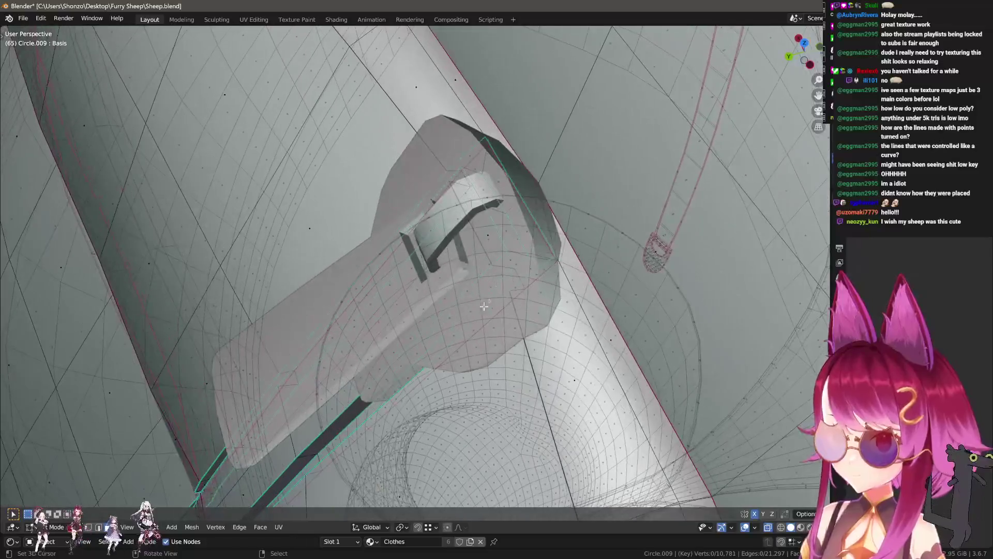
mouse_move(482, 295)
middle_down()
mouse_move(512, 277)
mouse_move(477, 253)
middle_up()
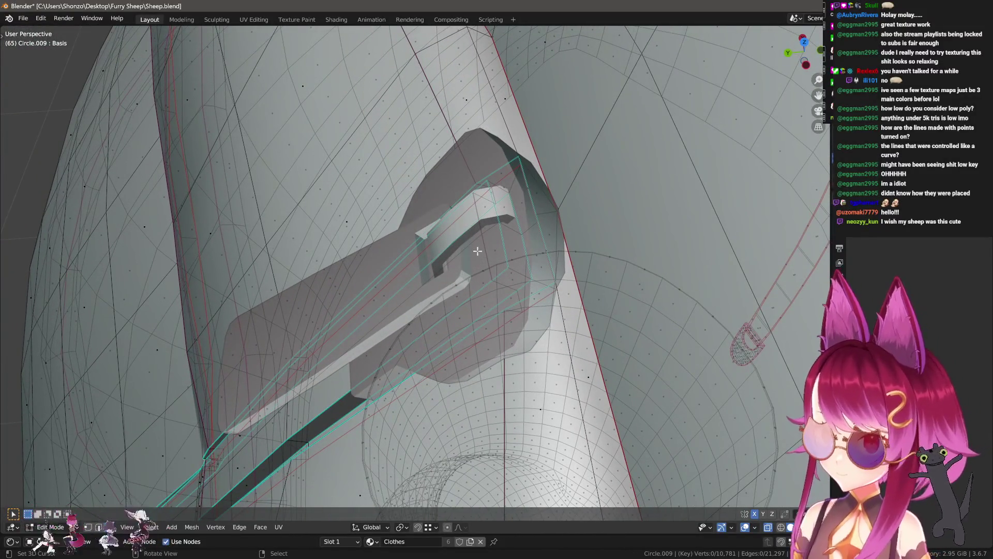
scroll(340, 355, down, 3)
alt+middle_click(206, 486)
scroll(489, 305, up, 5)
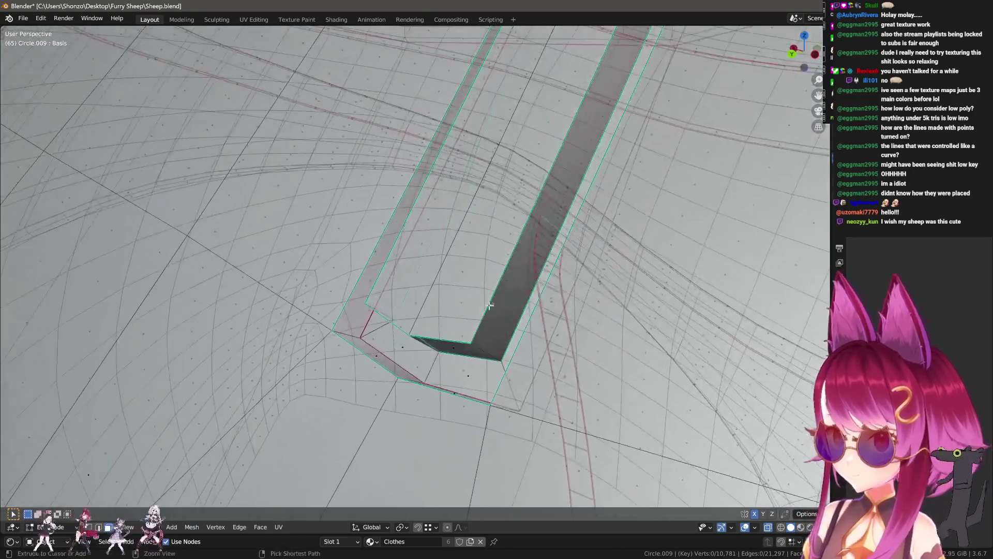
- Switch to edge select and mark one zipper track edge as sharp
key(ctrl+Tab)
click(477, 300)
middle_drag(476, 300, 348, 353)
shift+click(347, 353)
right_click(359, 358)
click(399, 373)
- Inspect the zipper, dismiss the edge menu, return to Object Mode and select the skirt body
middle_drag(398, 373, 393, 491)
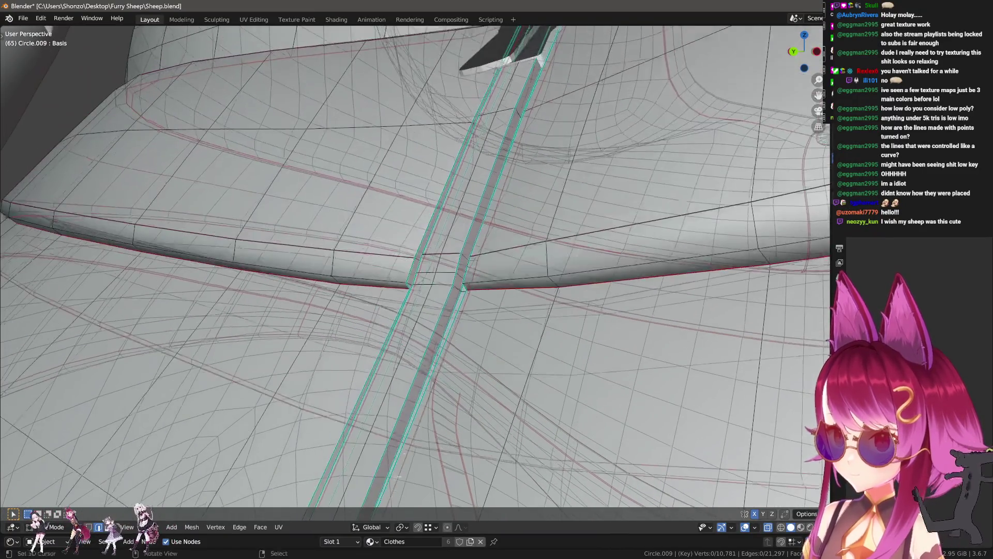
scroll(521, 94, down, 5)
scroll(454, 240, up, 5)
mouse_move(454, 240)
middle_down()
mouse_move(432, 318)
mouse_move(450, 310)
mouse_move(476, 320)
mouse_move(478, 217)
middle_up()
scroll(432, 318, down, 5)
scroll(450, 311, up, 5)
scroll(481, 308, up, 2)
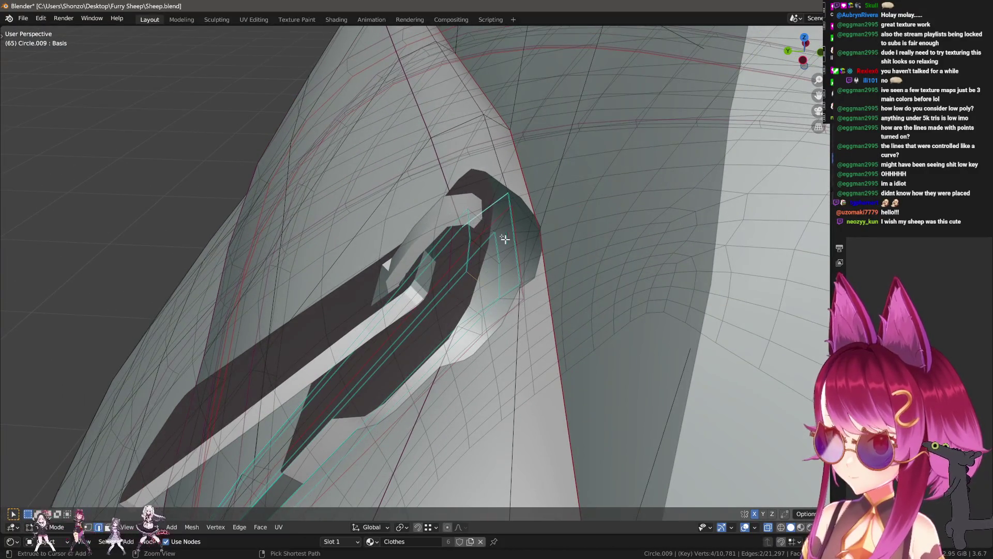
key(ctrl+e)
key(Escape)
key(Tab)
mouse_move(443, 231)
middle_down()
mouse_move(453, 307)
mouse_move(499, 292)
middle_up()
click(497, 293)
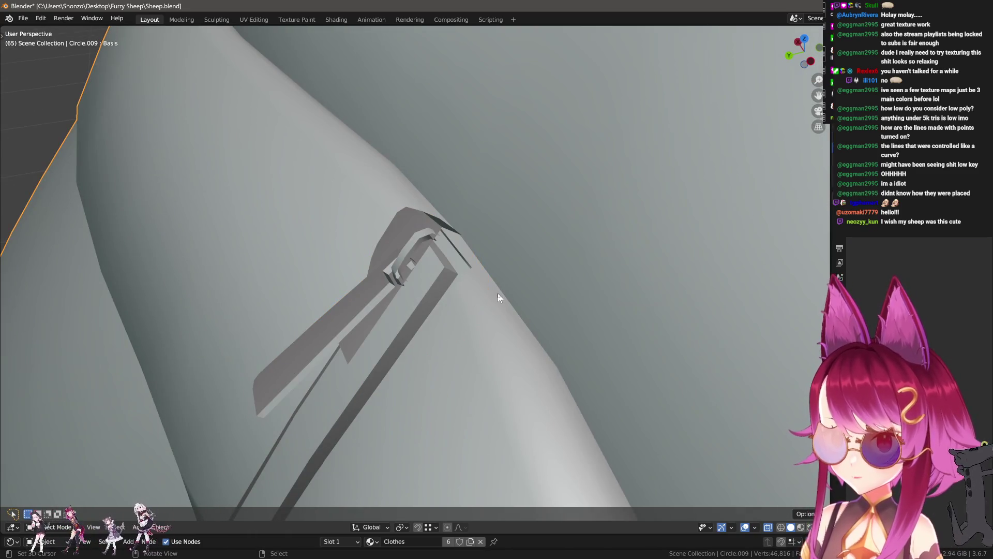
- Recalculate normals outward on all vertices of the skirt and pull meshes
key(a)
key(Tab)
key(a)
key(shift+n)
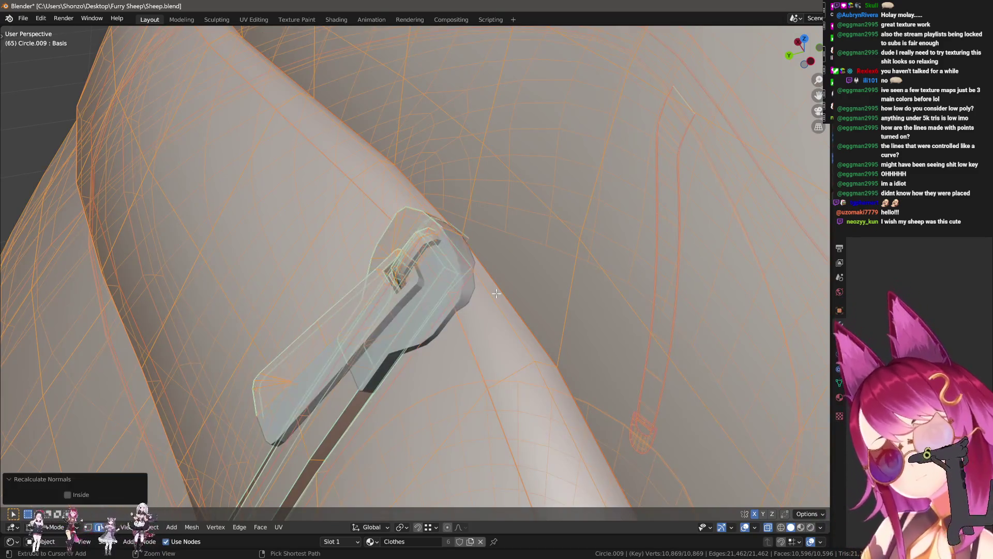
shift+click(425, 291)
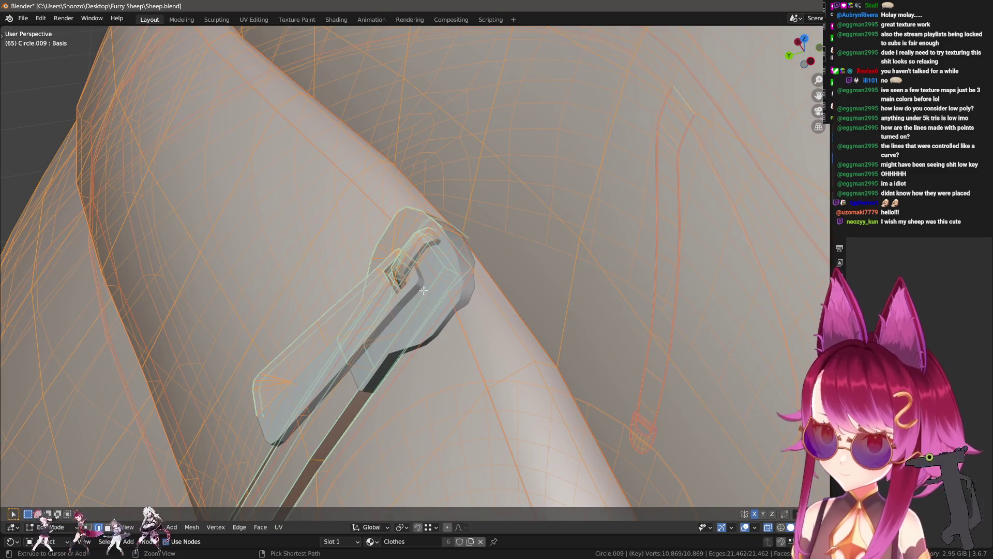
- Make the zipper pull active and apply its Mirror modifier from the Properties panel
key(Tab)
click(416, 288)
key(Tab)
key(Tab)
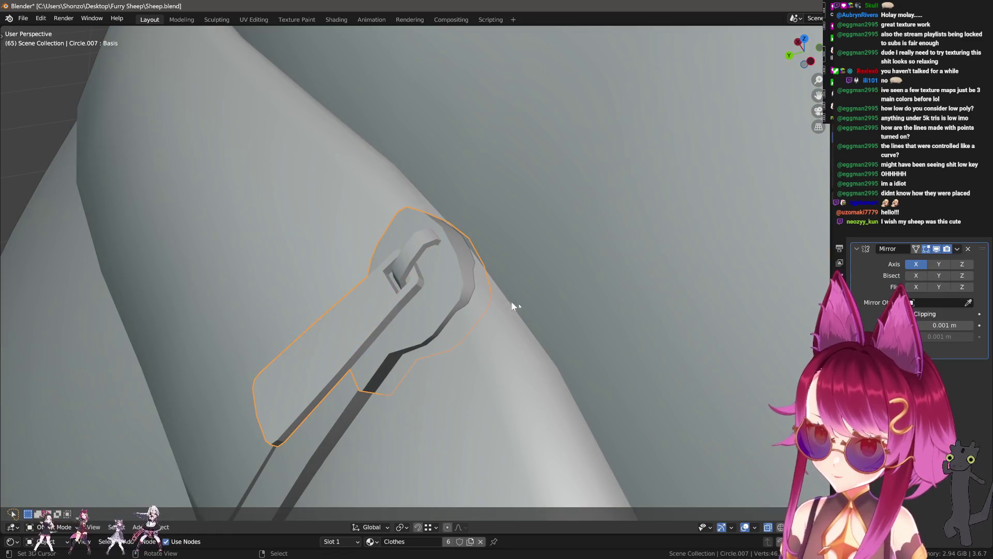
key(ctrl+a)
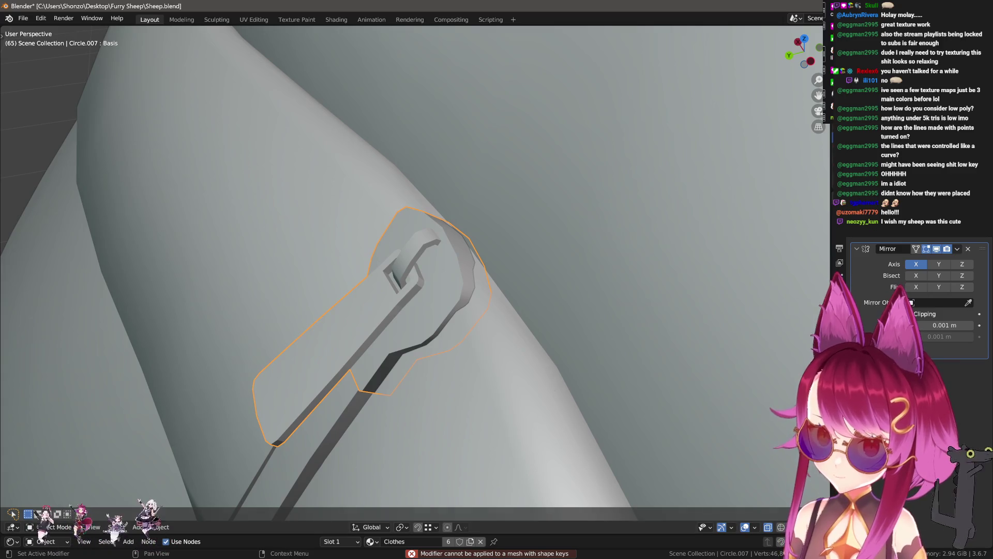
click(838, 405)
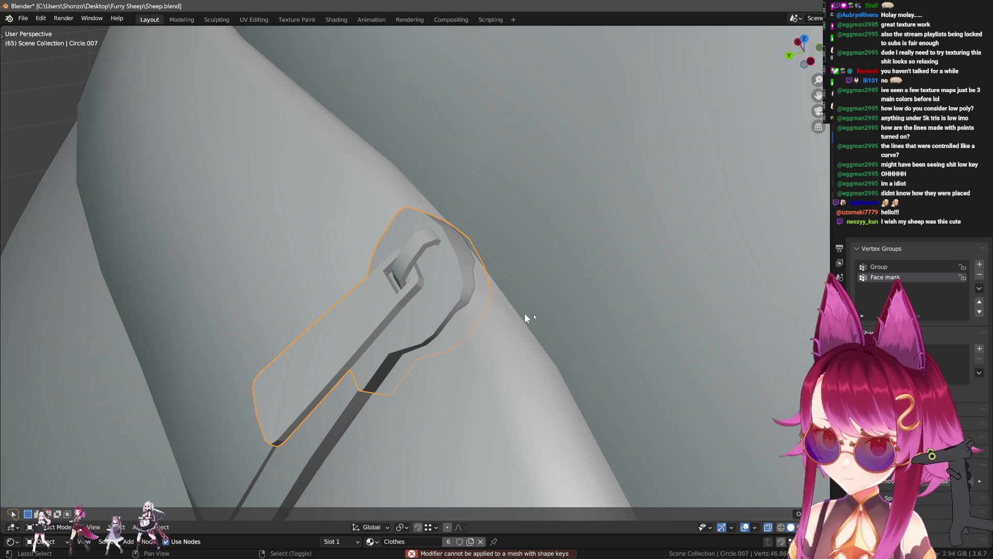
click(979, 371)
click(877, 281)
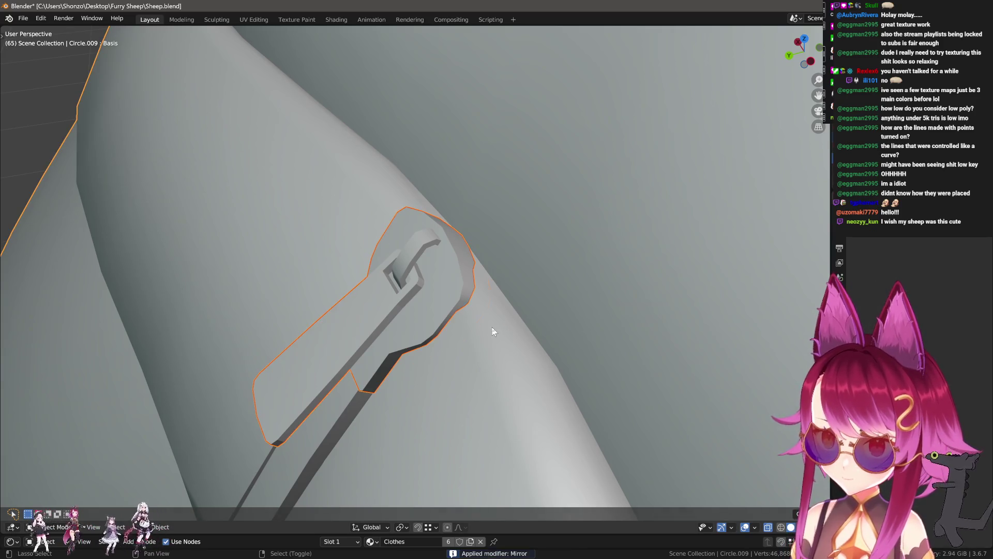
middle_drag(494, 330, 477, 327)
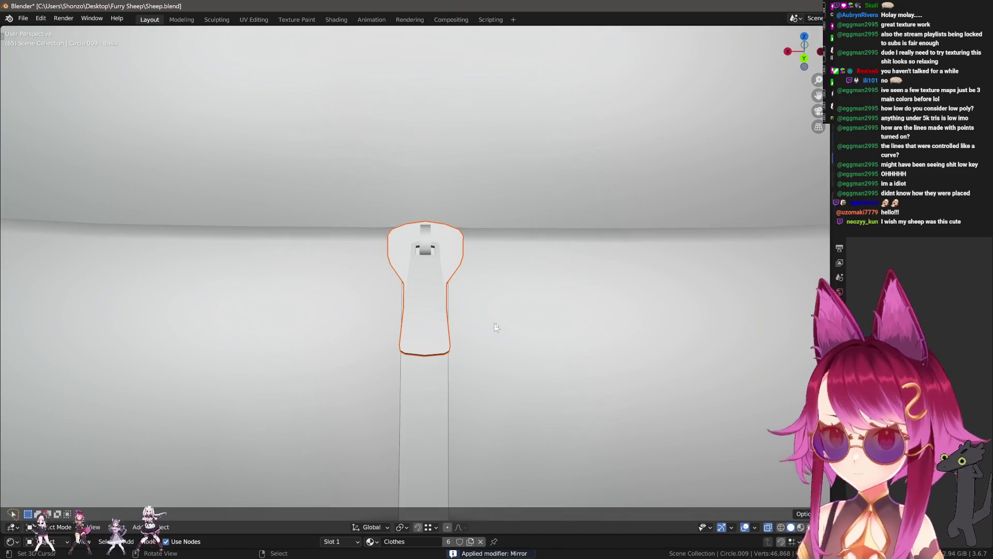
middle_drag(493, 328, 497, 374)
key(Tab)
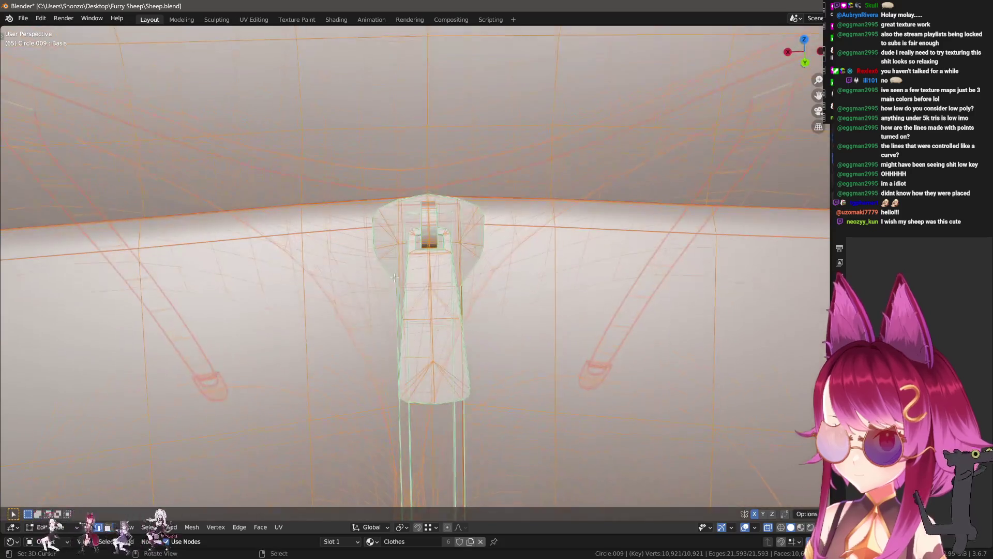
scroll(394, 278, up, 1)
key(Tab)
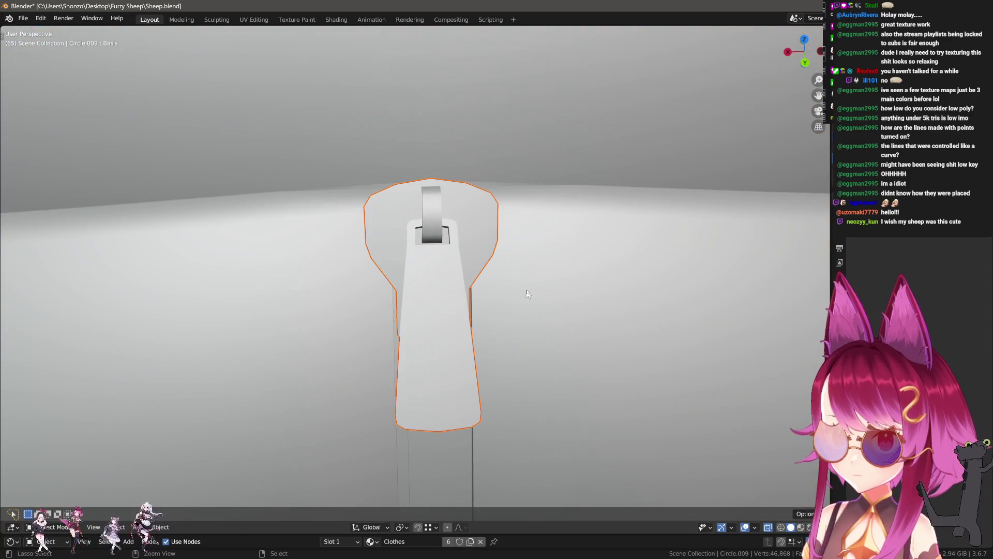
scroll(526, 293, down, 5)
mouse_move(571, 394)
middle_down()
mouse_move(485, 381)
mouse_move(436, 327)
mouse_move(297, 324)
mouse_move(563, 383)
mouse_move(505, 388)
mouse_move(436, 333)
mouse_move(356, 331)
middle_up()
scroll(560, 392, up, 3)
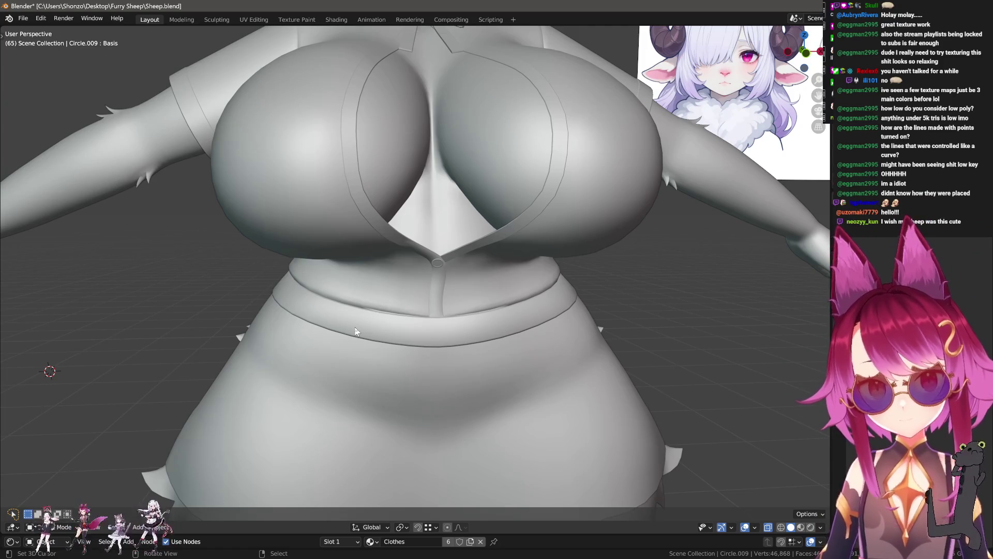
- Check the textured model, snap to front view and switch to the Texture Paint workspace
mouse_move(404, 218)
middle_down()
mouse_move(403, 275)
mouse_move(476, 294)
middle_up()
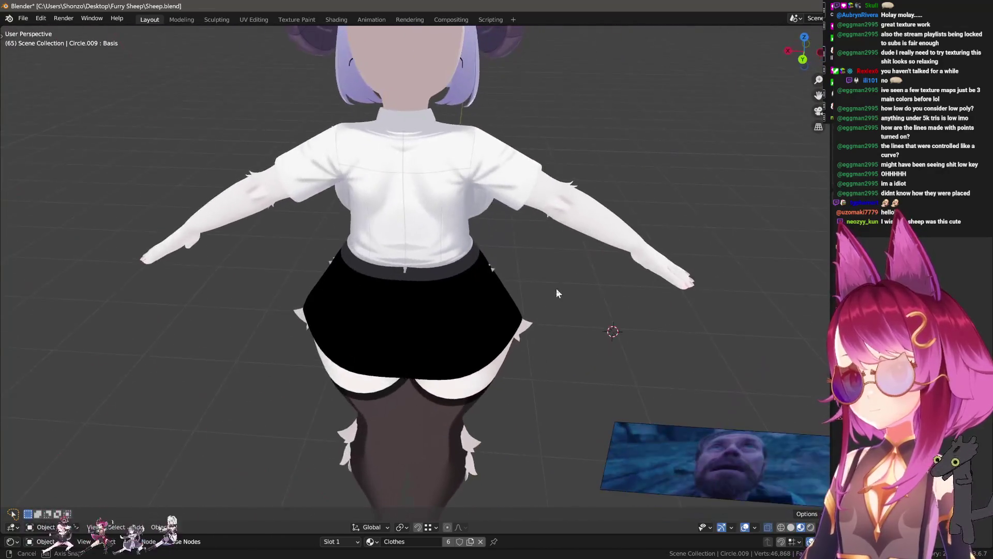
middle_drag(476, 294, 443, 328)
scroll(432, 322, up, 4)
scroll(432, 322, down, 2)
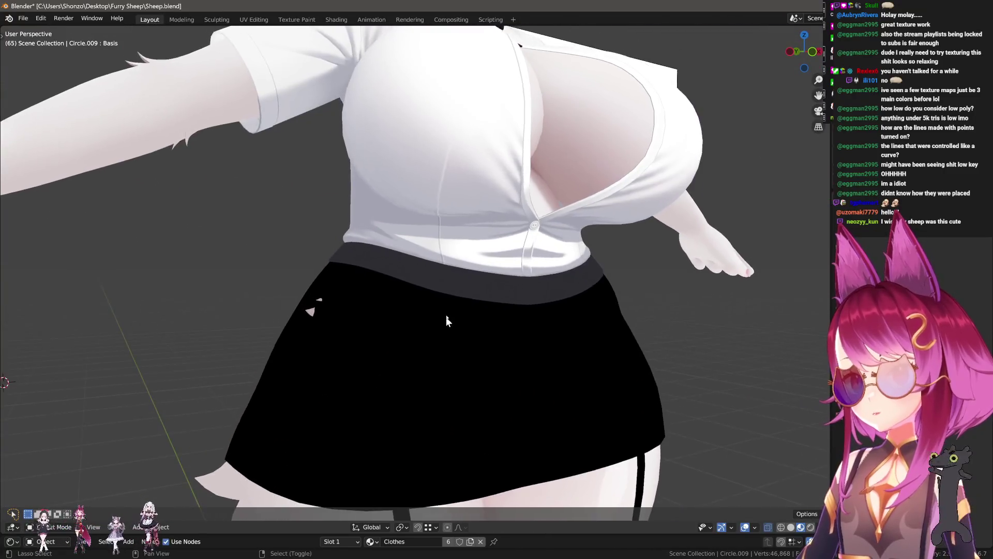
scroll(436, 293, down, 2)
scroll(419, 308, down, 2)
key(Tab)
scroll(432, 306, down, 2)
key(KP_1)
key(Tab)
click(297, 19)
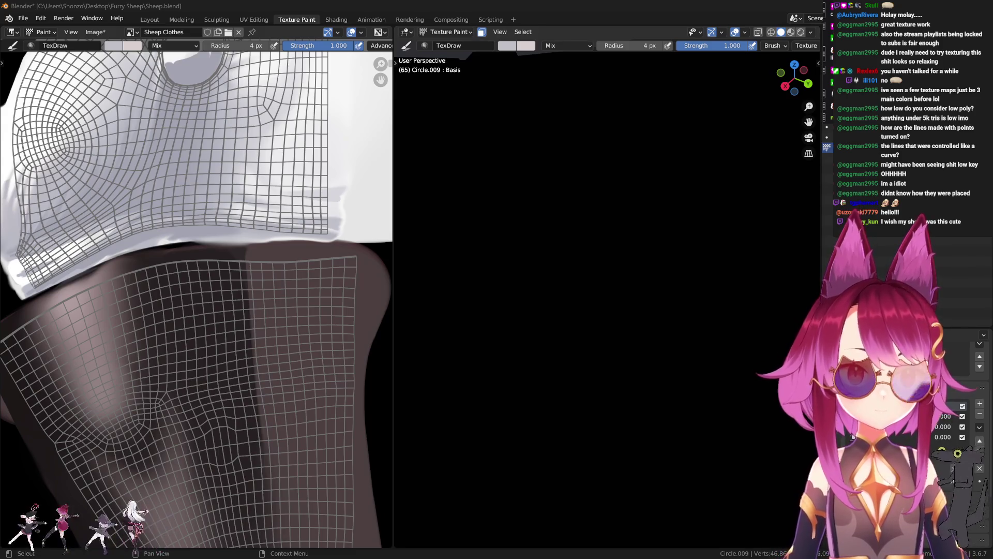
- Bring the skirt UVs into the Image Editor and sample a grey colour for the brush
mouse_move(268, 288)
middle_down()
mouse_move(406, 310)
mouse_move(288, 310)
mouse_move(302, 295)
mouse_move(274, 231)
mouse_move(306, 227)
middle_up()
mouse_move(532, 293)
alt+middle_down()
mouse_move(616, 348)
mouse_move(608, 424)
alt+middle_up()
scroll(543, 323, up, 2)
scroll(630, 333, up, 2)
mouse_move(631, 334)
middle_down()
mouse_move(758, 178)
mouse_move(698, 313)
mouse_move(694, 236)
mouse_move(640, 280)
middle_up()
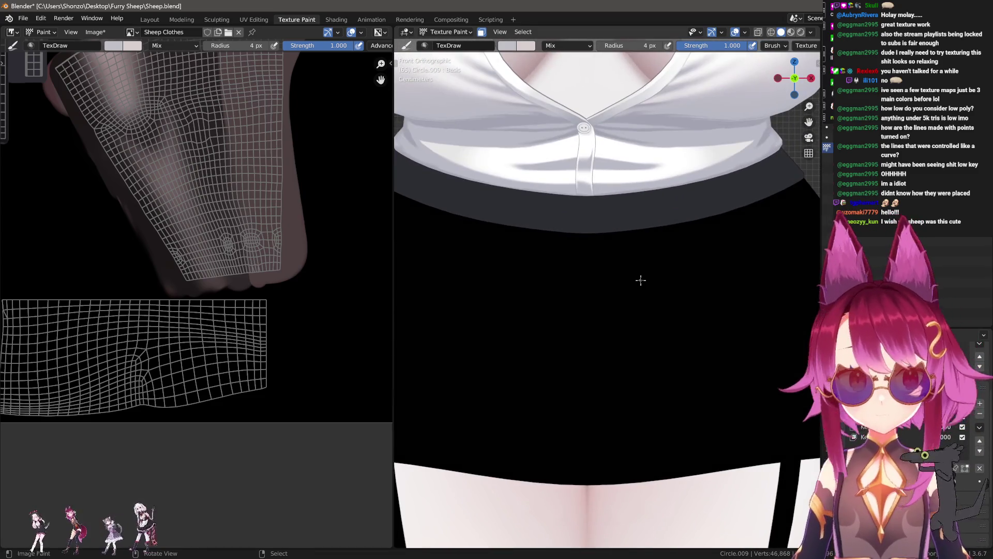
key(Tab)
key(Tab)
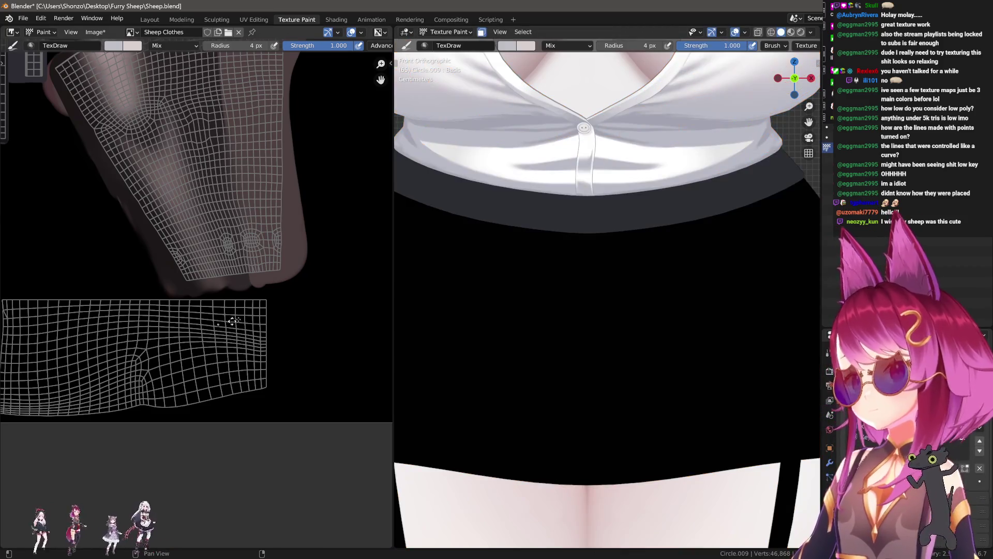
middle_drag(225, 324, 274, 289)
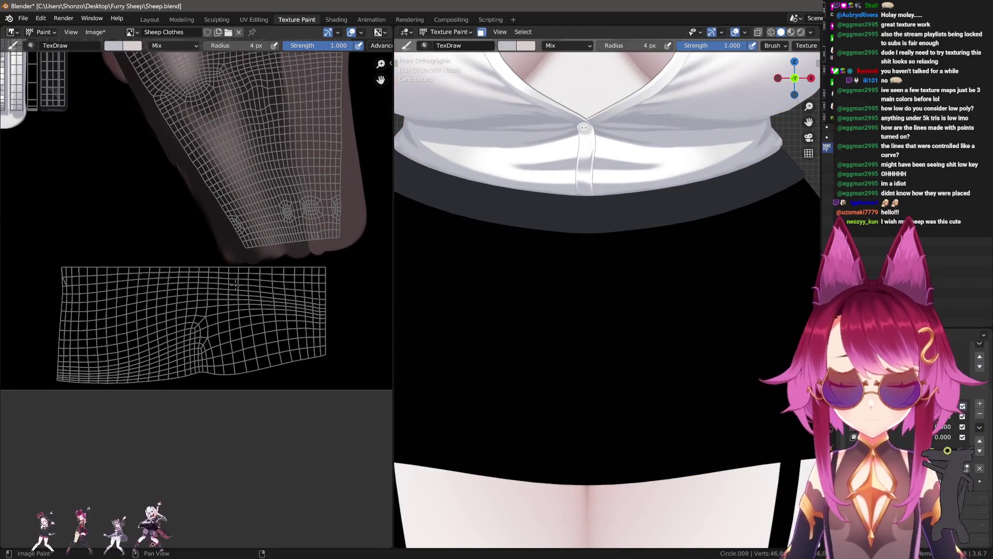
scroll(132, 276, down, 2)
scroll(199, 255, up, 4)
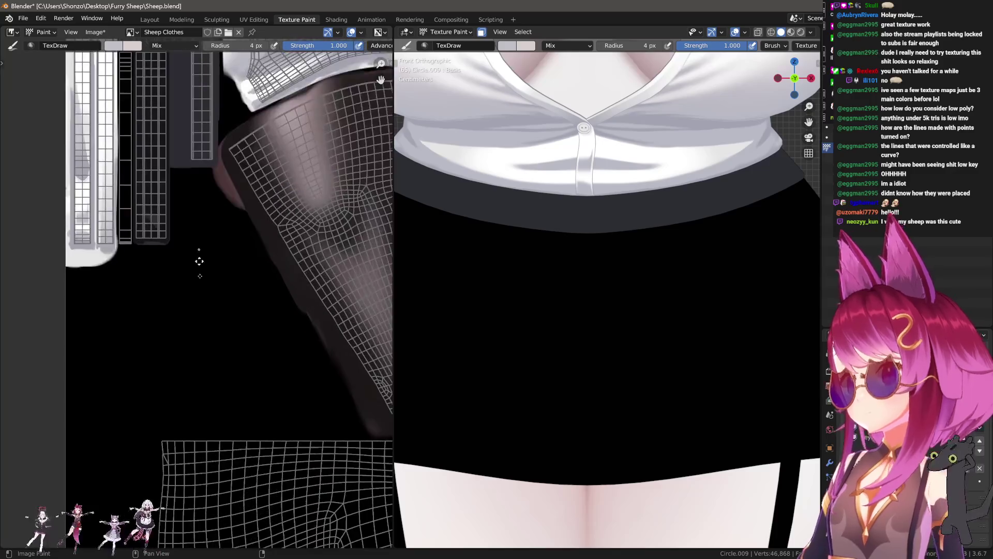
scroll(195, 217, up, 3)
key(s)
scroll(187, 184, down, 3)
scroll(215, 355, up, 3)
- Paint a broad dark-grey base coat over the skirt UV island and show the brush sidebar
mouse_move(220, 421)
middle_down()
mouse_move(132, 357)
mouse_move(163, 312)
mouse_move(132, 267)
middle_up()
mouse_move(117, 256)
mouse_down()
mouse_move(156, 233)
mouse_move(296, 215)
mouse_move(310, 189)
mouse_move(267, 222)
mouse_up()
mouse_move(181, 206)
mouse_down()
mouse_move(53, 195)
mouse_move(149, 301)
mouse_up()
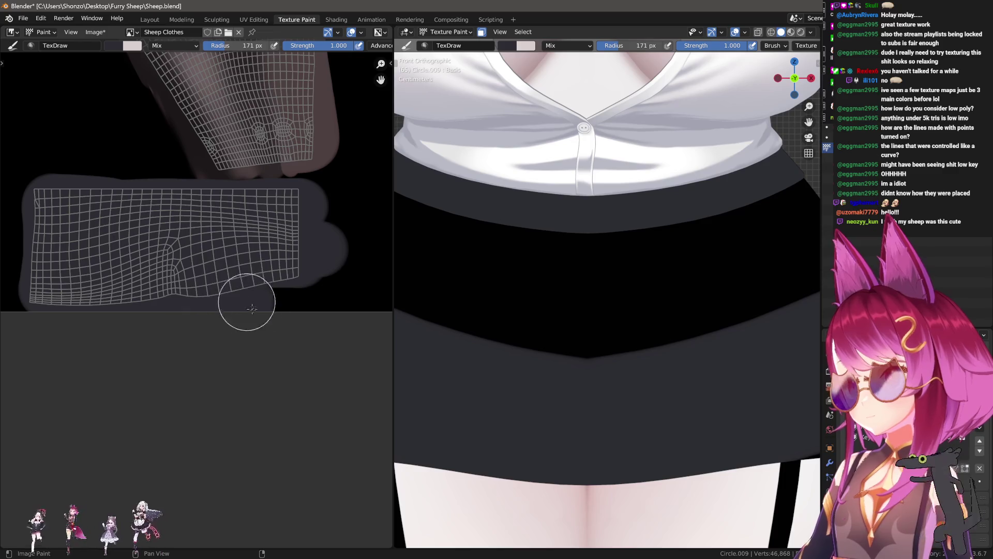
drag(284, 292, 279, 326)
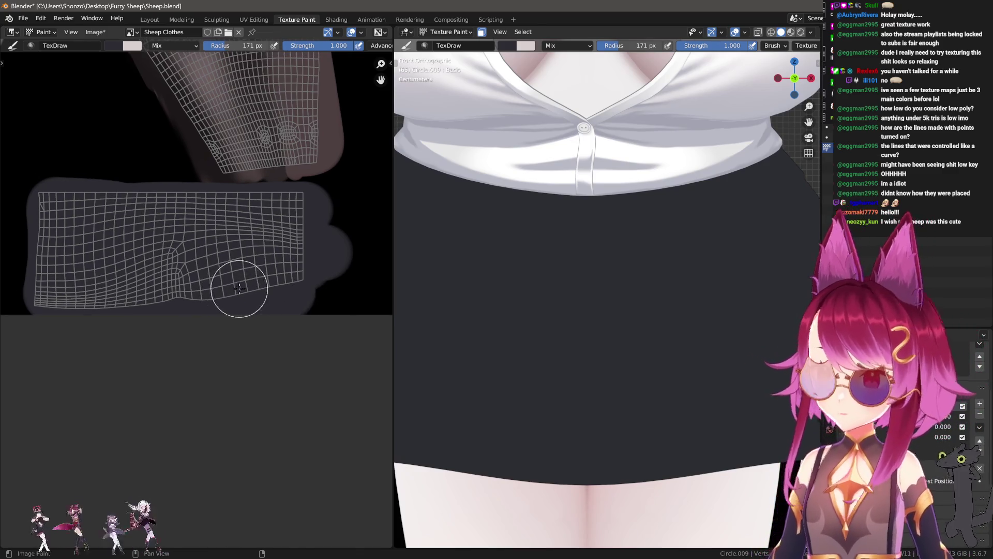
key(n)
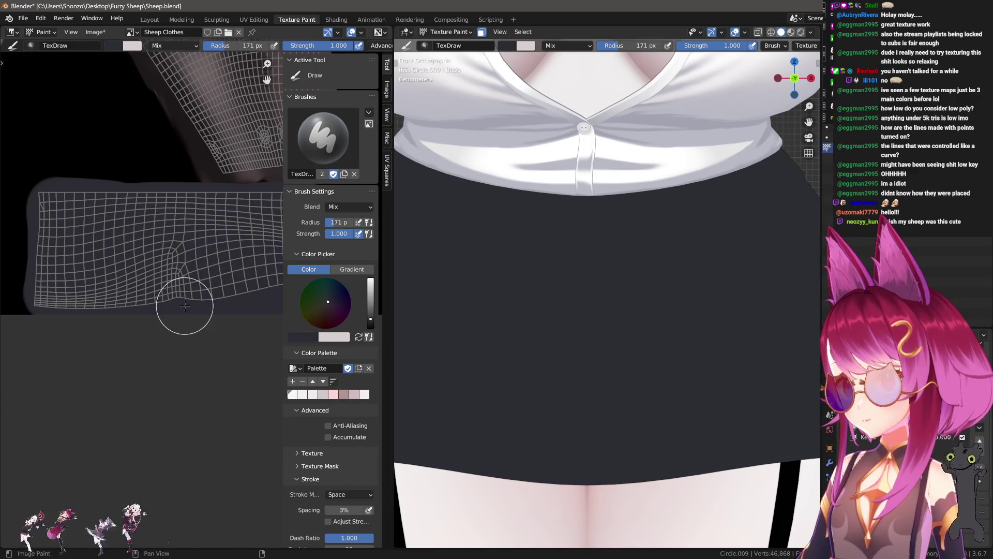
- Lower the brush colour's Value to about 0.175, paint a trial shading stroke and undo it
click(310, 336)
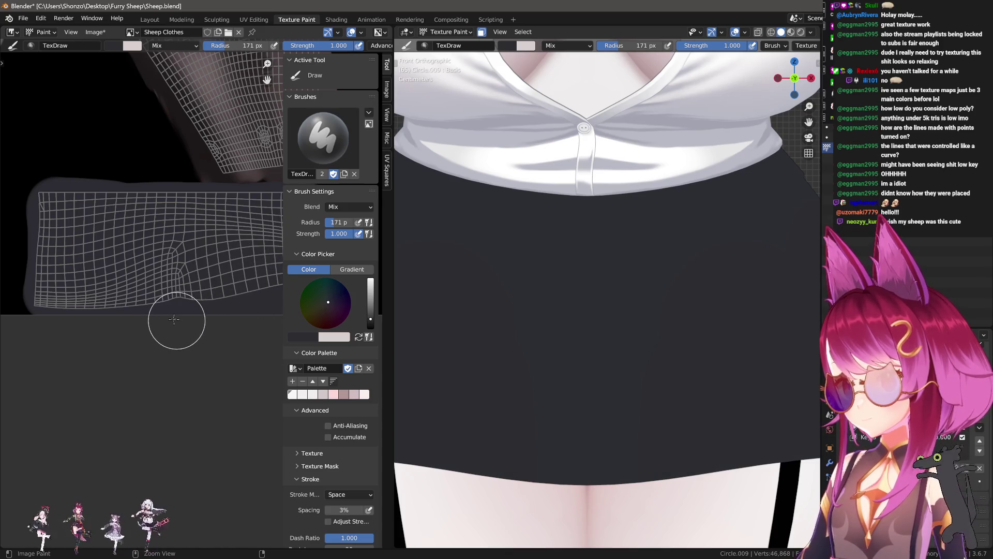
click(311, 336)
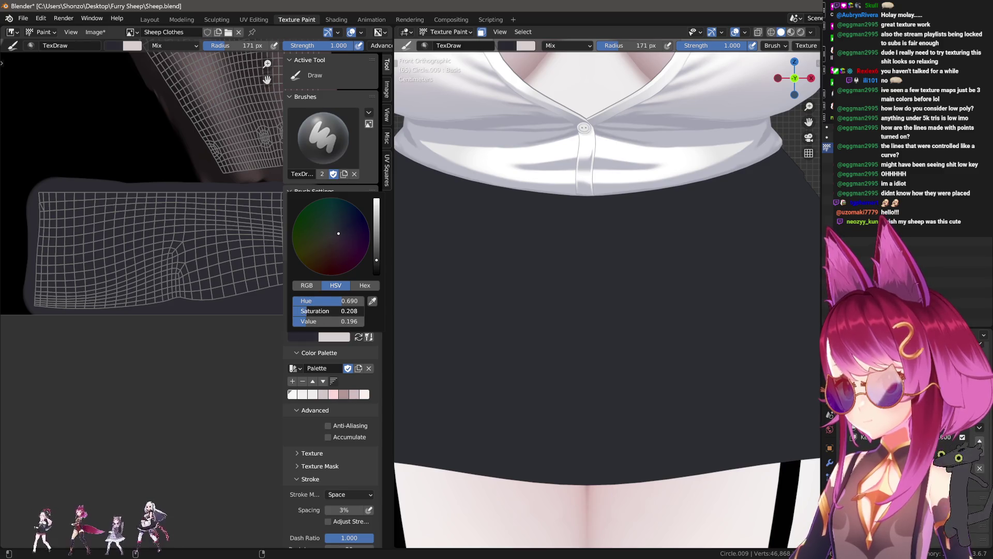
drag(325, 320, 320, 320)
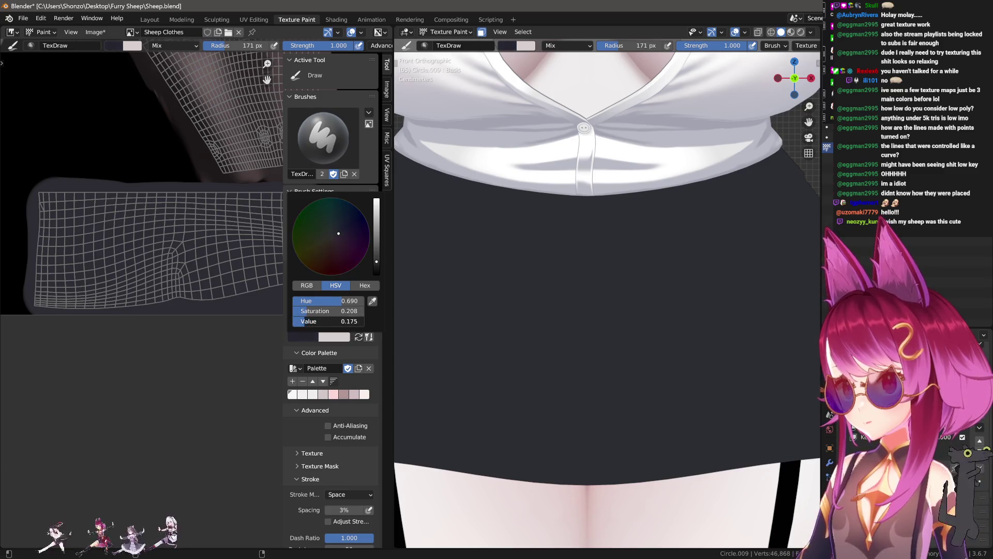
key(n)
drag(237, 288, 276, 298)
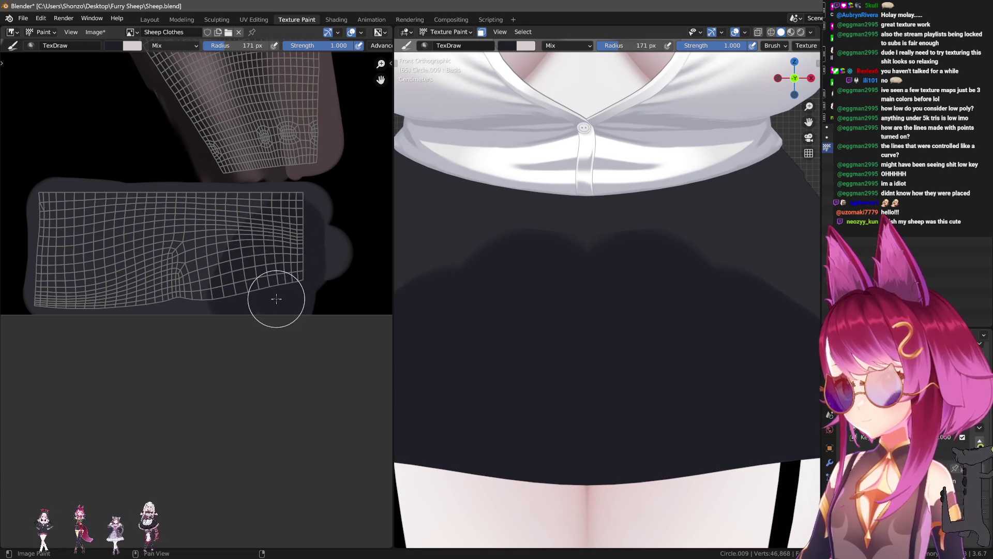
key(ctrl+z)
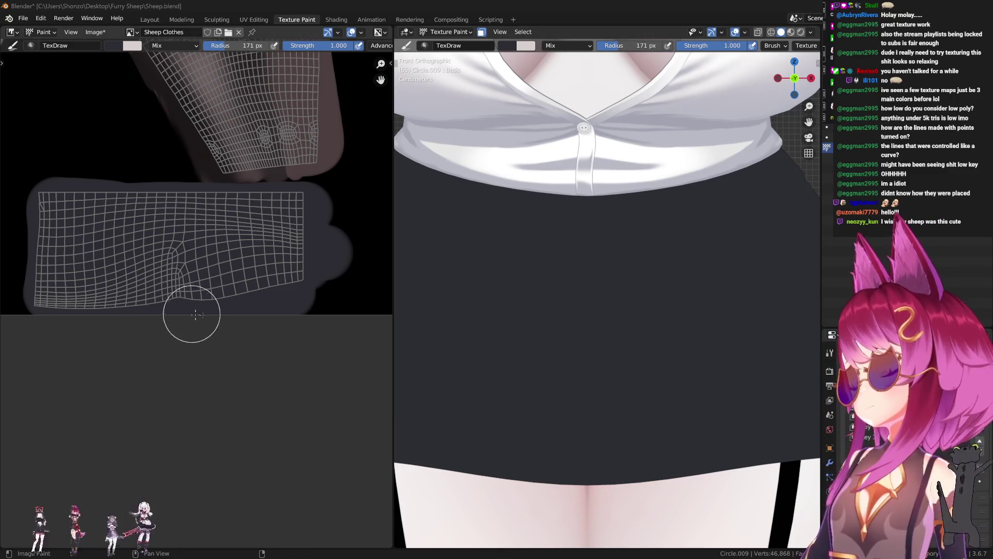
- Check the brush colour in the Hex tab of the colour picker and close the sidebar
middle_drag(211, 316, 219, 315)
key(n)
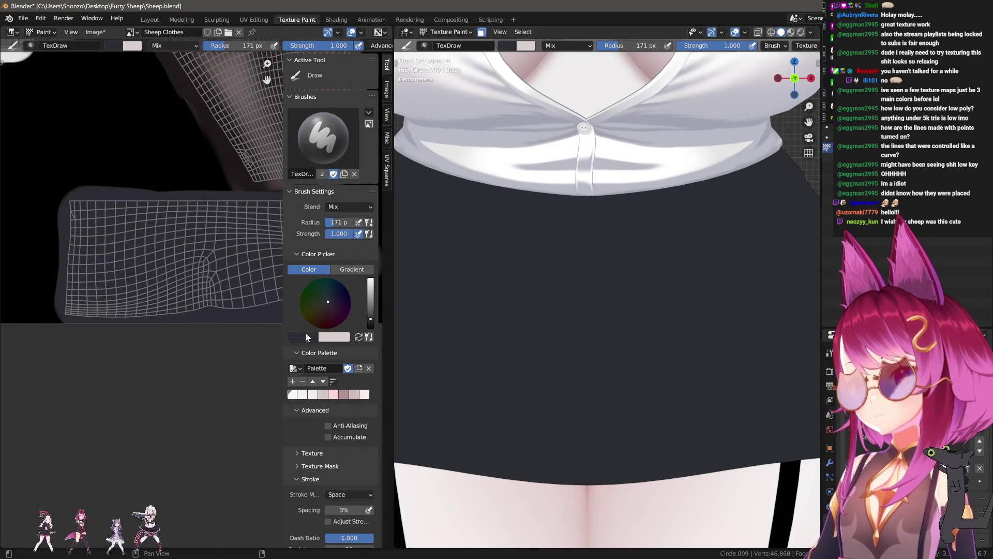
click(306, 337)
click(365, 286)
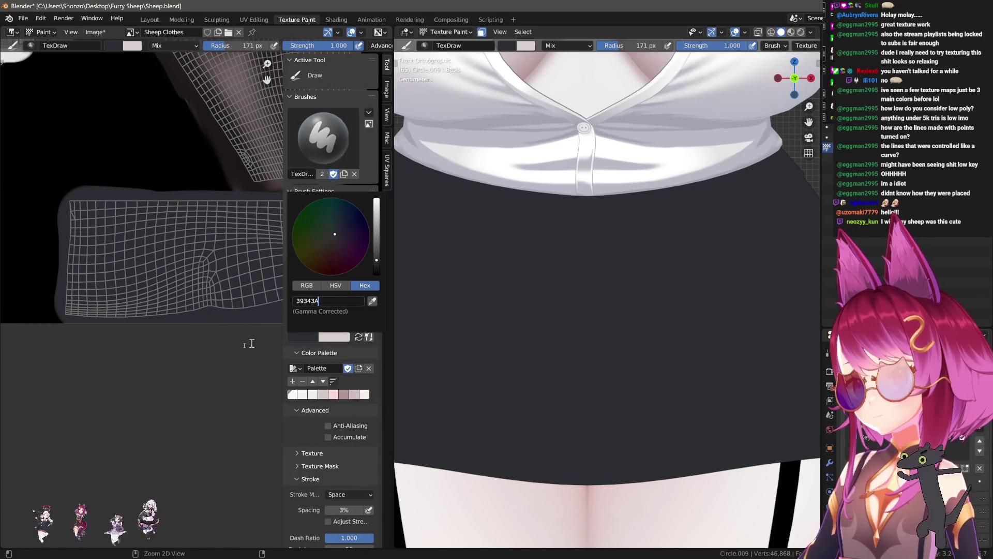
key(Return)
key(n)
scroll(201, 303, up, 3)
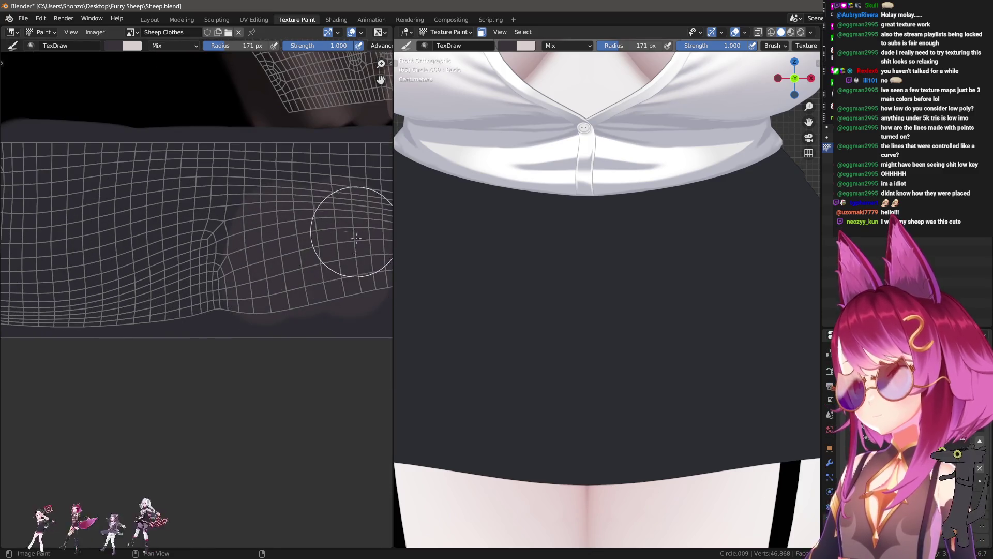
scroll(639, 303, down, 2)
scroll(639, 348, down, 2)
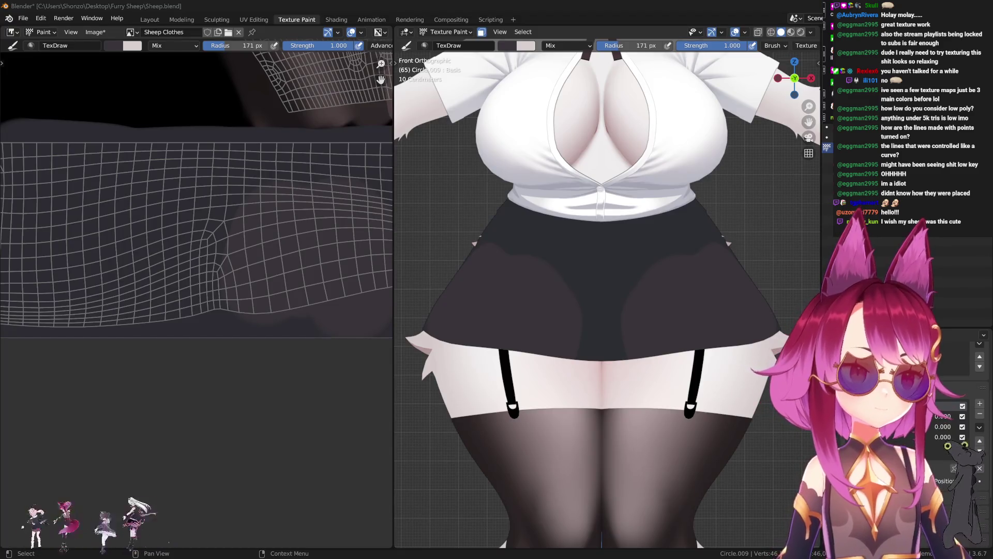
scroll(494, 335, up, 2)
scroll(494, 336, up, 1)
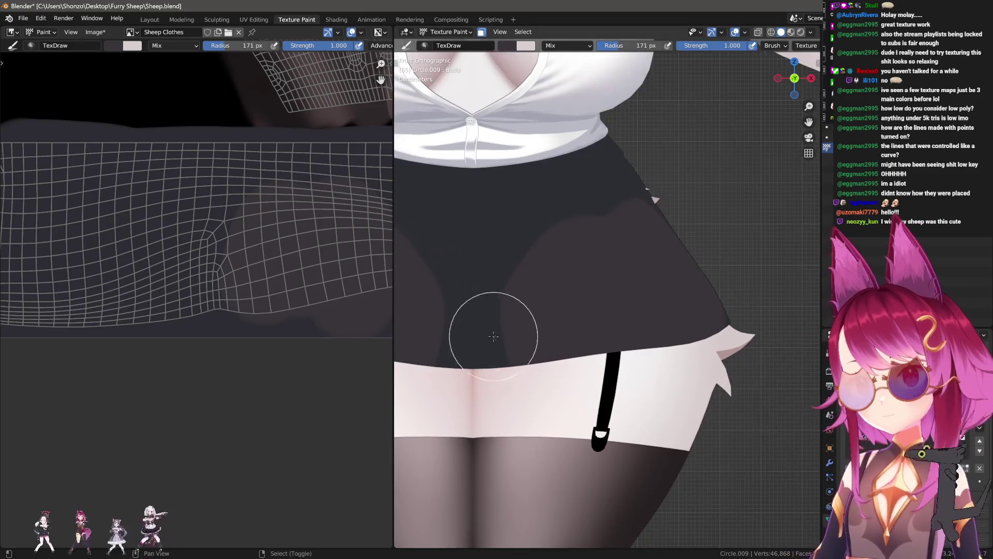
scroll(494, 335, down, 2)
scroll(234, 338, down, 2)
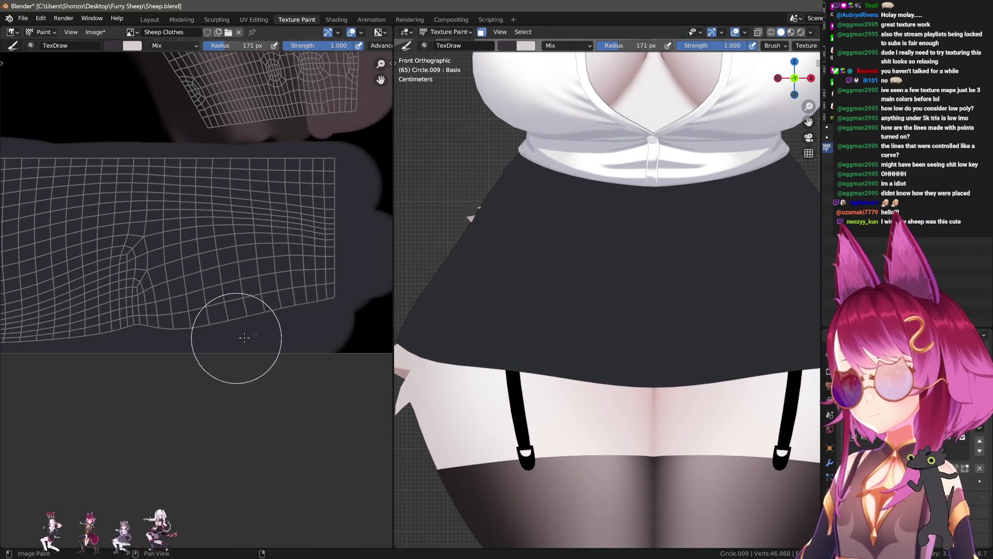
scroll(264, 336, up, 1)
- Reduce the brush radius for painting the fold shading strokes
key(f)
click(318, 349)
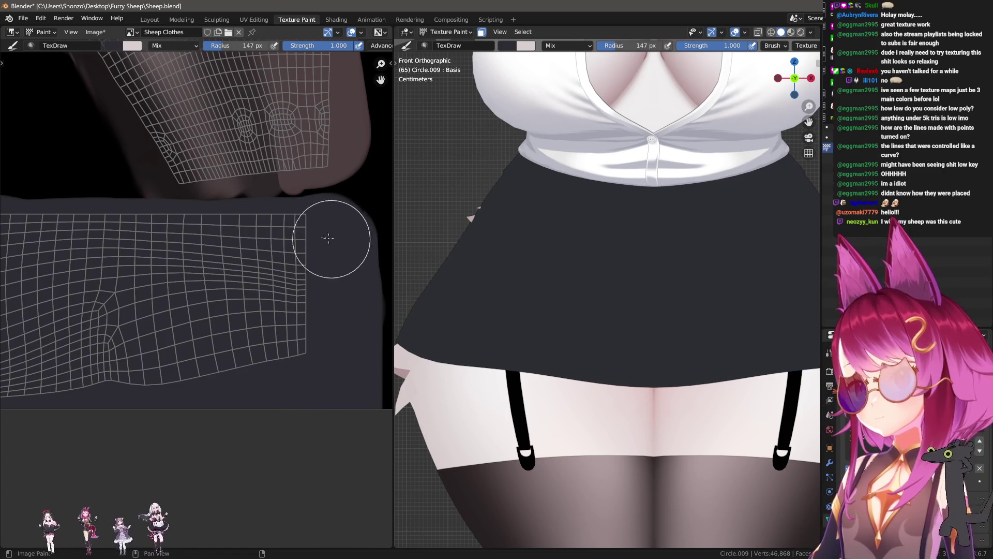
scroll(241, 318, up, 2)
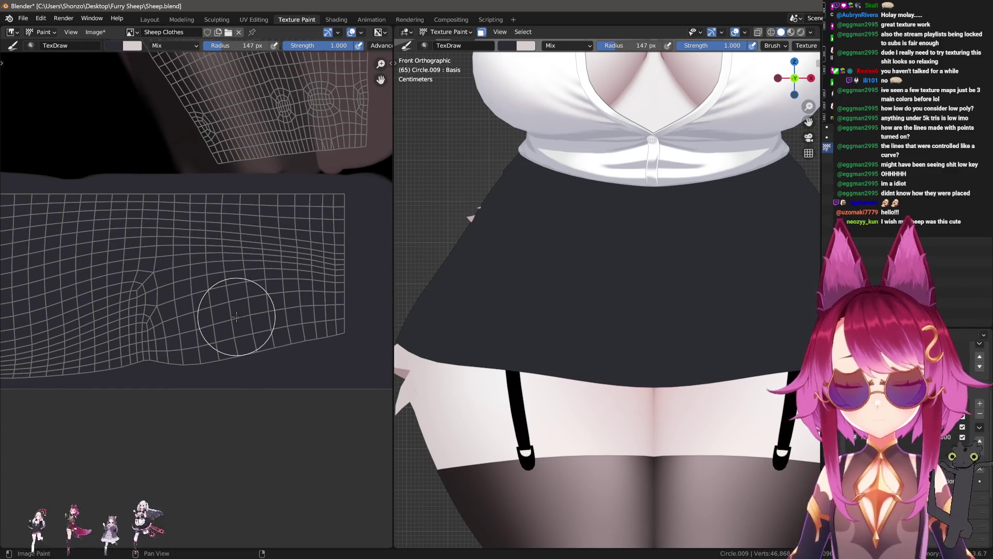
key(n)
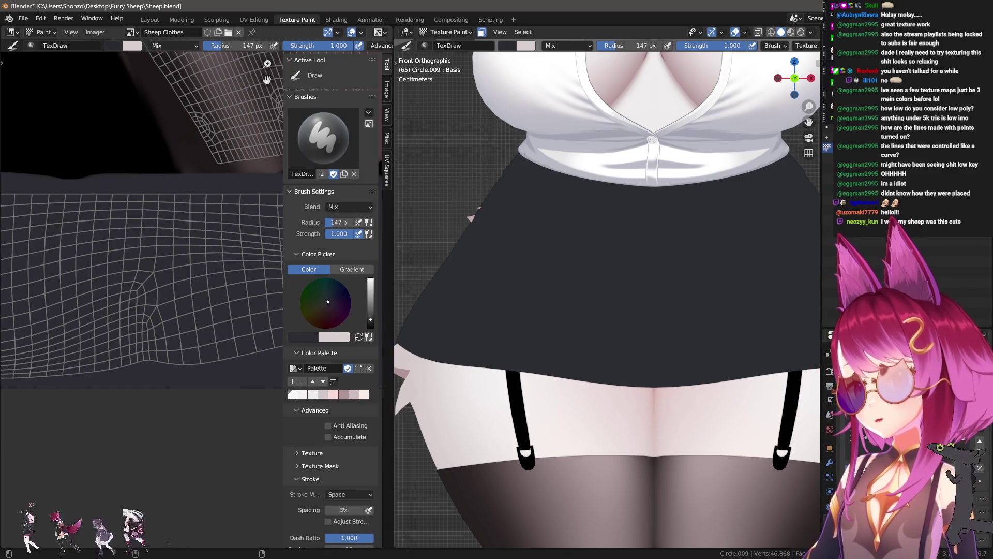
key(n)
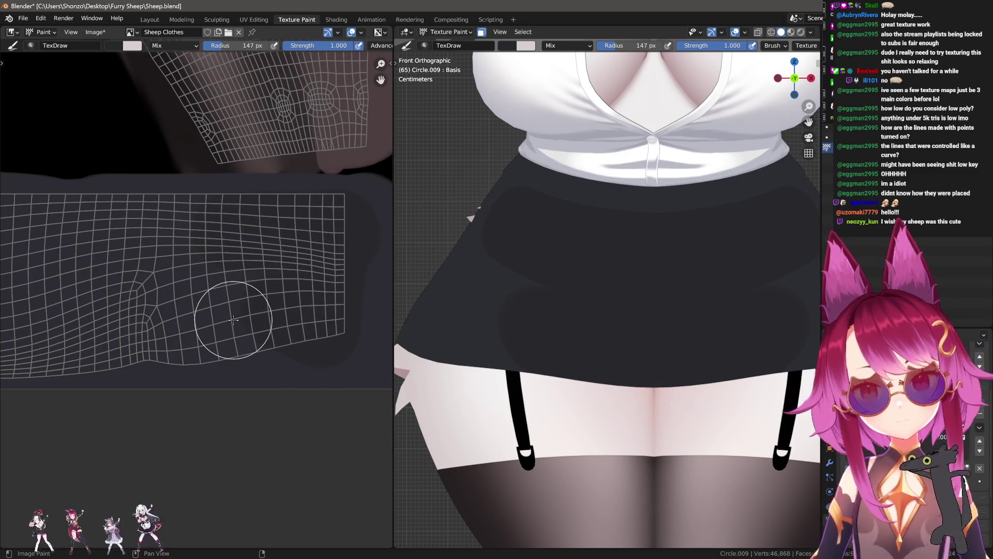
scroll(200, 278, down, 2)
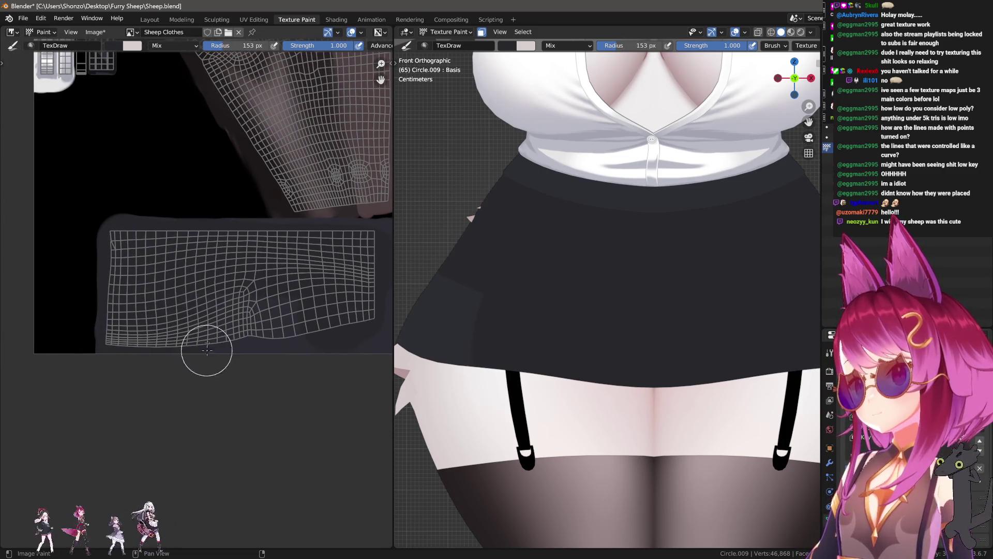
scroll(241, 349, up, 3)
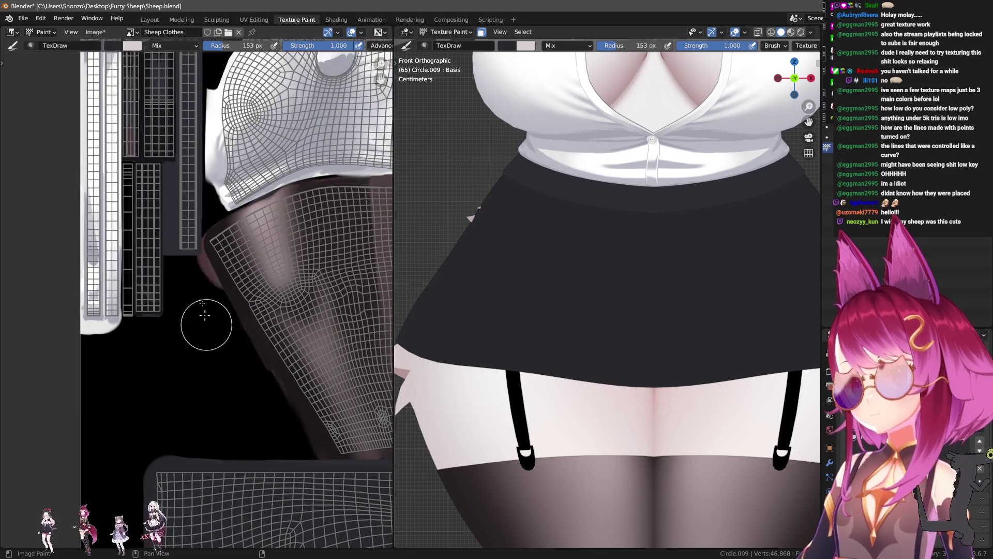
scroll(200, 465, up, 2)
scroll(183, 388, up, 1)
- Use the Image Editor's right-click options over the texture
right_click(179, 329)
click(146, 364)
right_click(146, 334)
click(146, 333)
scroll(182, 201, down, 2)
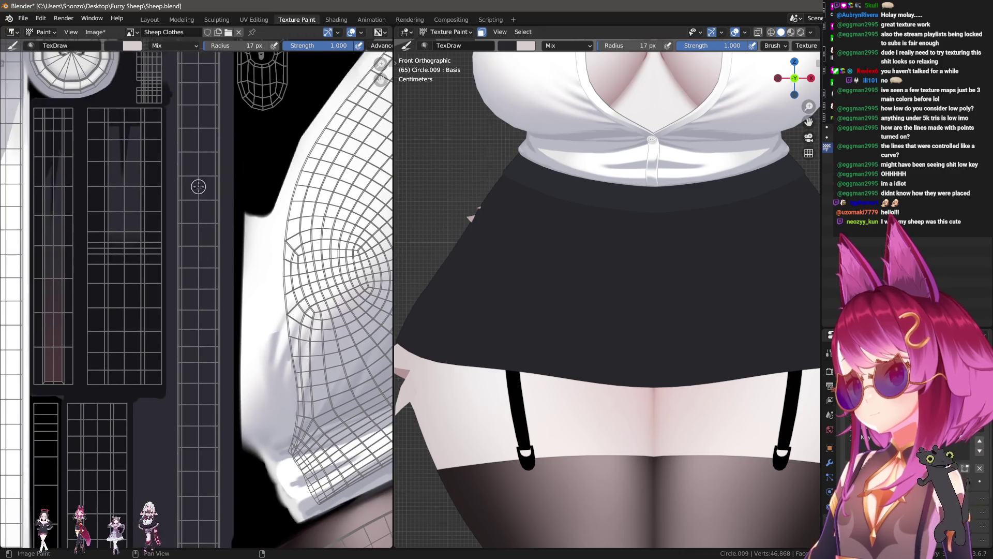
scroll(202, 167, down, 2)
scroll(192, 119, down, 1)
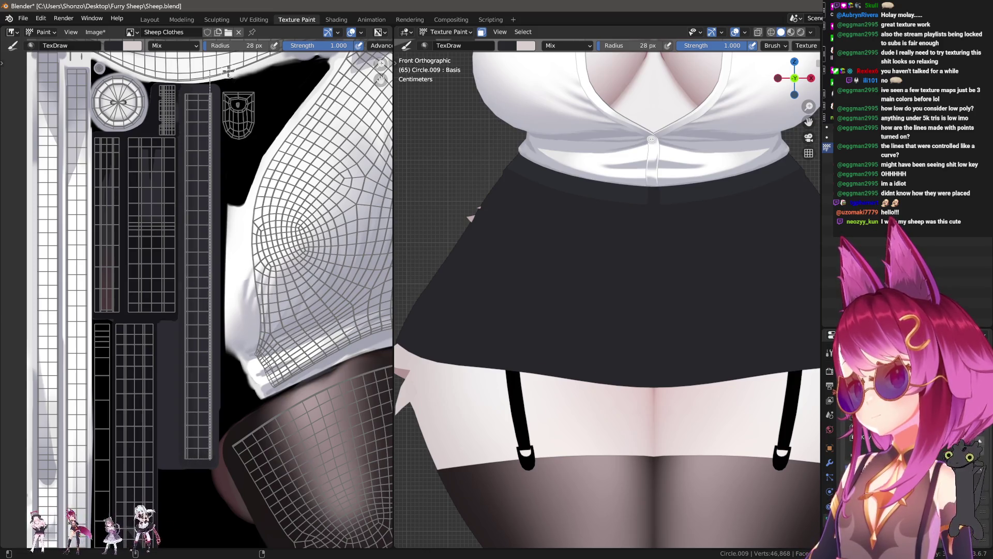
- Enlarge the brush to about 47 px, pan to the skirt's rectangular island and return to the draw brush
key(f)
click(200, 123)
scroll(199, 452, up, 2)
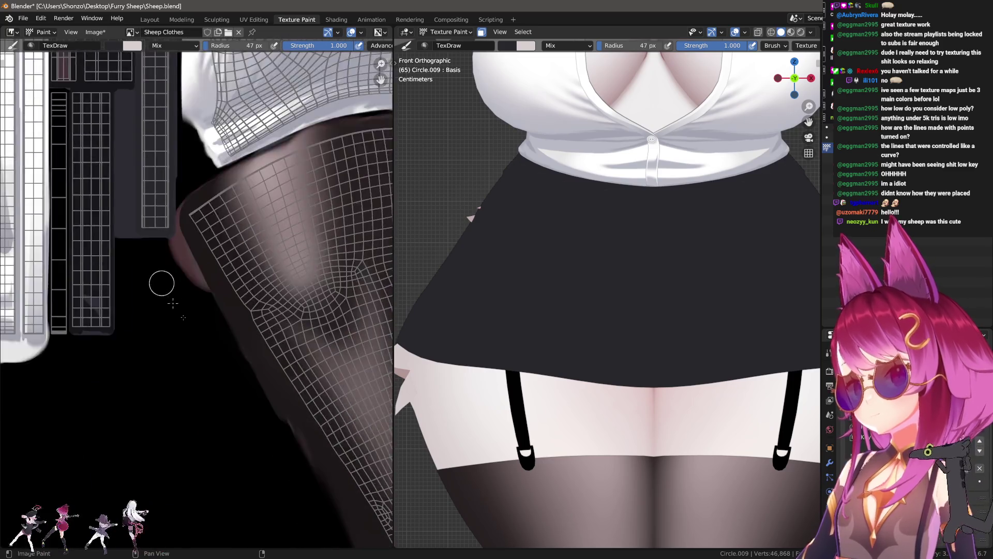
middle_drag(228, 508, 184, 297)
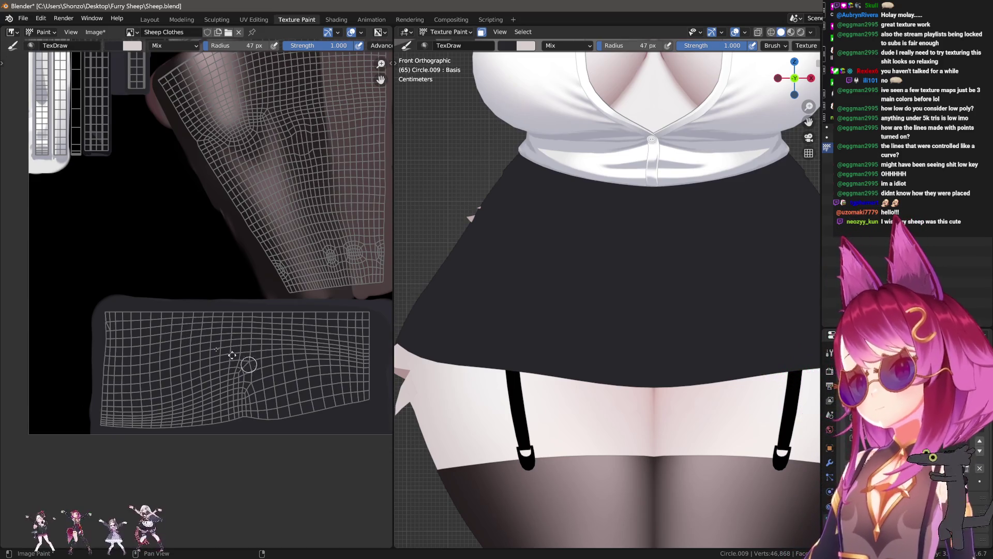
scroll(204, 215, up, 1)
scroll(155, 217, down, 2)
scroll(299, 312, up, 3)
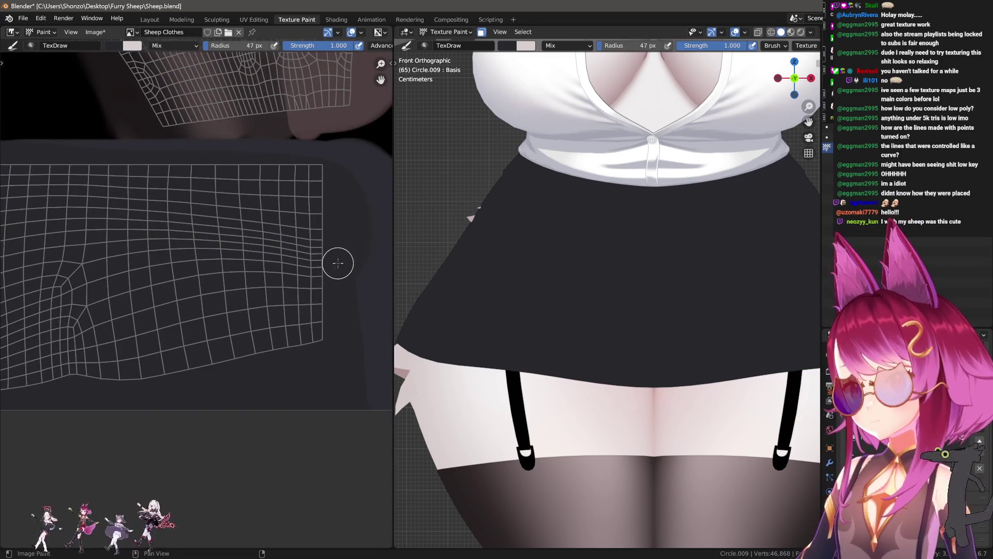
key(shift+space)
- Set the paint brush blend mode to Multiply and enlarge its radius
click(293, 258)
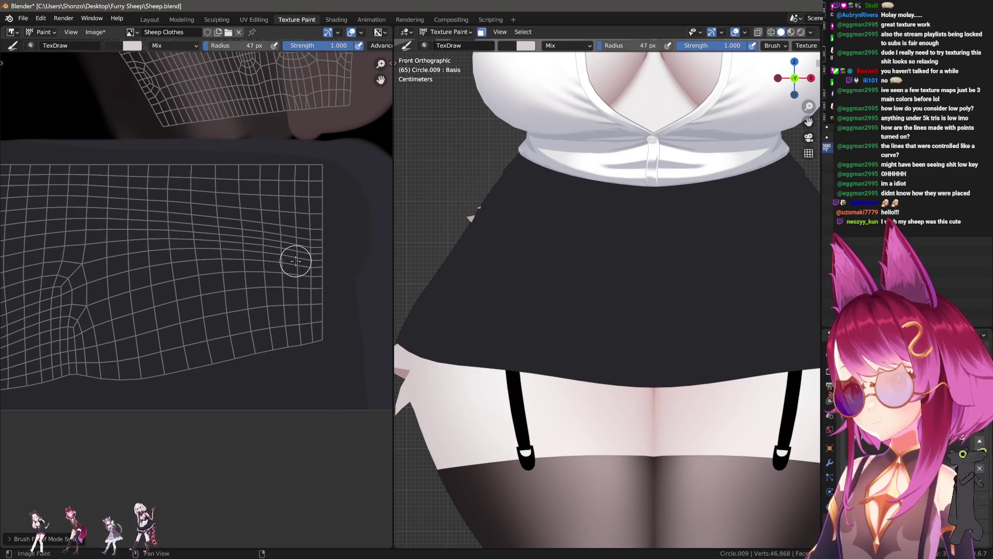
right_click(295, 261)
click(233, 234)
click(248, 274)
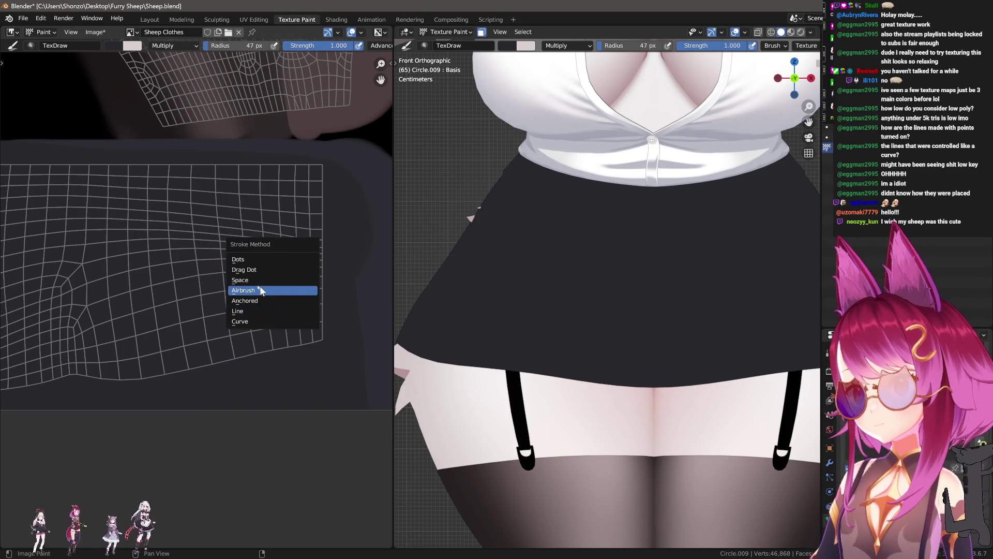
key(f)
click(287, 303)
- Trial dark vertical strokes on the skirt UV at lowered strength 0.600, undoing each
drag(209, 225, 208, 383)
key(ctrl+z)
key(shift+f)
click(155, 311)
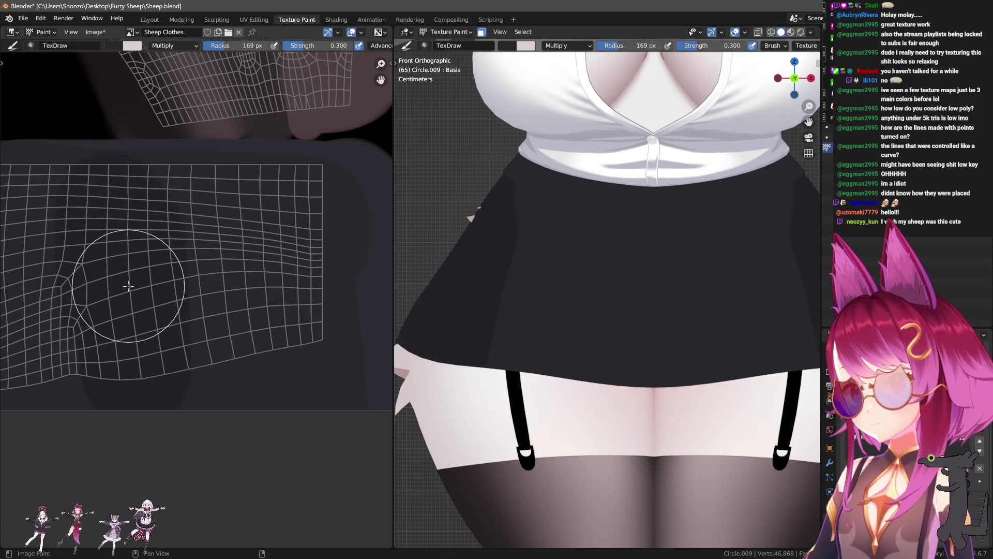
key(shift+f)
click(174, 202)
drag(163, 203, 160, 350)
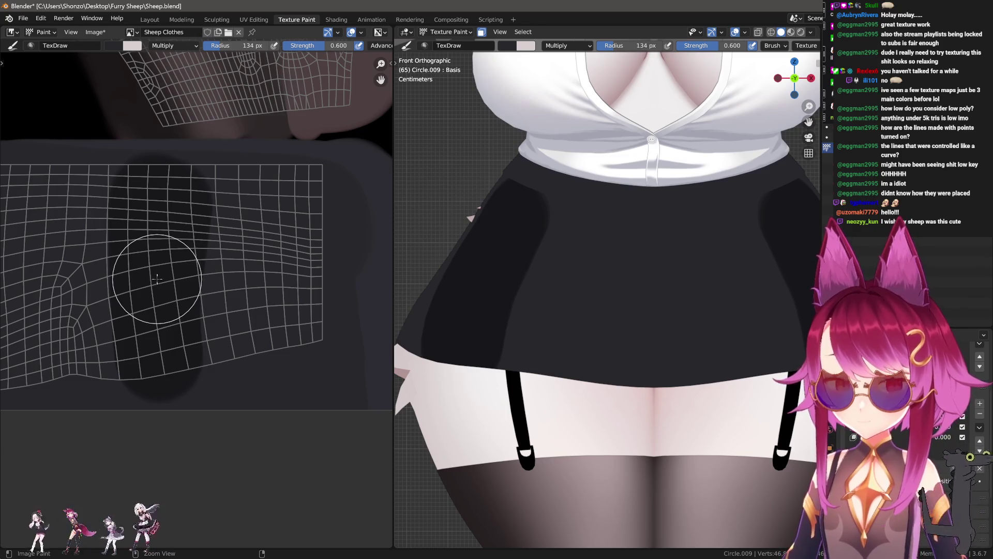
key(ctrl+z)
- Try a softer fold stroke at strength 0.500, then 0.600 again, undoing both and sampling a colour
key(shift+f)
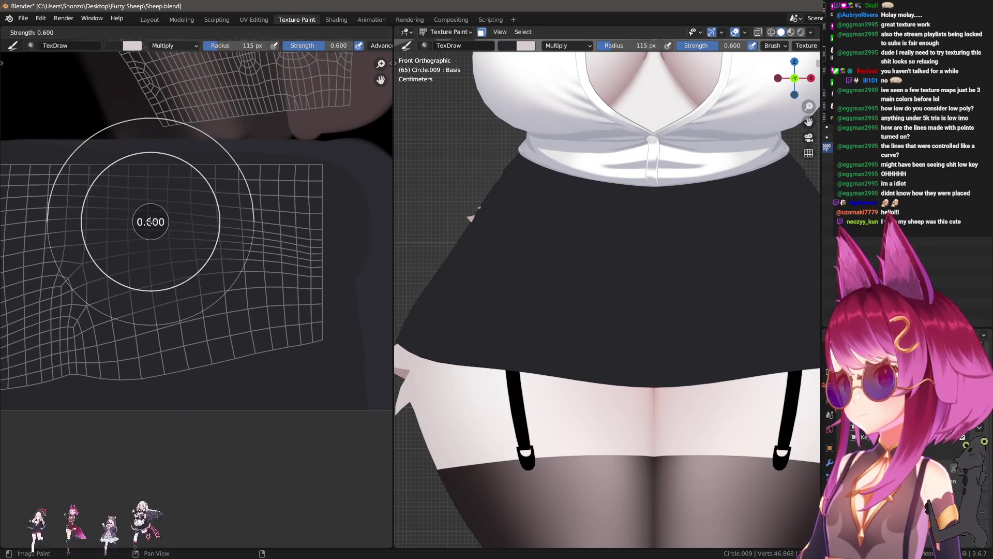
click(145, 175)
drag(144, 174, 148, 346)
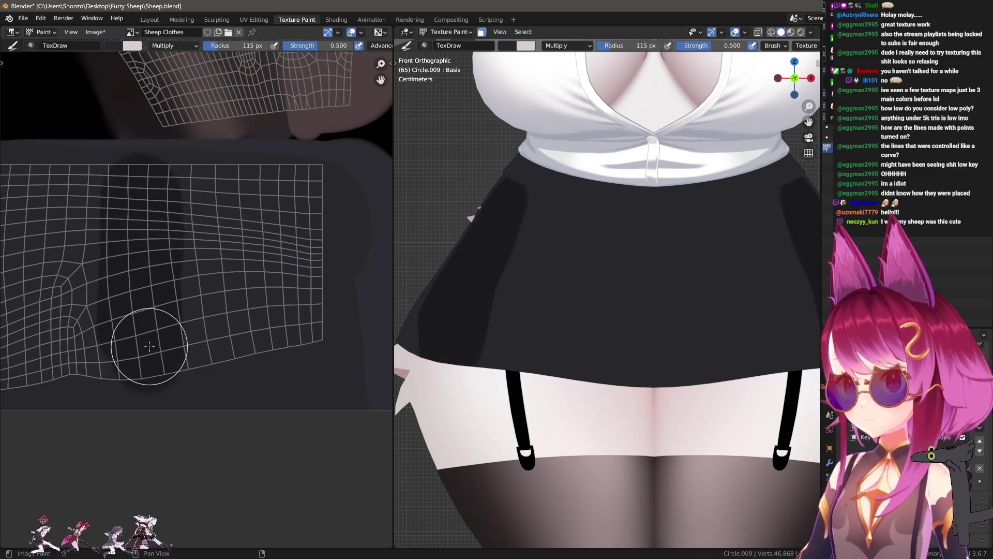
key(ctrl+z)
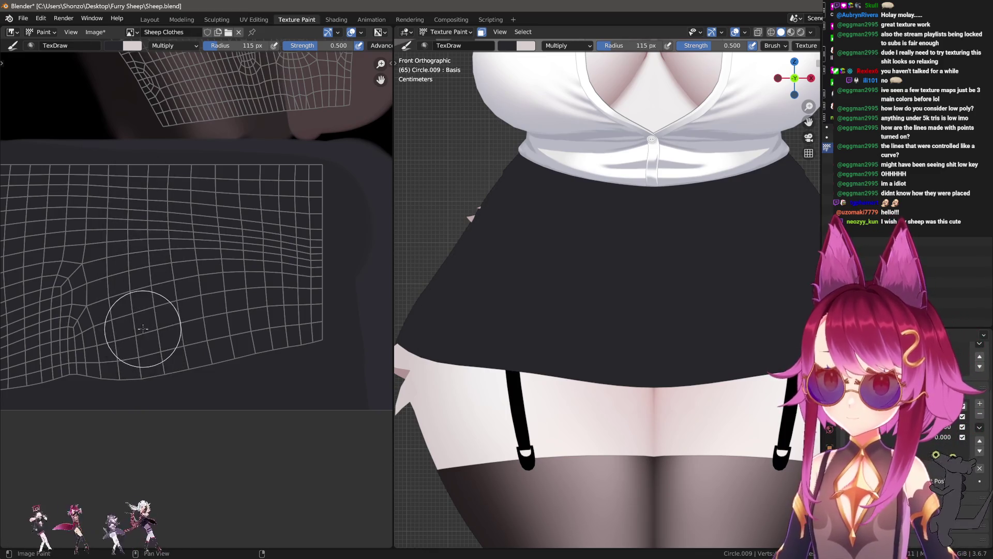
key(shift+f)
click(146, 210)
drag(146, 202, 147, 365)
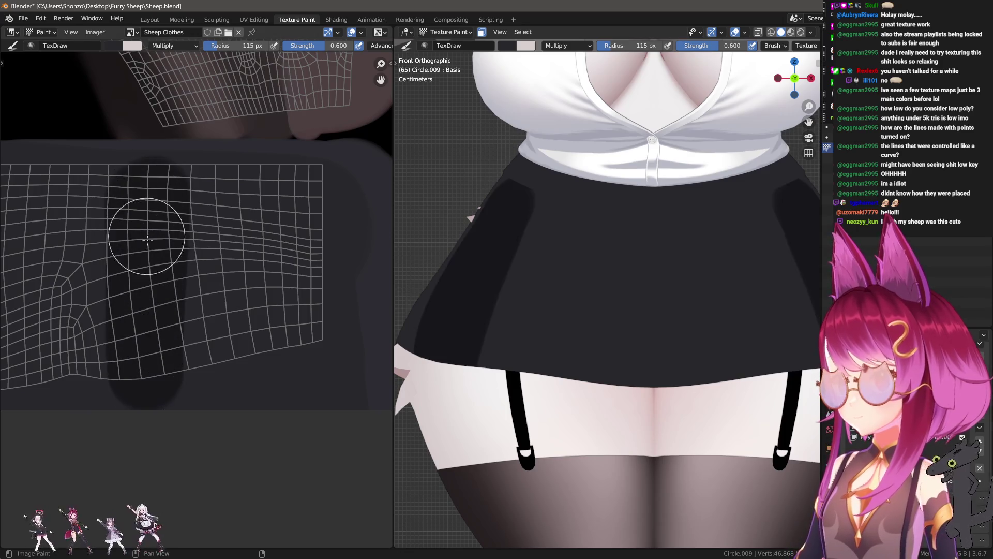
key(s)
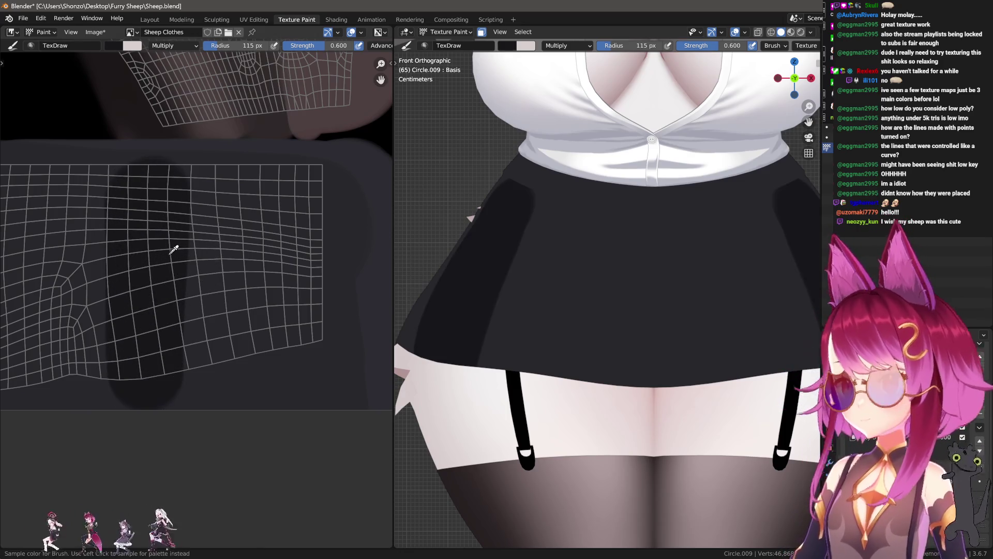
key(ctrl+z)
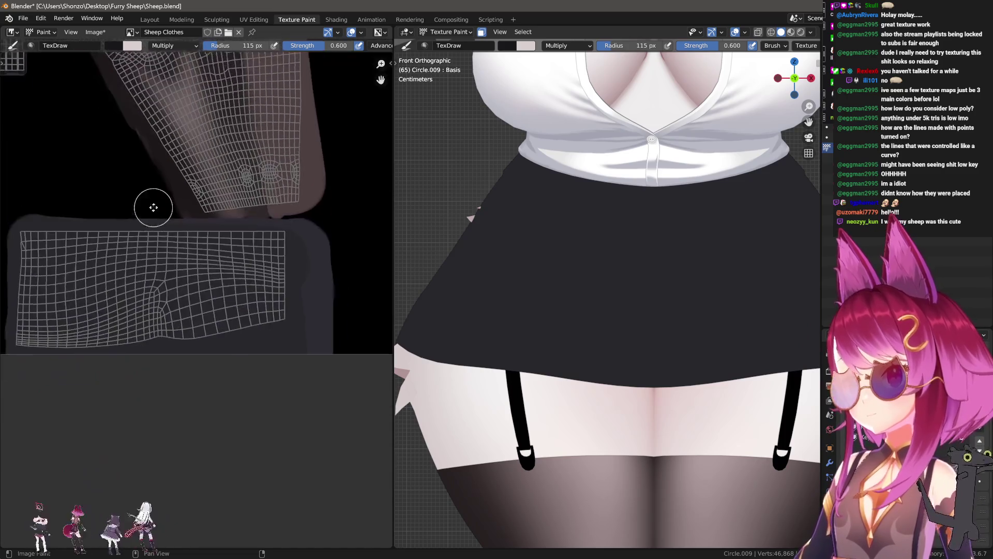
scroll(207, 217, up, 2)
- With a narrower brush, paint fold shadows down the skirt's left side, undoing the attempts
key(f)
click(233, 209)
drag(232, 116, 250, 384)
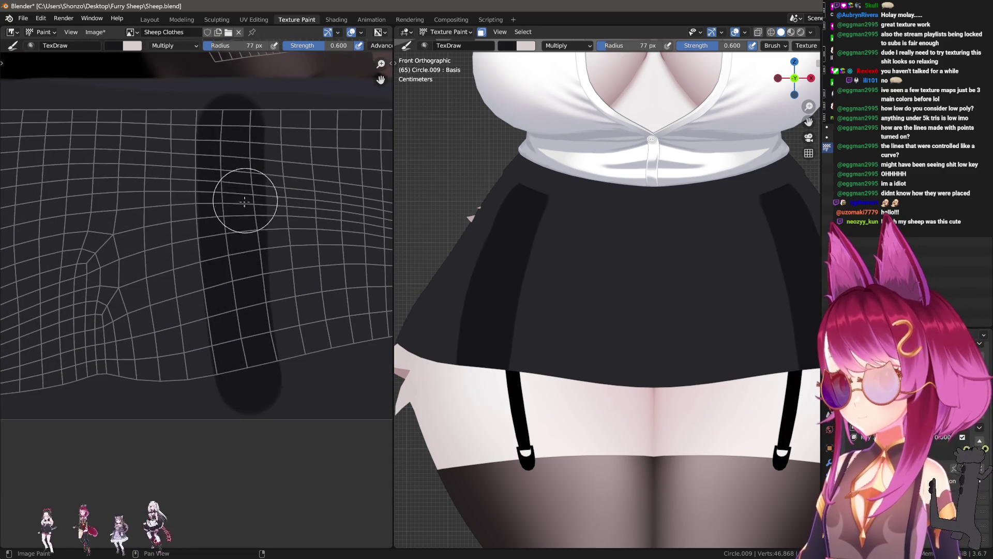
key(ctrl+z)
drag(182, 108, 167, 384)
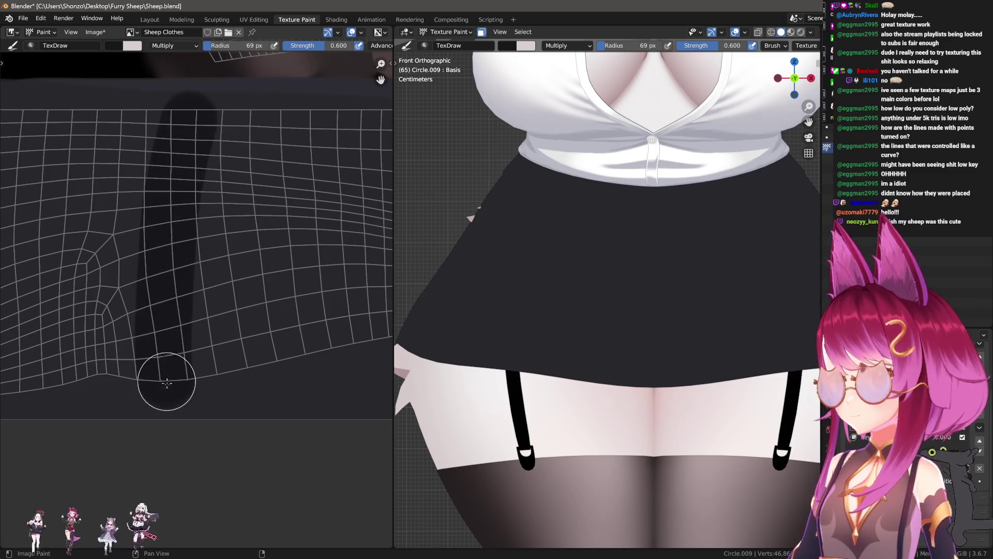
drag(124, 104, 70, 388)
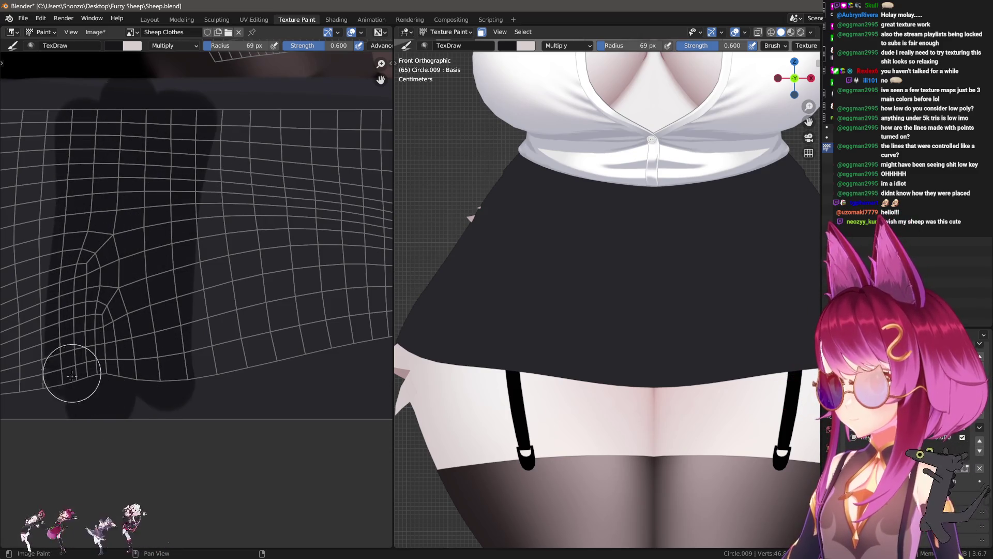
drag(81, 110, 123, 361)
key(ctrl+z)
- Paint a new vertical fold shadow, test a full-strength stroke on the right and undo it
drag(165, 206, 167, 357)
drag(178, 256, 199, 301)
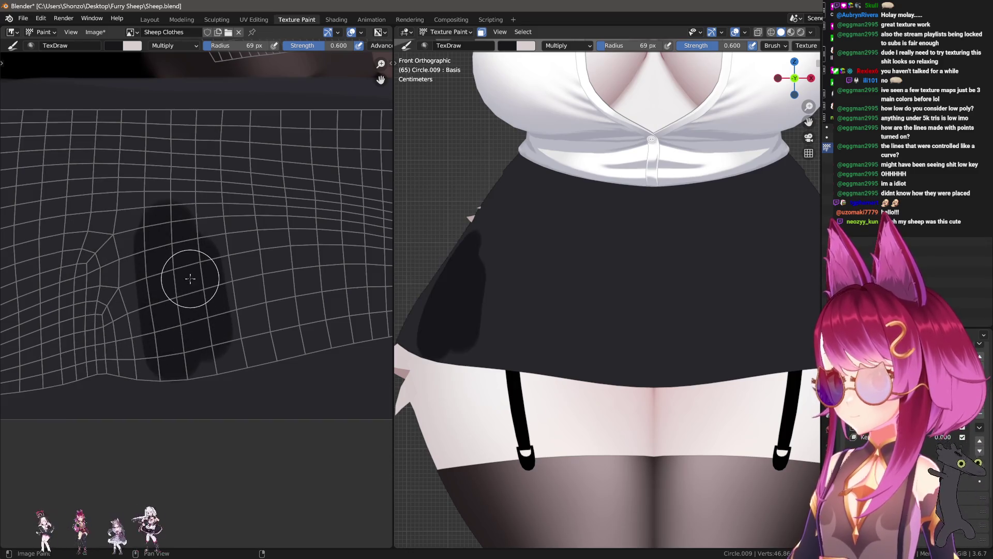
key(shift+f)
drag(260, 225, 267, 338)
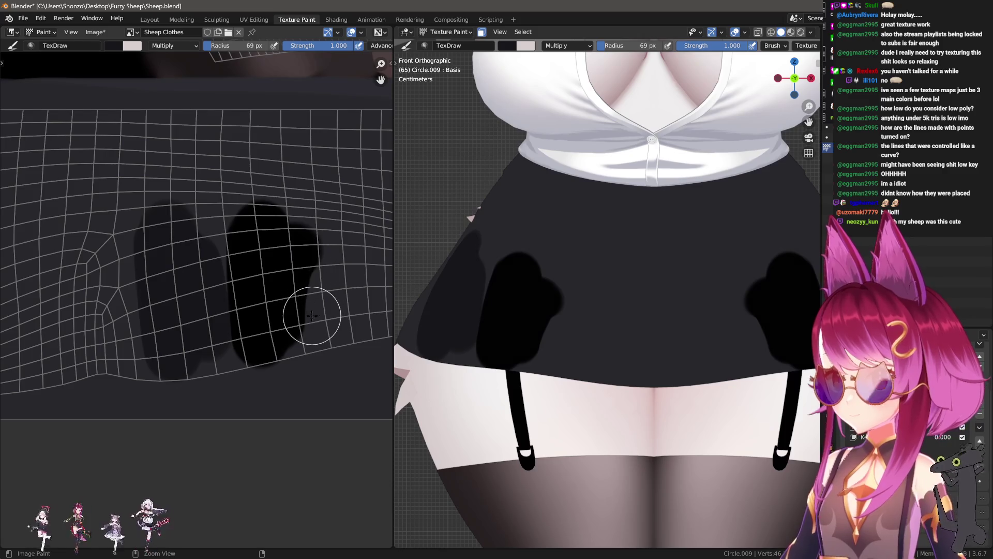
key(ctrl+z)
key(ctrl+z)
scroll(249, 303, down, 3)
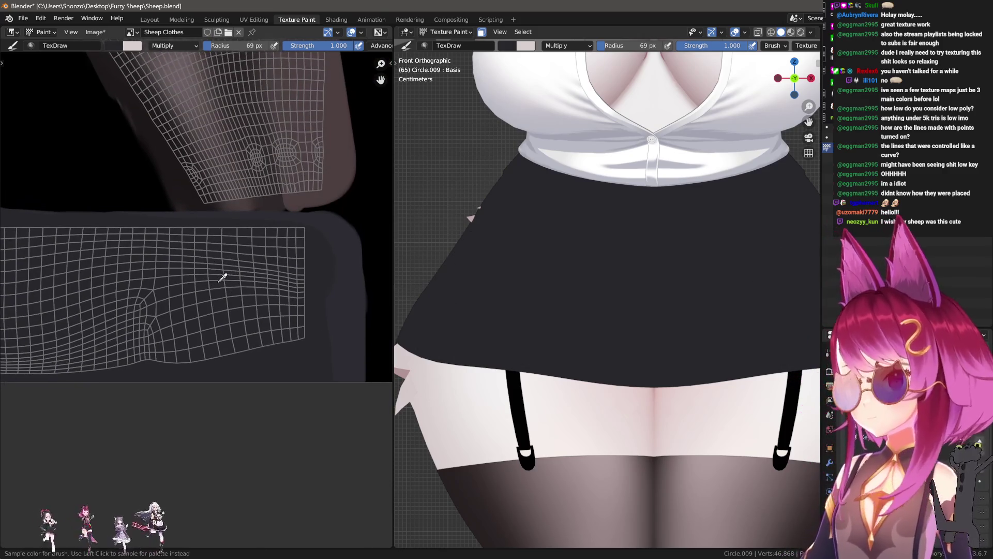
scroll(226, 318, up, 3)
scroll(226, 318, up, 2)
- Try a wide dark stroke at larger radius, lower strength and paint a dark vertical fold shadow
right_click(211, 277)
drag(194, 290, 233, 291)
drag(148, 217, 160, 388)
key(ctrl+z)
key(shift+f)
click(170, 329)
key(f)
mouse_move(159, 206)
mouse_down()
mouse_move(148, 335)
mouse_move(199, 410)
mouse_up()
- Sample a texture colour and switch the brush blend back to normal Mix
key(s)
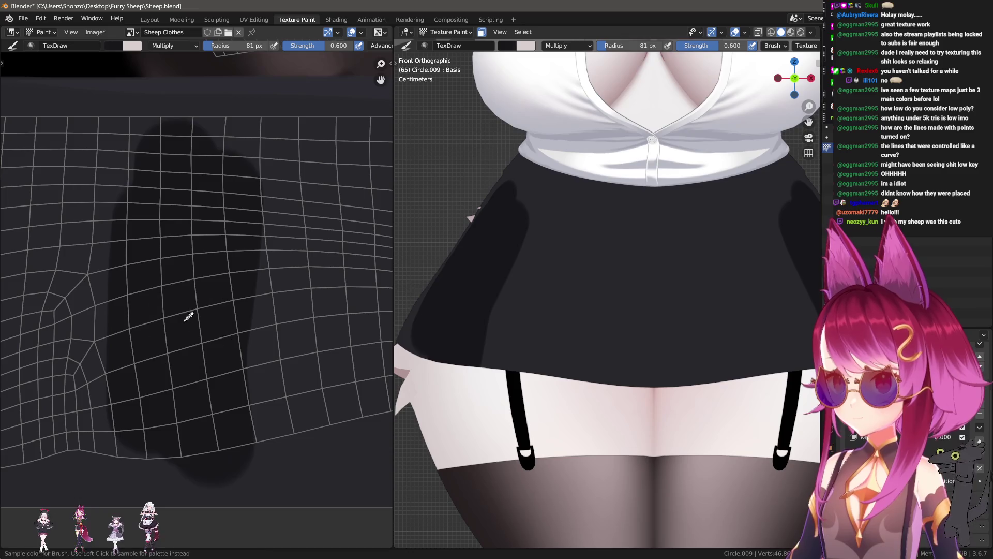
right_click(174, 311)
click(121, 284)
click(120, 256)
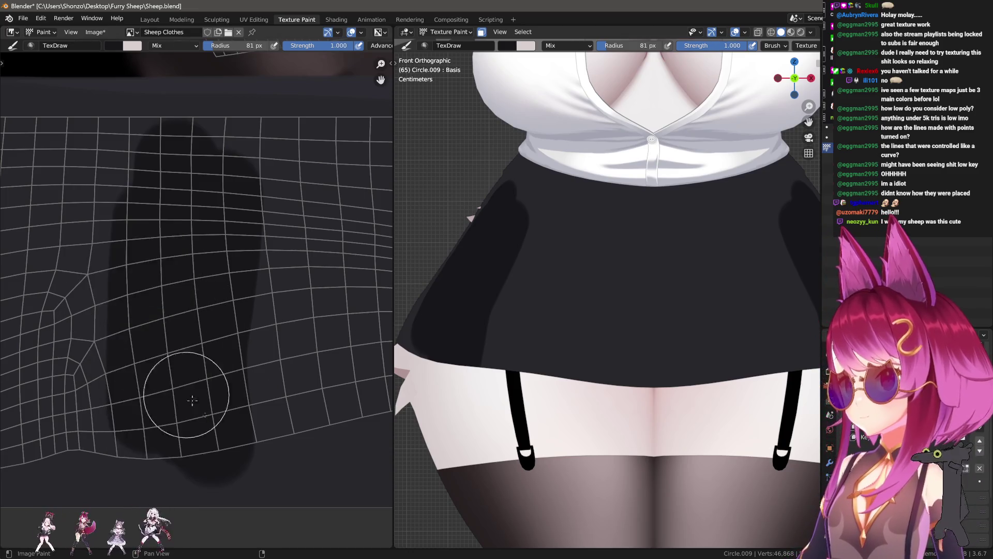
scroll(189, 341, down, 1)
- Resize the brush and smear the dark shading toward the skirt's left, orbiting to check the sides
key(f)
click(134, 269)
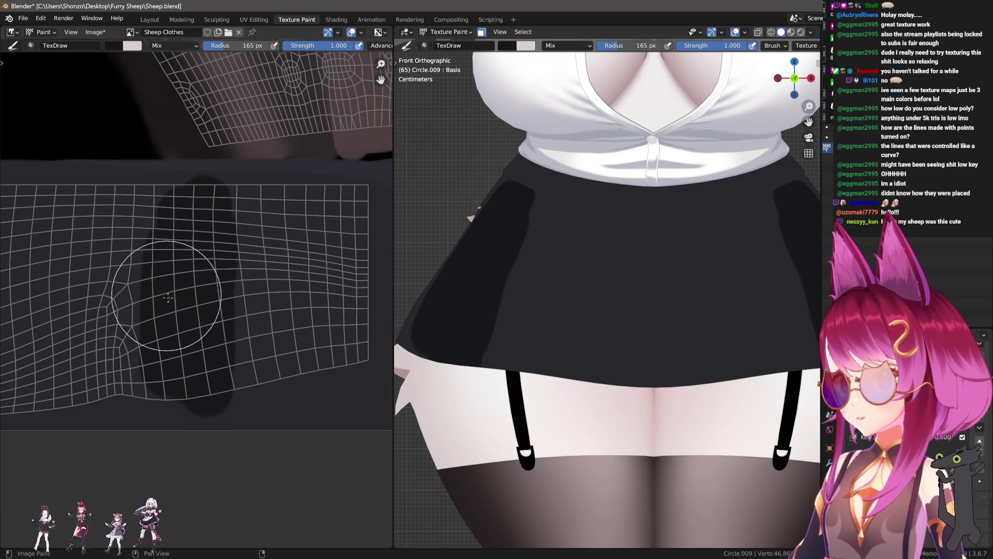
key(f)
click(93, 203)
mouse_move(87, 330)
mouse_down()
mouse_move(78, 217)
mouse_move(75, 452)
mouse_up()
mouse_move(411, 341)
middle_down()
mouse_move(659, 359)
mouse_move(377, 361)
middle_up()
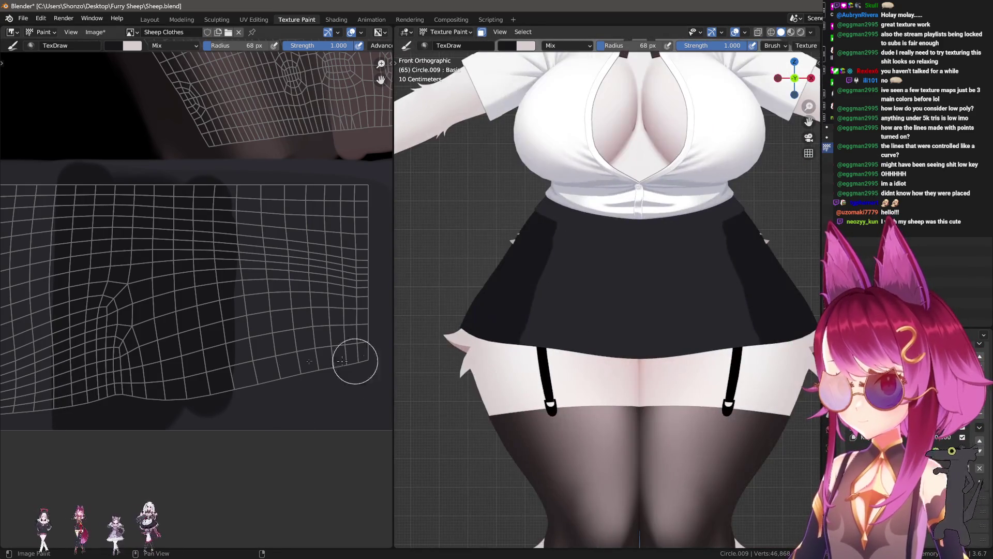
scroll(161, 355, up, 1)
scroll(249, 356, up, 1)
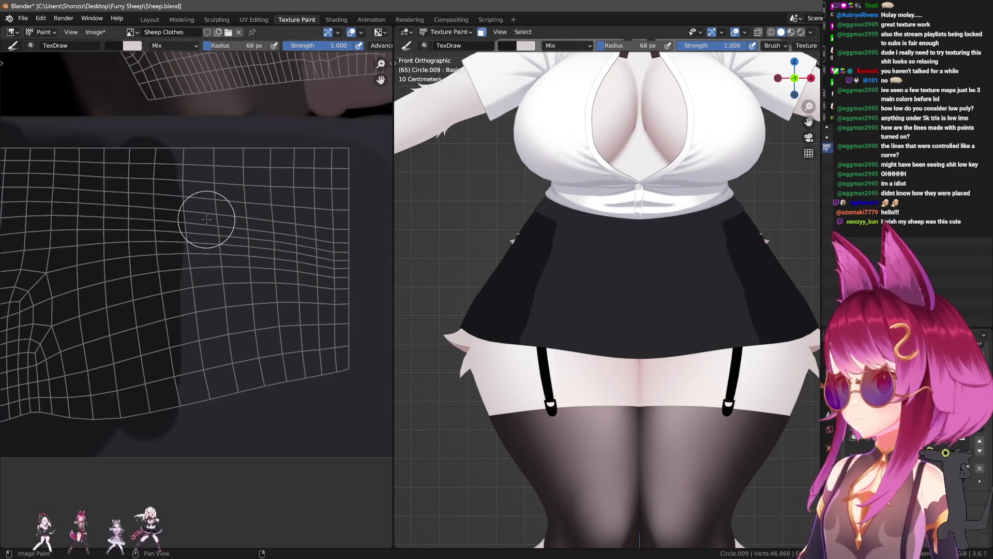
- Brush lighter bands down the skirt's side and shrink the brush
drag(183, 165, 192, 204)
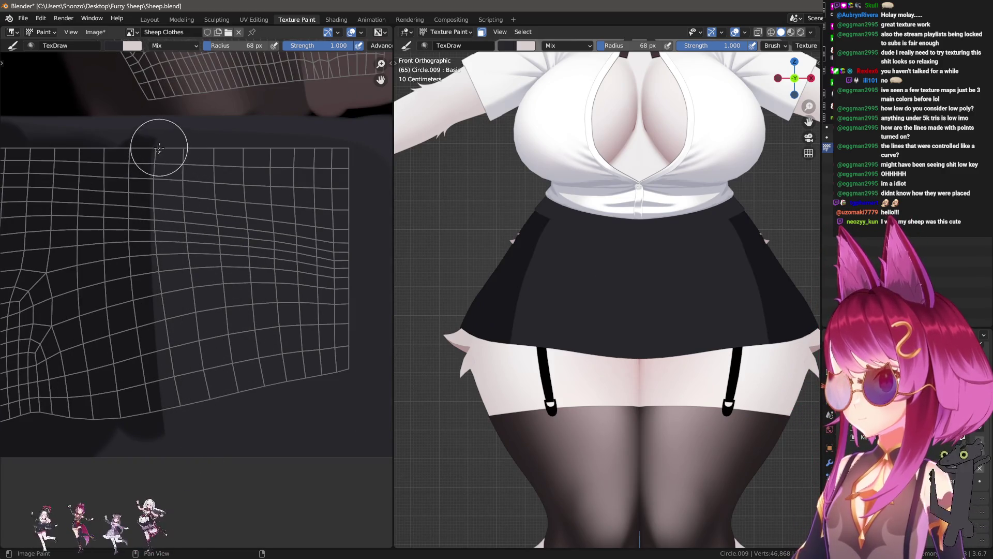
drag(159, 147, 177, 377)
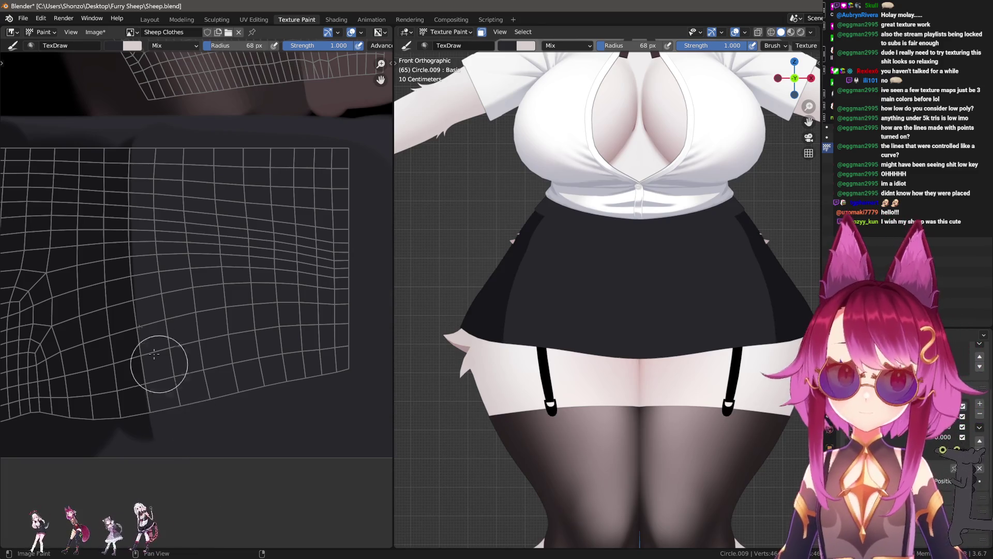
scroll(166, 378, down, 3)
scroll(163, 155, up, 4)
key(f)
click(183, 181)
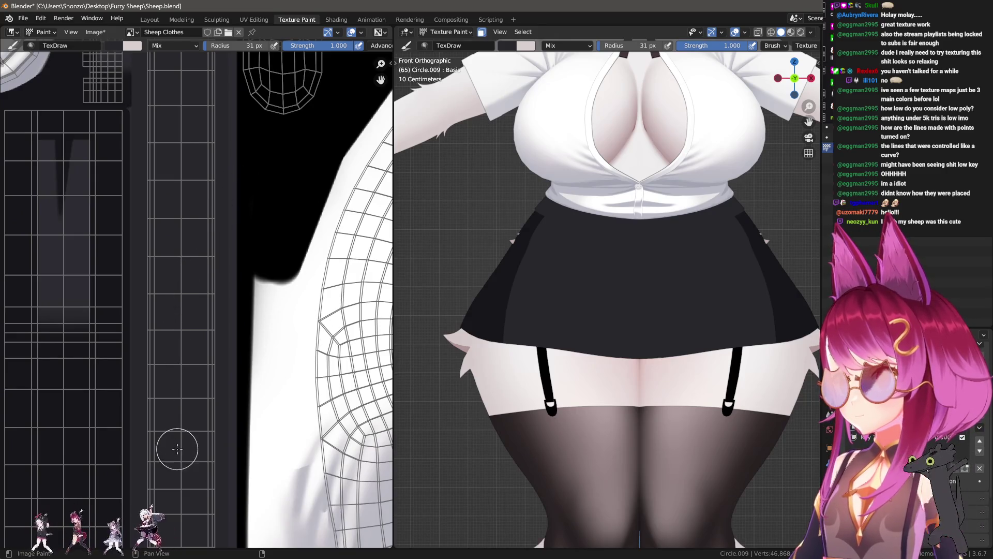
scroll(177, 449, down, 4)
scroll(311, 430, up, 2)
- Sample a colour and paint dark crease strokes down the narrow skirt UV strip in faded preview
key(s)
scroll(170, 122, up, 3)
drag(166, 263, 217, 306)
scroll(511, 248, up, 2)
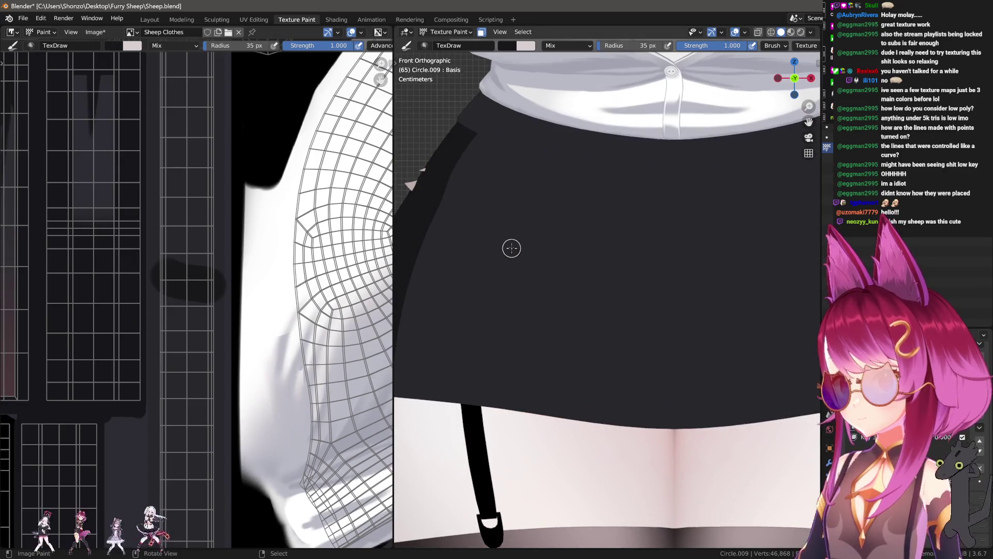
key(ctrl+z)
scroll(483, 115, up, 1)
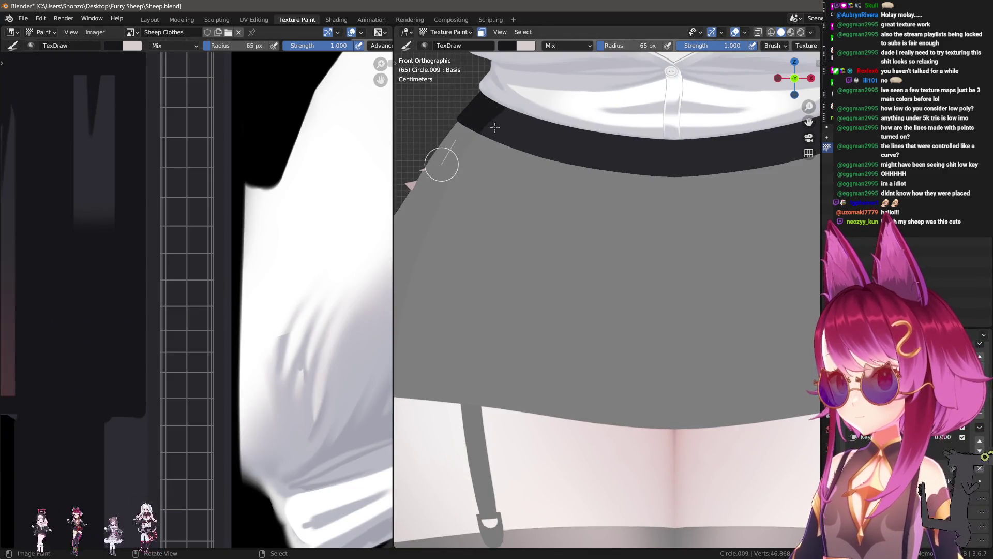
key(f)
click(177, 414)
middle_drag(184, 441, 188, 375)
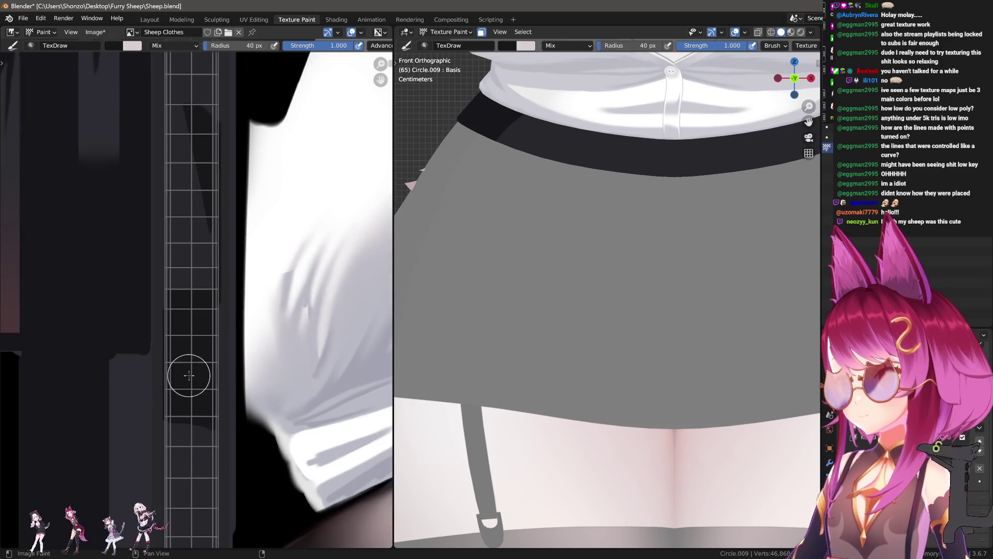
mouse_move(197, 271)
mouse_down()
mouse_move(185, 124)
mouse_move(172, 288)
mouse_up()
- Paint a light crease line down the strip, then switch to the Smear brush and its stroke method menu
key(f)
click(169, 112)
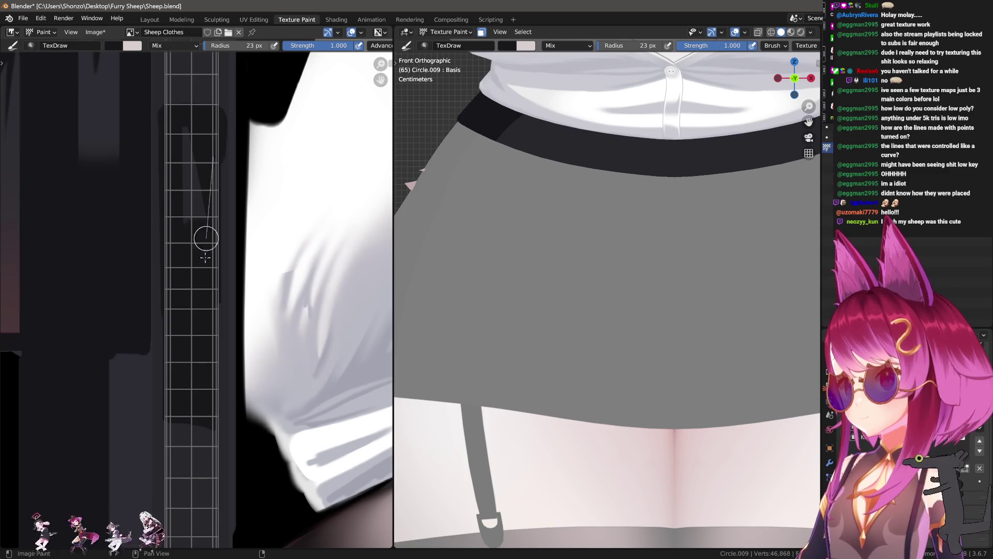
drag(200, 140, 187, 328)
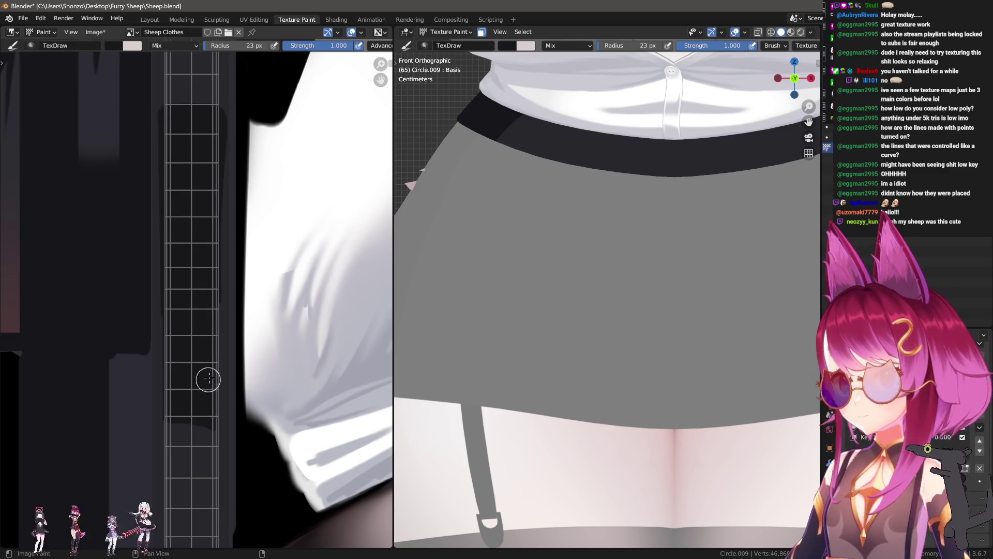
shift+scroll(207, 363, down, 5)
shift+scroll(207, 365, down, 2)
shift+scroll(207, 373, down, 2)
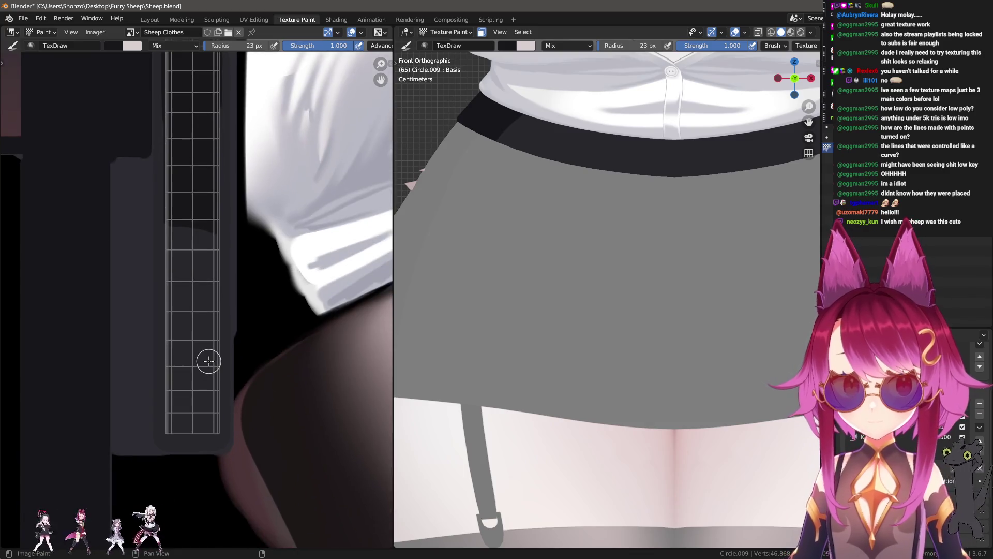
key(3)
key(e)
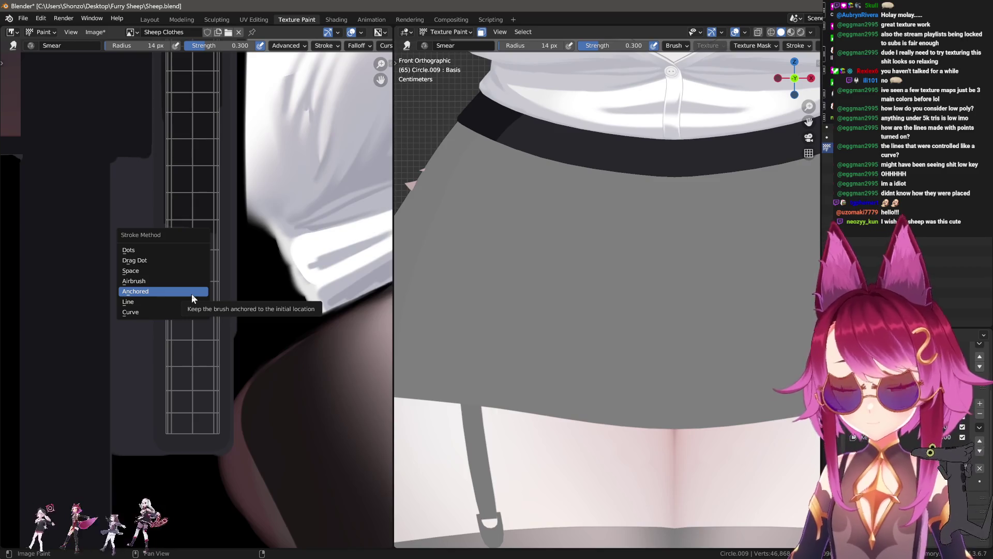
- Pick a stroke method and resize the Smear brush to fit the strip
click(180, 303)
key(f)
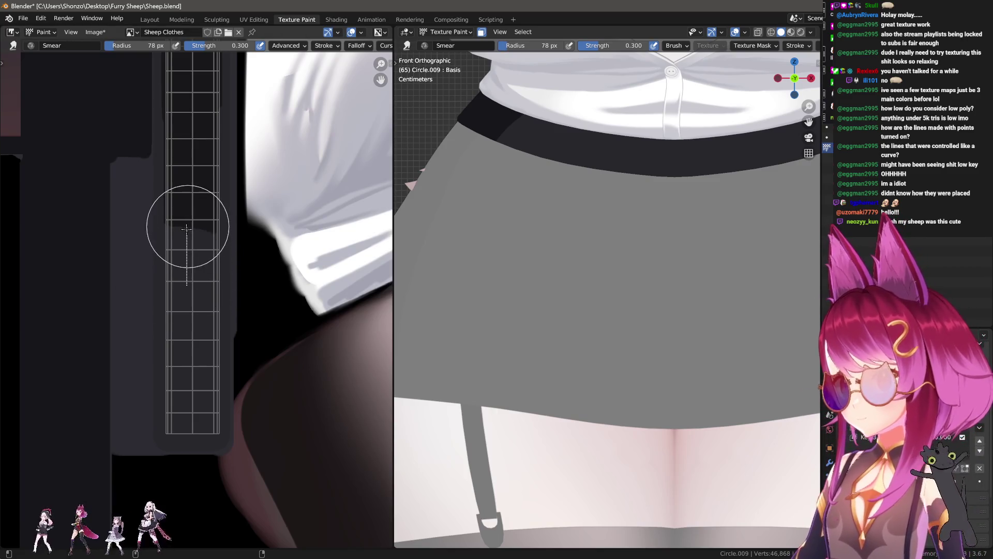
click(187, 281)
key(f)
click(187, 269)
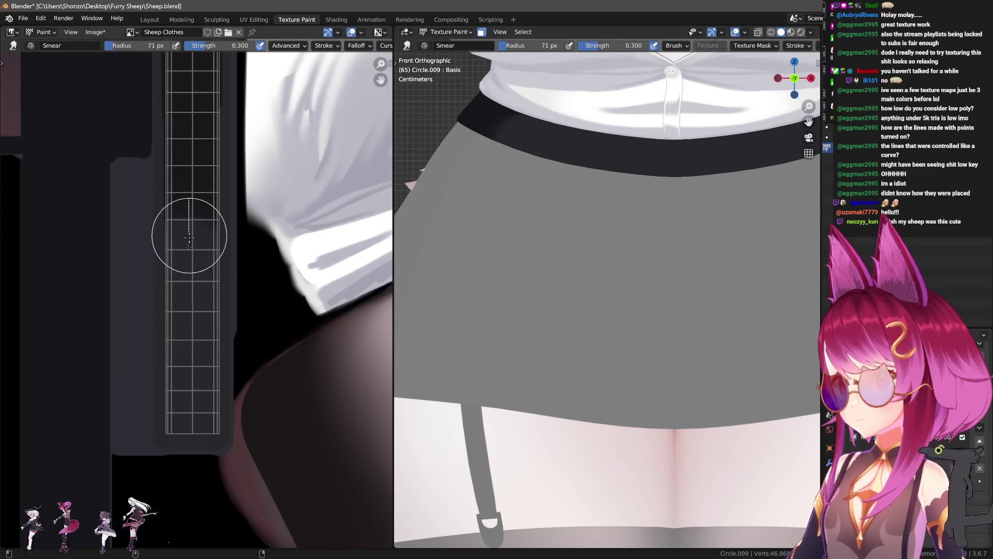
key(f)
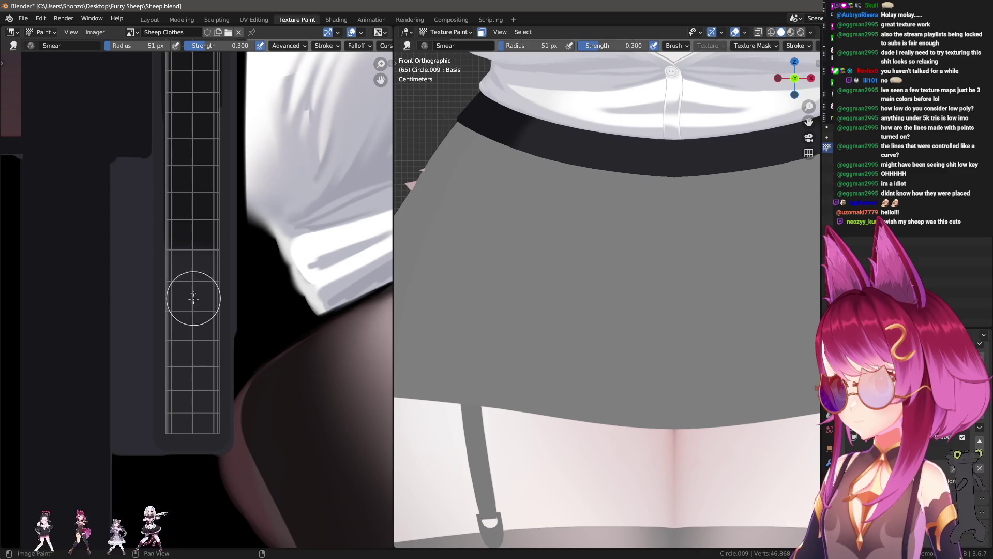
key(f)
click(183, 245)
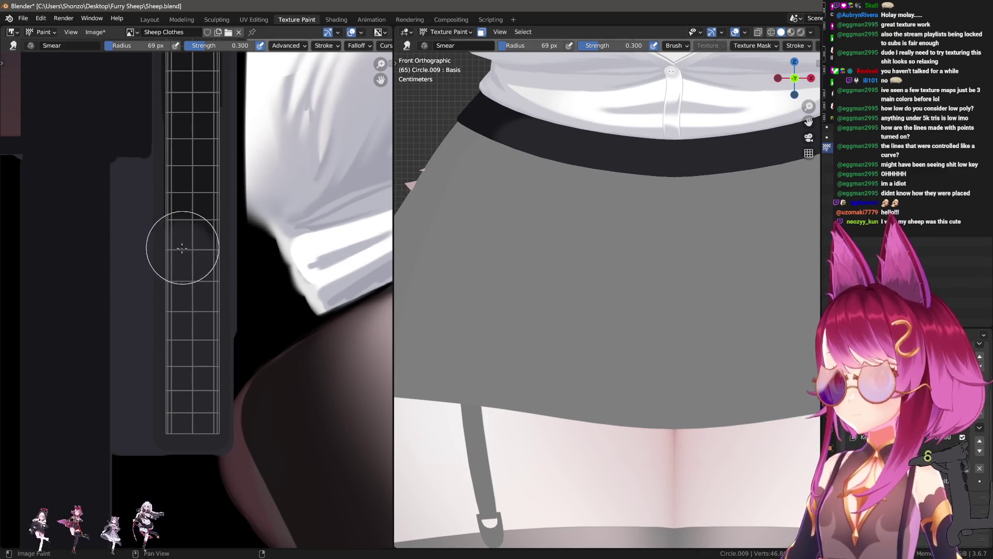
key(f)
click(198, 278)
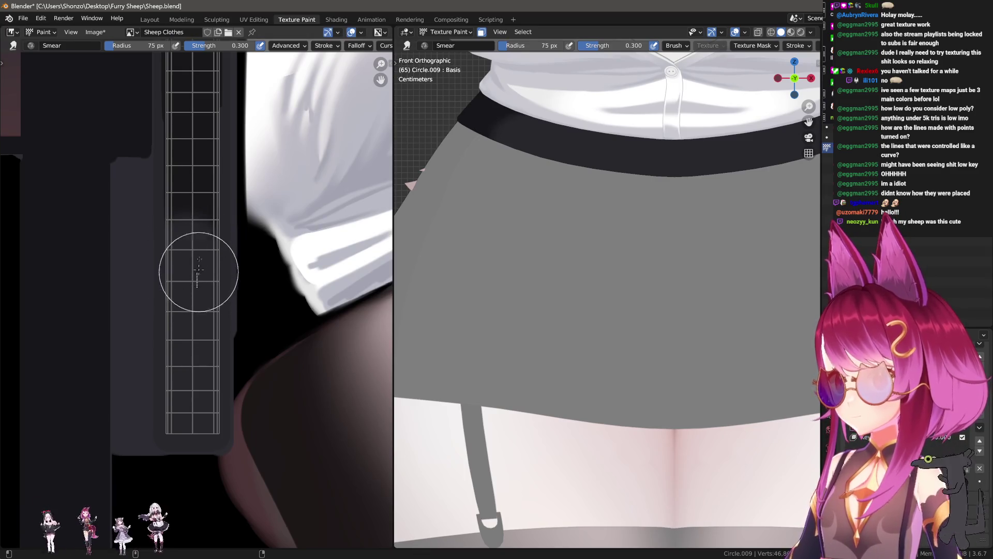
- Raise the smear strength to 0.500 and shrink the brush for the strip edge
key(shift+f)
click(193, 281)
click(191, 280)
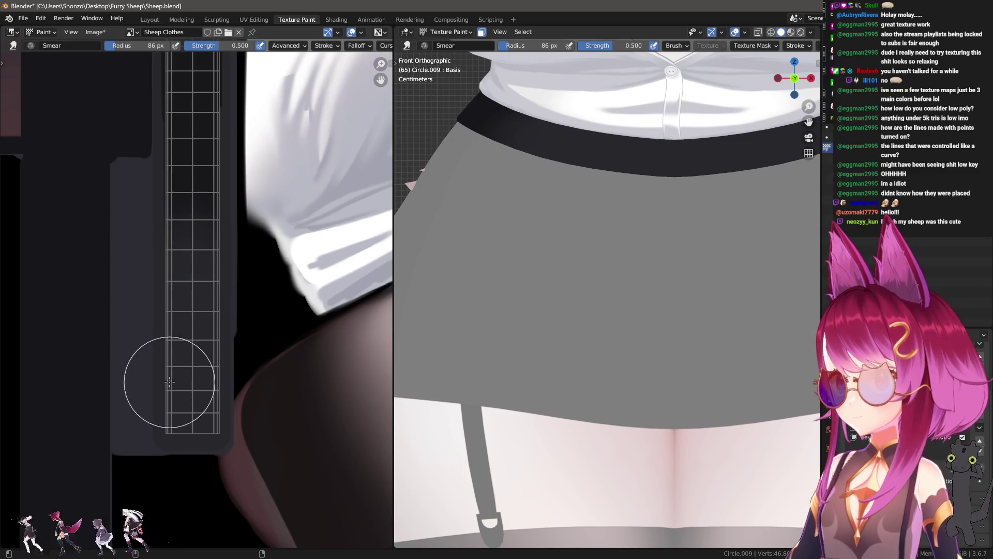
click(187, 287)
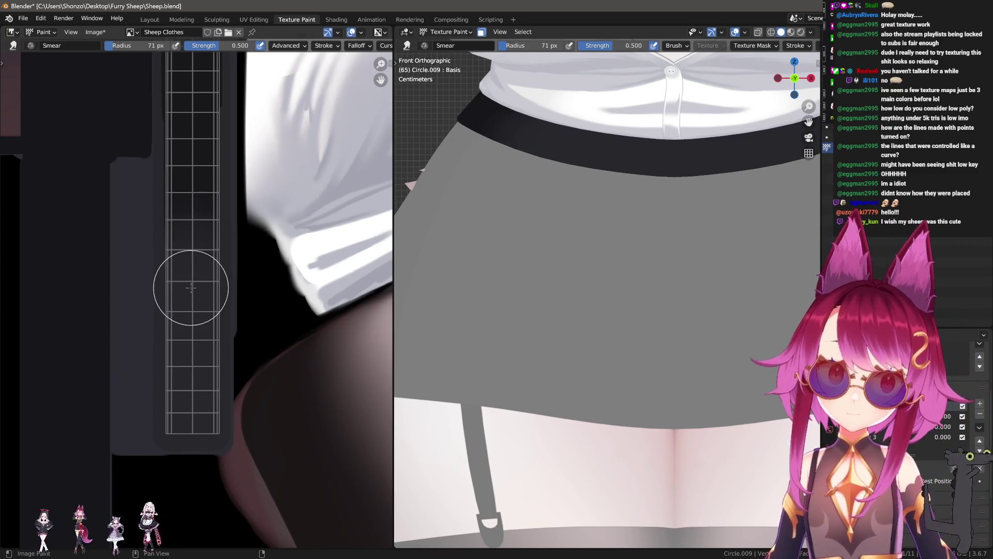
key(f)
click(214, 259)
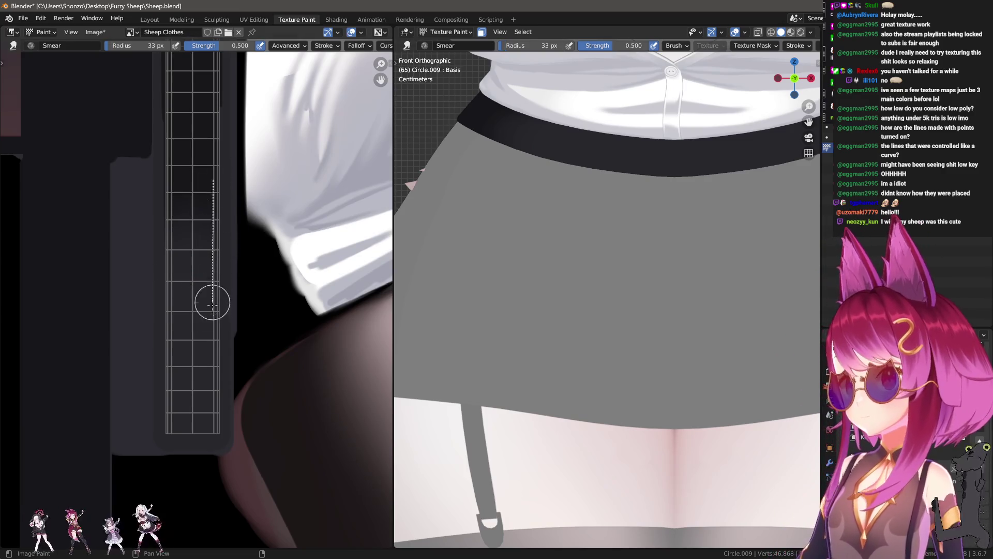
- Keep Smear active and smear away the light line along the strip's right edge
key(shift+space)
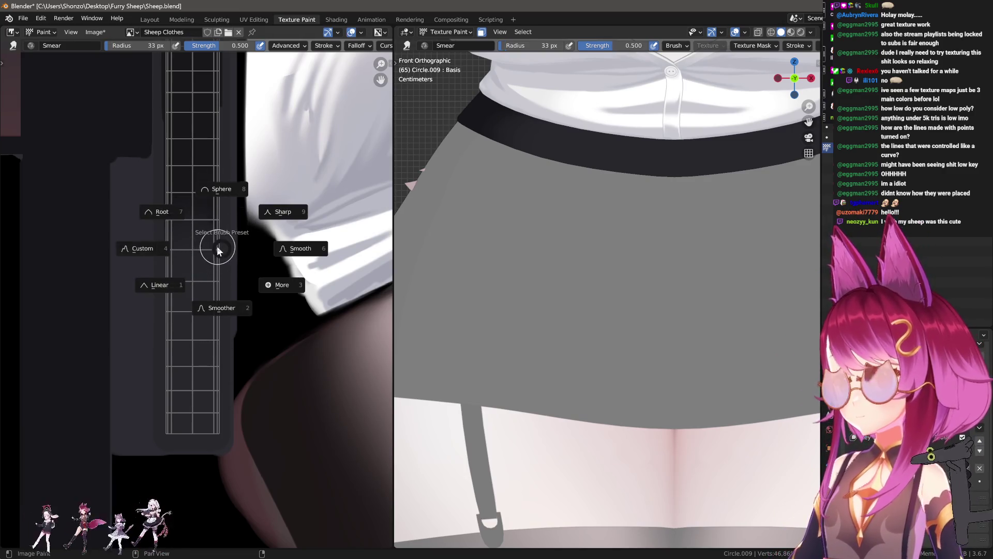
click(160, 248)
drag(217, 377, 226, 247)
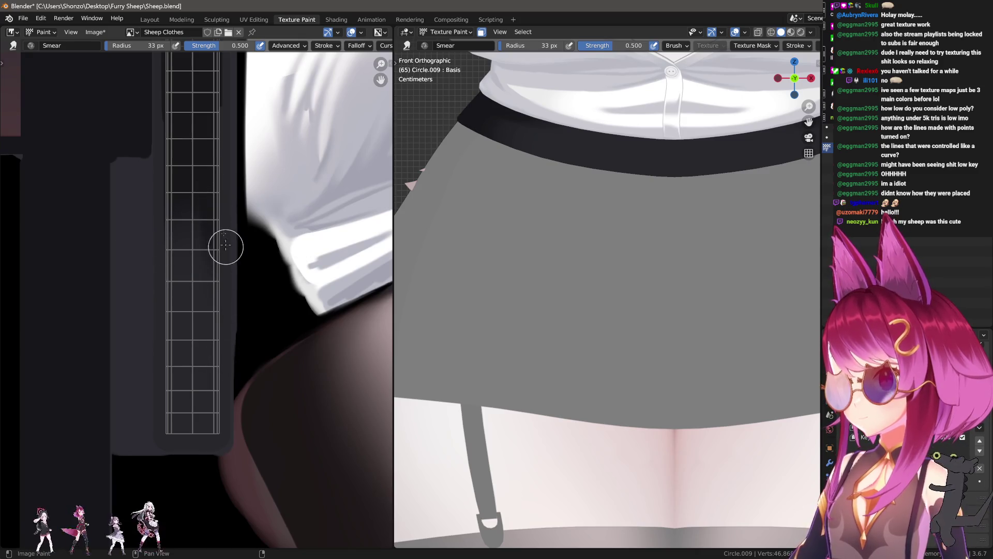
drag(211, 313, 233, 229)
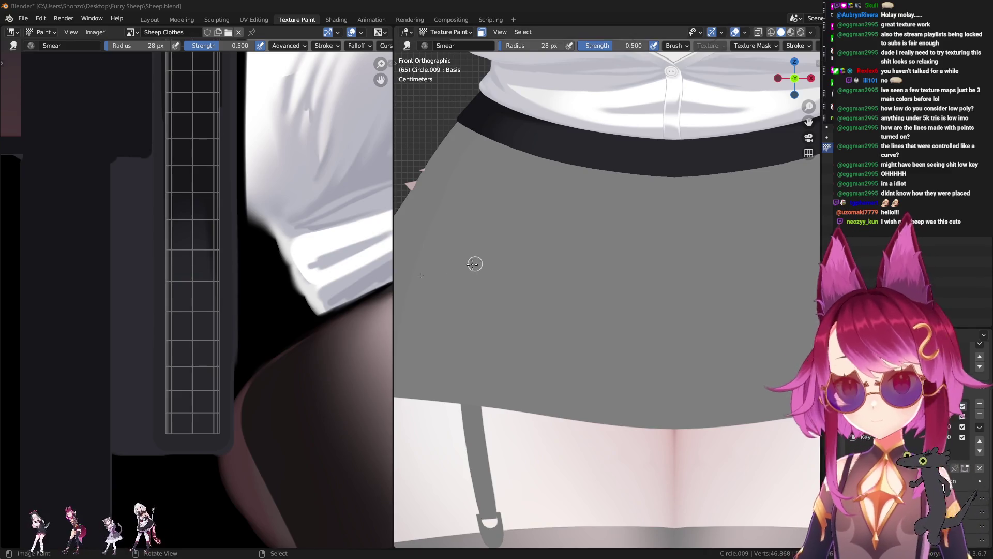
scroll(268, 290, up, 3)
scroll(647, 341, down, 2)
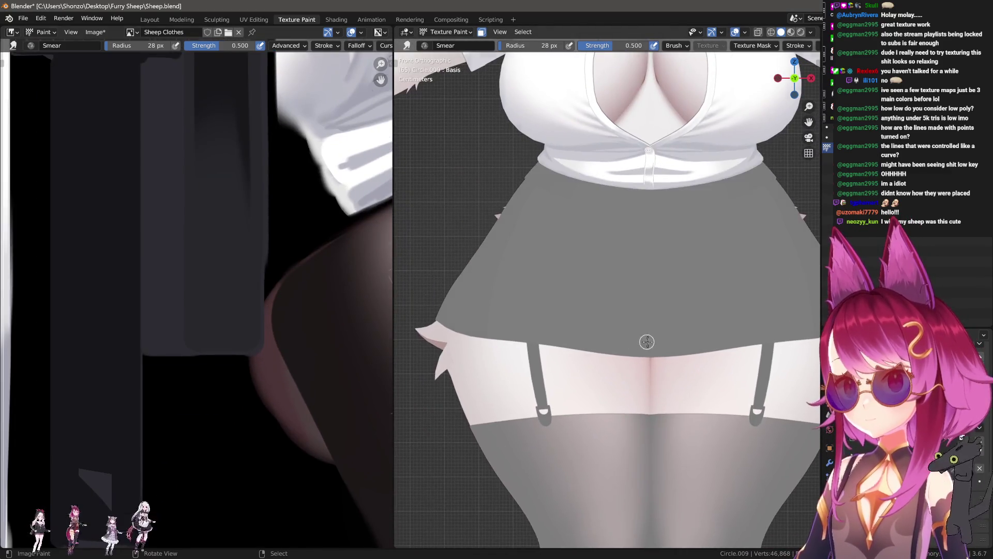
- Restore full shading preview, switch to TexDraw, sample a colour and shrink the brush for thin lines
key(alt+q)
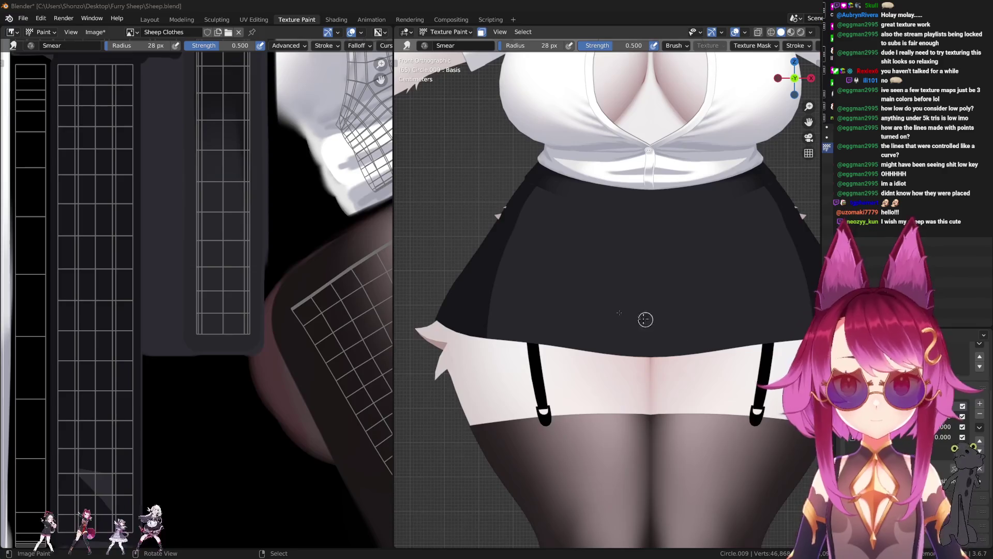
scroll(690, 330, up, 2)
scroll(672, 264, up, 2)
scroll(616, 297, up, 2)
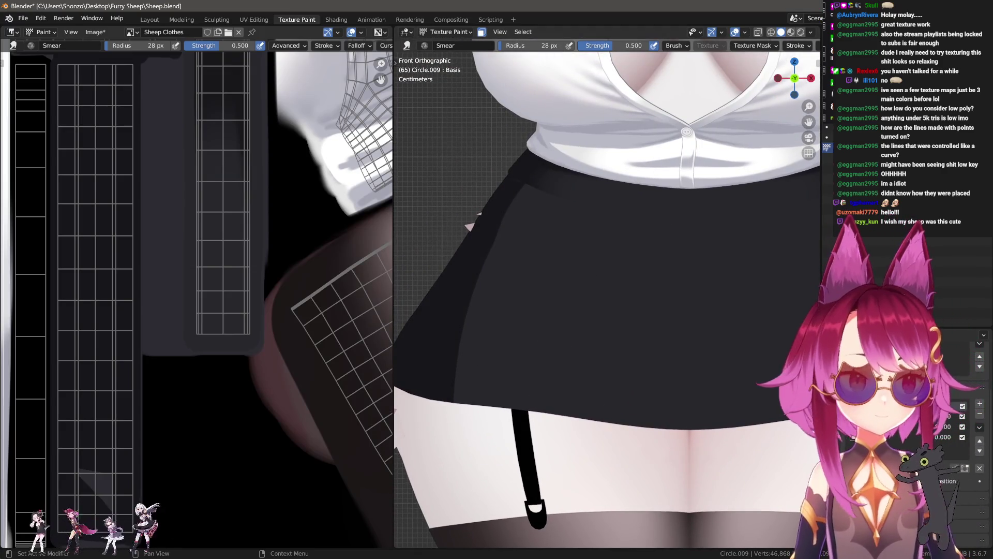
mouse_move(472, 355)
middle_down()
mouse_move(581, 293)
mouse_move(348, 318)
mouse_move(610, 282)
middle_up()
key(1)
scroll(222, 181, up, 2)
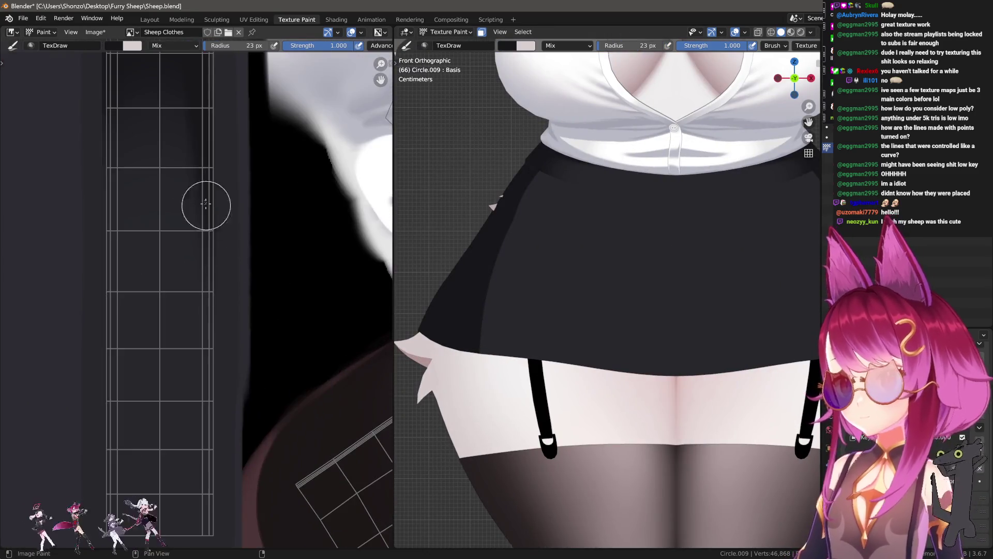
scroll(233, 155, up, 2)
key(s)
scroll(222, 148, down, 2)
key(f)
click(232, 137)
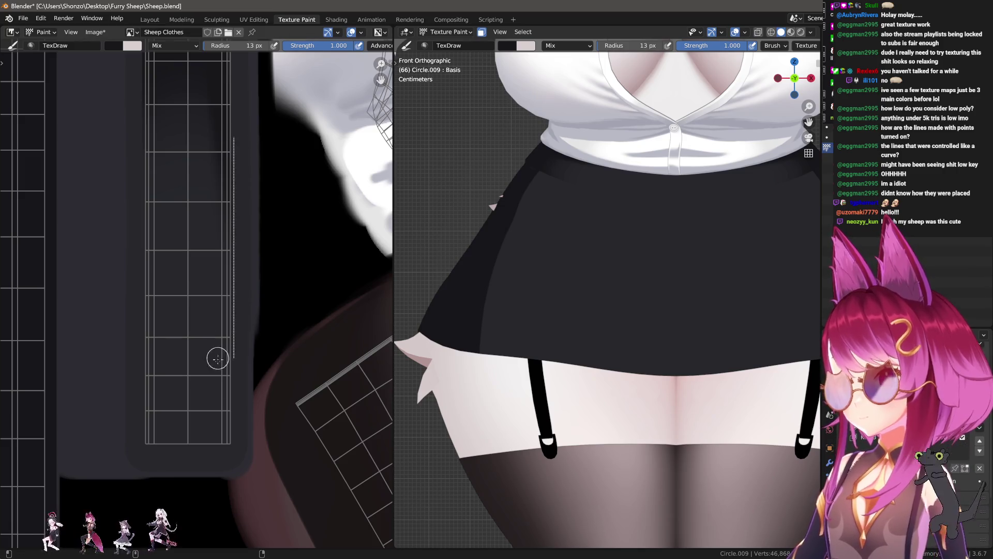
- Draw several thin dark crease lines down the skirt strip
drag(221, 439, 224, 416)
key(ctrl+z)
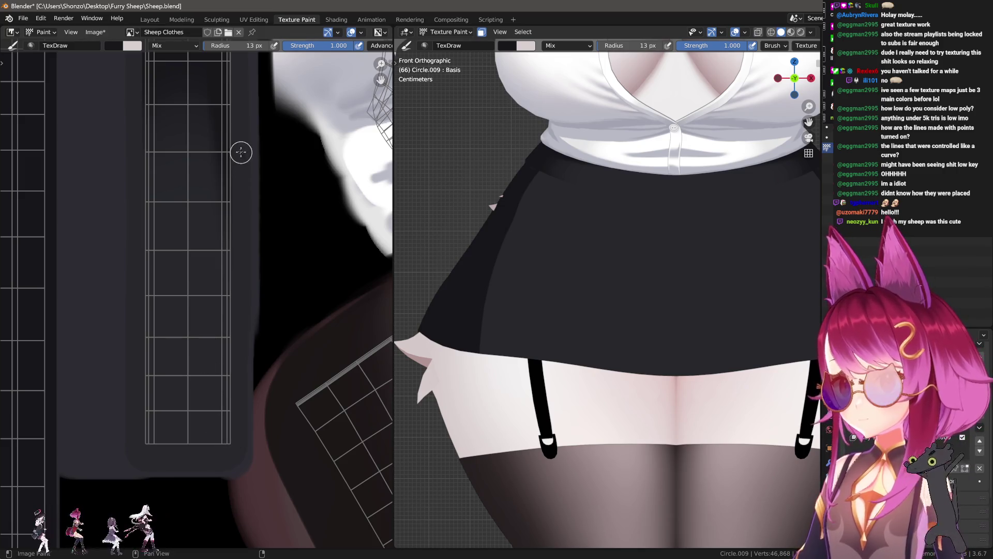
drag(240, 456, 229, 448)
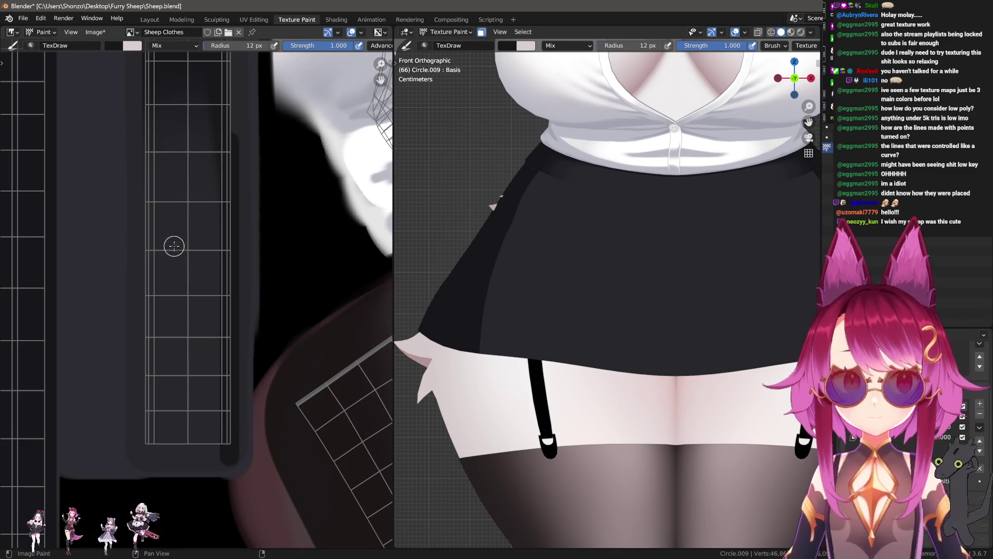
scroll(152, 145, down, 1)
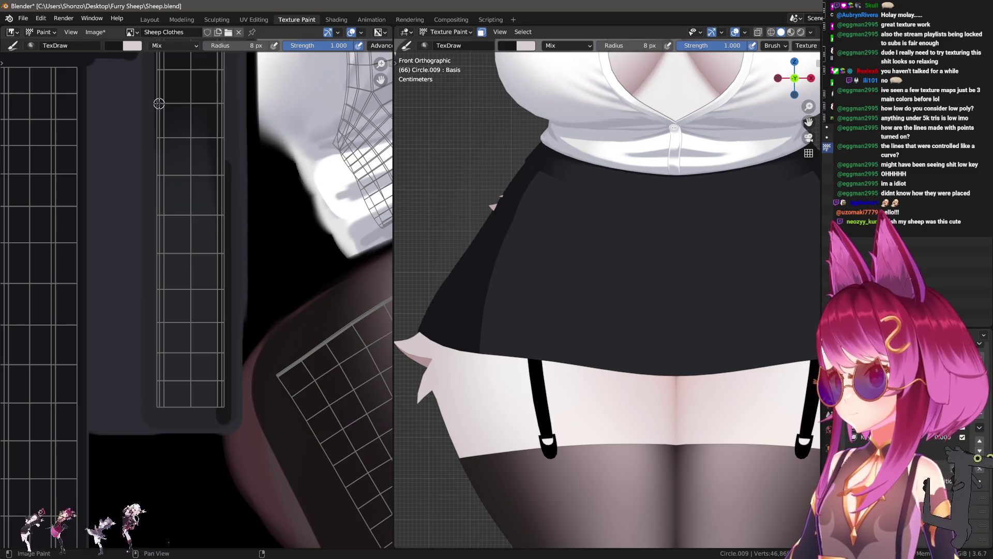
drag(168, 343, 179, 423)
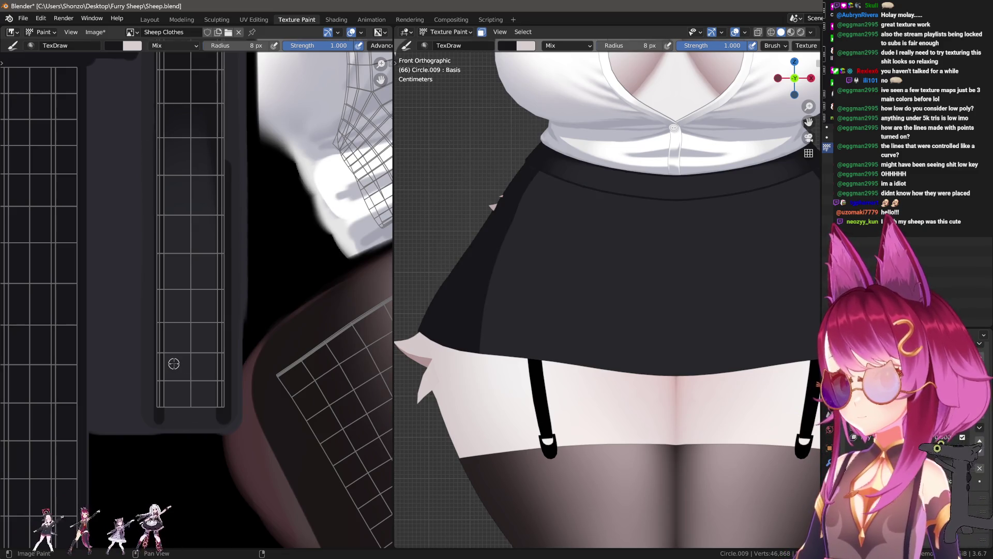
key(f)
click(150, 138)
drag(157, 351, 157, 423)
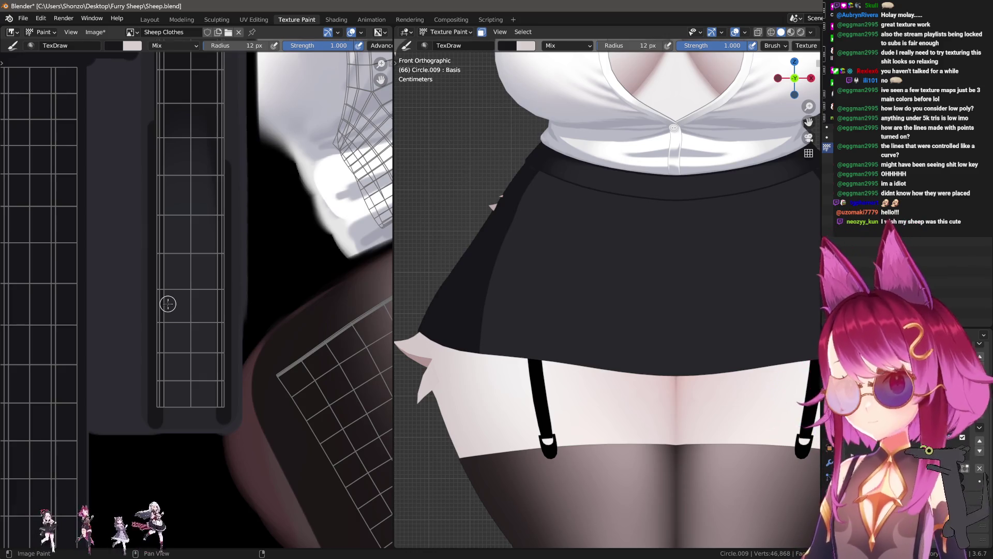
- Switch back to the Smear brush at 0.400 strength and resize it
key(e)
click(194, 155)
click(187, 155)
key(shift+f)
click(194, 159)
key(f)
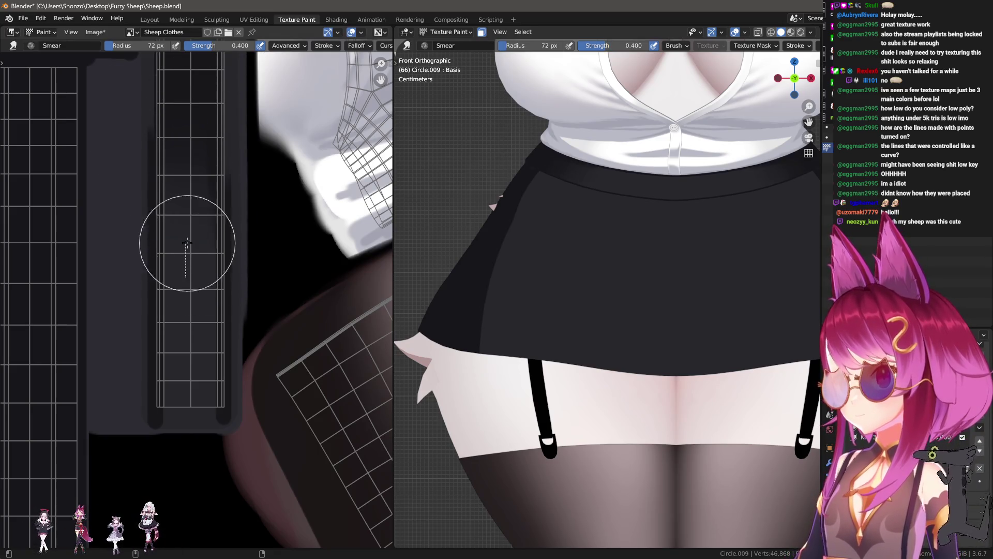
- Smear the painted crease along the strip with a resized brush and check it from the front view
click(182, 166)
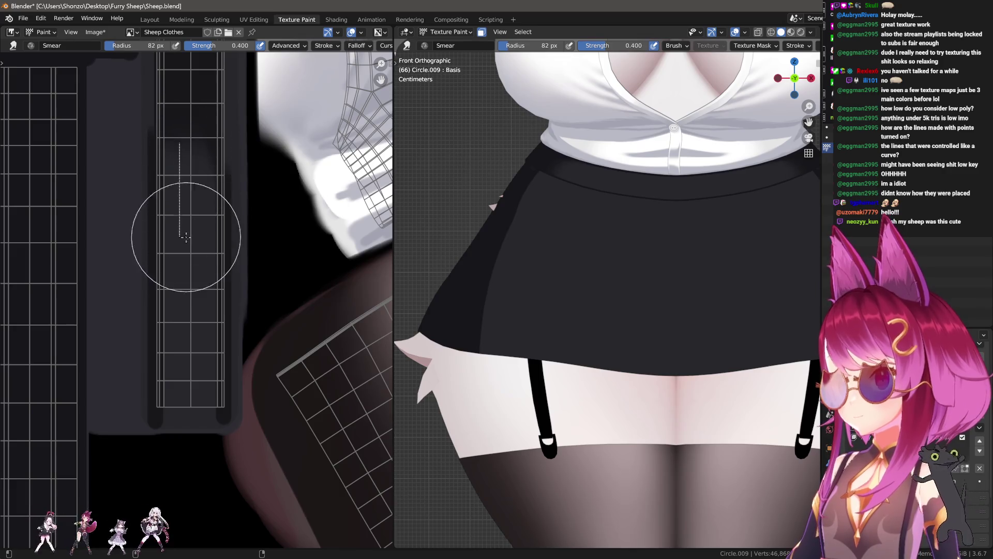
key(f)
click(179, 304)
key(f)
click(186, 188)
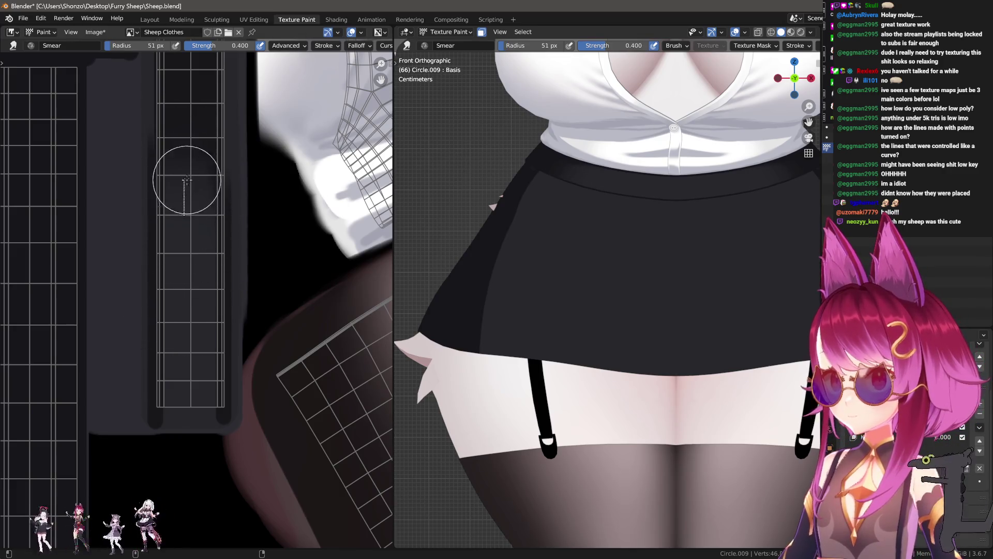
drag(193, 253, 182, 221)
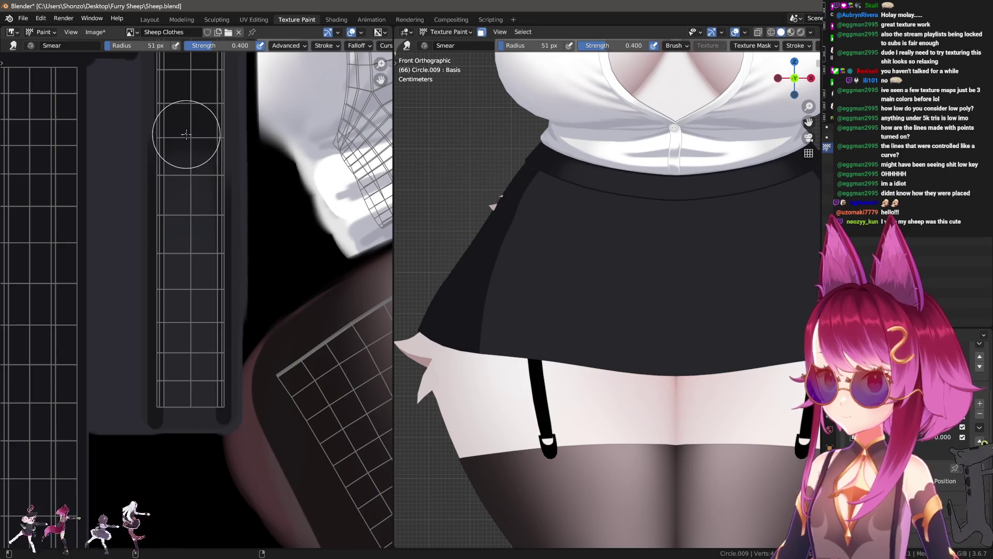
mouse_move(623, 215)
middle_down()
mouse_move(589, 309)
mouse_move(613, 378)
middle_up()
scroll(606, 315, down, 3)
scroll(613, 311, up, 3)
scroll(595, 402, up, 3)
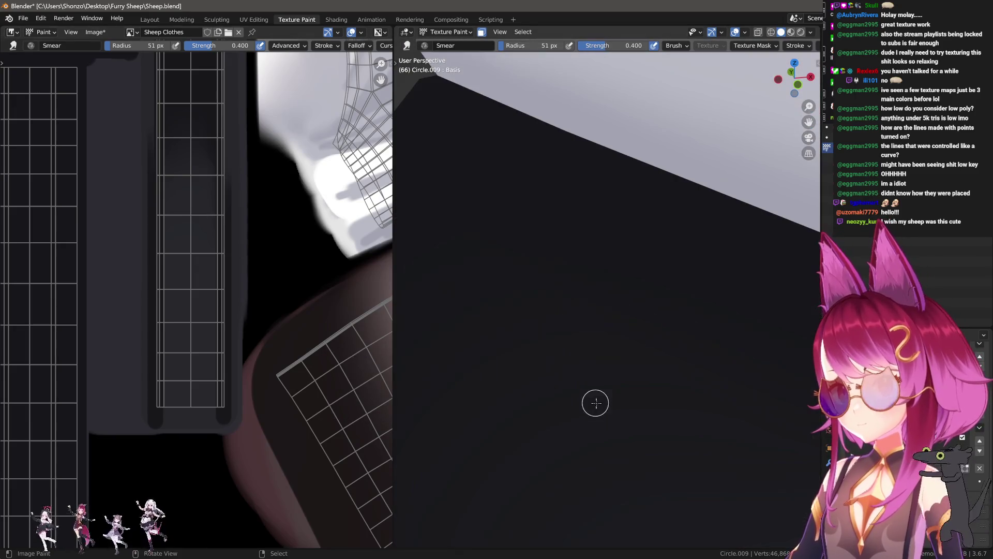
scroll(602, 404, down, 2)
scroll(601, 409, down, 3)
click(794, 77)
scroll(794, 78, up, 3)
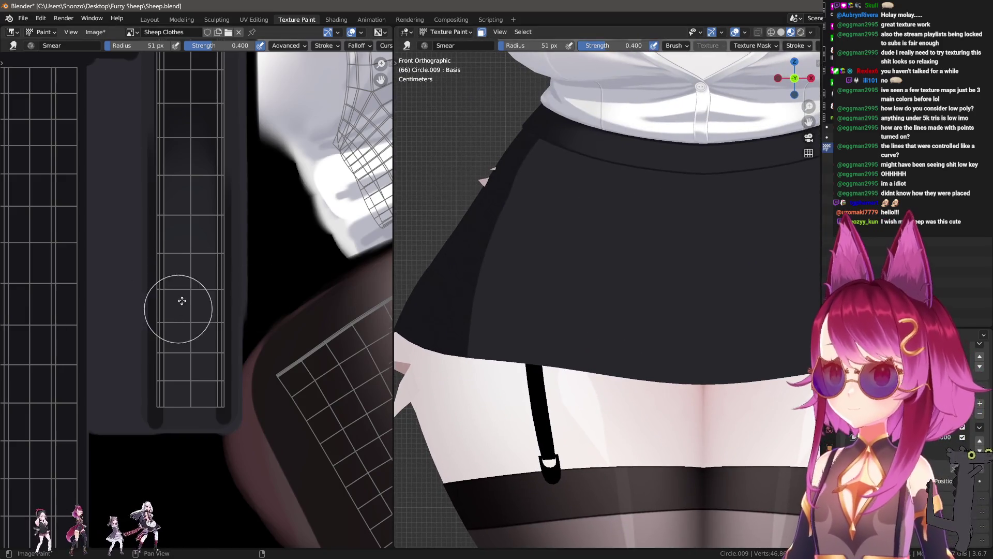
scroll(169, 300, down, 3)
scroll(237, 422, up, 3)
- Set the Smear stroke method to Line, strength 0.3, and smear the skirt shading with a broad stroke
middle_drag(211, 377, 213, 282)
scroll(213, 281, up, 3)
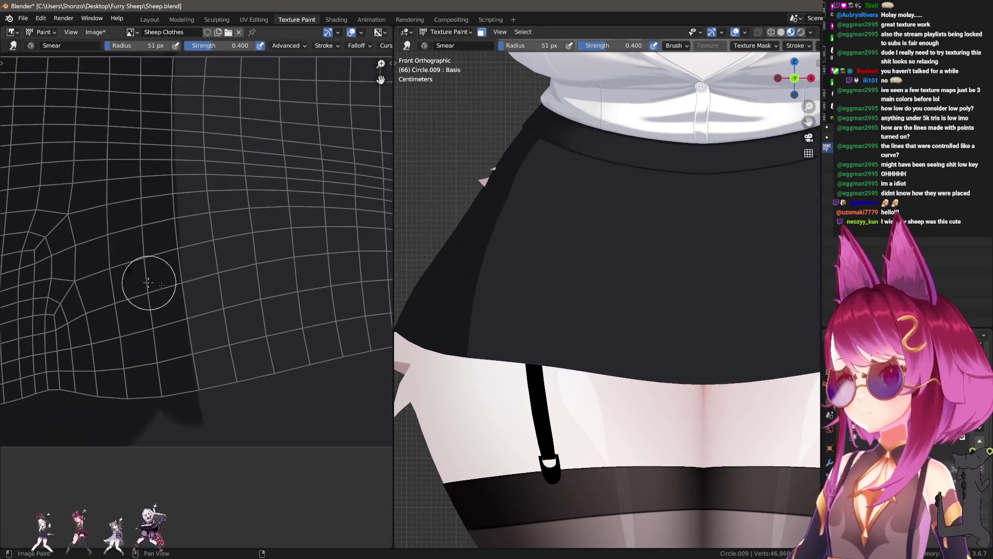
key(f)
click(241, 277)
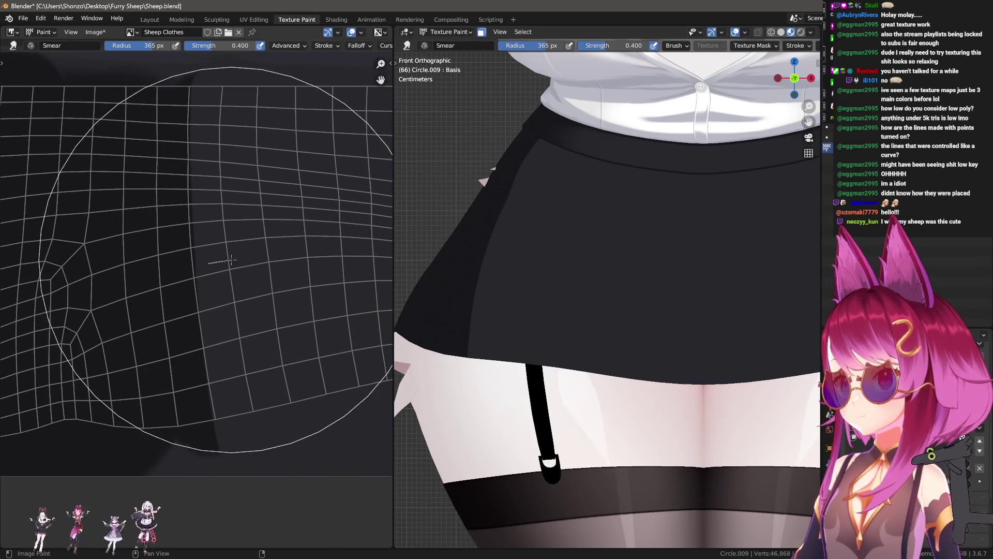
key(e)
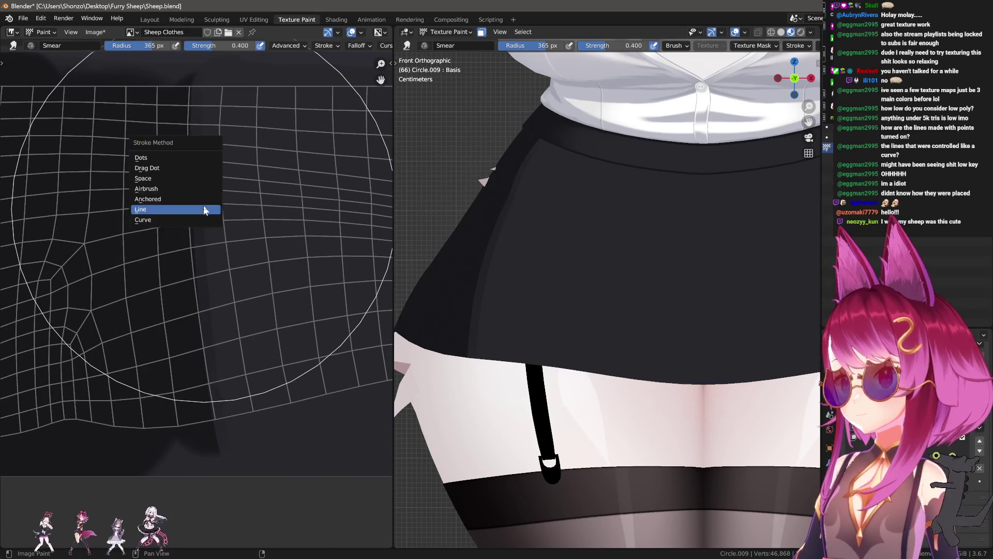
click(205, 214)
key(f)
click(221, 270)
drag(221, 269, 238, 274)
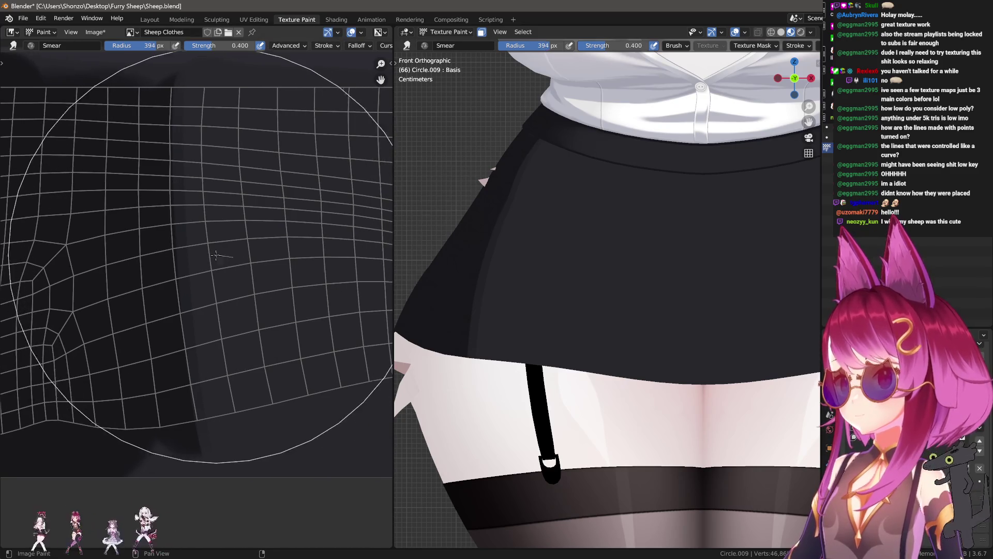
key(shift+f)
click(225, 271)
scroll(210, 291, down, 1)
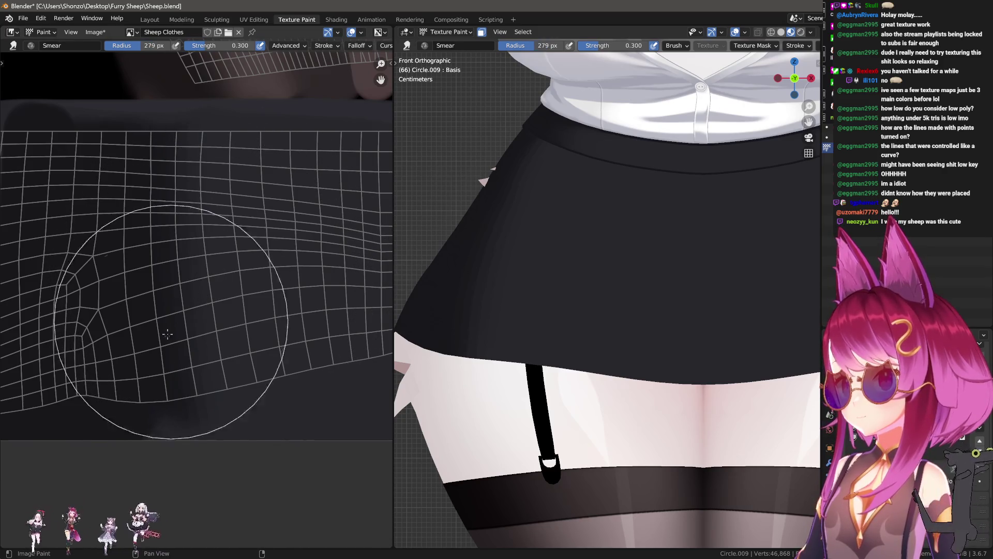
- Step the Smear brush down through 120 px to a smaller size for finer fold smears
key(f)
click(217, 275)
key(ctrl+z)
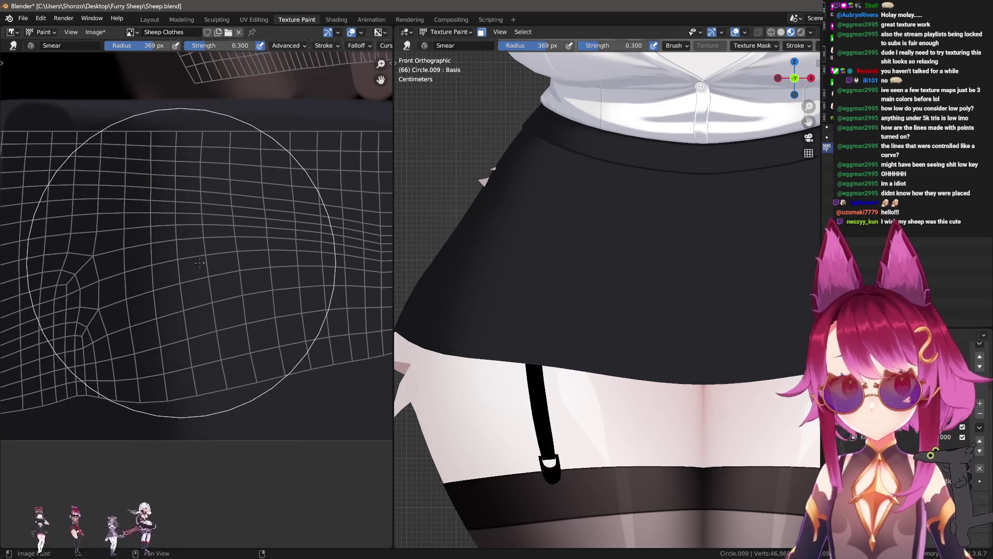
key(f)
click(194, 258)
key(f)
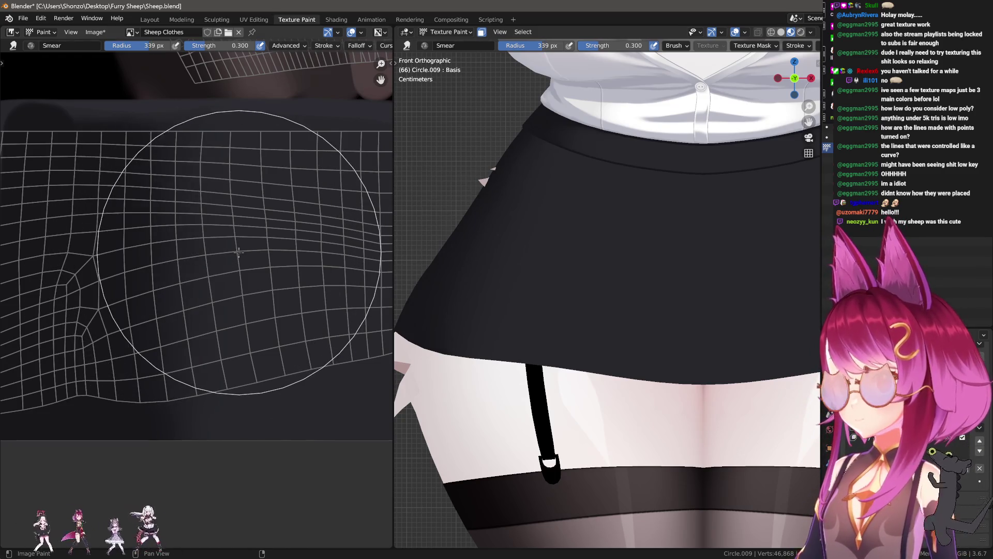
click(105, 215)
key(f)
click(100, 247)
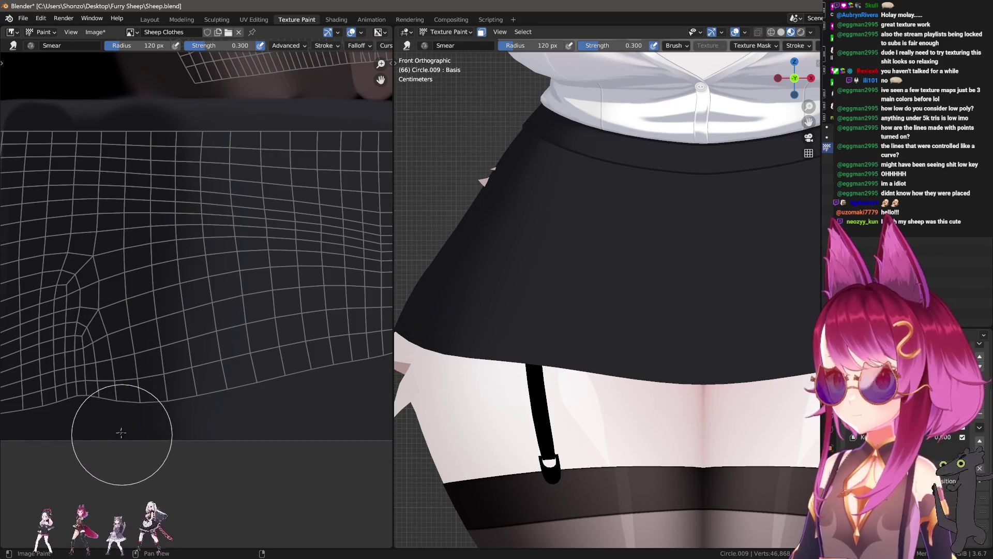
key(f)
click(103, 232)
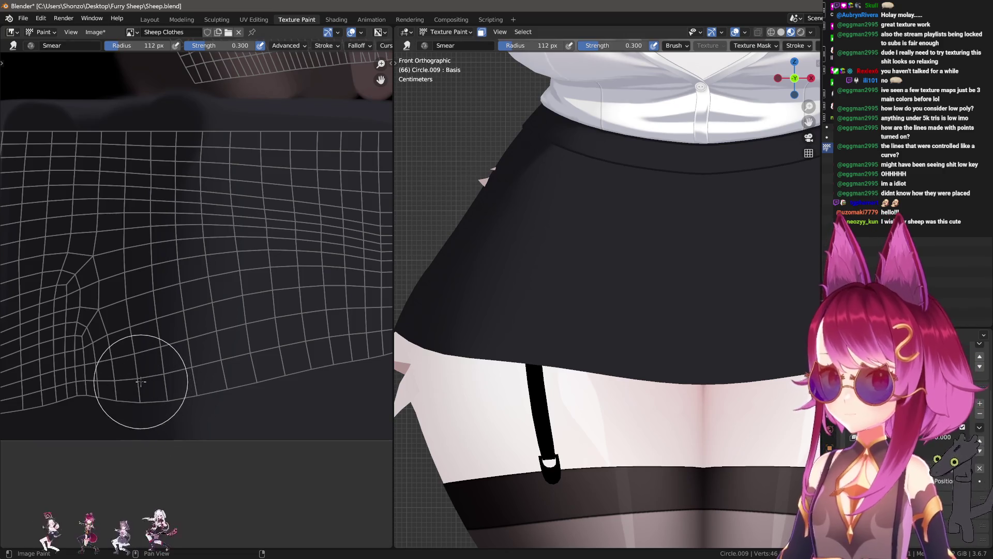
- Flip between the Soften and Smear brushes and inspect the smeared shading on the model
key(shift+space)
key(2)
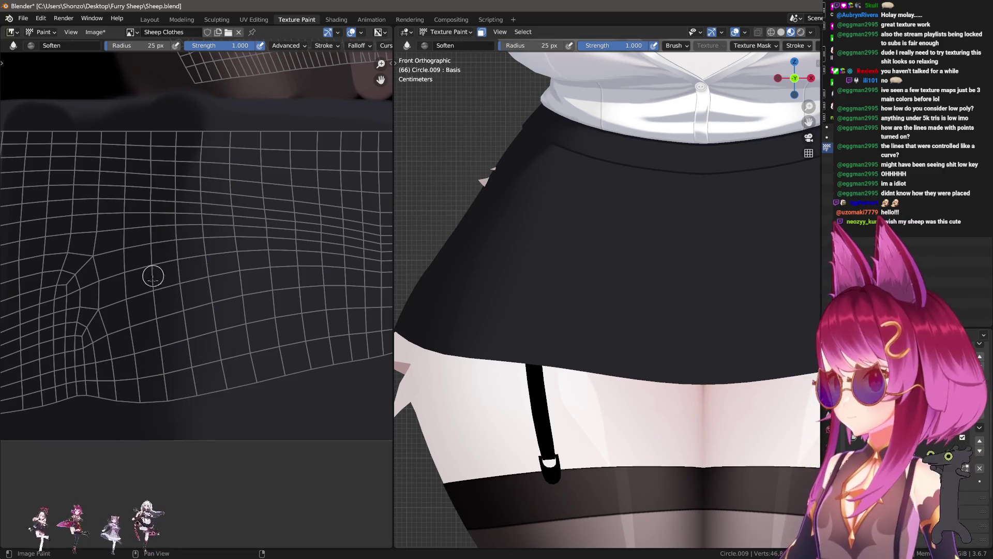
key(shift+space)
key(3)
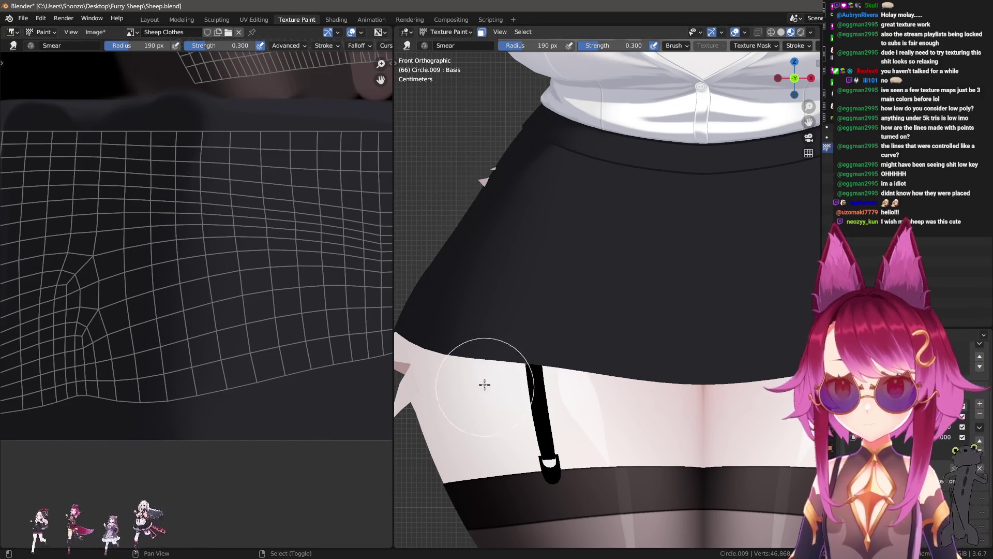
mouse_move(520, 326)
middle_down()
mouse_move(594, 339)
mouse_move(430, 367)
mouse_move(481, 364)
middle_up()
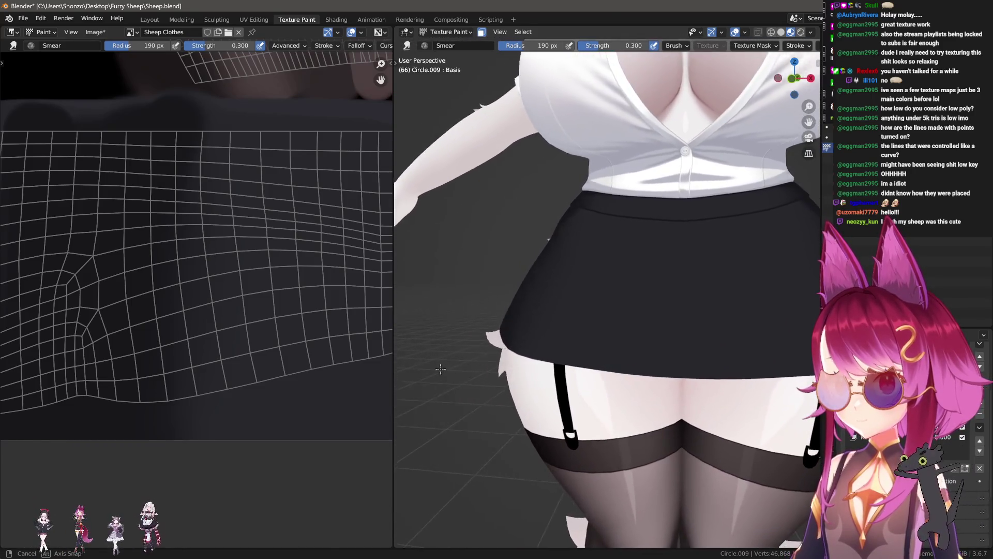
scroll(488, 365, up, 5)
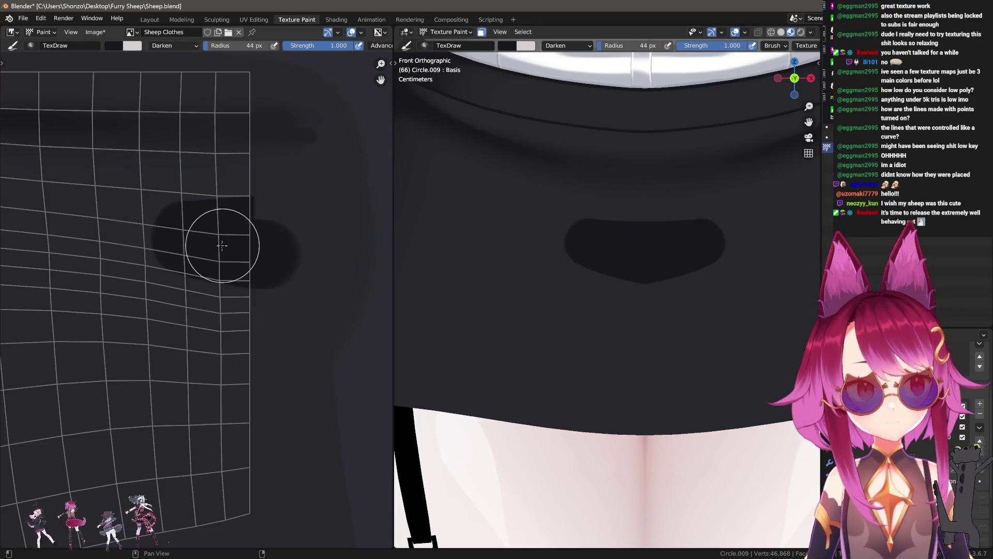
scroll(288, 255, up, 2)
- Paint a dark Darken-mode fold shadow across the skirt front and undo its left excess
mouse_move(243, 263)
mouse_down()
mouse_move(155, 246)
mouse_move(312, 246)
mouse_move(156, 237)
mouse_up()
key(ctrl+z)
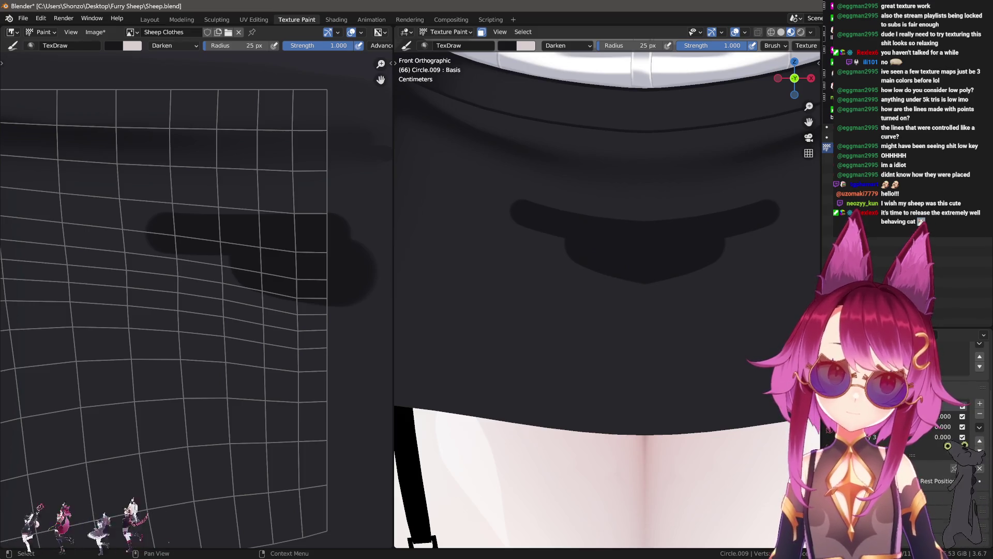
scroll(616, 261, down, 4)
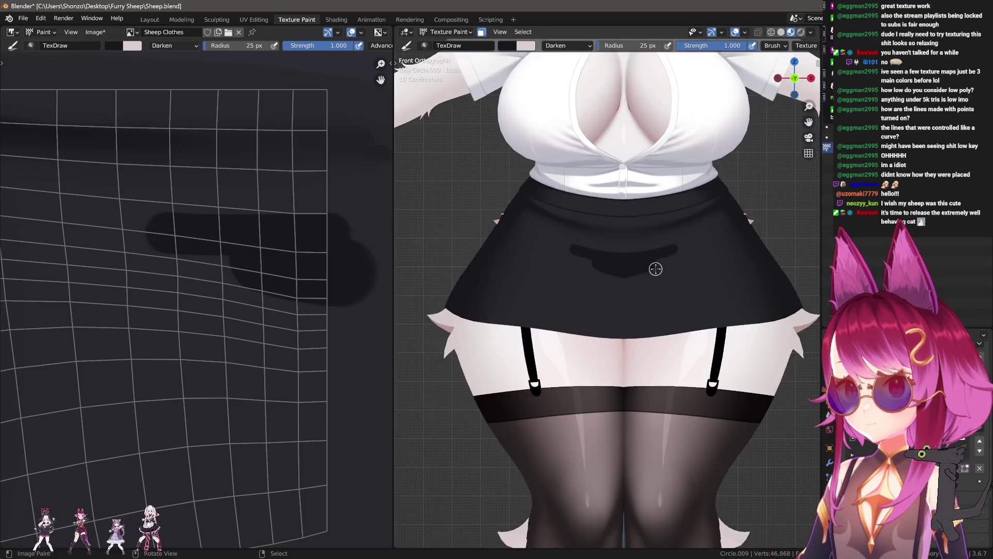
scroll(652, 288, down, 4)
scroll(654, 290, up, 4)
scroll(623, 315, up, 4)
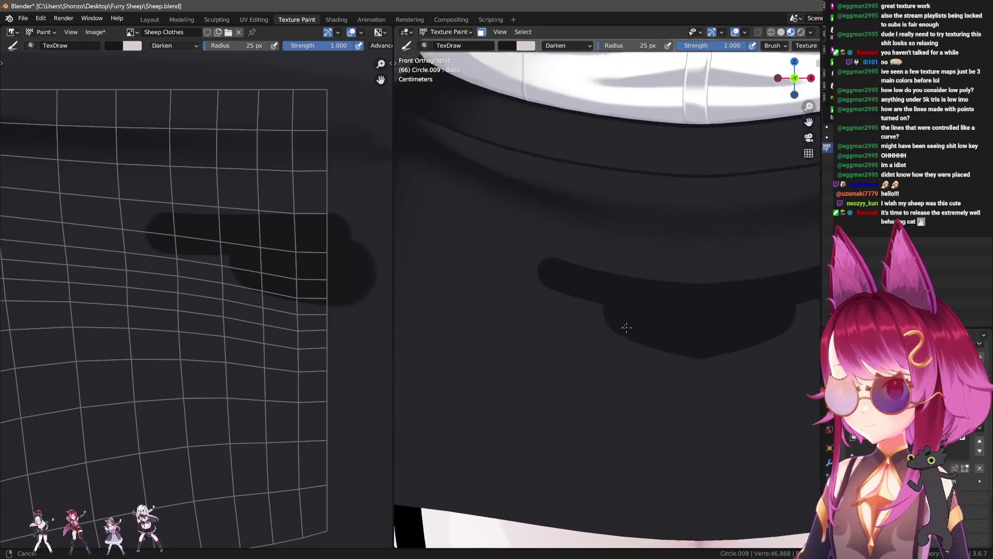
shift+middle_drag(572, 300, 542, 276)
- Resize the draw brush smaller and bring up its blend-mode and colour settings
key(f)
click(450, 266)
scroll(317, 275, up, 1)
mouse_move(318, 249)
middle_down()
mouse_move(261, 296)
mouse_move(284, 248)
middle_up()
key(f)
click(301, 298)
right_click(256, 256)
click(227, 283)
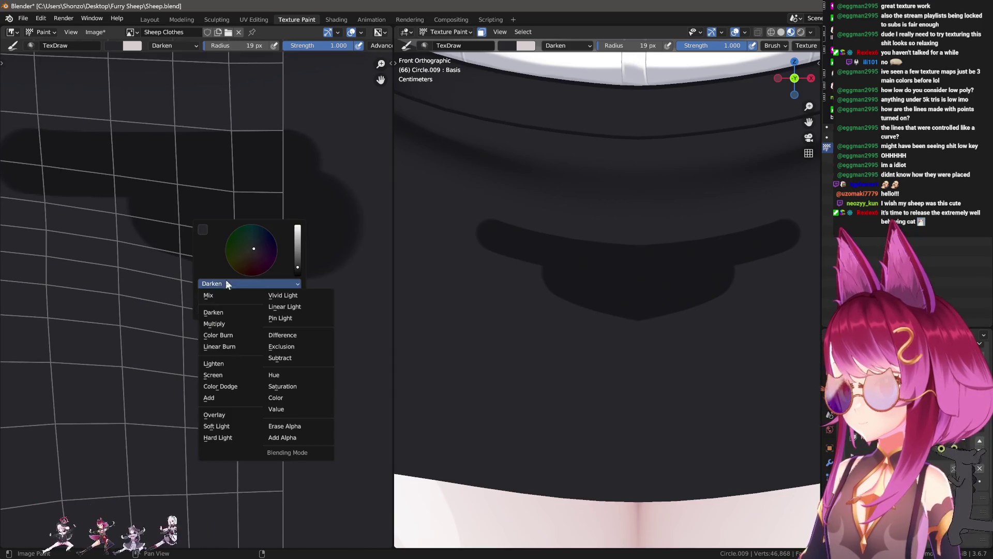
- With the blend mode on Mix, extend and fill the dark patch's left and lower edges
click(258, 295)
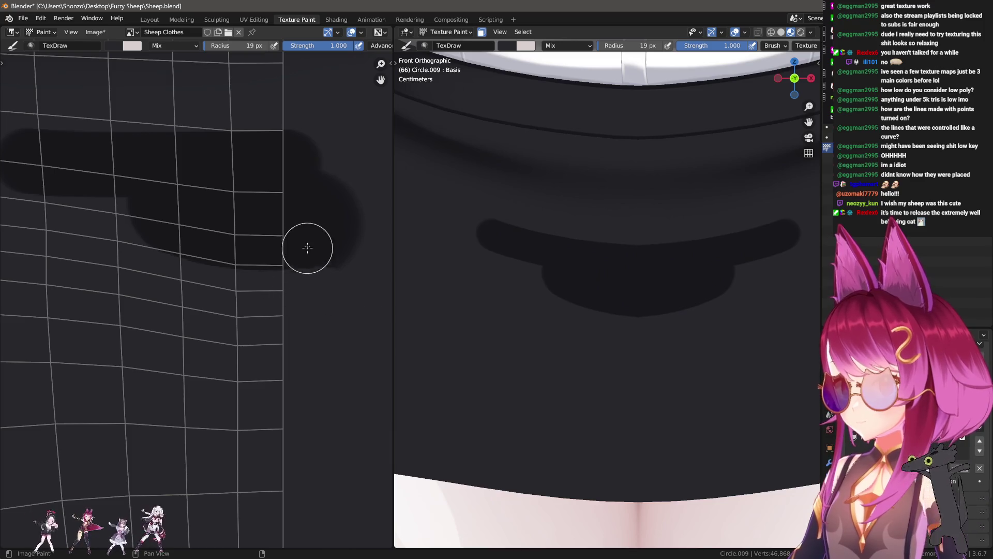
drag(132, 233, 11, 178)
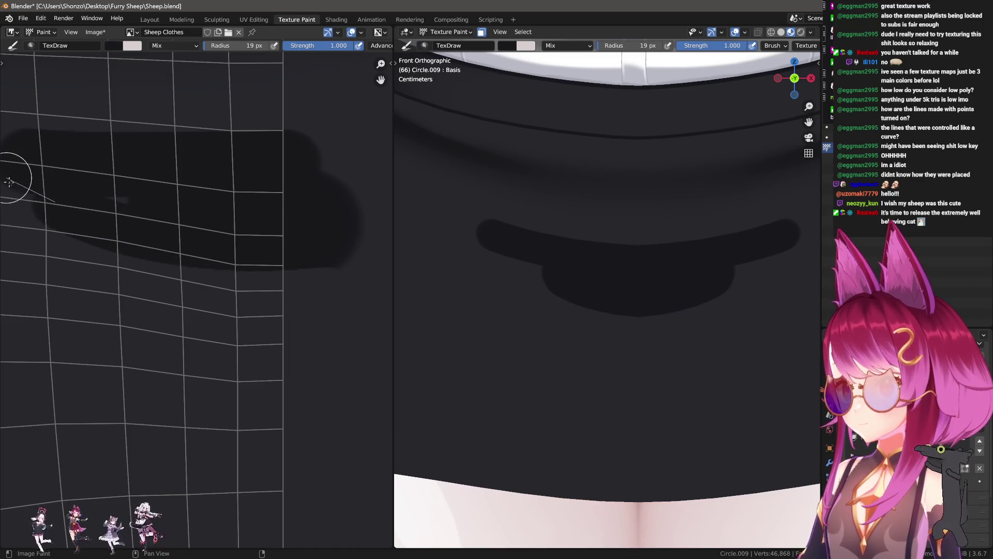
scroll(11, 178, up, 1)
middle_drag(10, 178, 271, 240)
drag(109, 203, 366, 178)
middle_drag(276, 257, 271, 255)
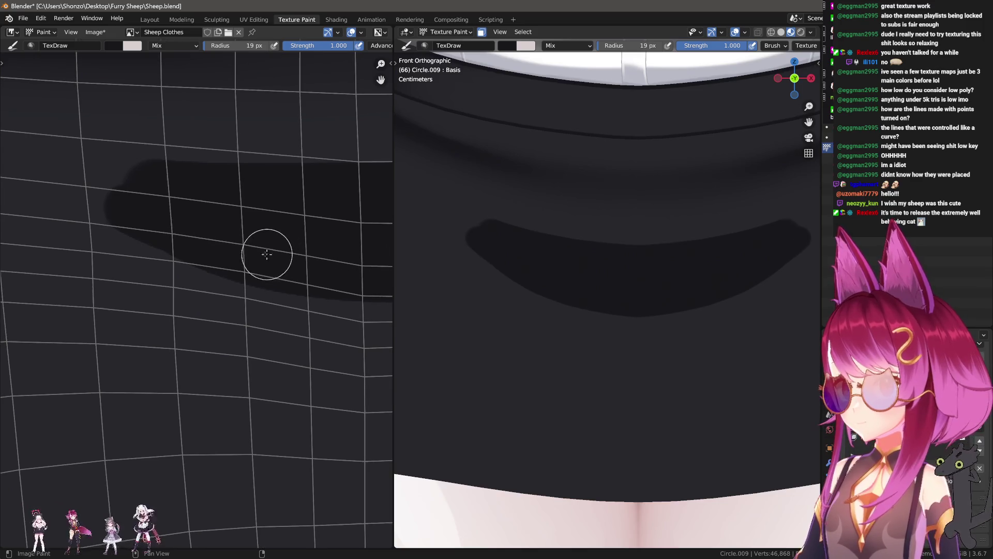
drag(136, 242, 365, 276)
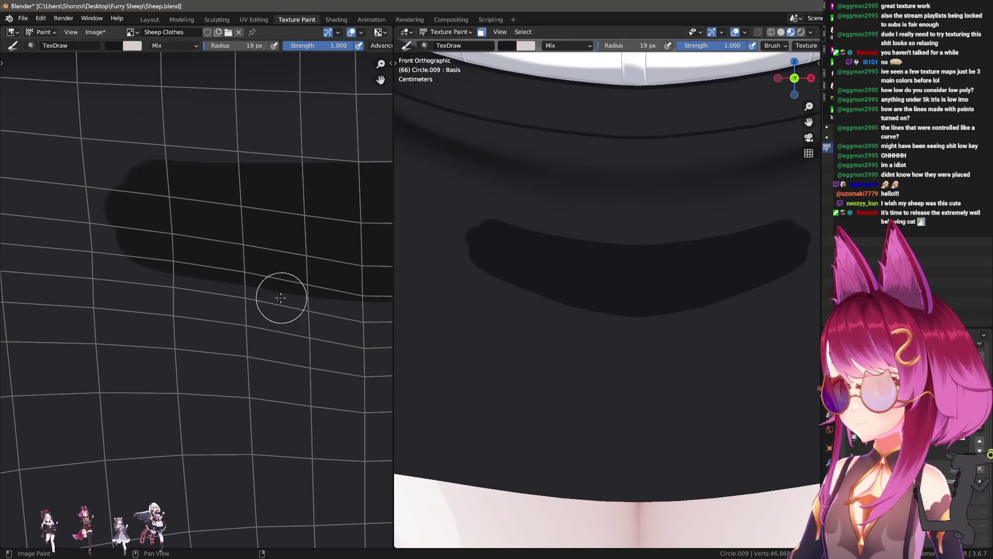
scroll(238, 231, down, 1)
scroll(244, 250, down, 1)
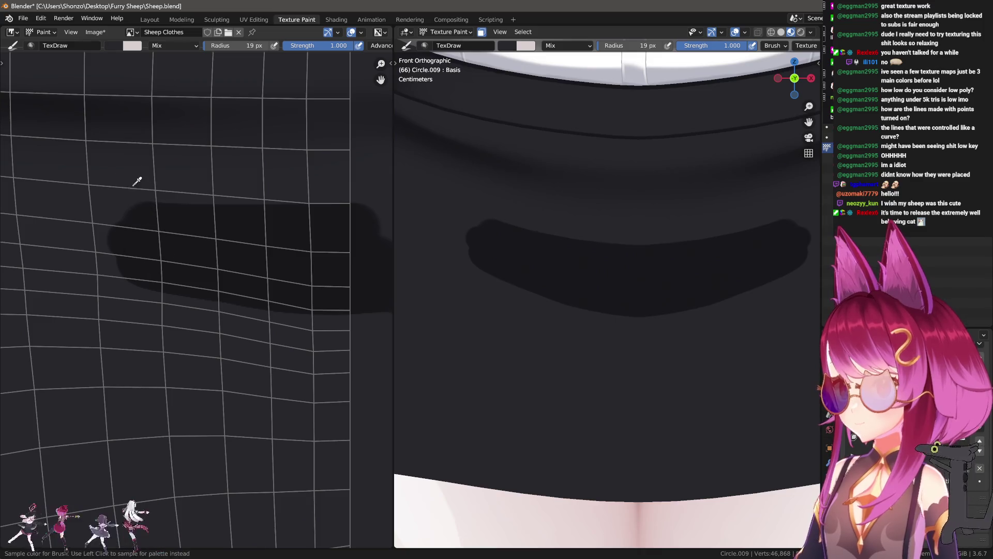
- Trim the patch's left edge with light colour and round off its upper-left corner with a smaller brush
drag(136, 195, 109, 281)
mouse_move(138, 177)
mouse_down()
mouse_move(127, 222)
mouse_move(137, 195)
mouse_move(133, 230)
mouse_move(171, 360)
mouse_up()
middle_drag(171, 360, 139, 344)
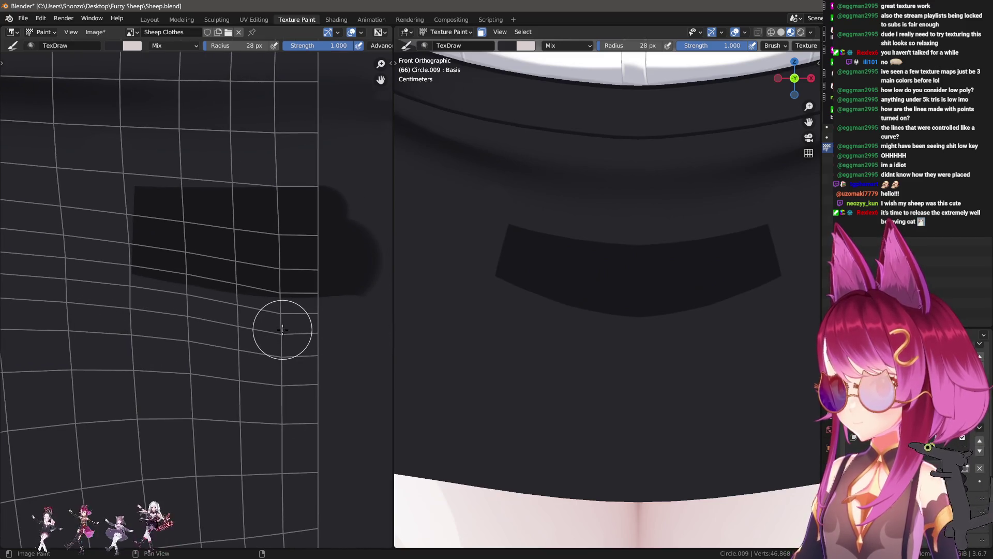
middle_drag(110, 291, 140, 305)
key(bracketleft)
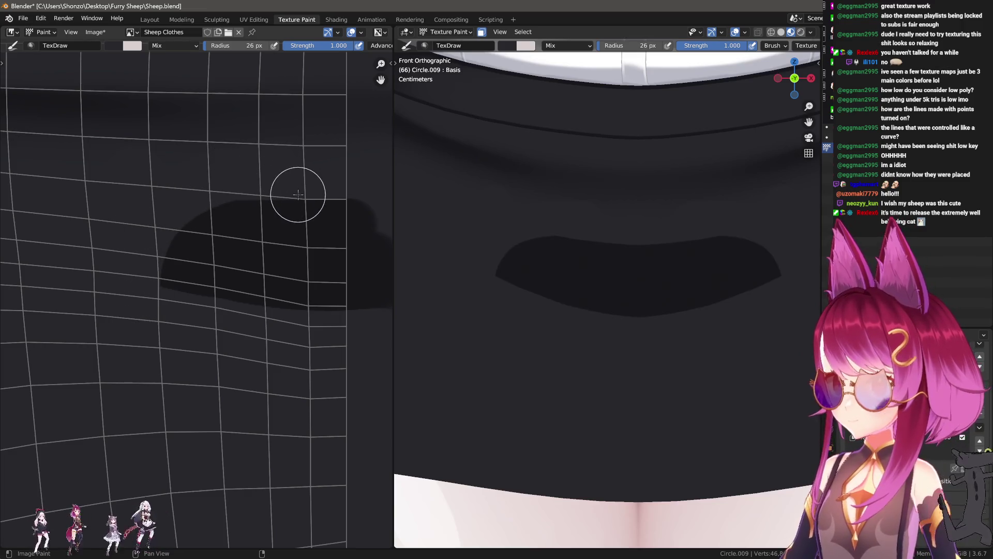
key(bracketleft)
key(bracketleft)
key(bracketleft)
mouse_move(152, 270)
mouse_down()
mouse_move(192, 196)
mouse_move(144, 233)
mouse_up()
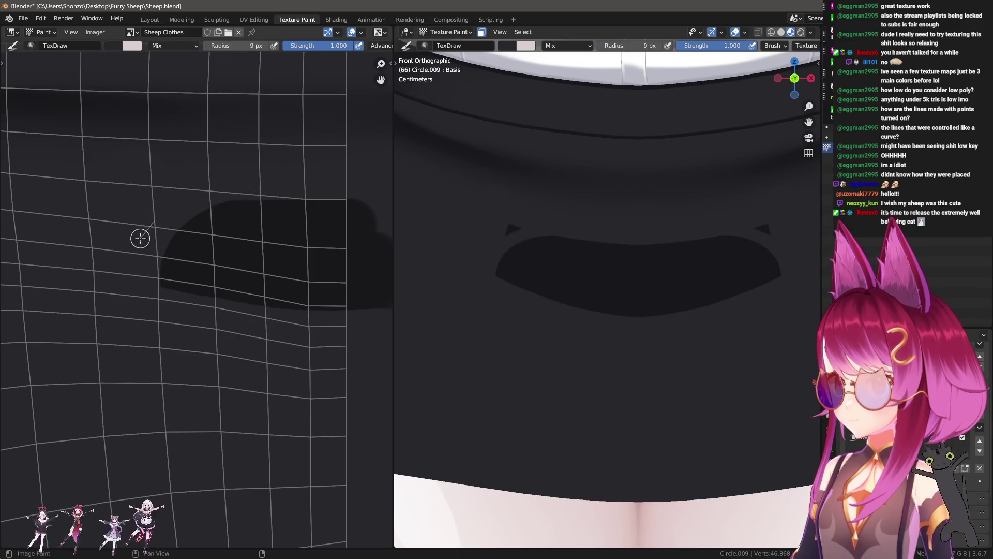
- Switch to a smaller Soften brush for the shadow edges
key(s)
key(bracketleft)
key(bracketleft)
key(bracketleft)
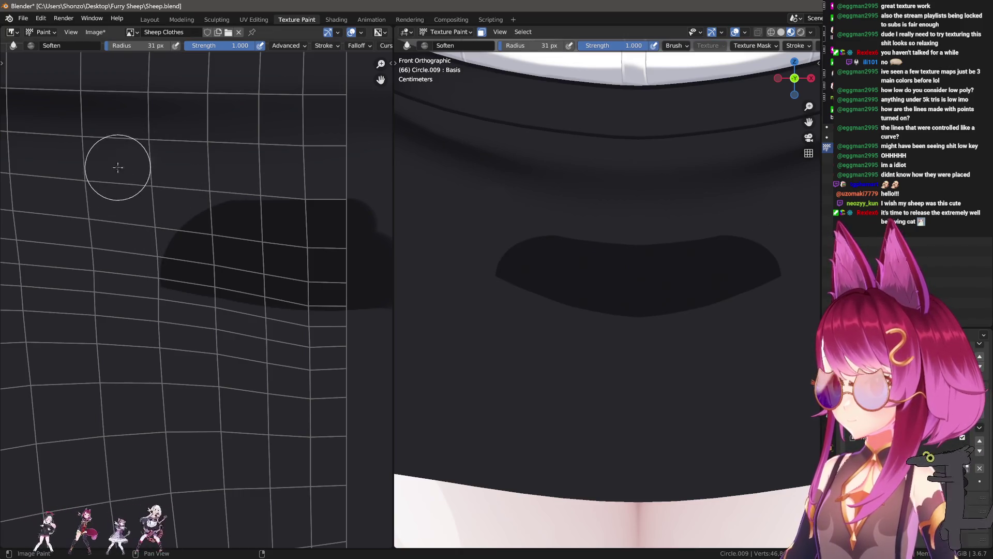
scroll(98, 261, up, 1)
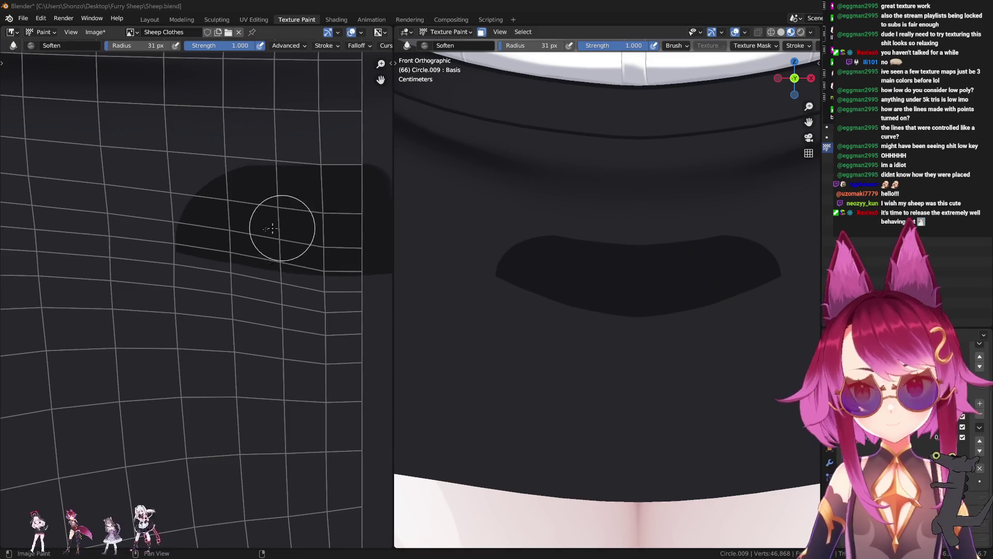
scroll(295, 223, down, 2)
- Inspect the softened shadow from angled and front views, then frame the texture painting area
middle_drag(590, 326, 621, 318)
key(KP_1)
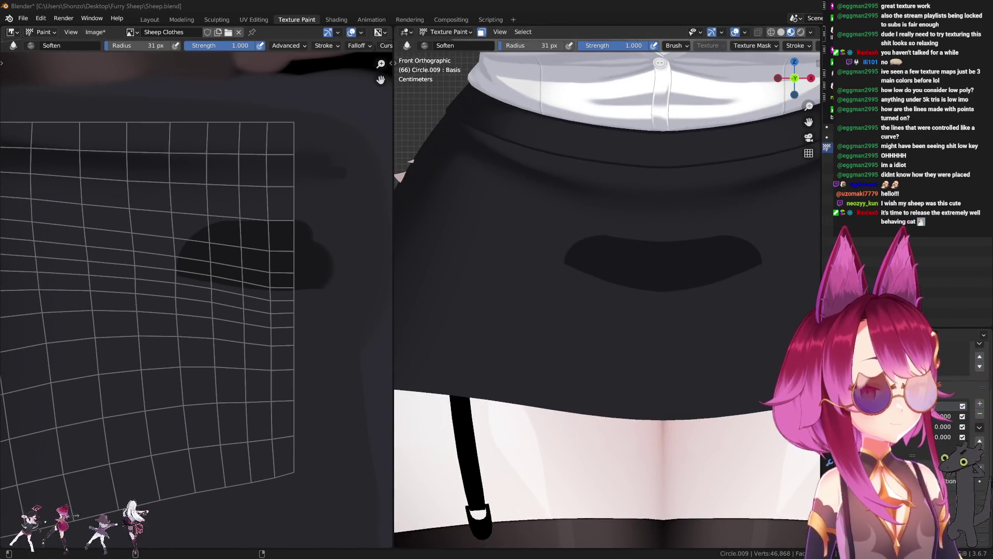
middle_drag(439, 275, 471, 298)
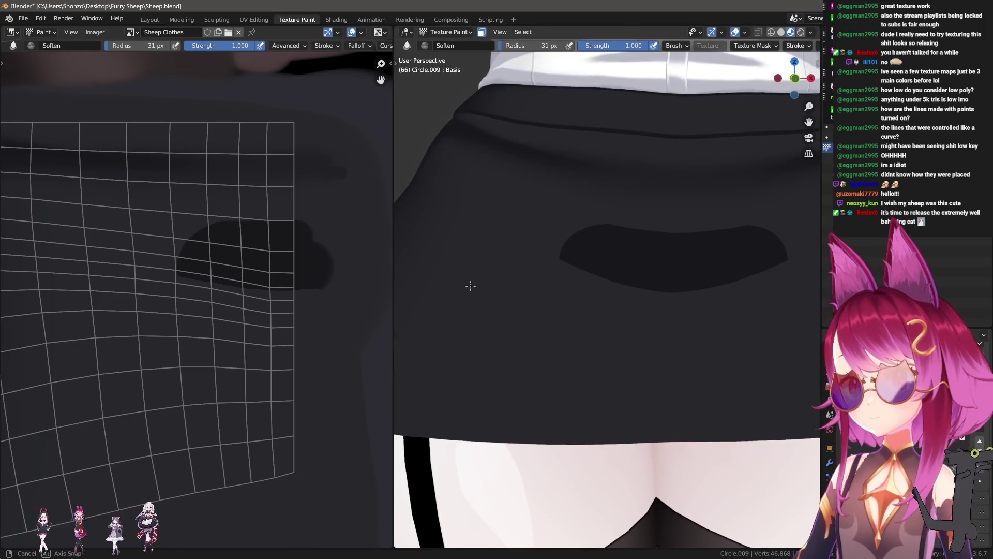
key(KP_1)
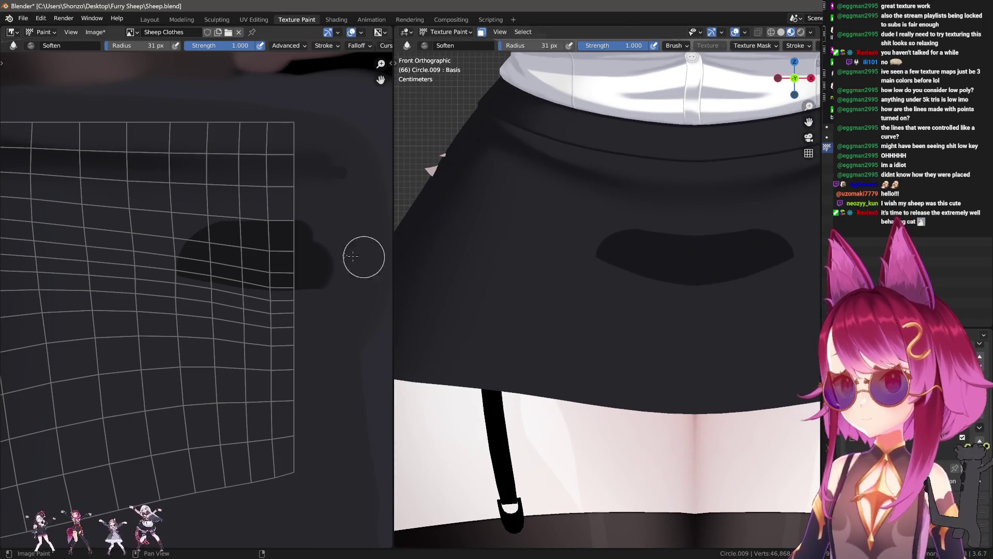
middle_drag(141, 264, 163, 273)
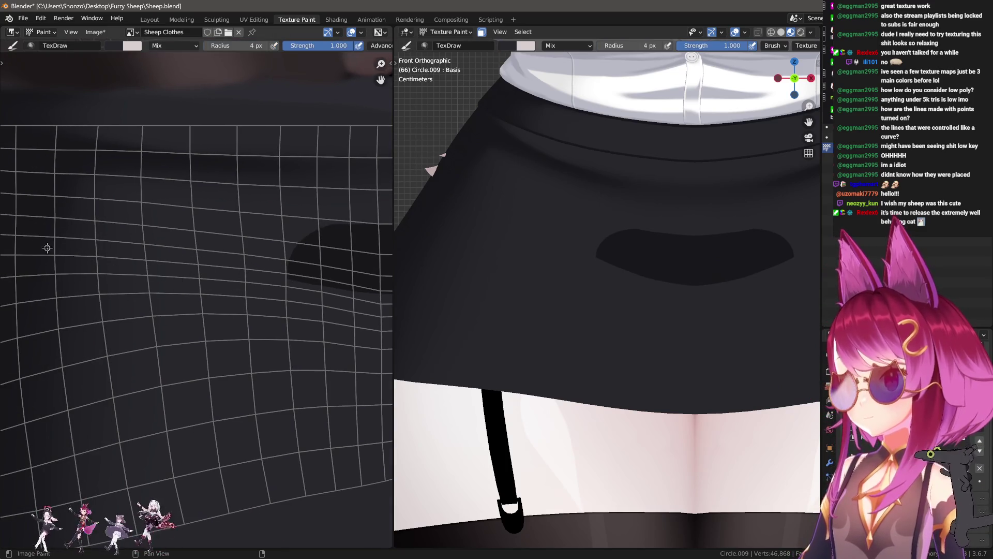
- Draw a thin dark crease line across the skirt, redrawing it after undoing the first attempt
drag(47, 244, 357, 293)
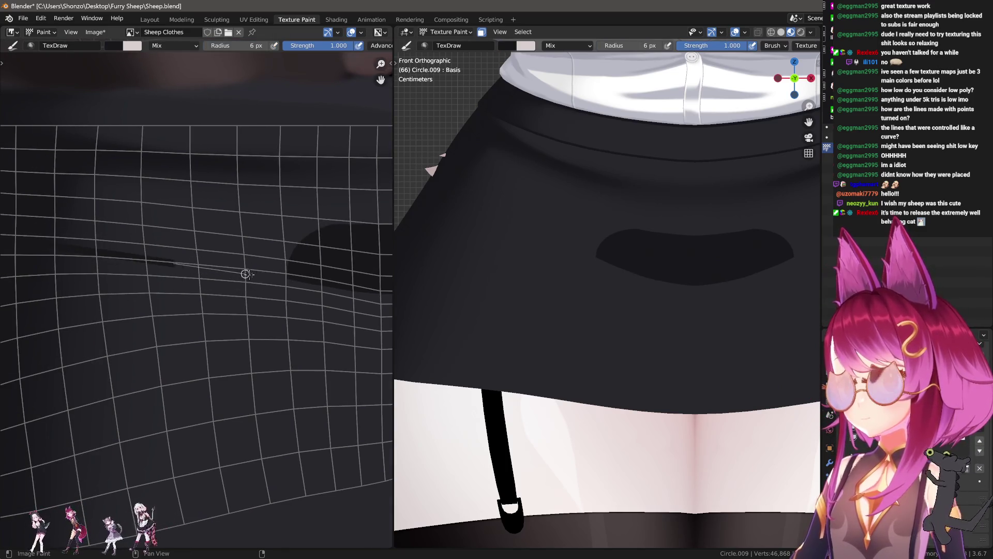
key(ctrl+z)
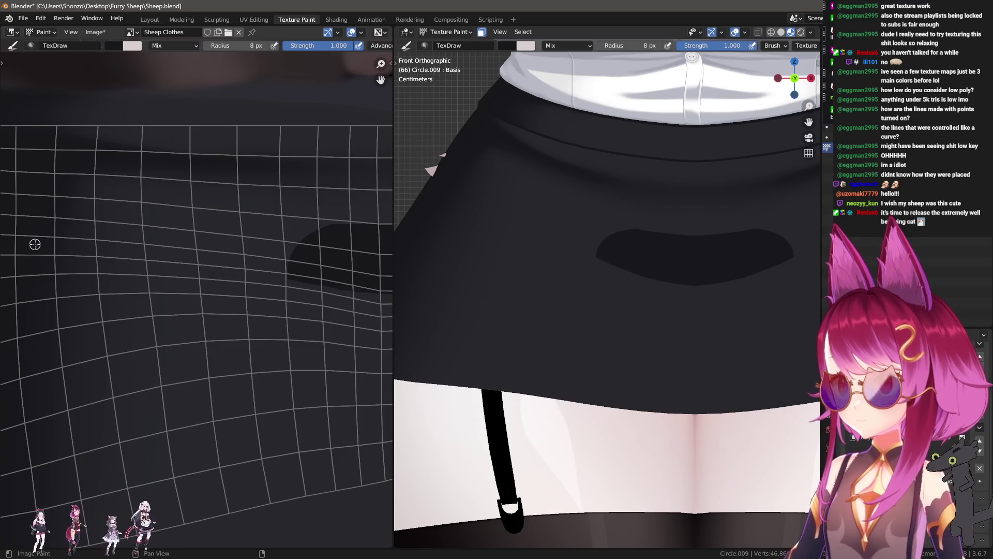
drag(53, 243, 387, 287)
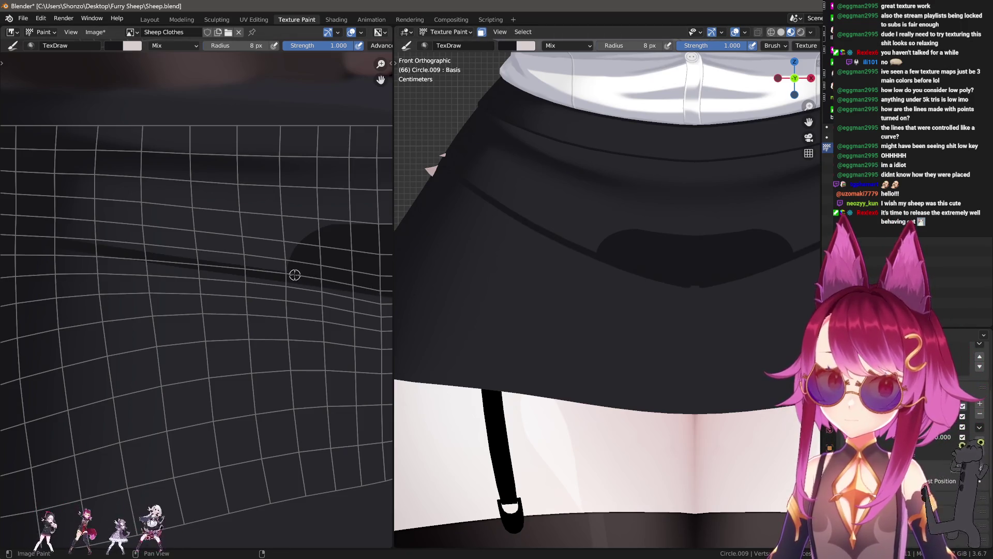
middle_drag(288, 274, 231, 271)
scroll(232, 271, up, 2)
scroll(259, 233, up, 2)
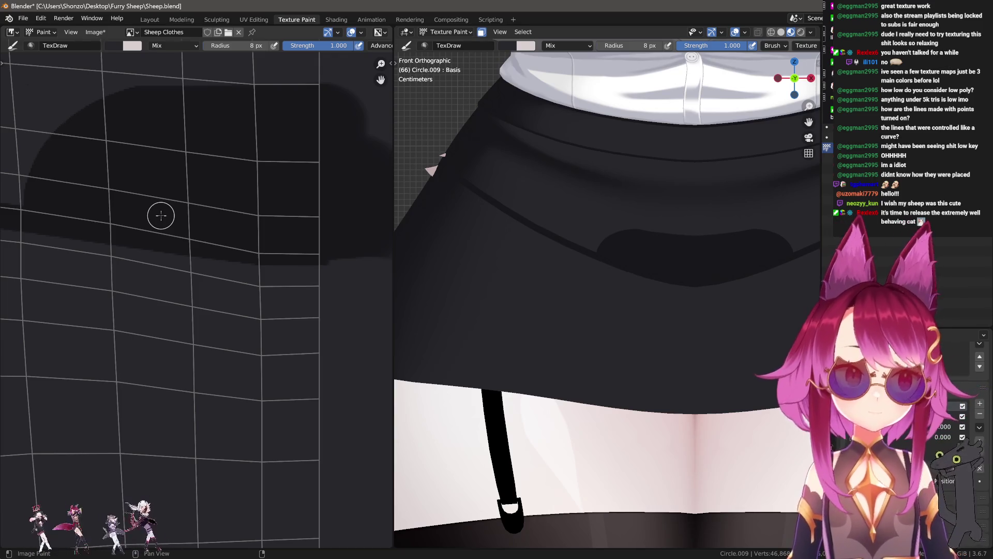
- Try another finer crease stroke near the fold shadow and discard it
middle_drag(160, 215, 192, 250)
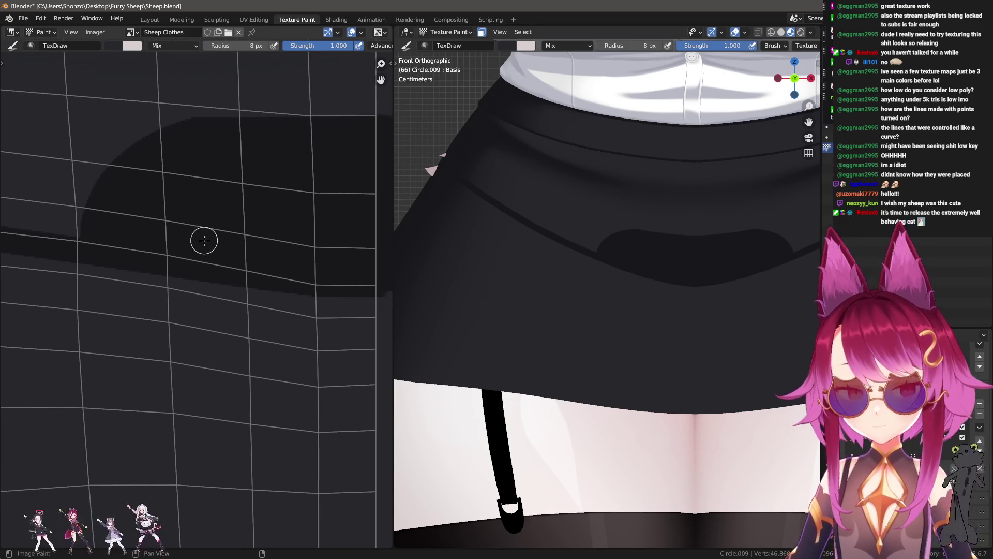
mouse_move(279, 279)
middle_down()
mouse_move(281, 252)
mouse_move(248, 242)
mouse_move(257, 230)
middle_up()
key(bracketleft)
key(bracketleft)
key(bracketleft)
scroll(222, 244, up, 1)
scroll(194, 243, up, 2)
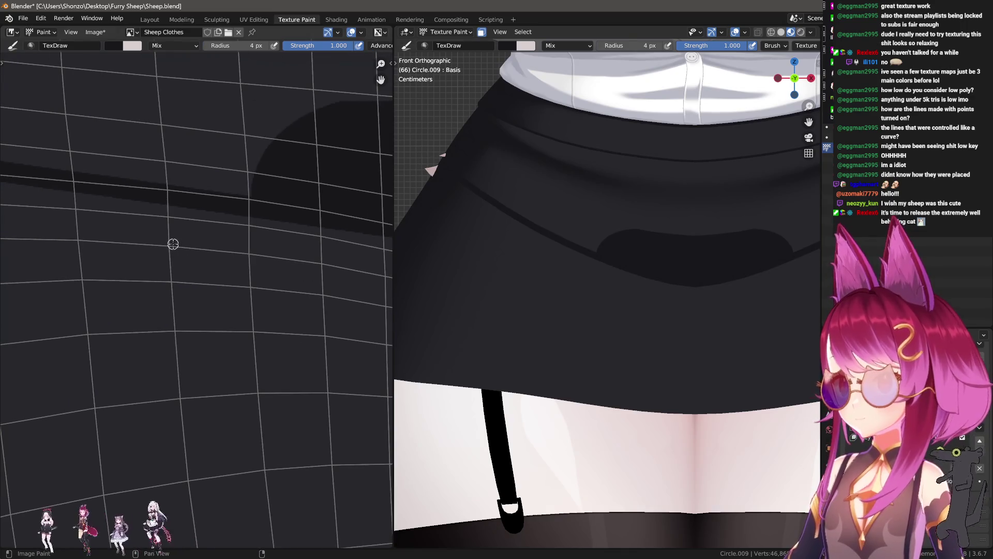
scroll(173, 243, down, 1)
drag(113, 237, 247, 268)
scroll(175, 257, down, 1)
key(ctrl+z)
scroll(636, 269, down, 2)
scroll(634, 269, down, 2)
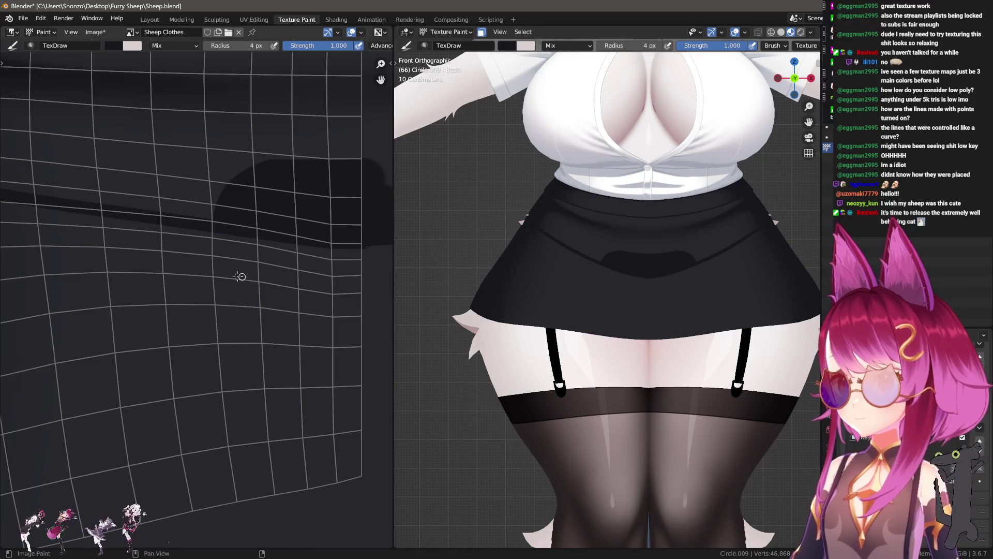
scroll(260, 276, down, 4)
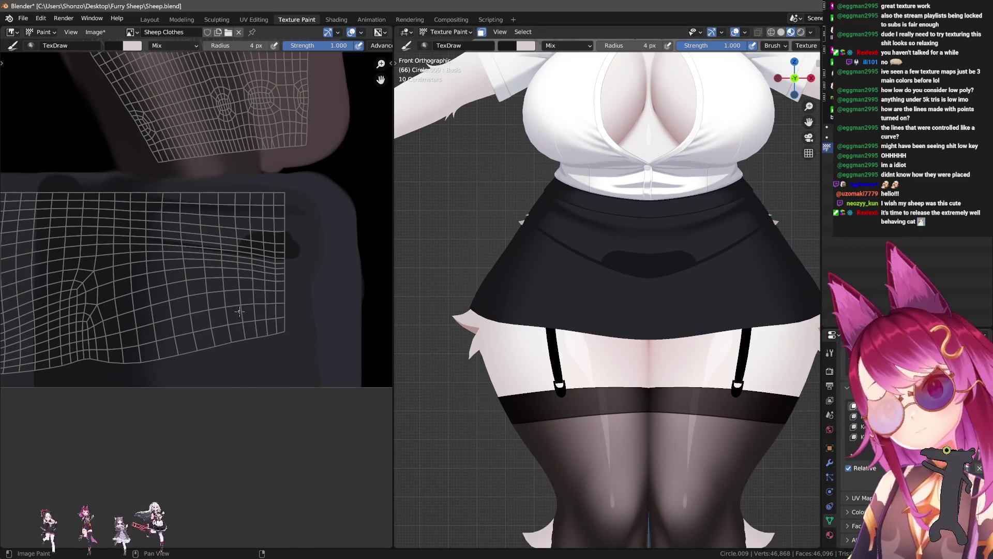
scroll(238, 311, down, 2)
scroll(244, 302, down, 1)
scroll(248, 295, down, 2)
scroll(253, 290, down, 1)
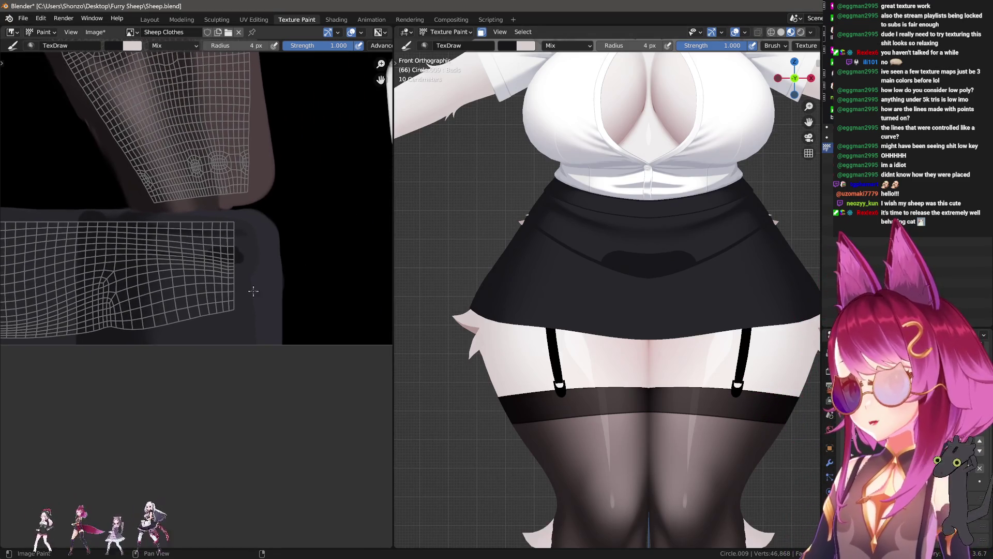
- Save the blend file and take the skirt through object mode into Sculpt Mode
key(ctrl+s)
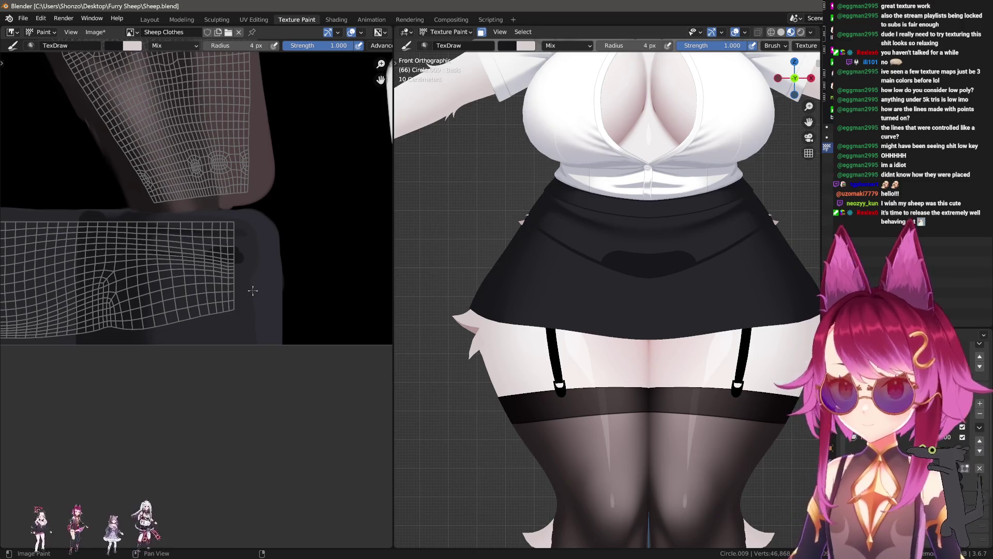
click(553, 314)
key(ctrl+Tab)
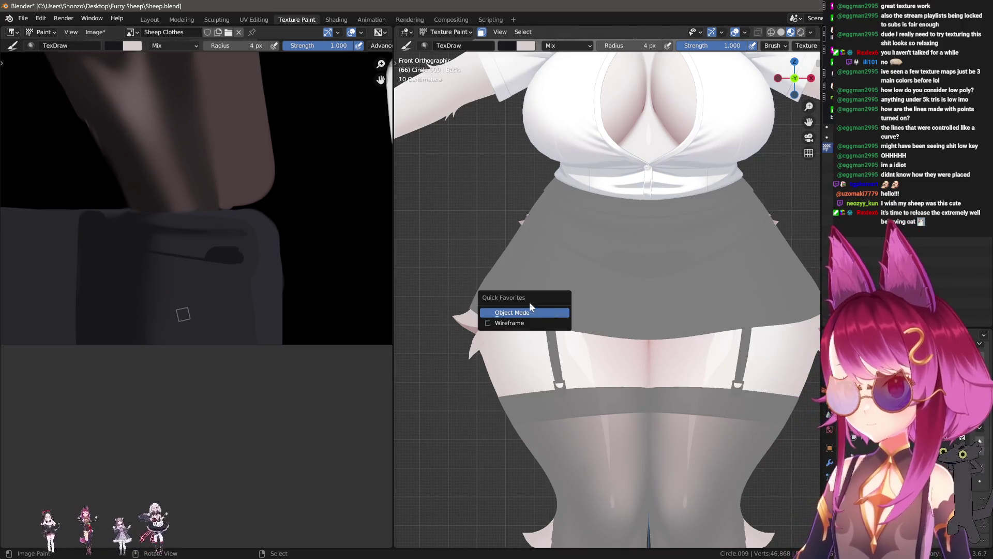
click(544, 311)
scroll(555, 327, up, 2)
key(ctrl+Tab)
click(556, 342)
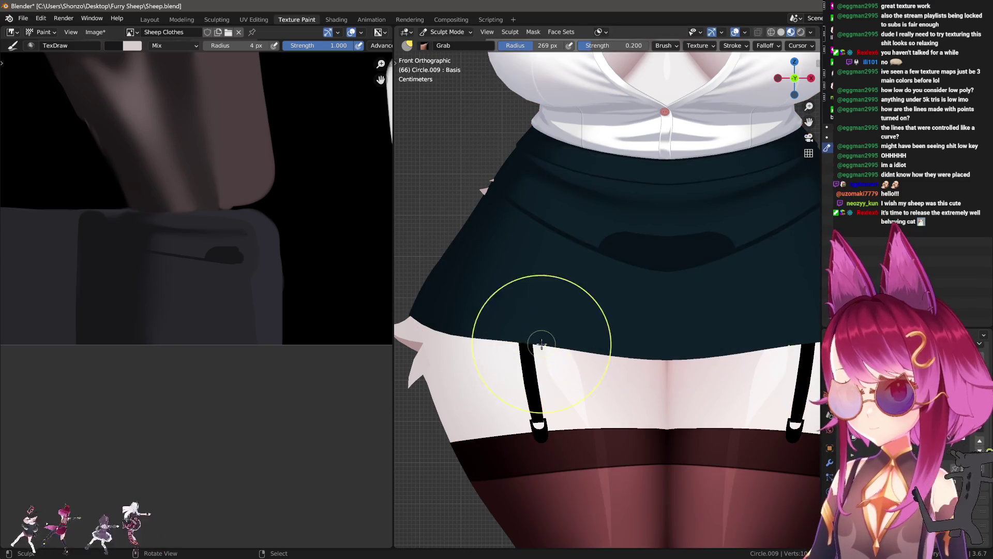
middle_drag(556, 342, 547, 354)
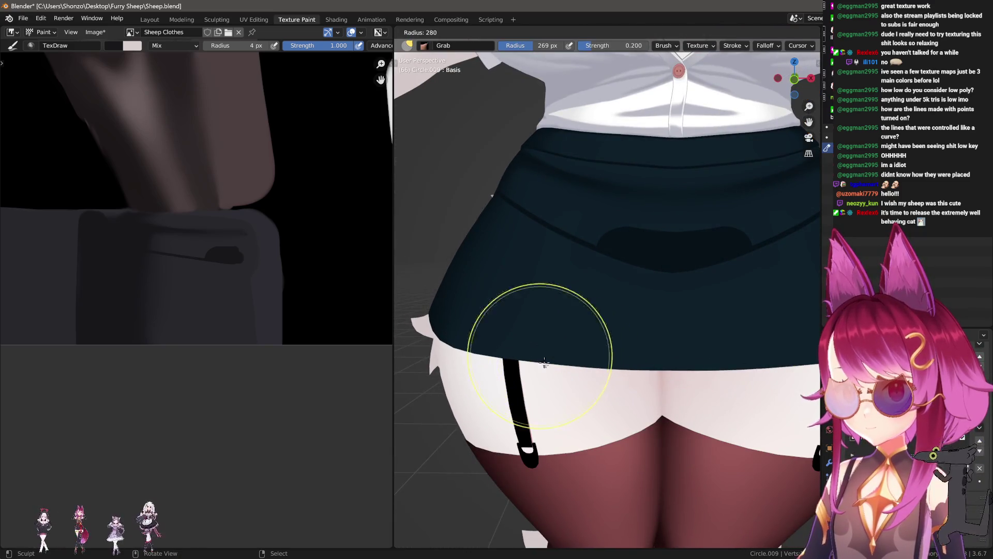
alt+middle_drag(510, 376, 497, 308)
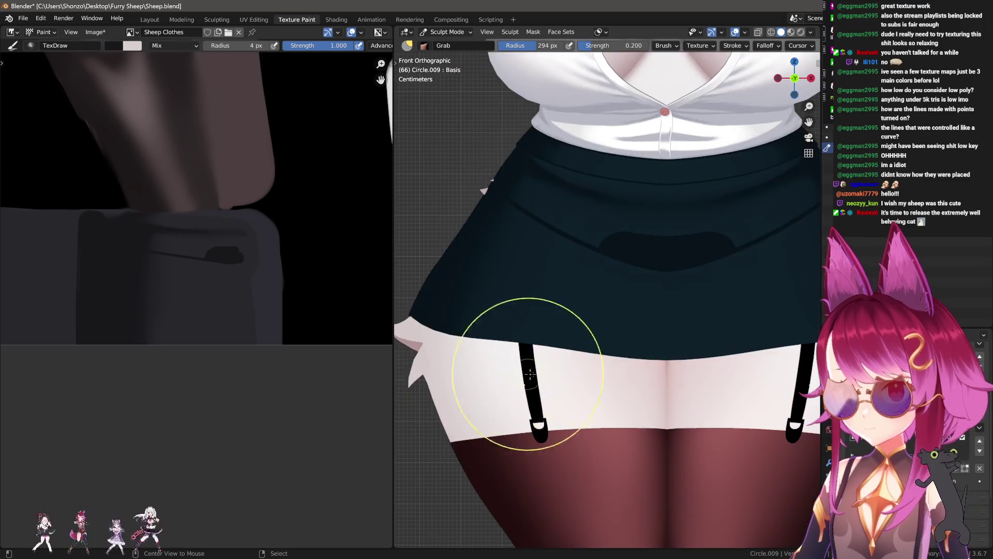
- Resize the Grab brush, show the mesh wireframe, and return the skirt to object mode
key(shift+z)
key(shift+z)
scroll(544, 366, up, 2)
key(f)
click(536, 351)
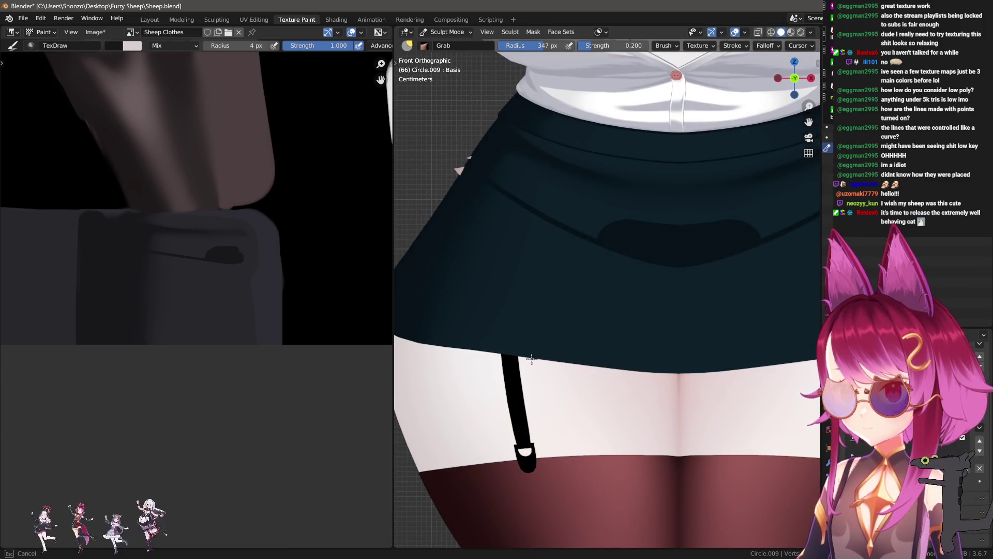
key(q)
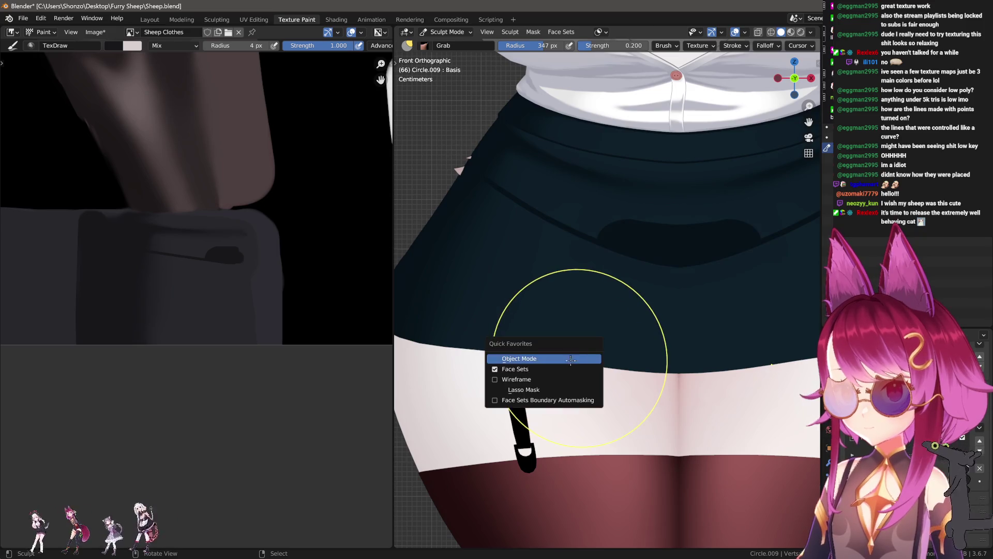
click(581, 356)
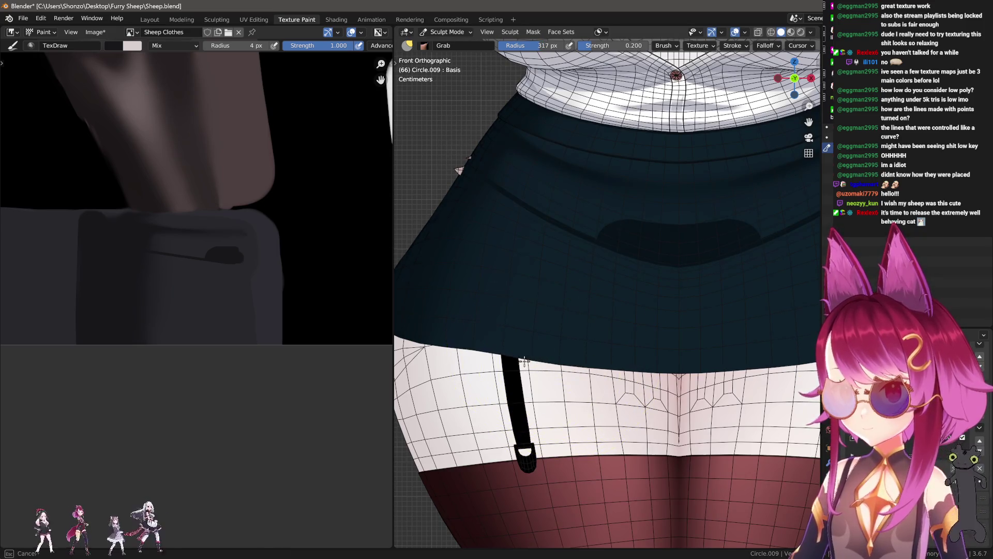
key(bracketleft)
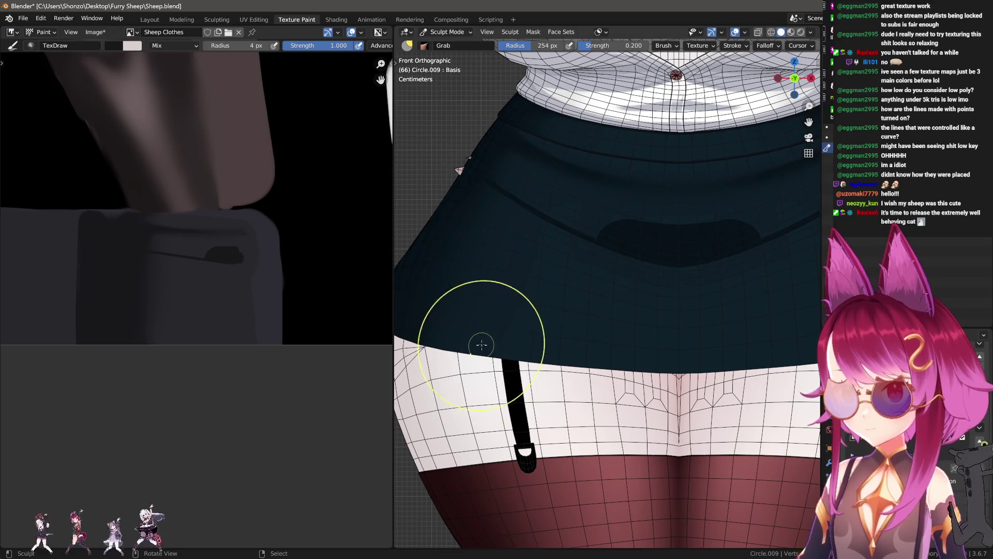
scroll(442, 342, down, 4)
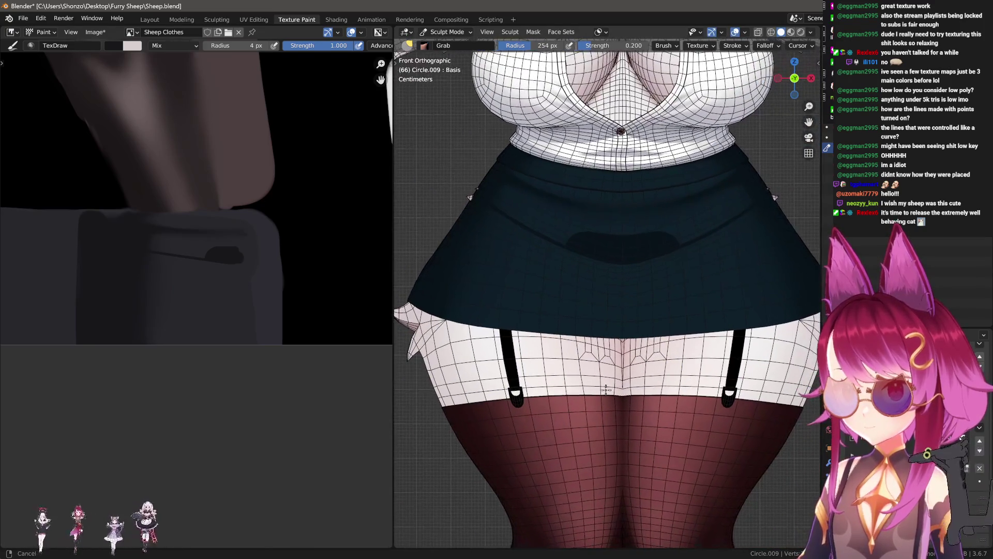
key(q)
click(587, 355)
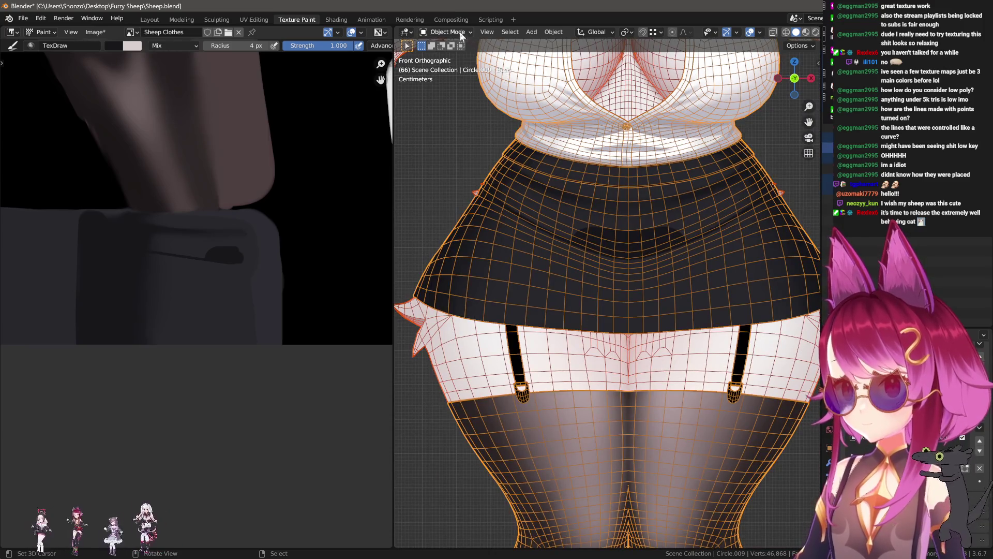
- Hide the wireframe overlay and put the skirt back into Texture Paint mode
key(q)
click(516, 150)
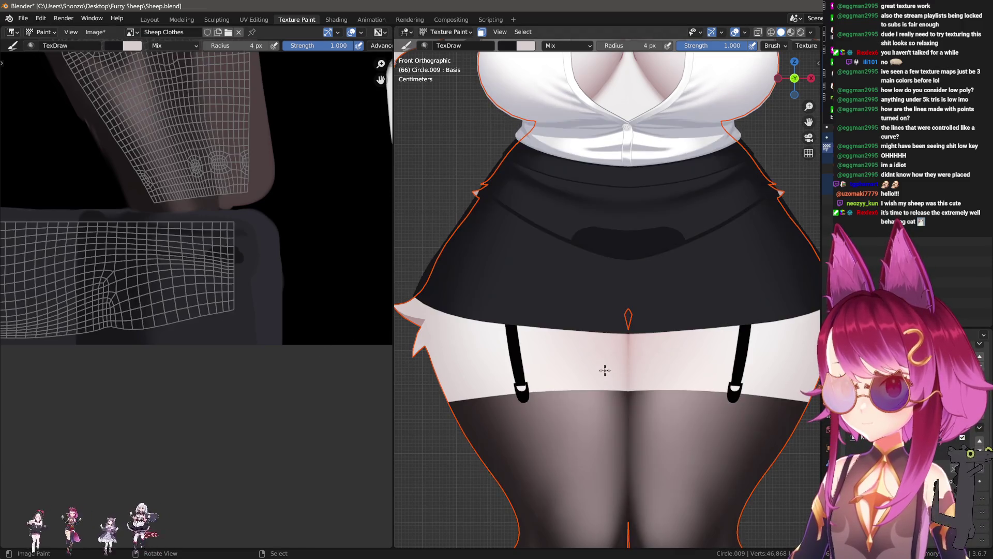
click(450, 36)
click(449, 43)
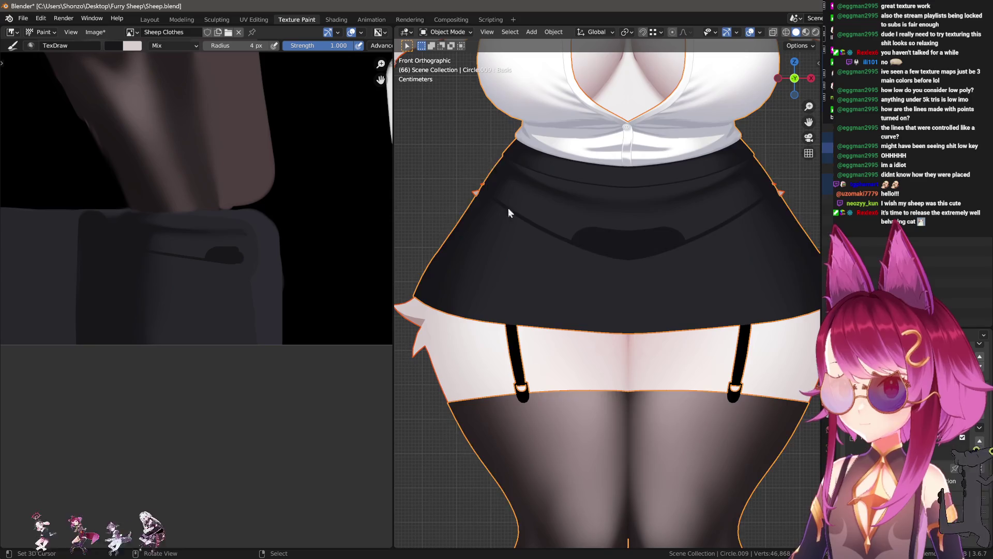
click(448, 32)
click(449, 107)
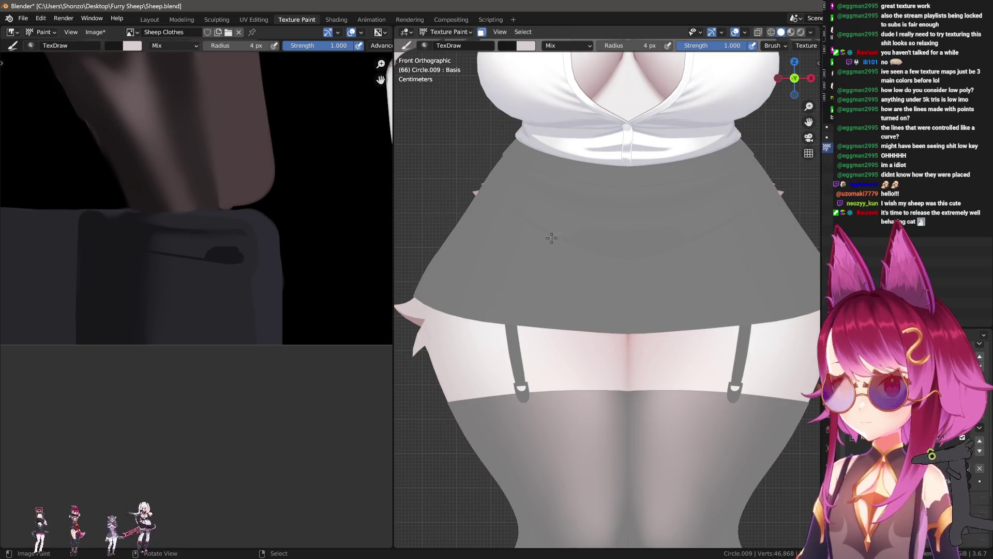
middle_drag(115, 310, 148, 295)
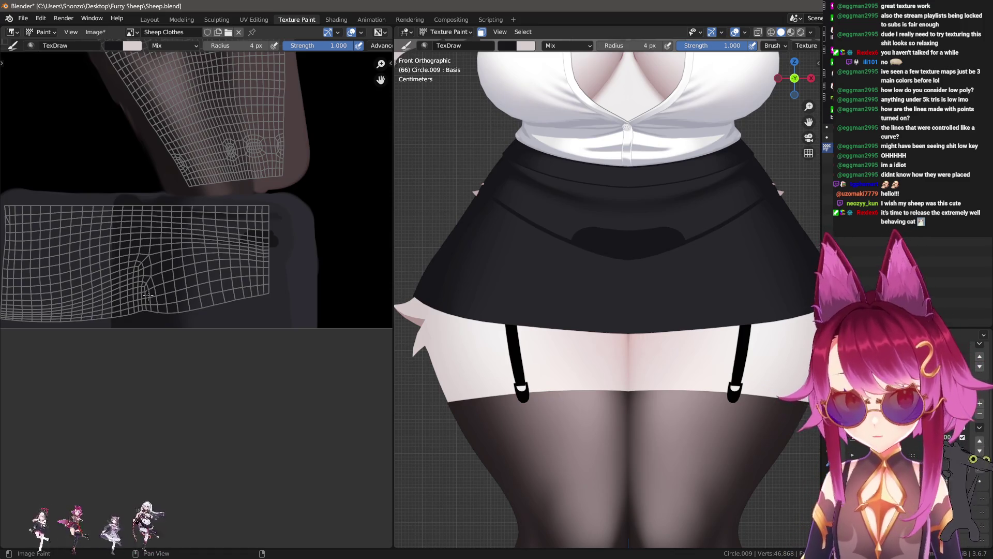
scroll(110, 276, up, 2)
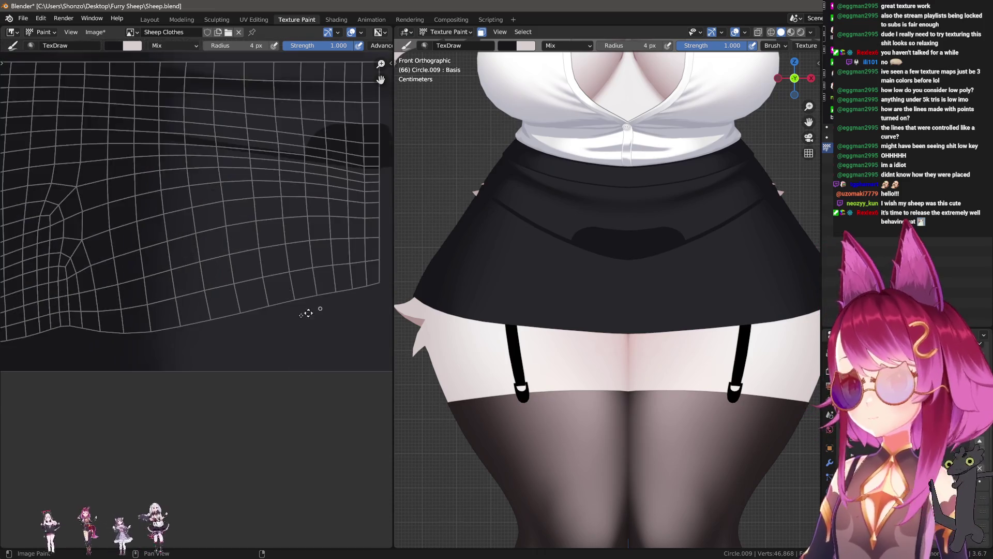
scroll(155, 302, up, 2)
scroll(216, 336, up, 3)
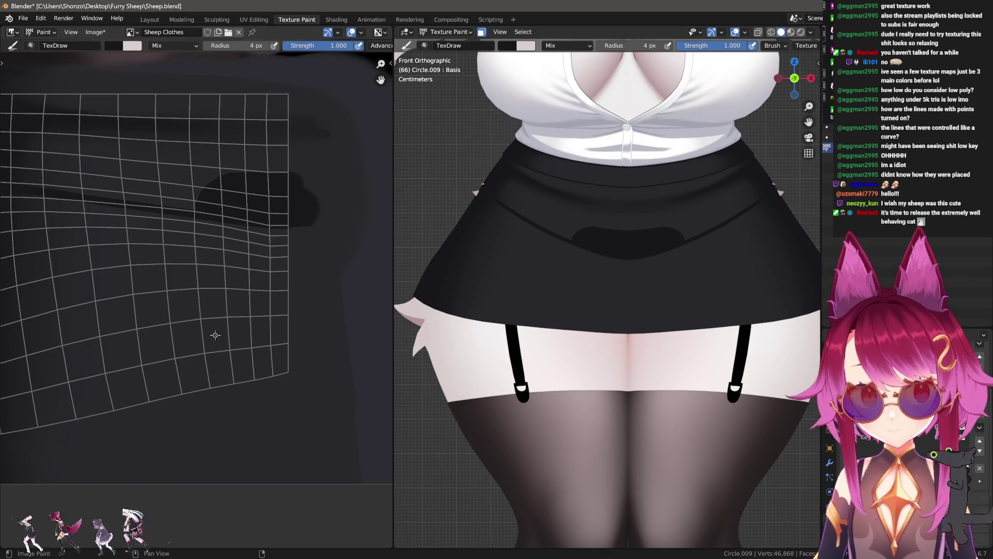
scroll(264, 279, up, 2)
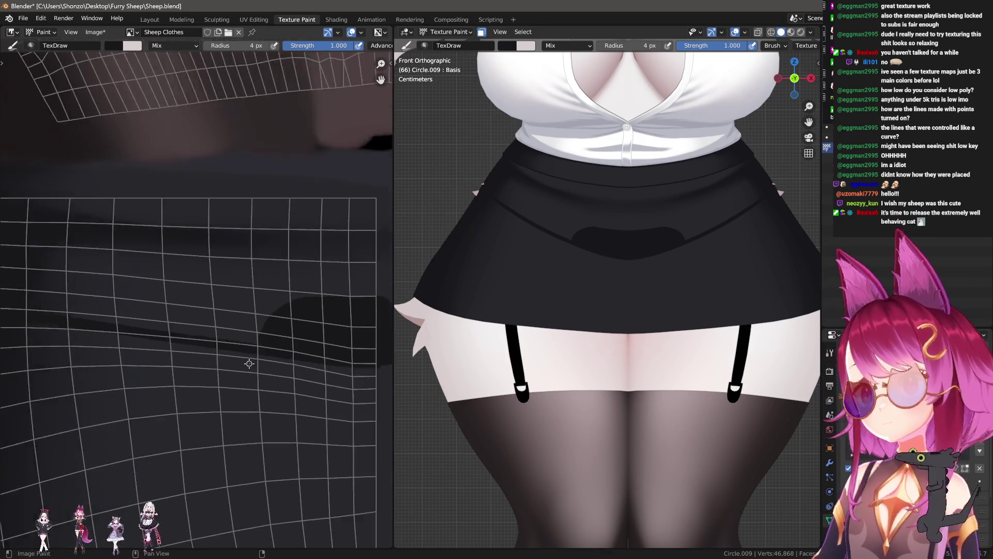
scroll(268, 291, up, 2)
scroll(271, 299, up, 1)
- Alternate Soften and Smear passes over the fold, then bring up Save As Image for the texture
key(shift+space)
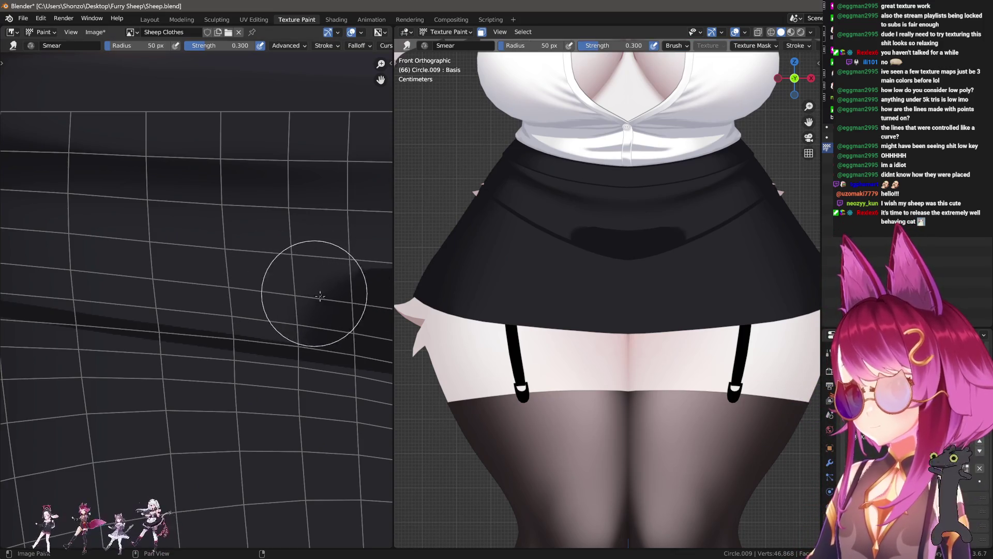
middle_drag(306, 288, 258, 291)
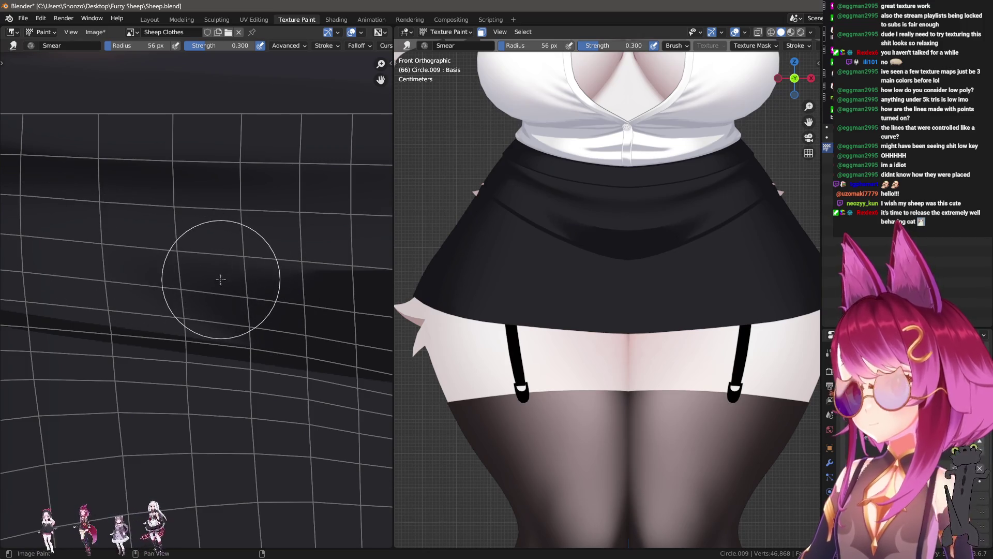
key(shift+space)
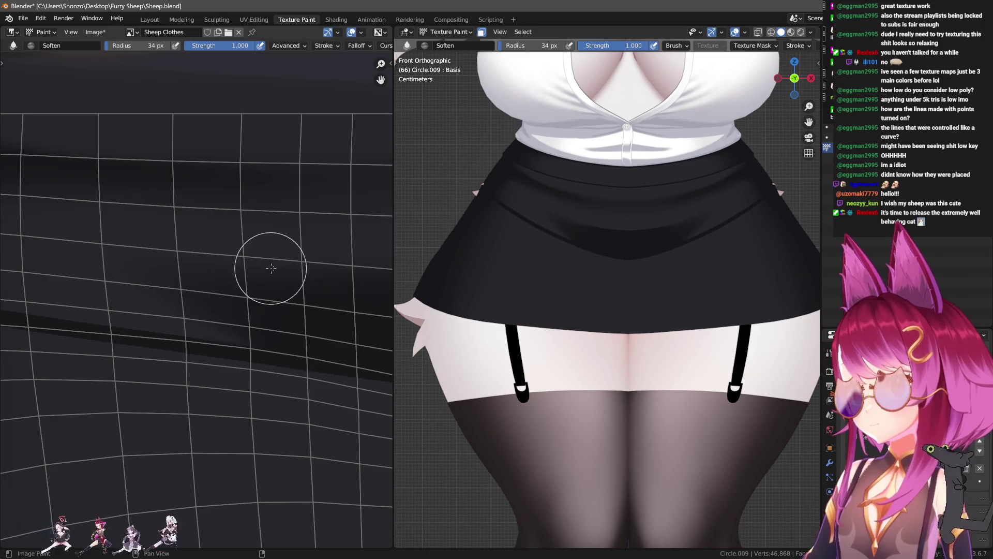
scroll(271, 269, down, 1)
key(f)
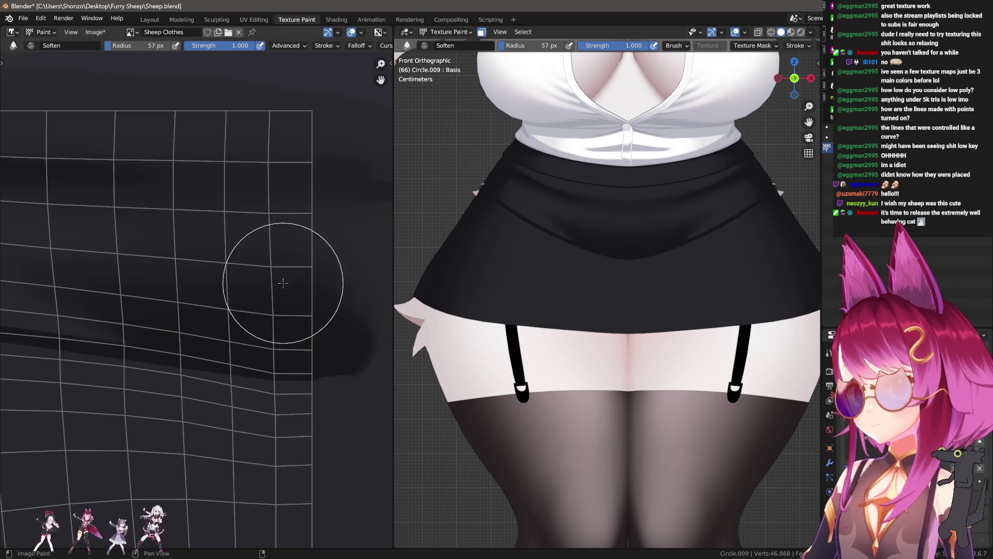
scroll(611, 249, up, 4)
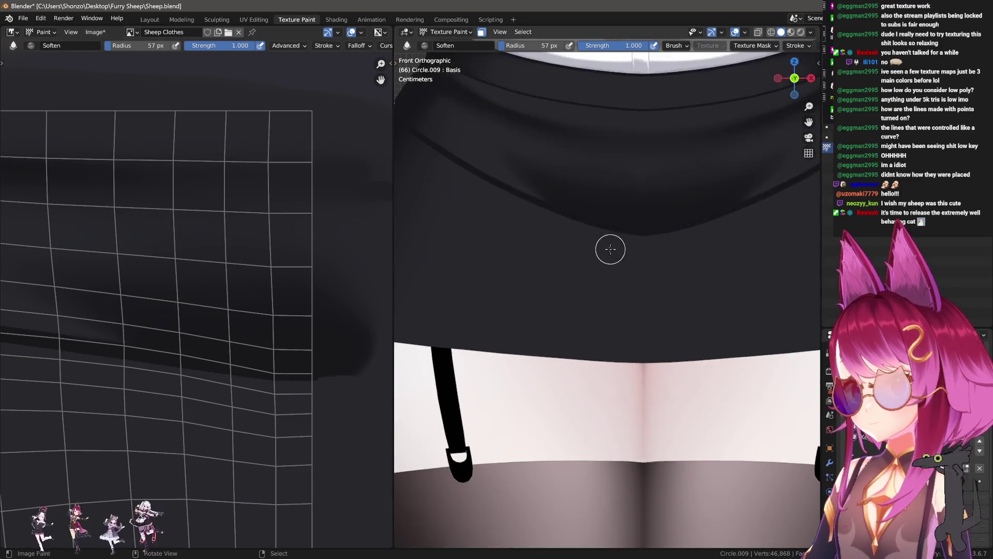
scroll(611, 248, down, 3)
key(s)
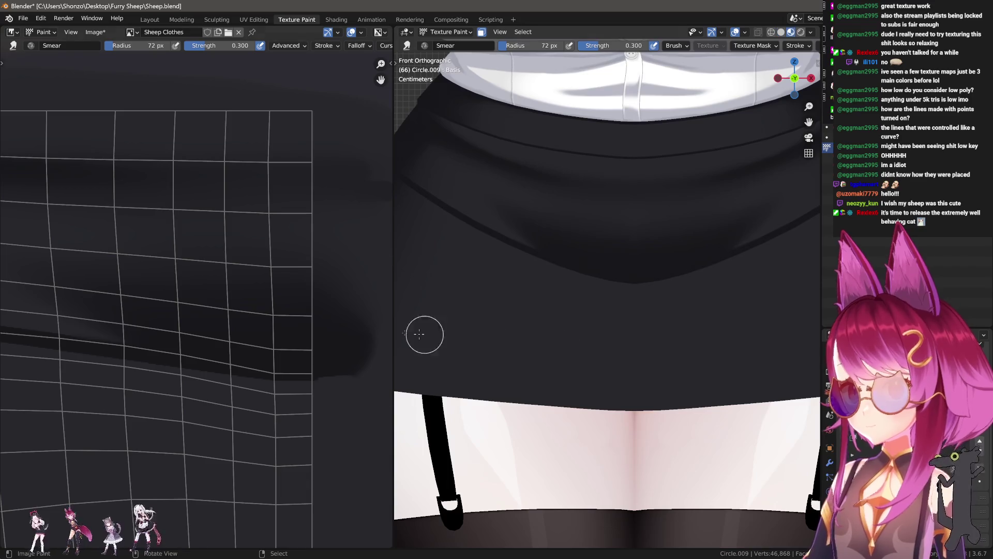
middle_drag(256, 233, 212, 232)
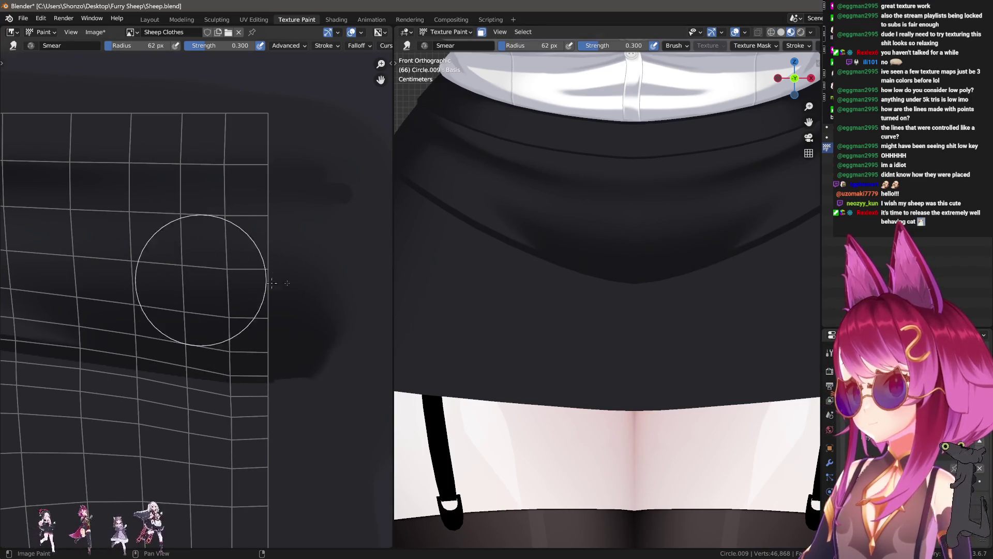
scroll(236, 282, up, 1)
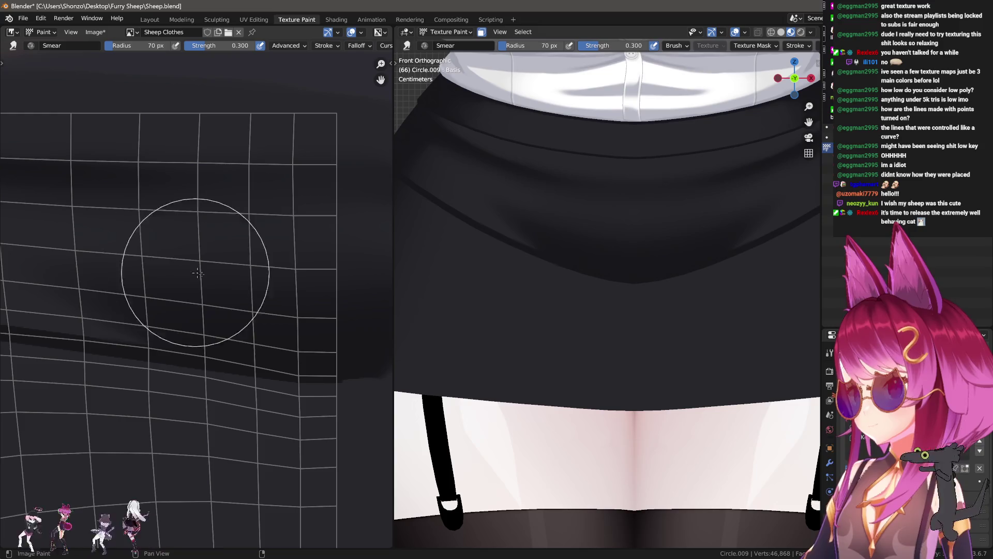
key(shift+alt+s)
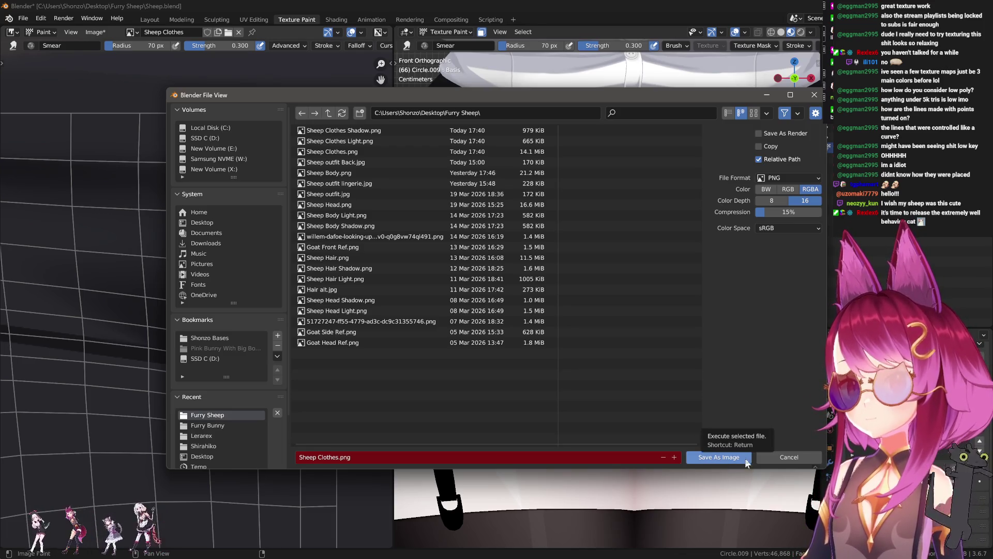
- Save the texture as Sheep Clothes.png and close the save dialog
click(784, 457)
key(shift+alt+s)
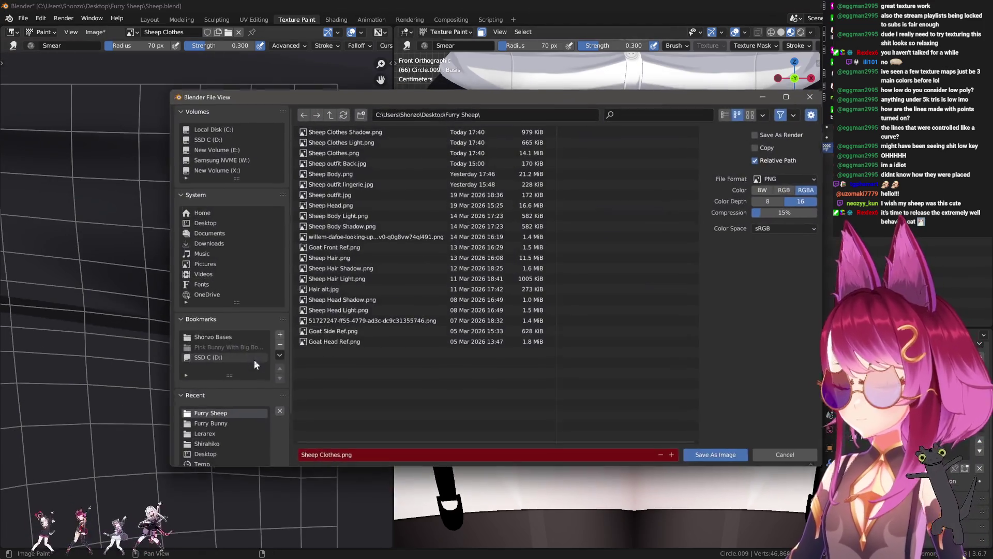
key(Escape)
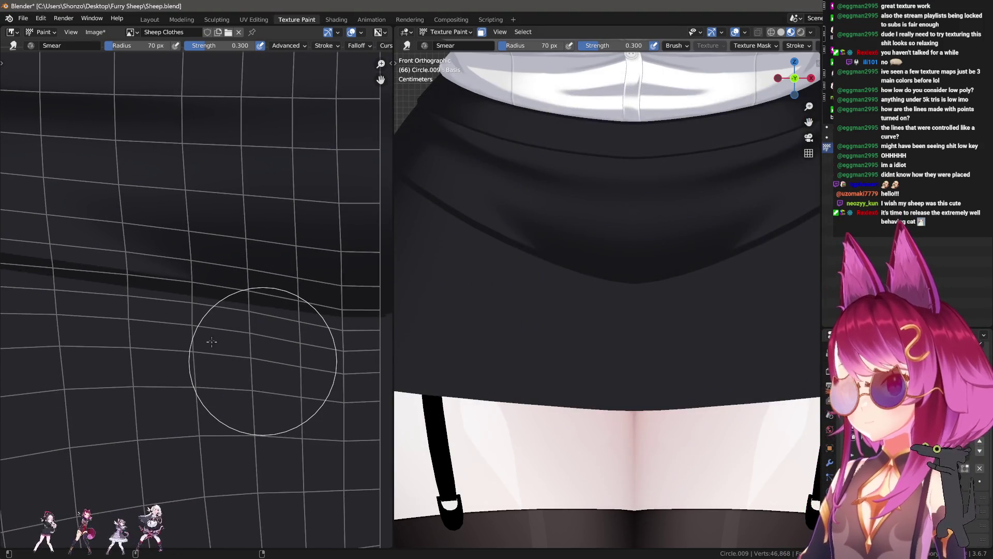
- Run soften and smear passes along the fold's length with a smaller brush and check it in perspective
middle_drag(211, 342, 214, 232)
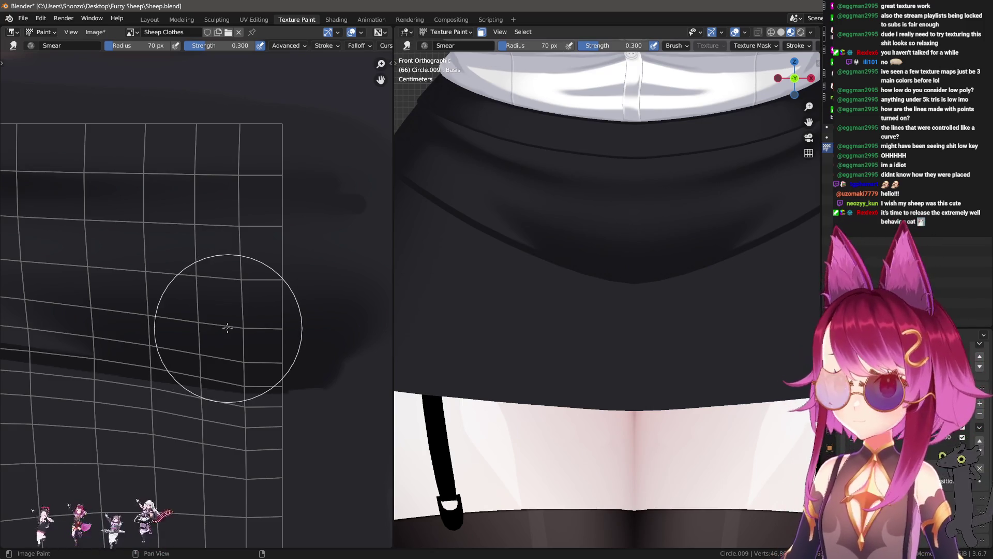
middle_drag(217, 130, 199, 189)
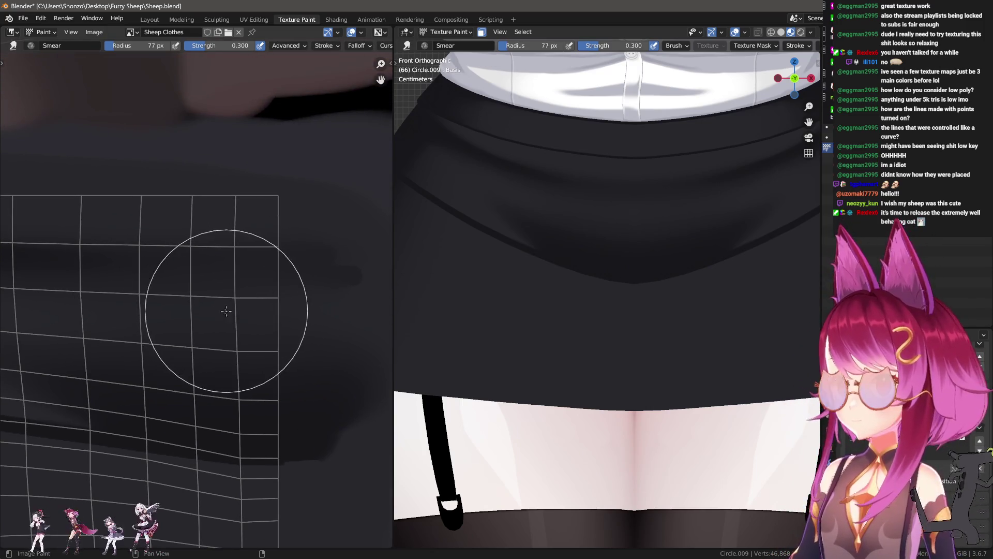
scroll(233, 303, up, 1)
key(shift+s)
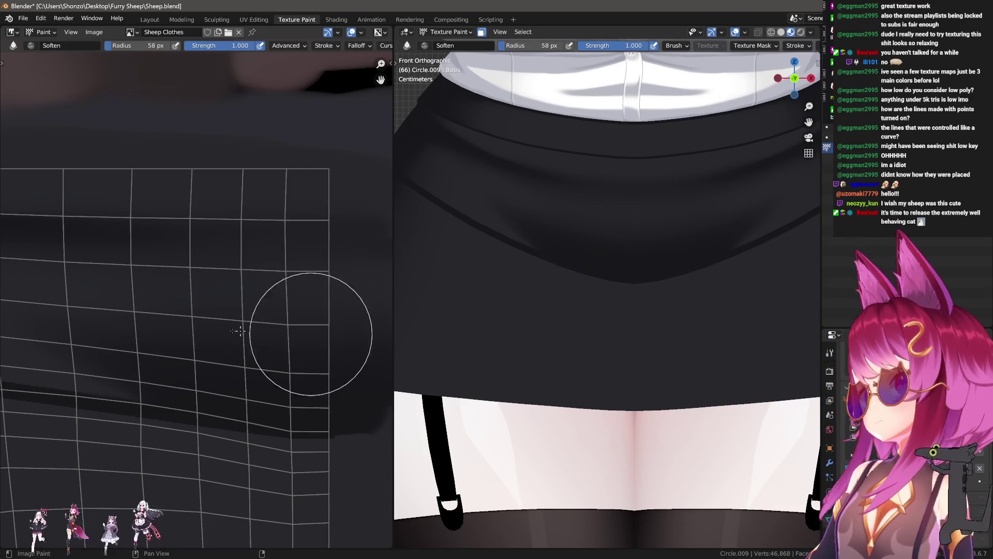
key(3)
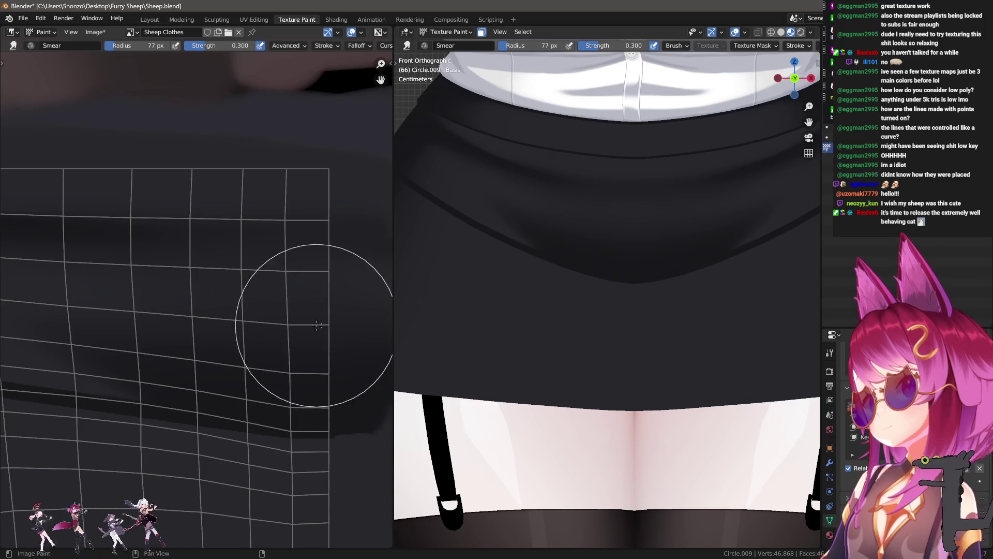
scroll(233, 334, up, 1)
key(f)
click(326, 346)
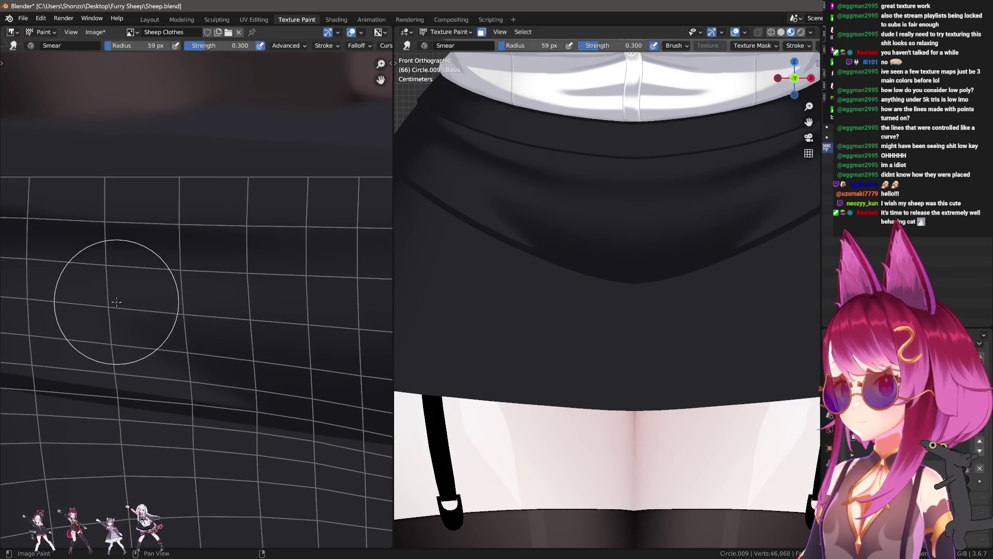
mouse_move(625, 231)
ctrl+middle_down()
mouse_move(566, 364)
mouse_move(682, 360)
ctrl+middle_up()
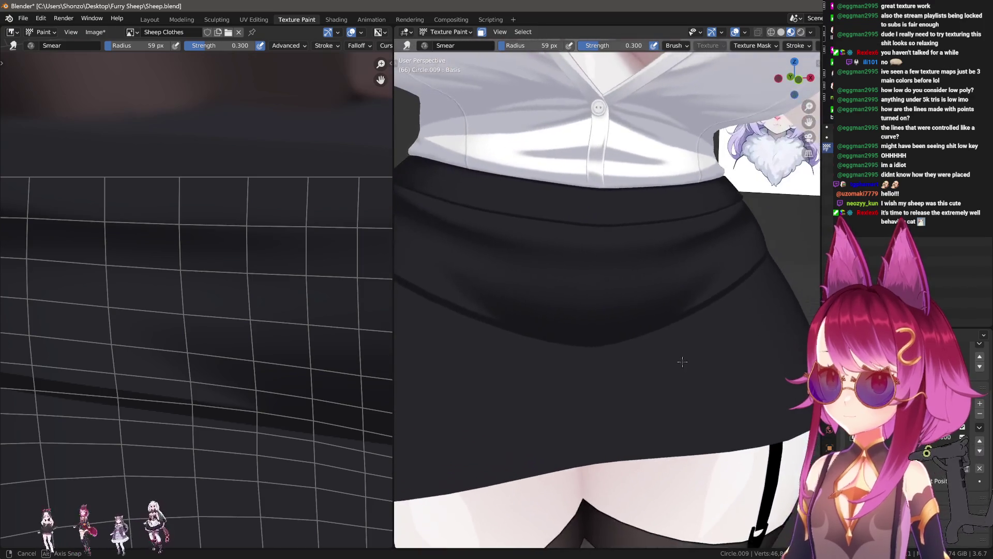
- Paint a row of crease marks below the skirt waistband with the draw brush
middle_drag(210, 166, 211, 174)
key(1)
mouse_move(134, 206)
mouse_down()
mouse_move(310, 203)
mouse_move(129, 219)
mouse_move(112, 231)
mouse_move(471, 260)
mouse_up()
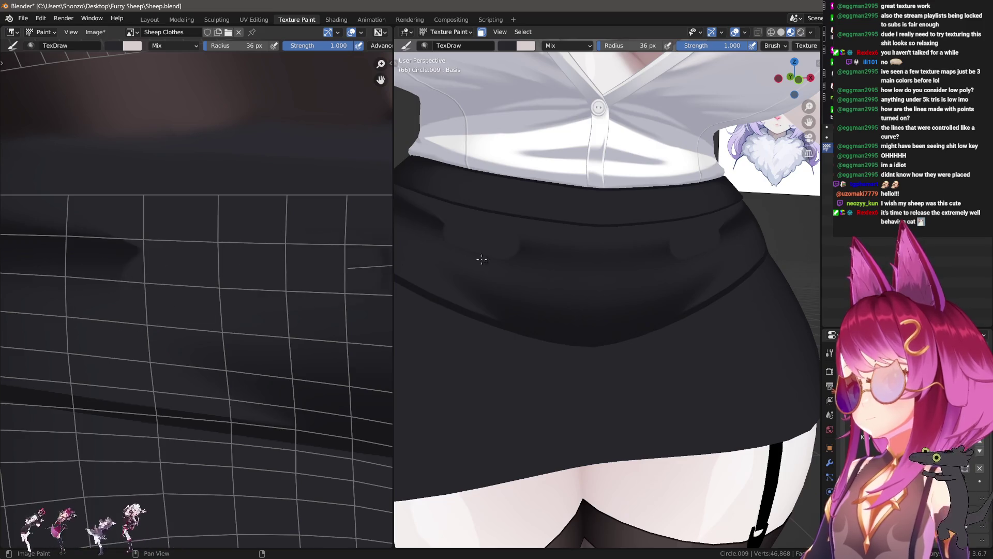
scroll(197, 294, down, 1)
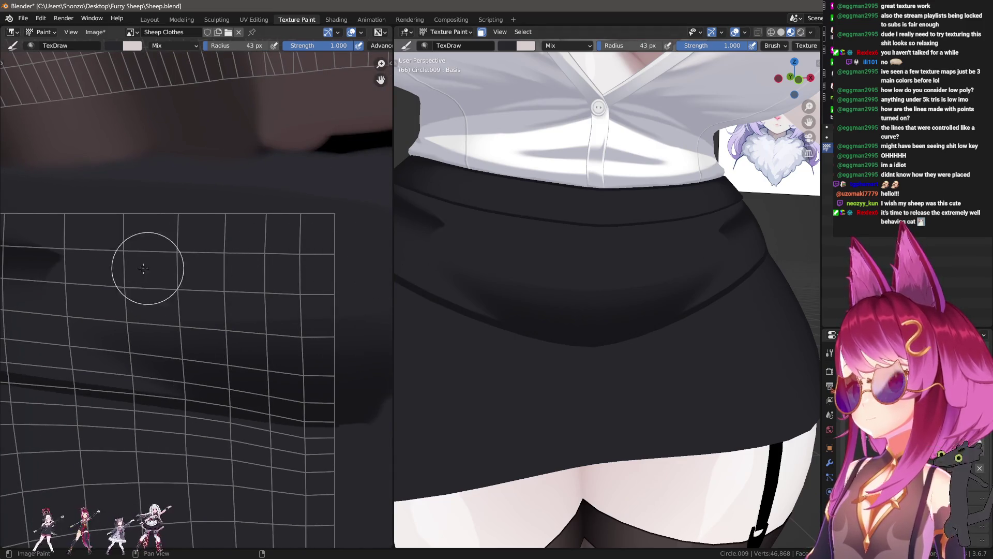
scroll(148, 268, up, 1)
scroll(183, 240, down, 1)
- Smear the new crease marks into the existing shading with a slightly smaller brush
key(3)
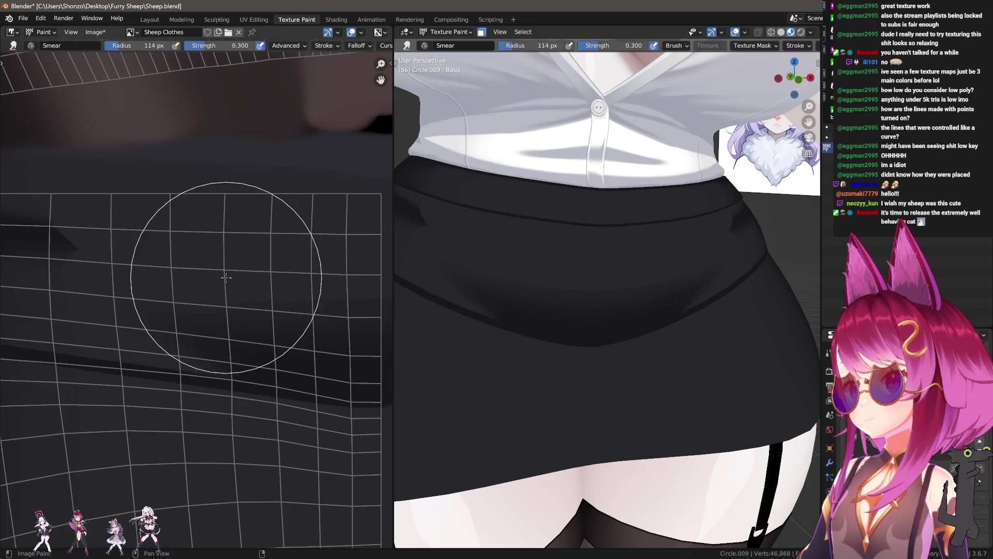
scroll(308, 261, up, 1)
key(f)
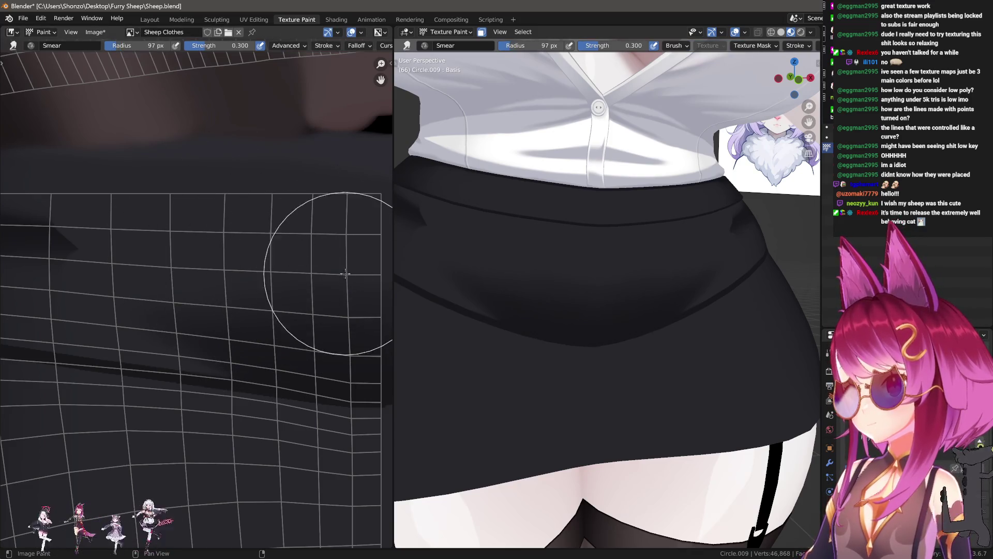
click(238, 252)
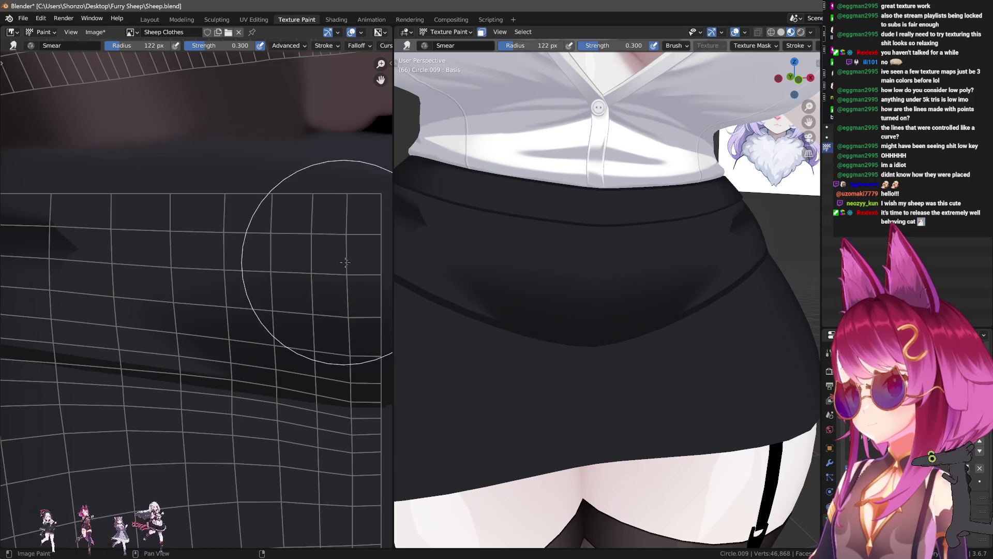
key(f)
click(237, 235)
key(f)
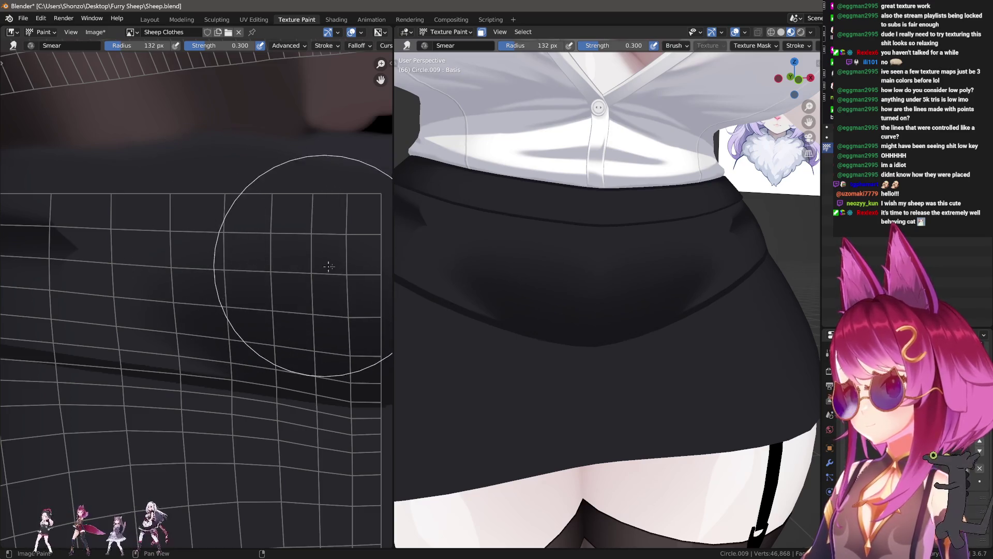
click(269, 280)
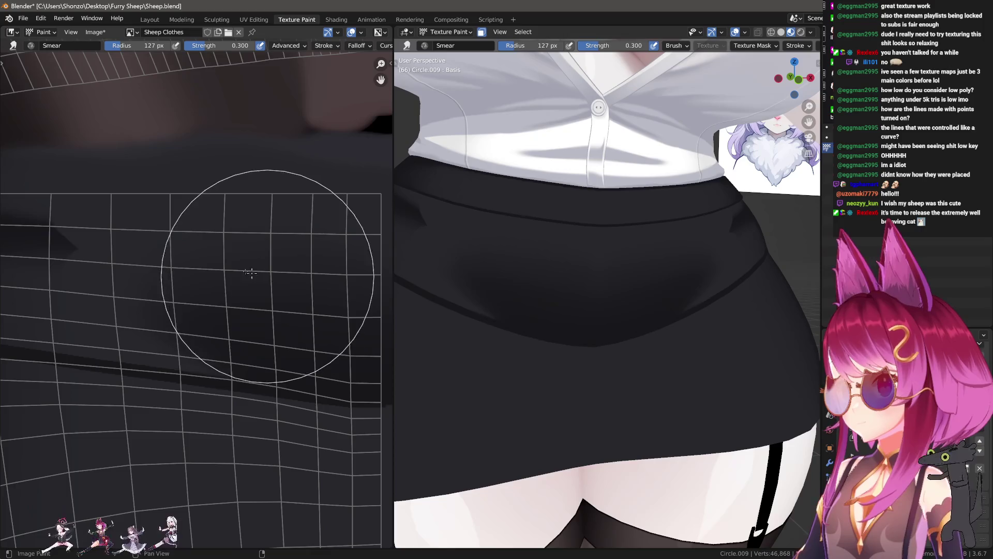
- Blend the remaining creases into soft folds, shrinking the brush for small details
middle_drag(216, 269, 191, 272)
key(f)
click(318, 278)
key(f)
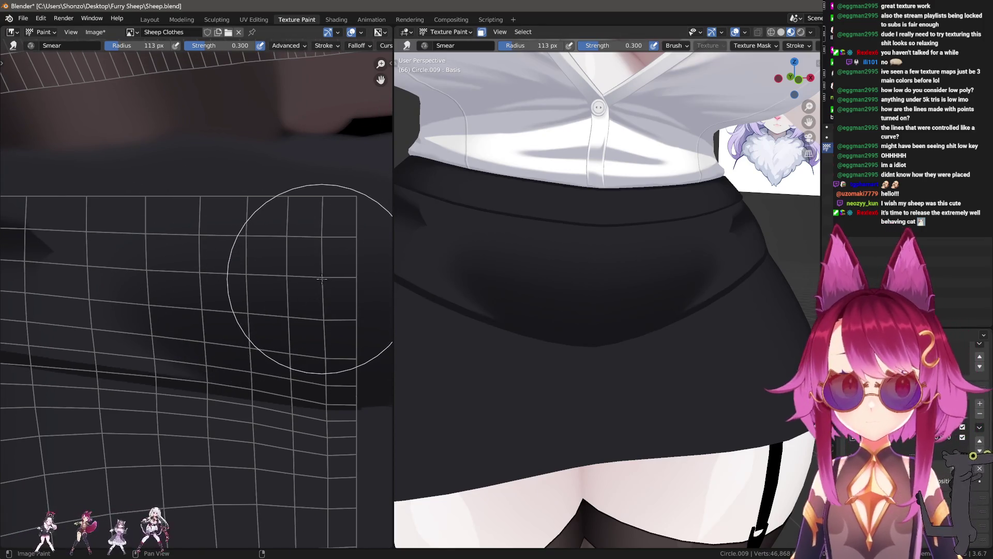
click(349, 287)
middle_drag(349, 287, 295, 232)
key(f)
click(232, 222)
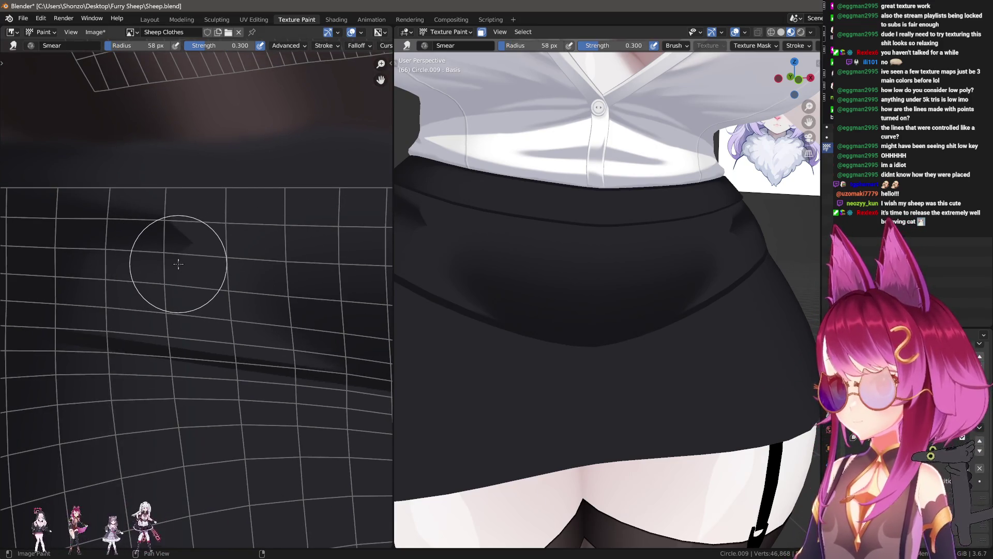
scroll(191, 241, down, 3)
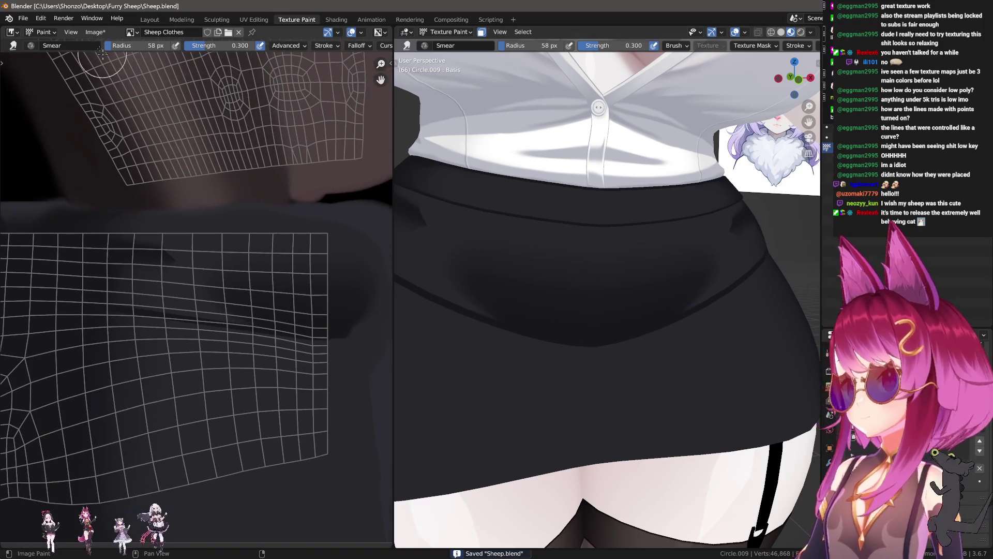
scroll(210, 308, down, 1)
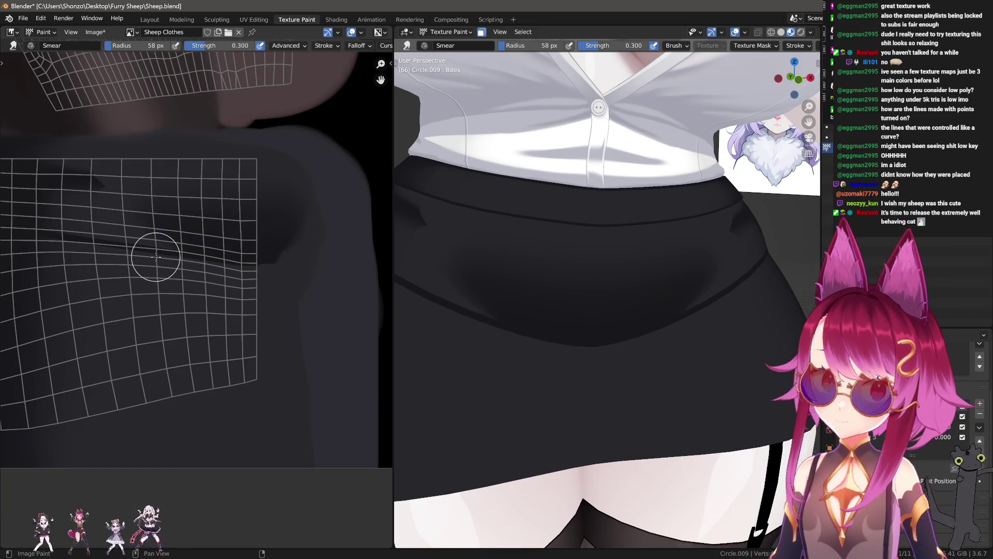
scroll(157, 257, down, 2)
- Save Sheep.blend and bring up the Image menu for external editing
key(ctrl+s)
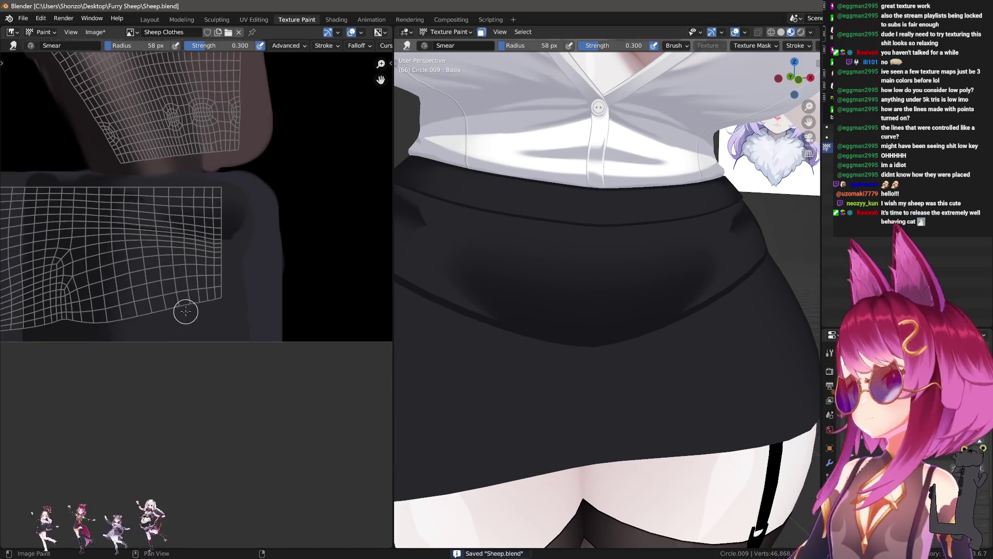
scroll(184, 182, down, 1)
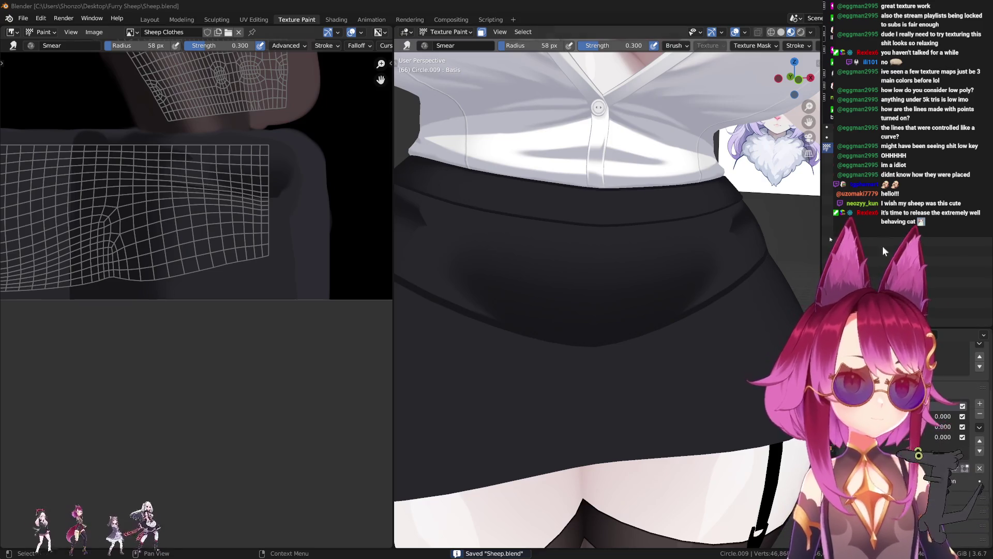
click(94, 31)
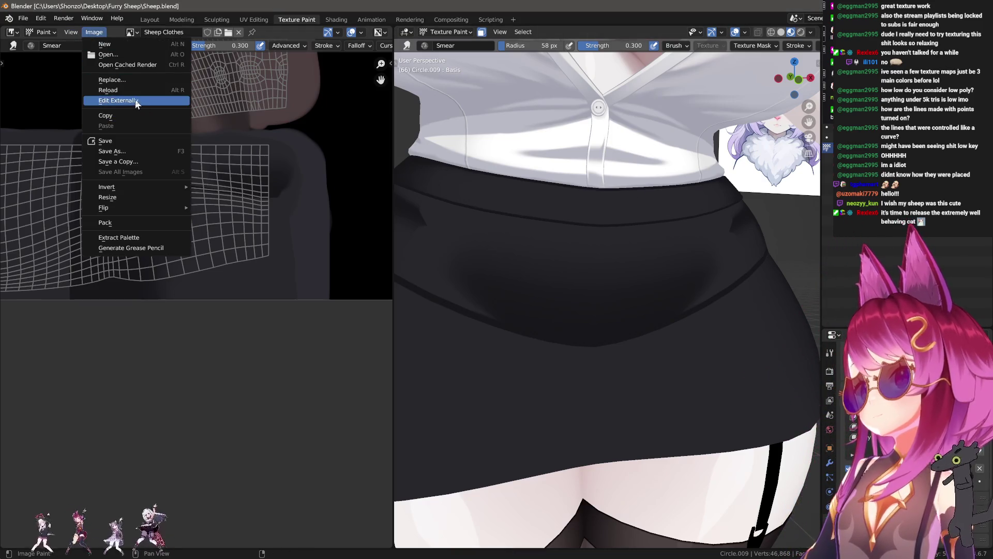
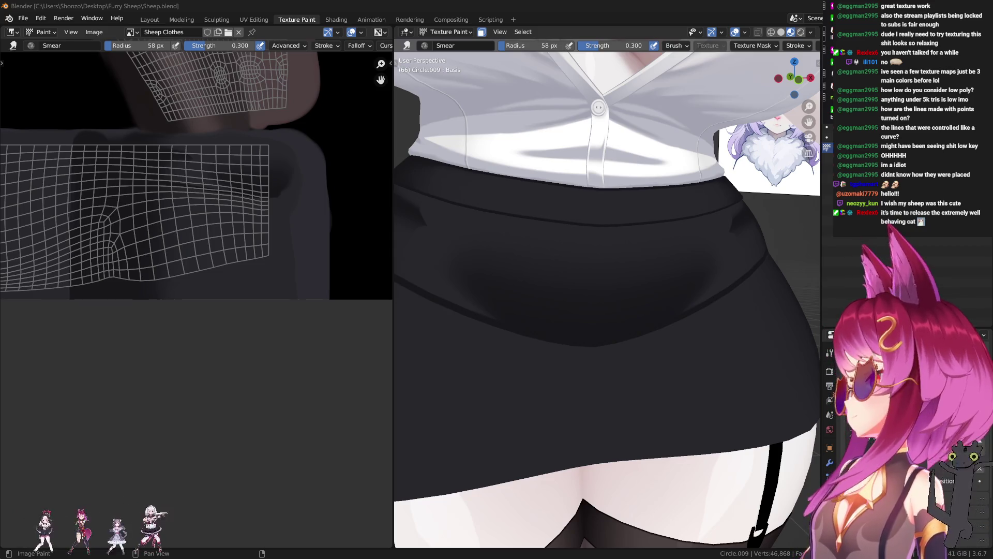
scroll(162, 339, down, 2)
scroll(189, 341, down, 1)
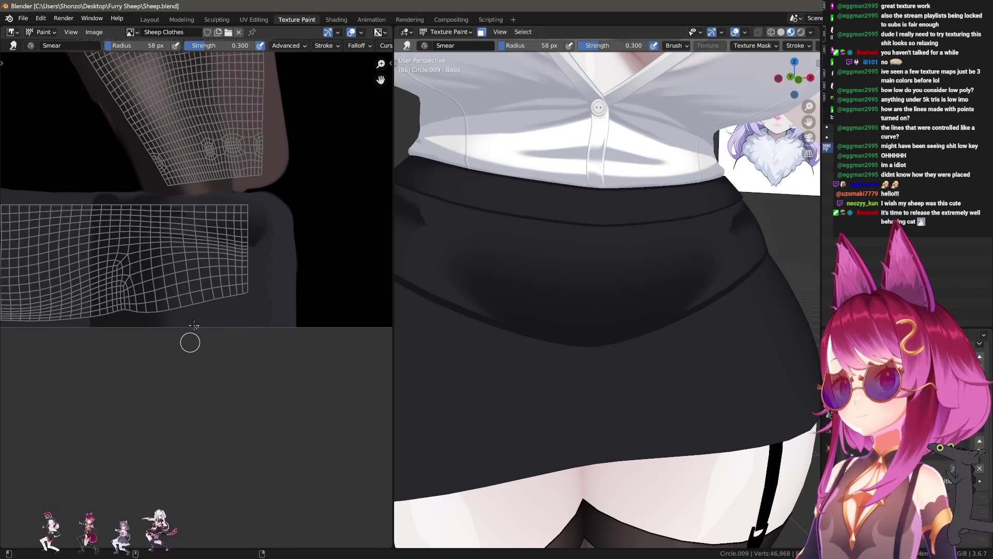
- In Edit Mode from the front view, select the whole skirt and box-deselect its left half
middle_drag(188, 323, 276, 313)
click(156, 17)
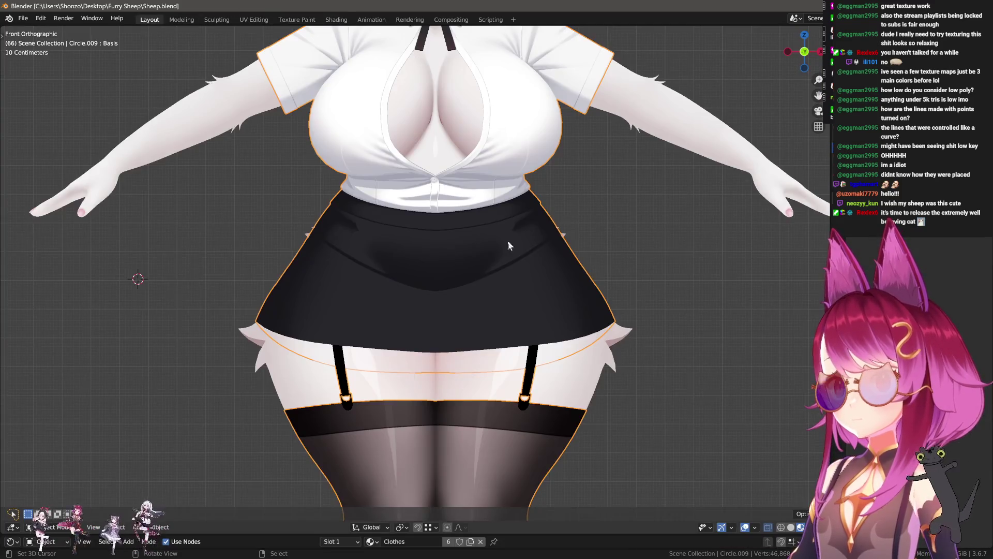
key(Tab)
scroll(504, 234, up, 3)
middle_drag(503, 234, 491, 345)
key(alt+a)
key(KP_1)
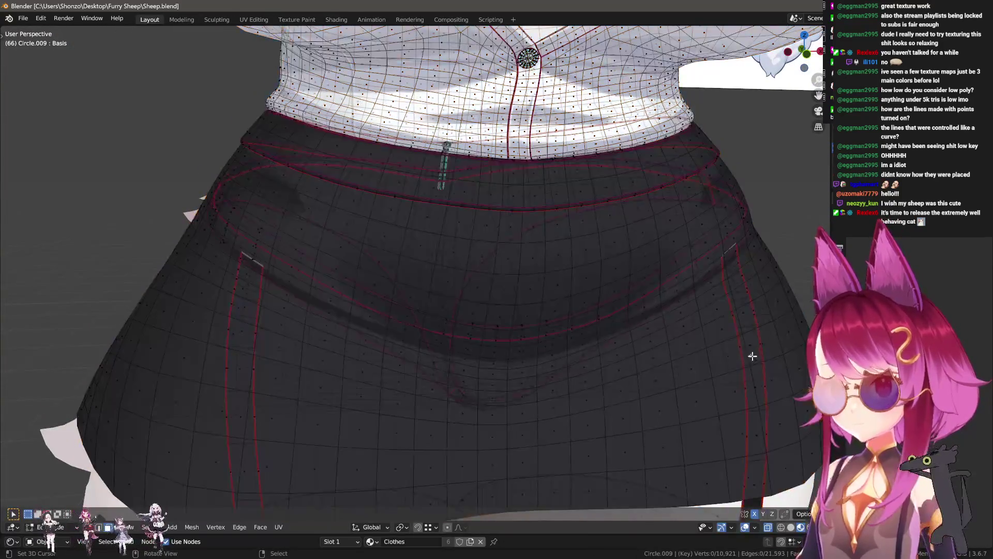
scroll(490, 345, down, 2)
key(l)
scroll(585, 280, up, 1)
scroll(586, 279, up, 1)
key(b)
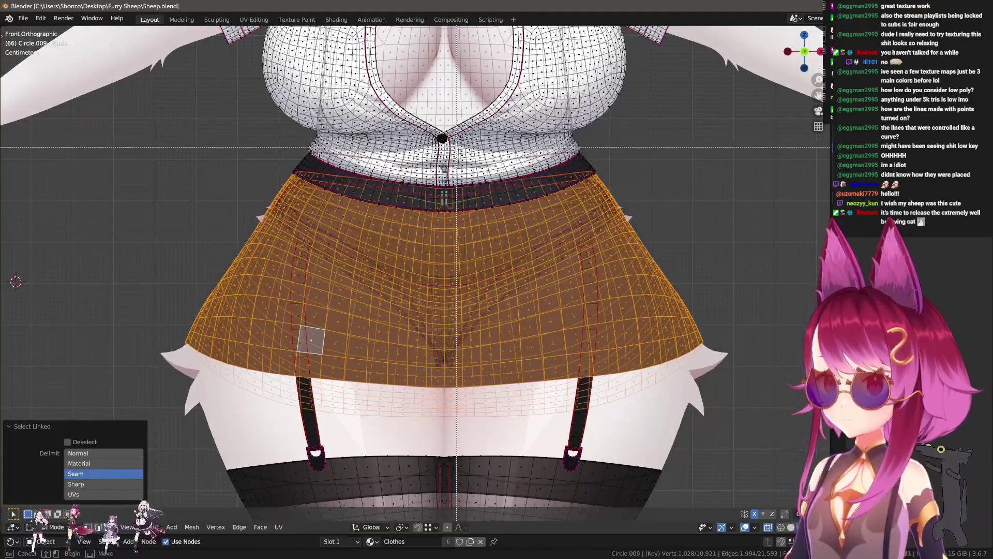
drag(444, 137, 91, 443)
middle_drag(91, 442, 90, 442)
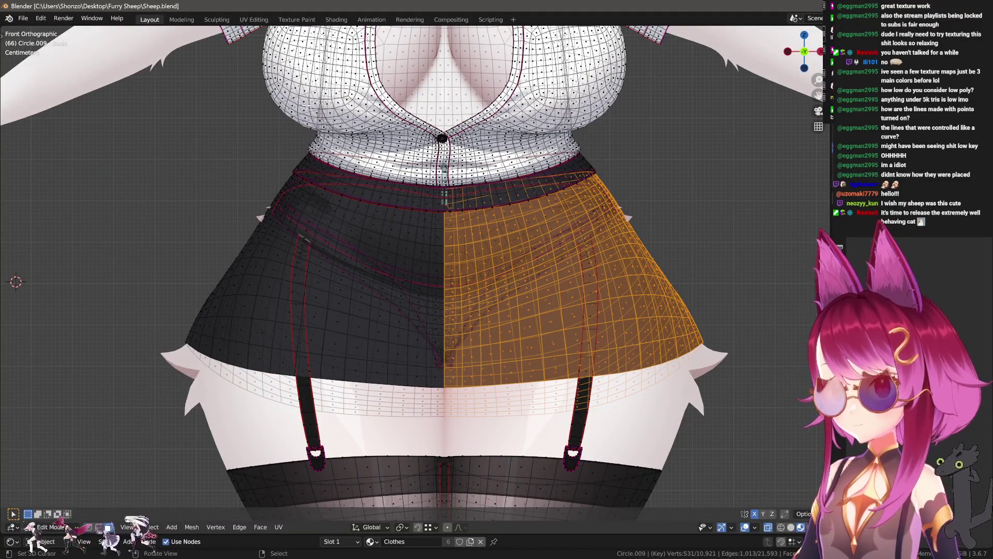
- In UV Editing, snap the 2D cursor to the seam vertex and mirror the right half's UVs along X
click(254, 20)
scroll(183, 307, up, 1)
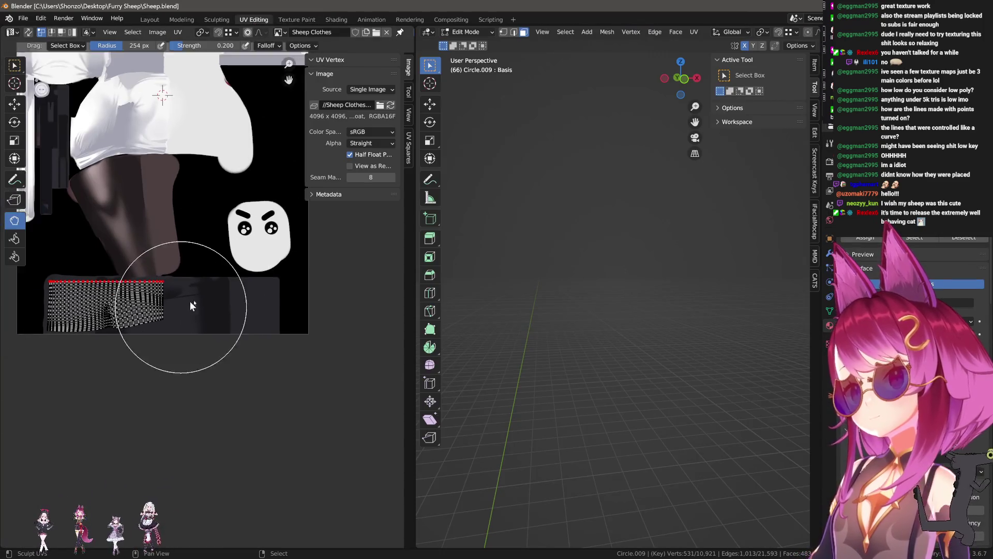
scroll(162, 288, up, 2)
scroll(137, 281, up, 2)
key(shift+s)
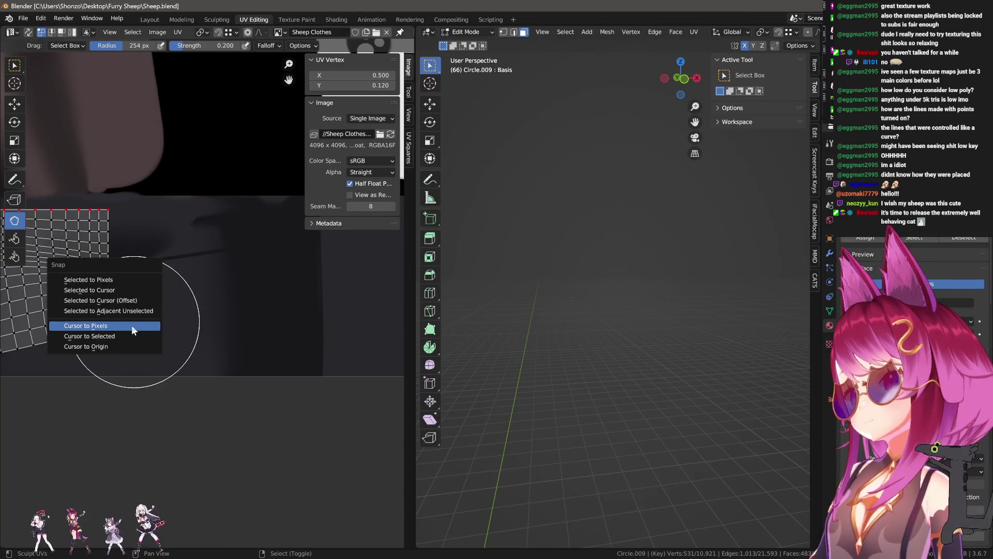
click(130, 329)
key(a)
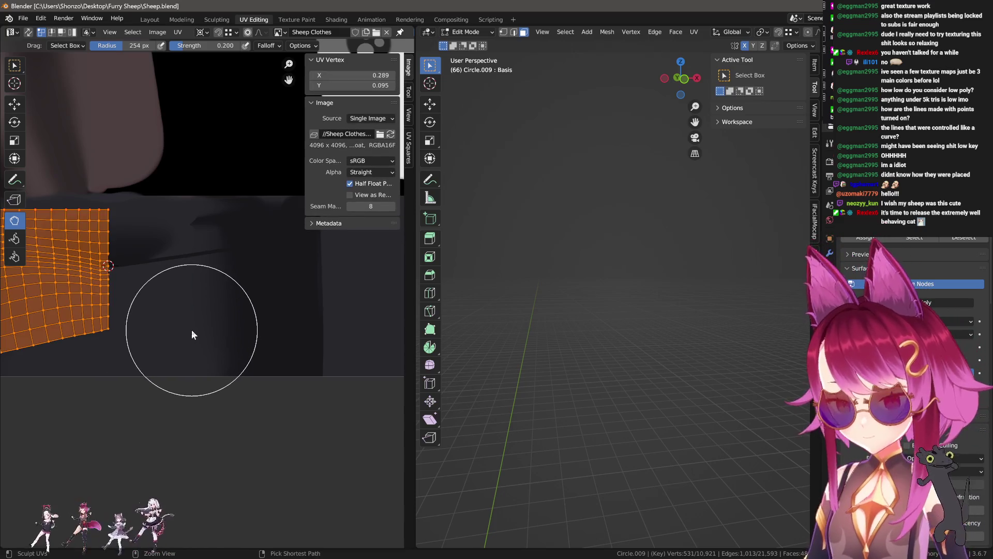
key(ctrl+m)
key(x)
click(297, 20)
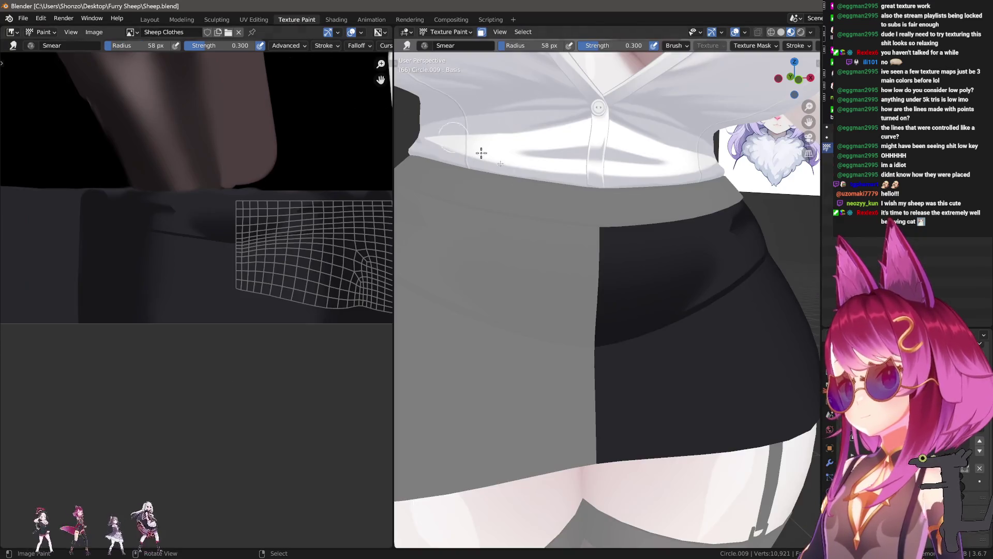
scroll(653, 294, up, 2)
scroll(277, 293, up, 1)
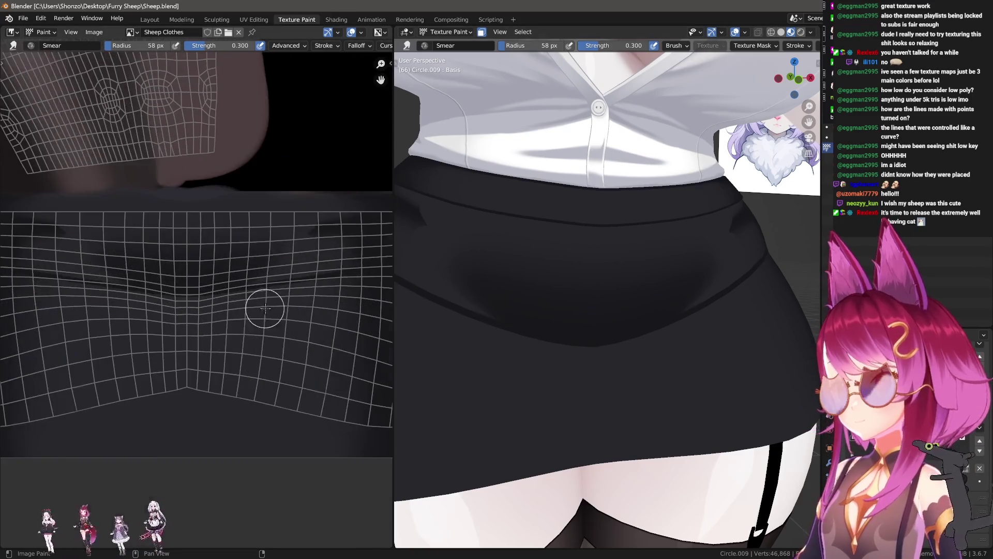
scroll(243, 332, up, 2)
- Paint a dark diagonal fold stroke on the skirt texture with TexDraw and soften it
key(d)
scroll(288, 248, up, 2)
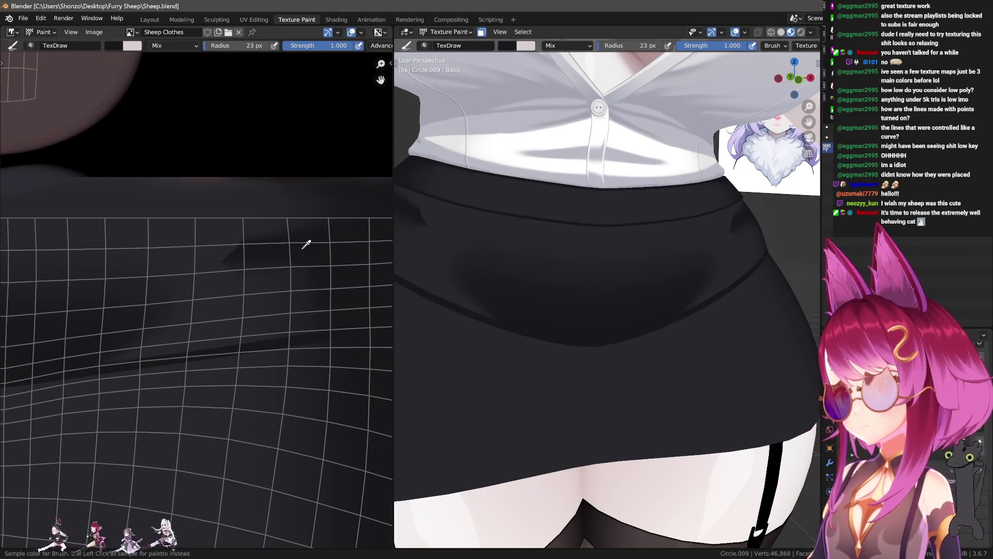
middle_drag(299, 249, 337, 246)
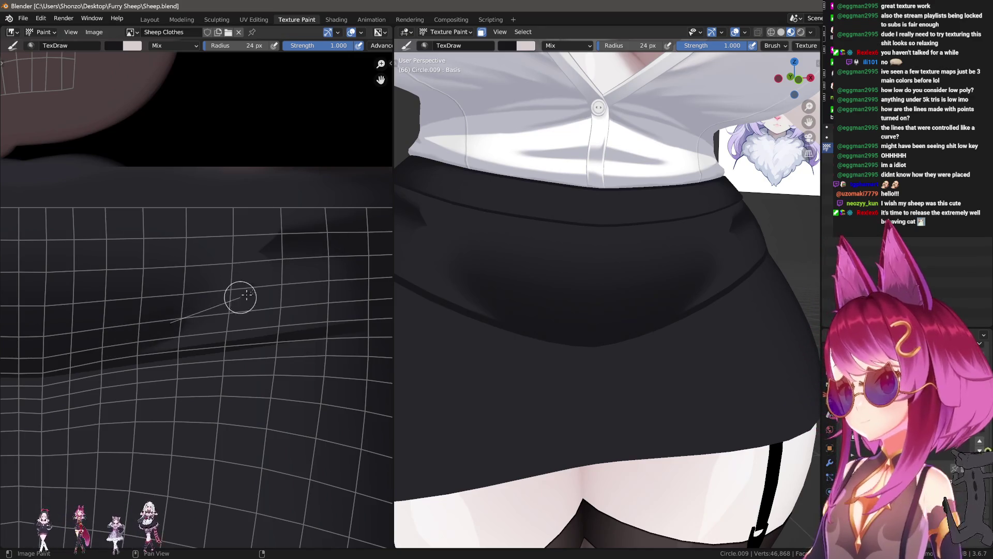
drag(232, 300, 345, 256)
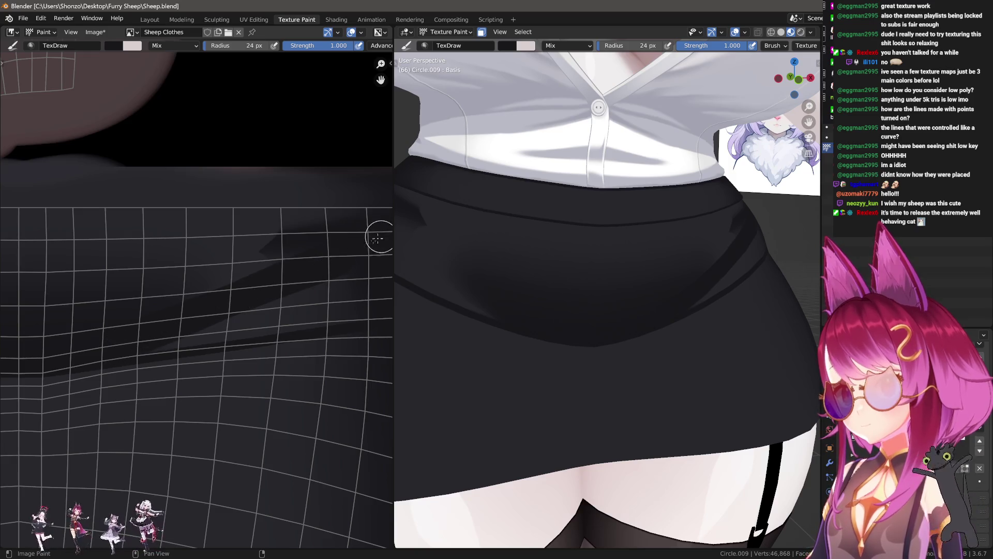
key(f)
click(337, 259)
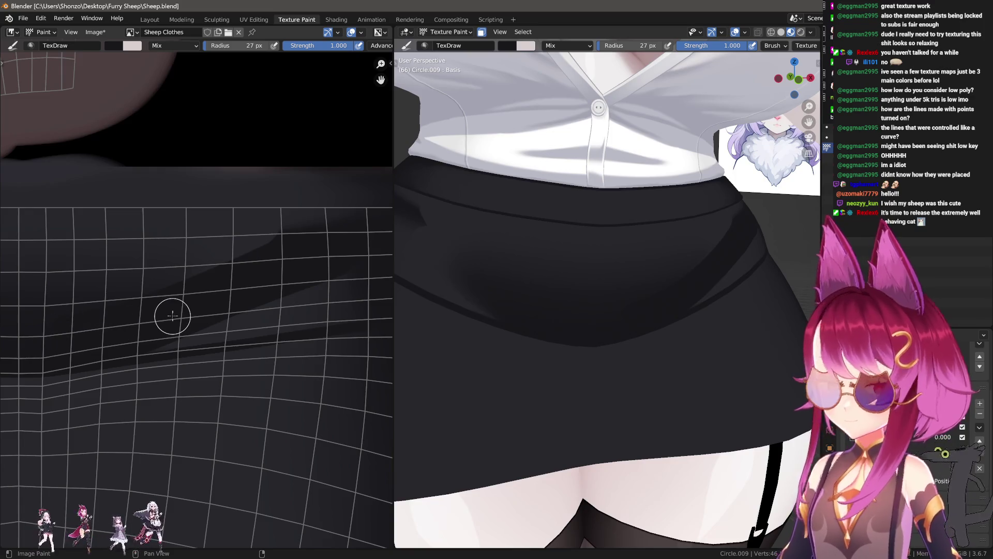
scroll(164, 321, down, 1)
key(s)
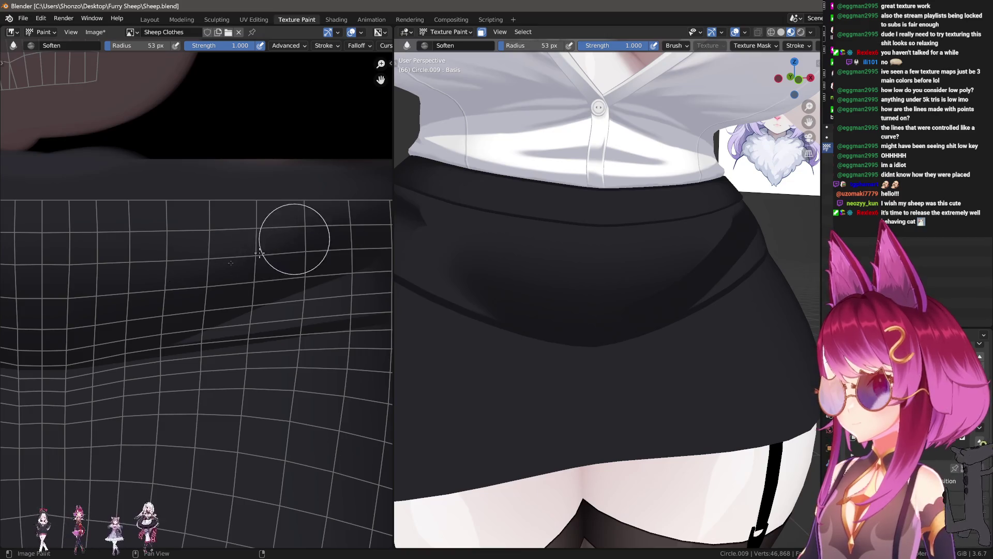
key(KP_1)
scroll(645, 282, down, 2)
shift+middle_drag(645, 282, 558, 394)
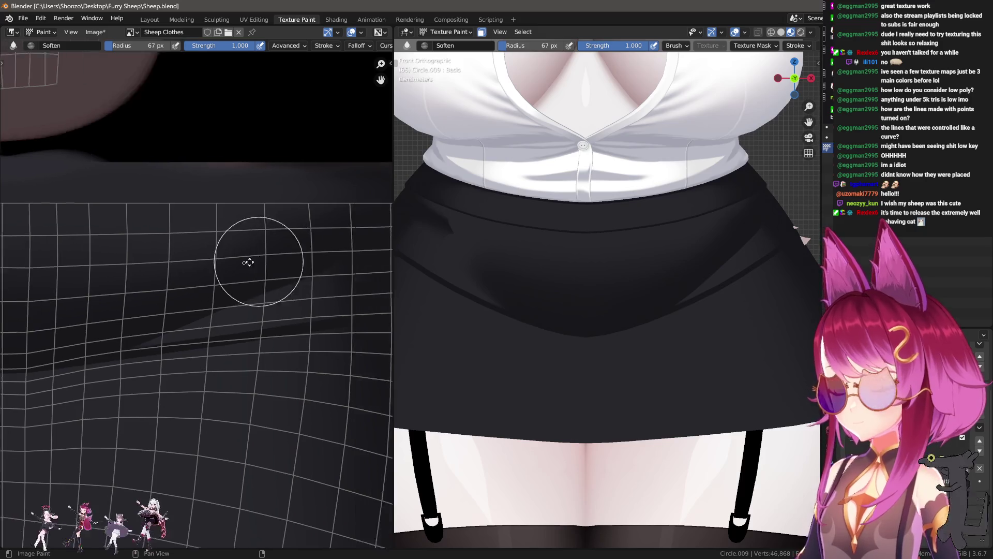
scroll(266, 277, up, 2)
- Shrink the drawing brush to a tiny size for crease lines, smearing the dark fold band in between
key(x)
key(f)
click(279, 308)
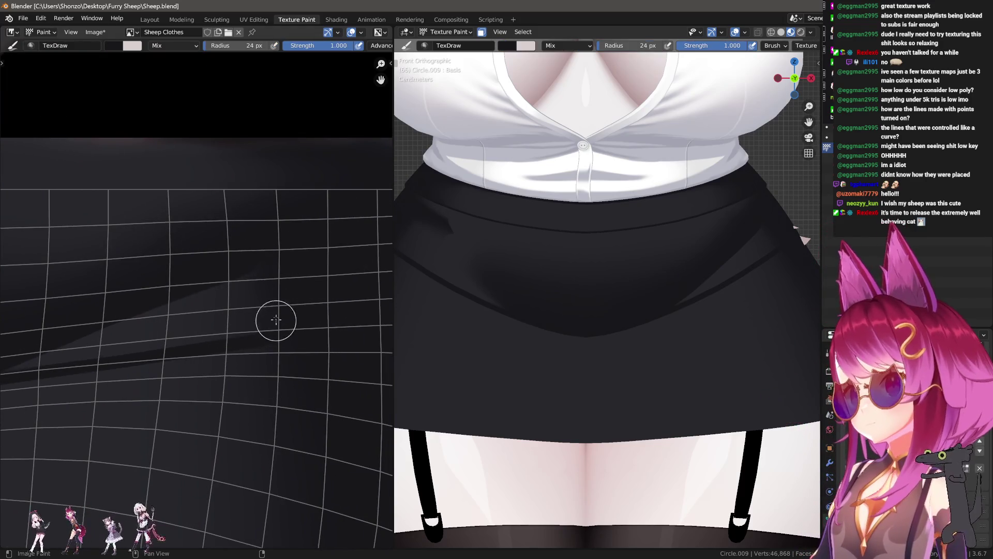
scroll(284, 314, up, 2)
click(282, 309)
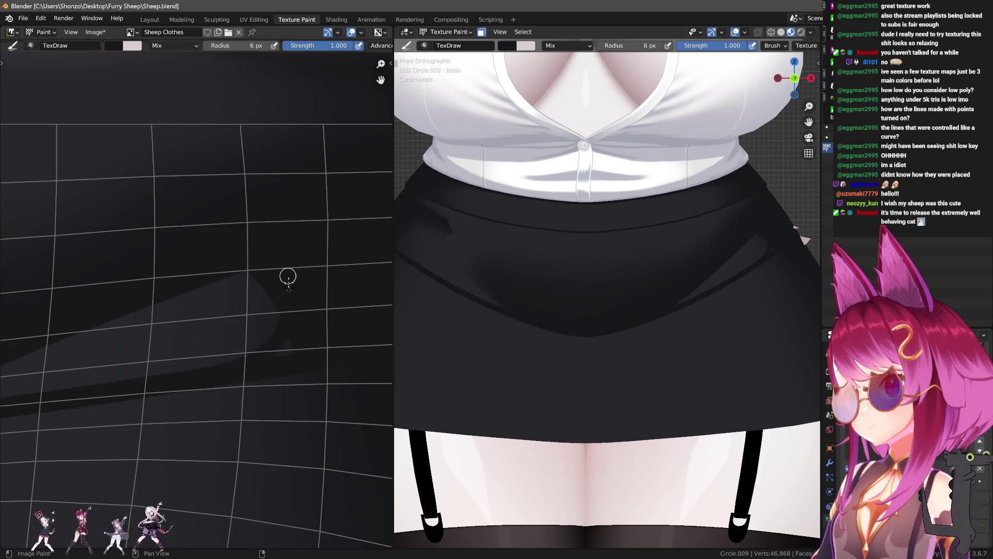
key(s)
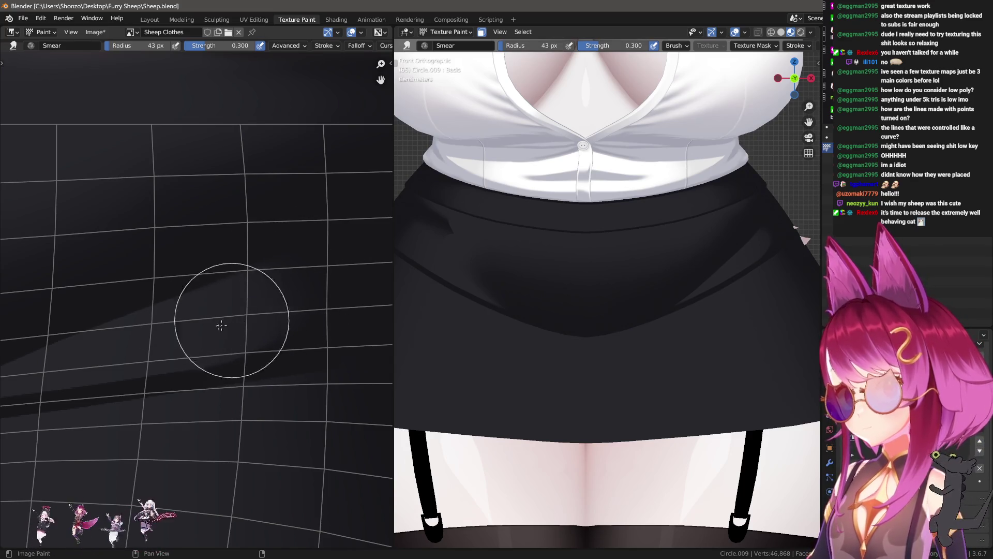
mouse_move(269, 310)
middle_down()
mouse_move(177, 284)
mouse_move(151, 301)
middle_up()
key(d)
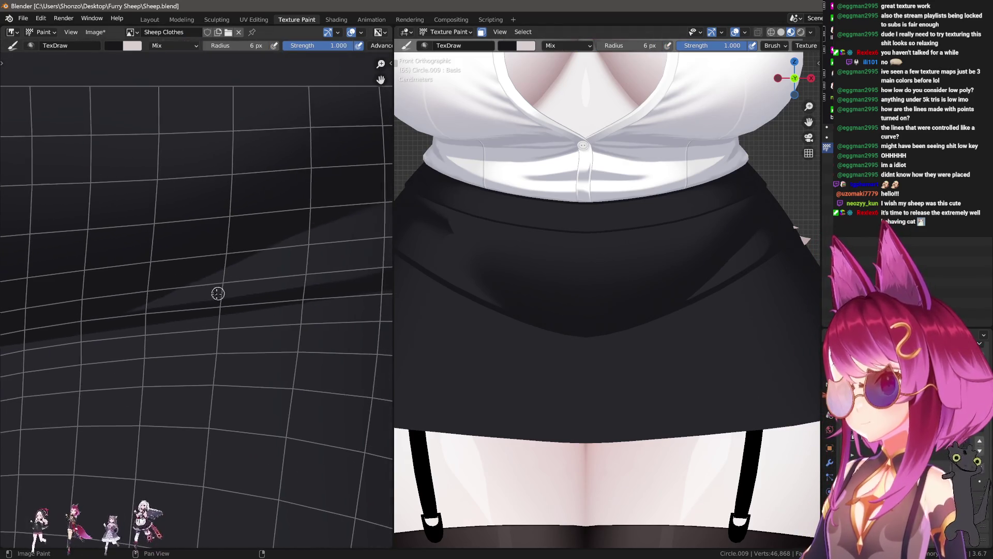
- Draw thin straight crease lines along the fold and a long one running leftward across the skirt
drag(229, 258, 317, 217)
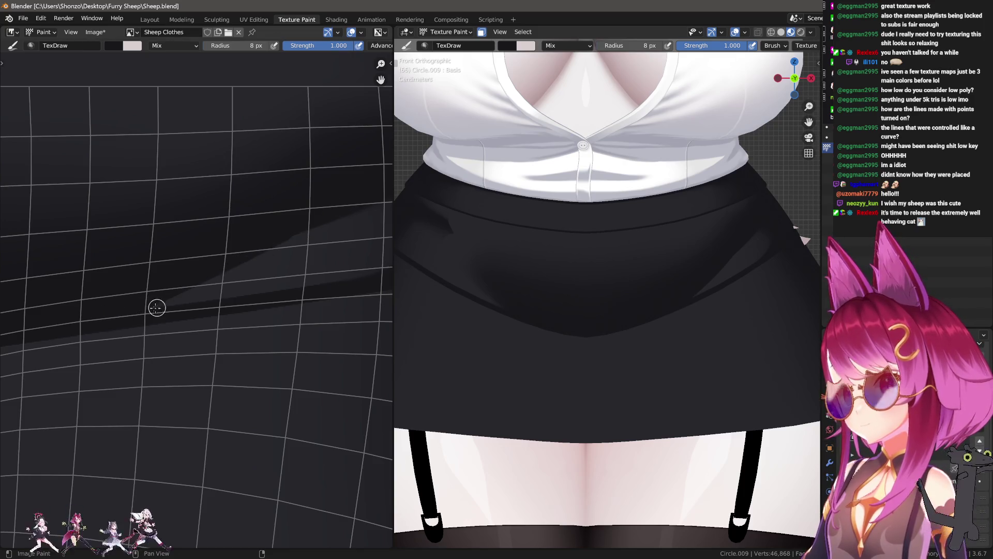
ctrl+drag(348, 221, 338, 226)
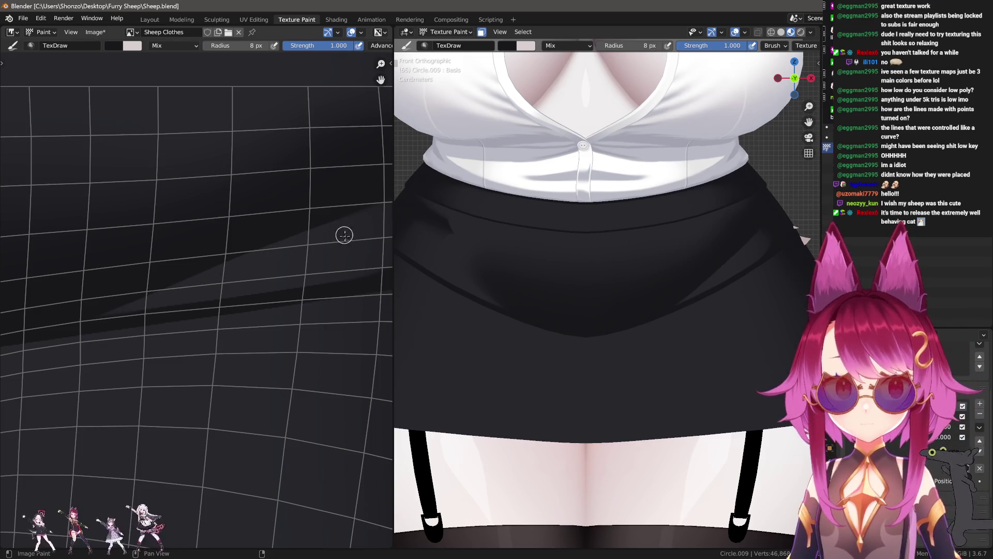
middle_drag(336, 226, 332, 228)
drag(189, 279, 58, 326)
drag(57, 326, 15, 336)
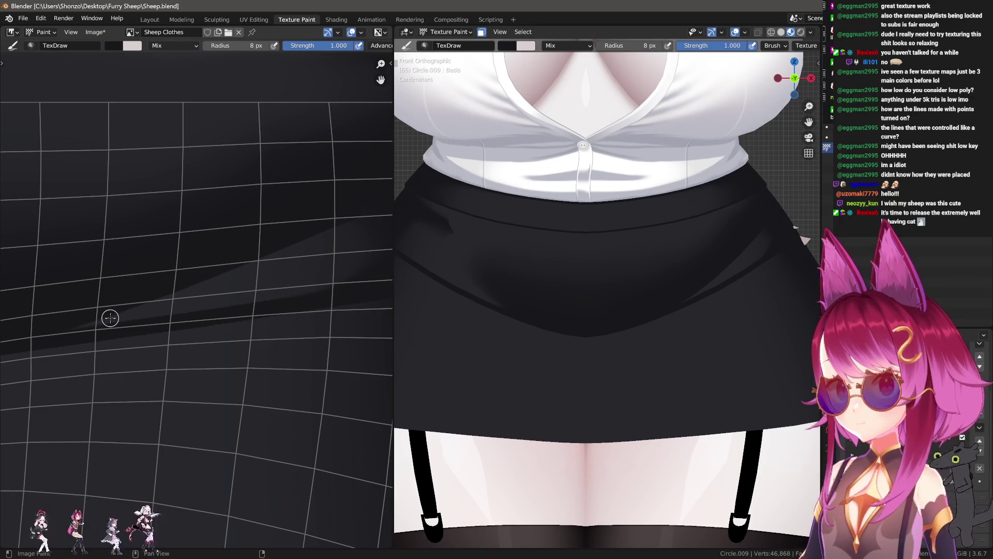
key(shift+space)
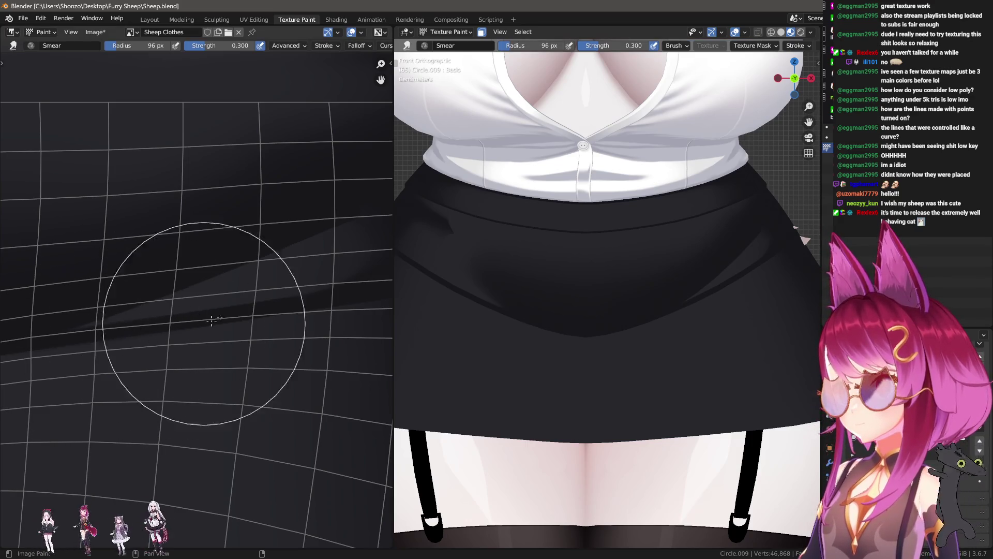
- Set the Smear brush to 90 px at a gentle 0.100 strength and smear the fold shading
key(shift+f)
click(126, 233)
key(n)
key(n)
key(f)
click(186, 348)
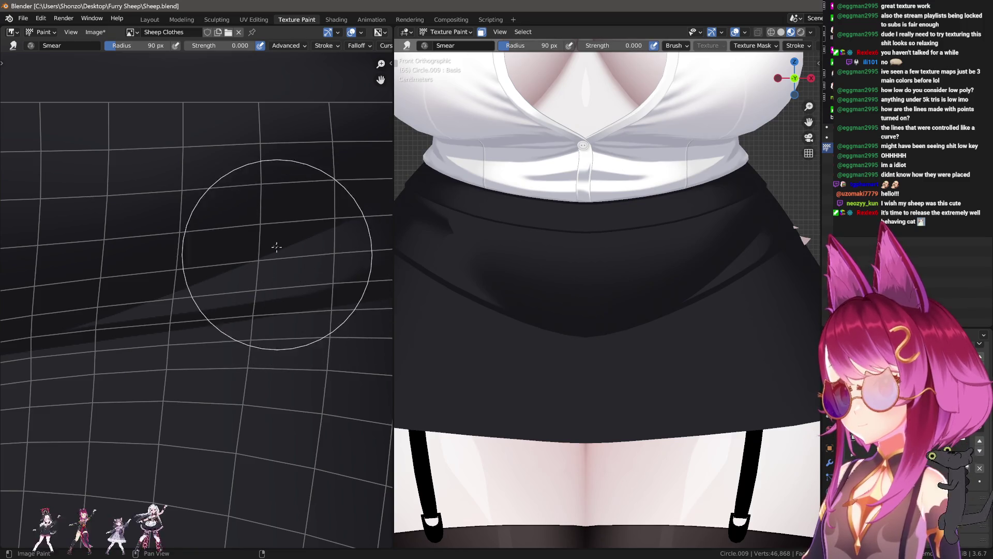
scroll(290, 311, down, 1)
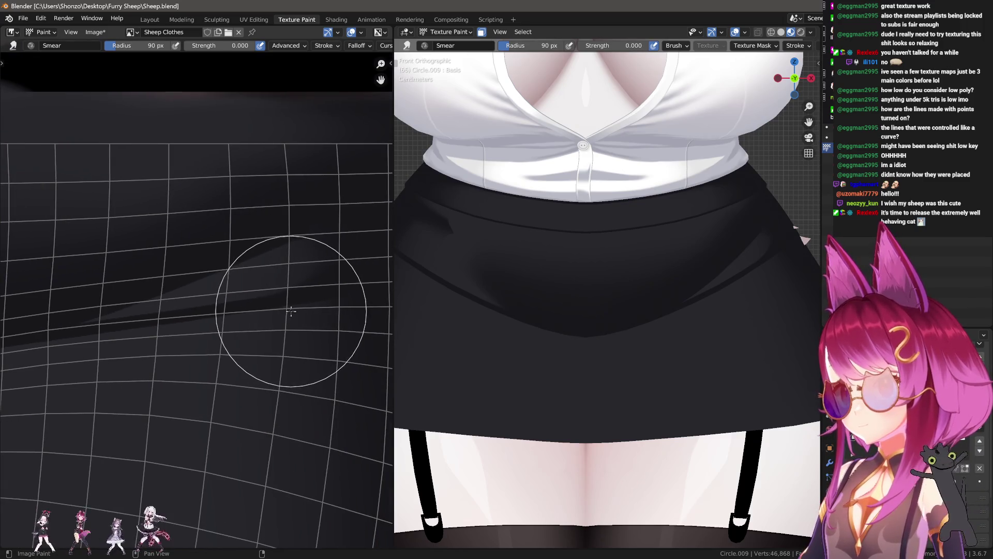
key(shift+f)
click(233, 308)
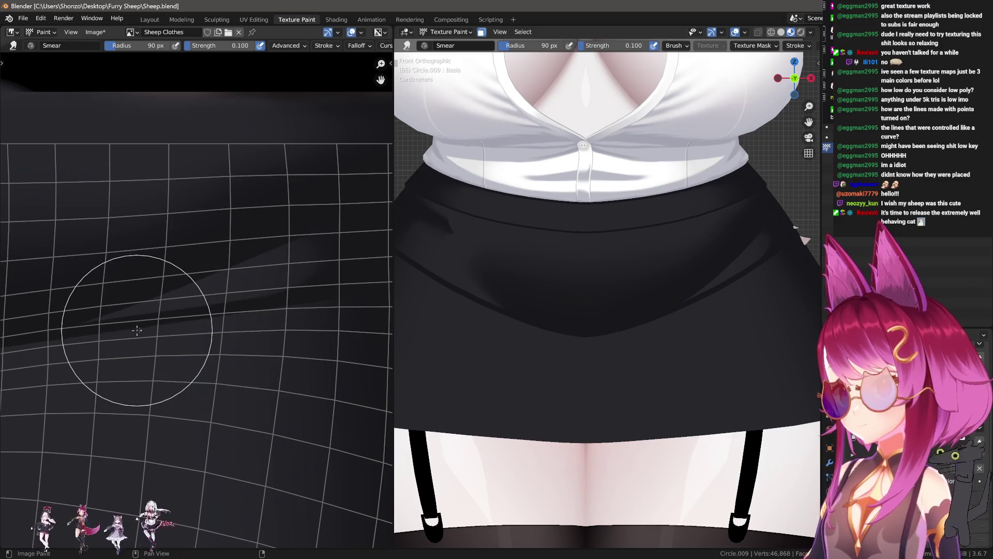
mouse_move(278, 222)
middle_down()
mouse_move(255, 300)
mouse_move(204, 295)
mouse_move(277, 306)
middle_up()
middle_drag(288, 187, 145, 217)
- Vary the smear radius between about 41 and 70 px and raise strength to 0.500 on the fold area
key(f)
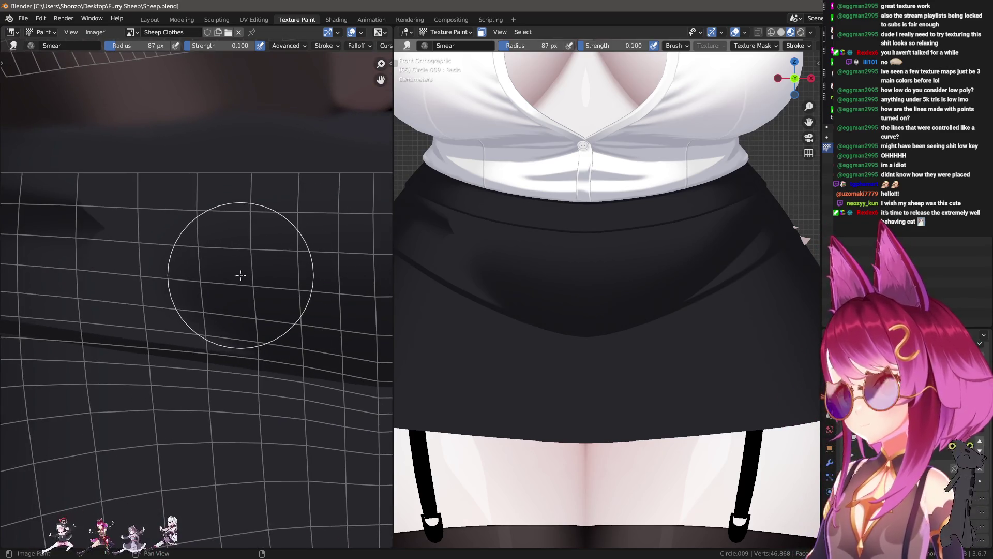
click(210, 207)
middle_drag(211, 206, 280, 315)
key(f)
click(261, 297)
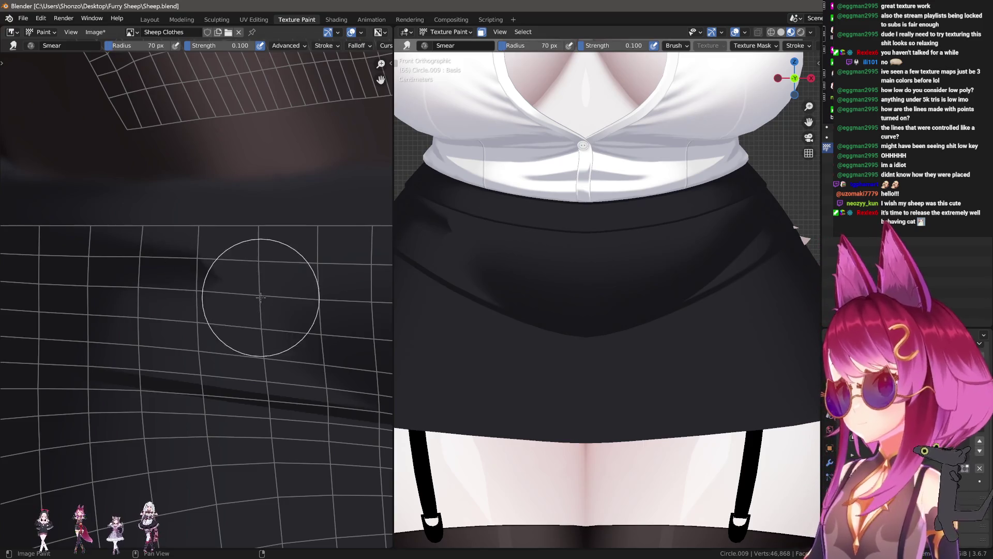
key(e)
click(259, 230)
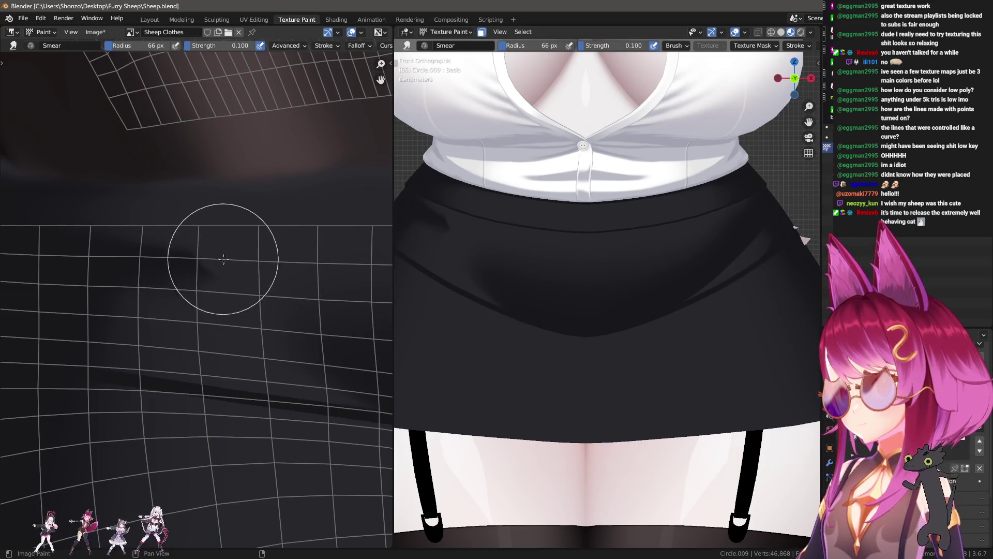
key(shift+f)
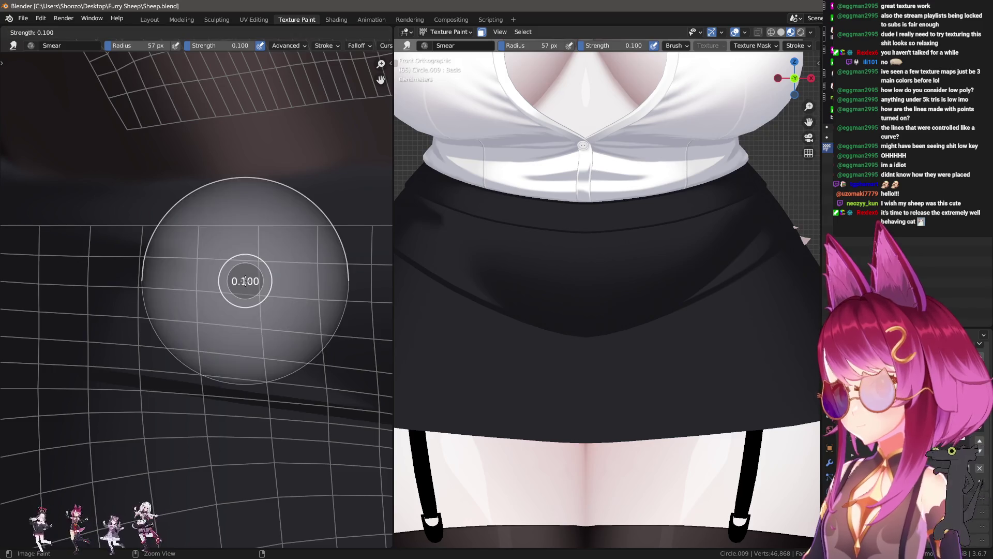
click(285, 290)
middle_drag(173, 258, 204, 179)
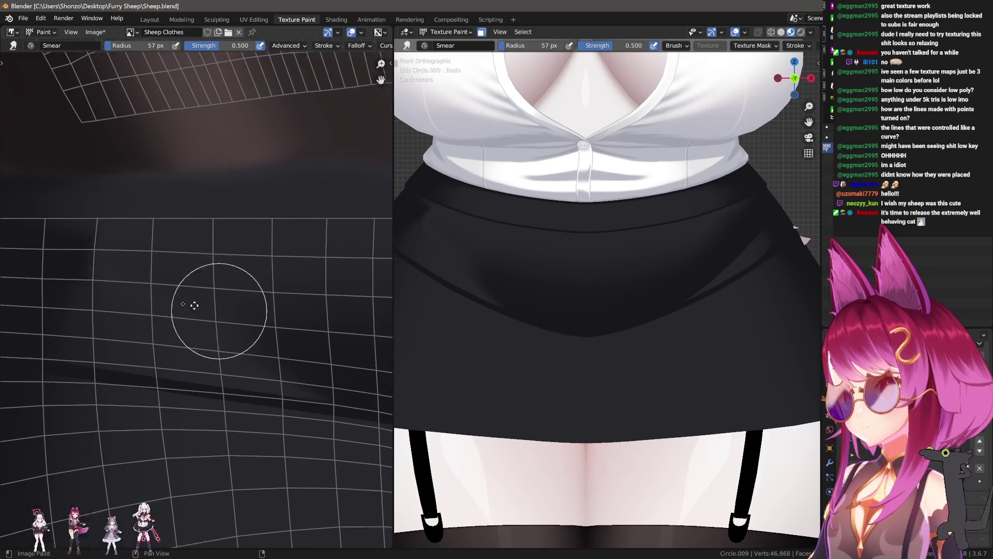
- Keep smearing the folds with brush sizes ranging from 118 px down to 13 px
key(f)
click(80, 265)
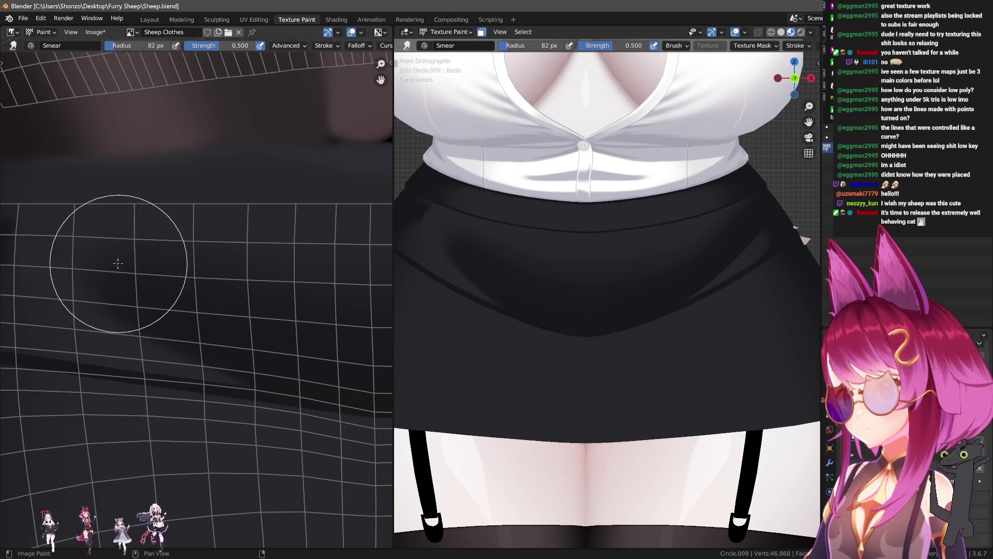
key(f)
click(171, 260)
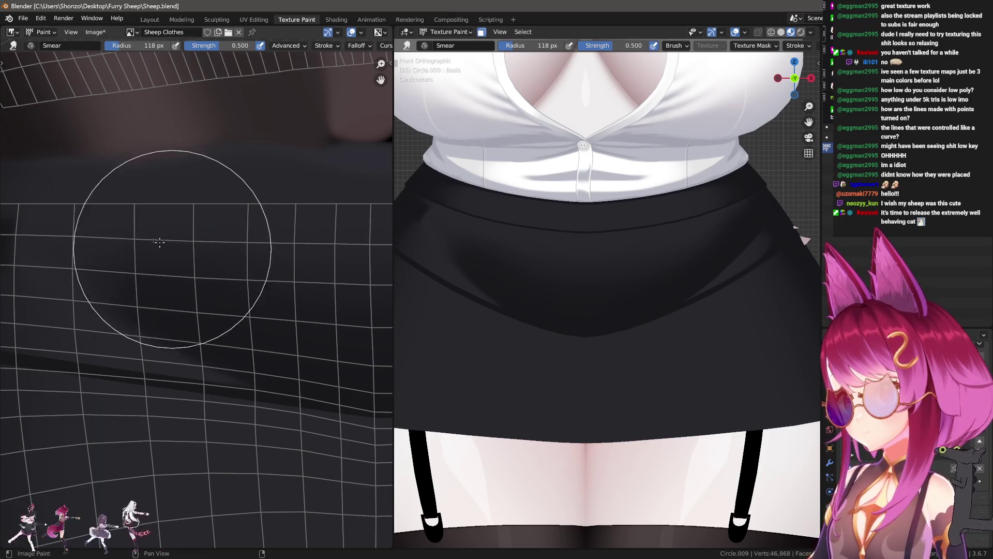
key(f)
click(100, 194)
scroll(280, 281, up, 1)
key(f)
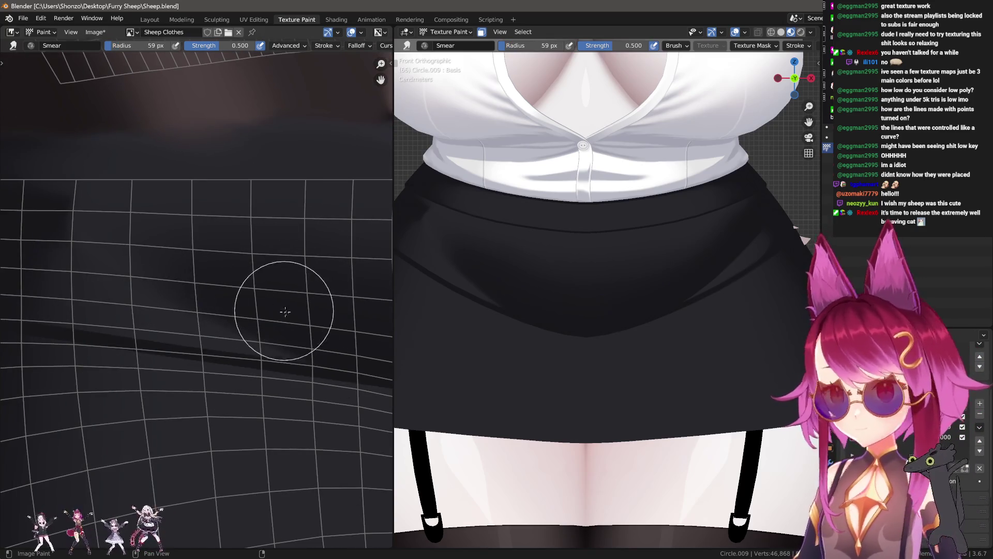
click(296, 344)
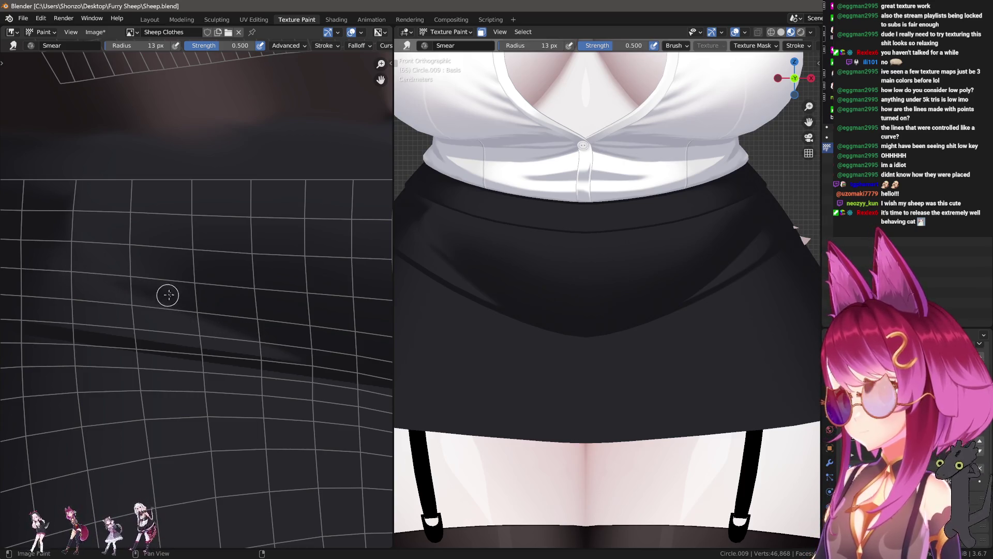
- Finish smoothing with 77, 61 and 35 px smear brushes, then return to the plain drawing brush
key(f)
click(165, 237)
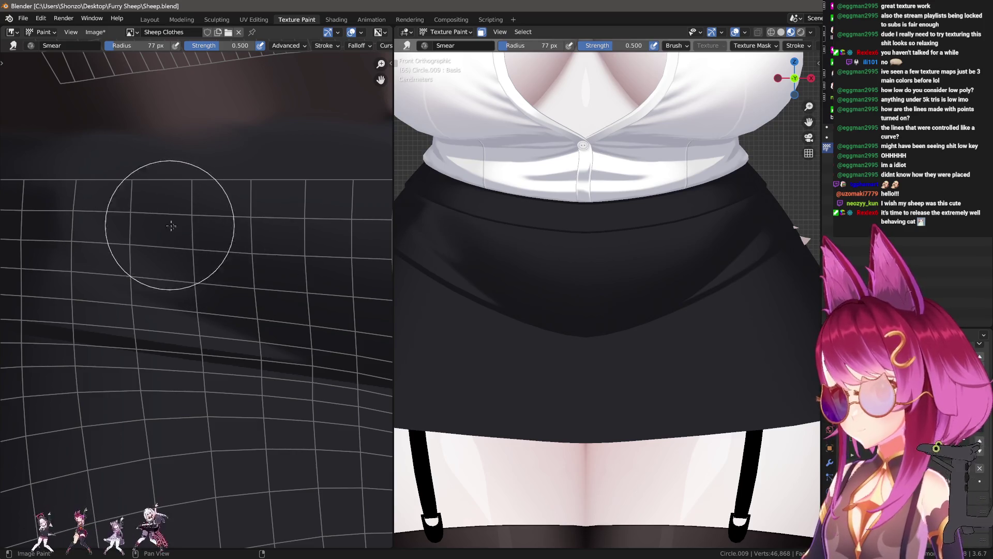
key(f)
click(224, 254)
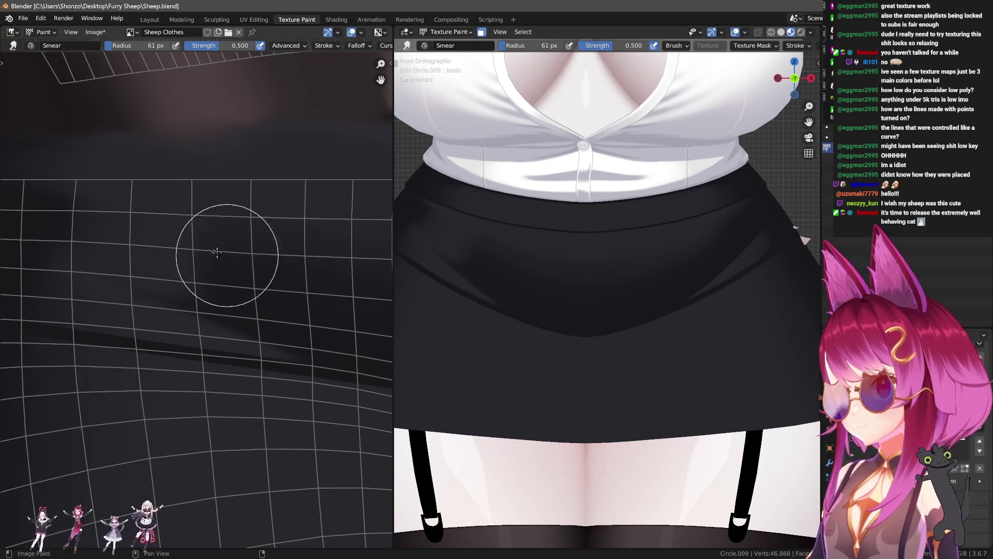
key(f)
click(193, 258)
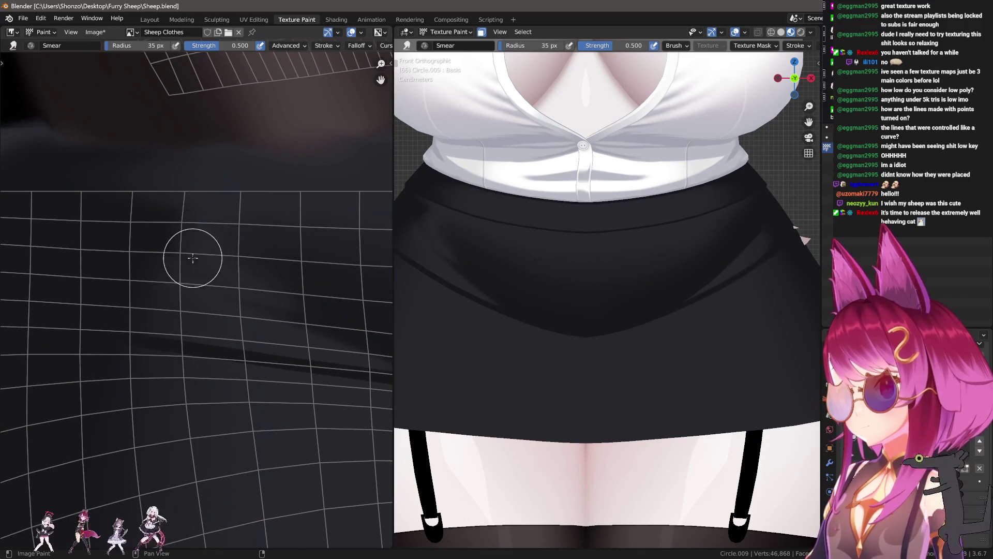
key(1)
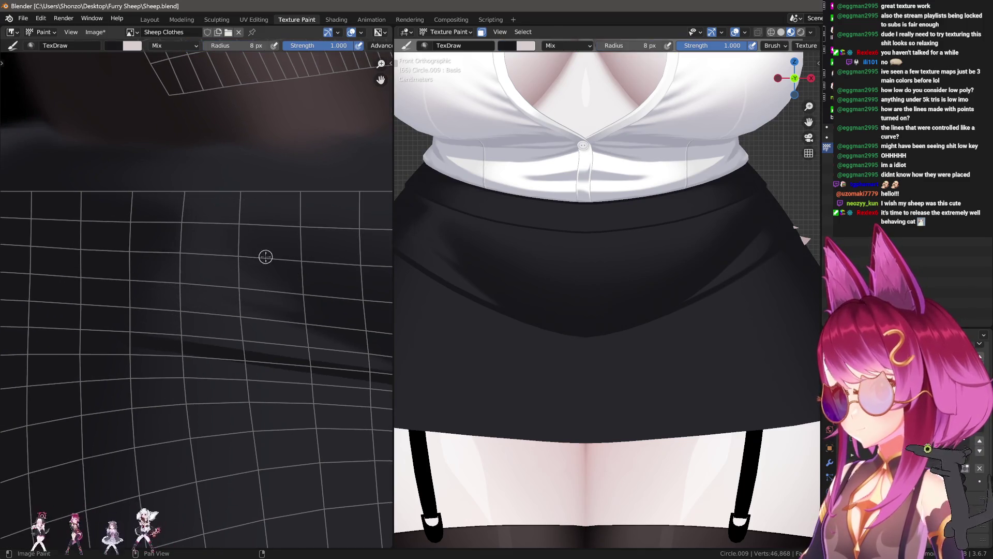
right_click(221, 256)
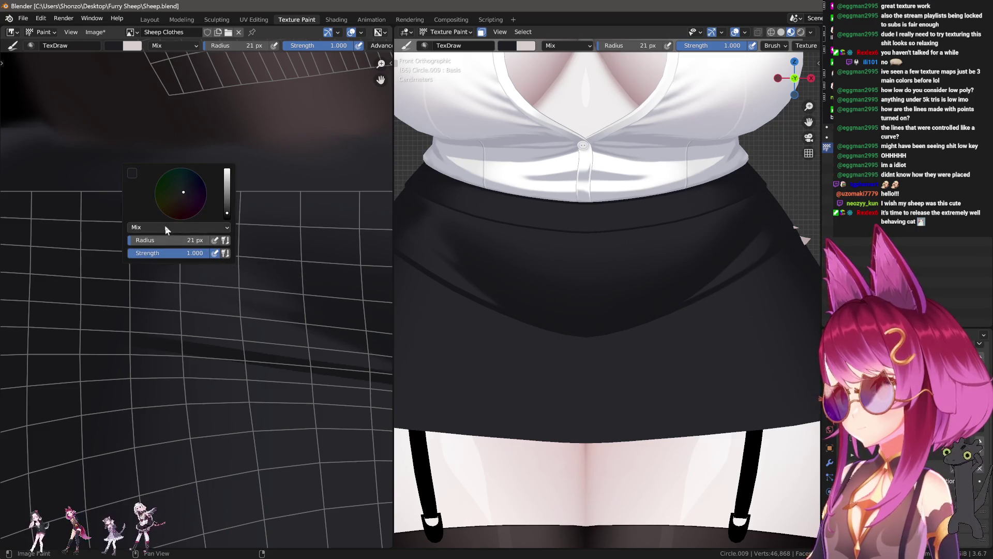
- Set the paint blend mode to Darken and smooth the folds with an 85 px Smear brush and a smaller Soften brush
click(221, 231)
click(222, 255)
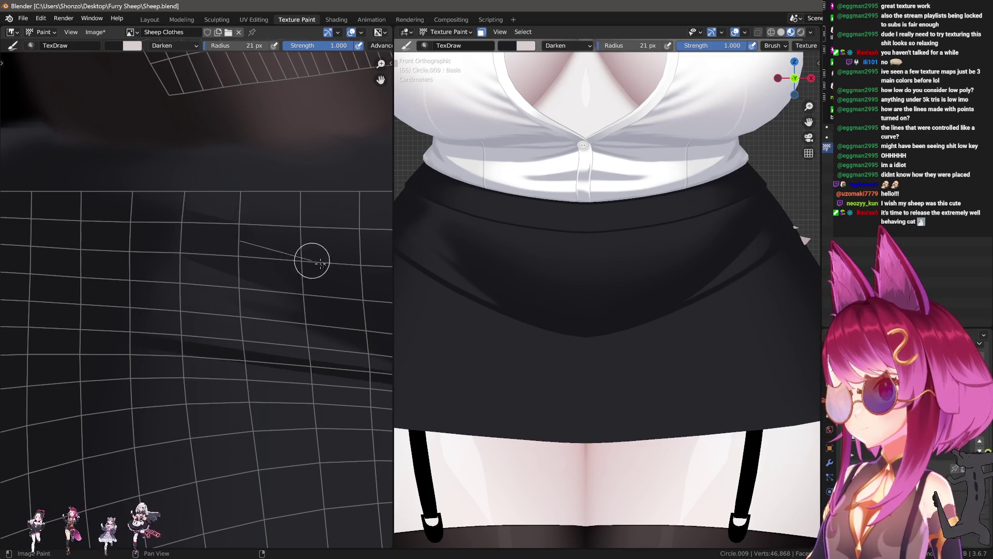
key(3)
click(156, 174)
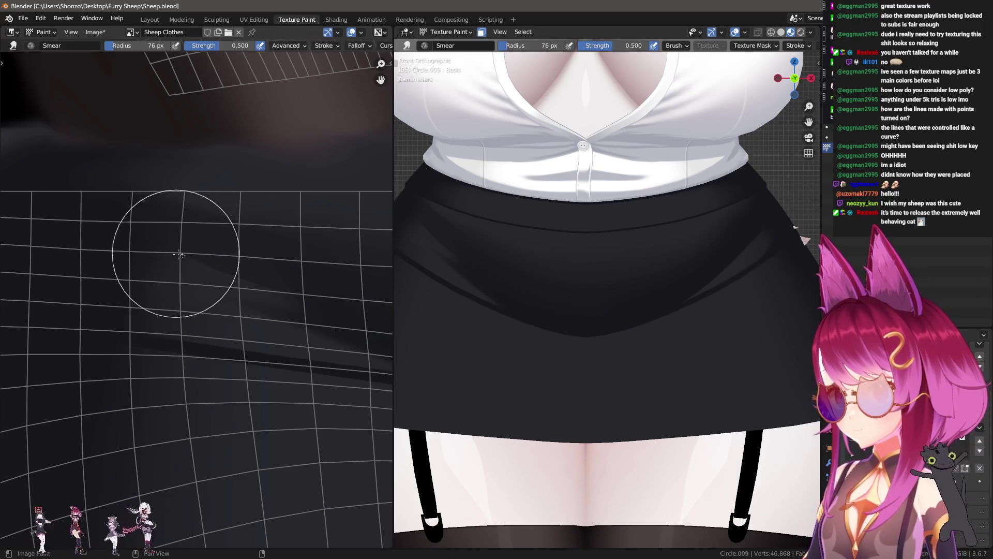
key(2)
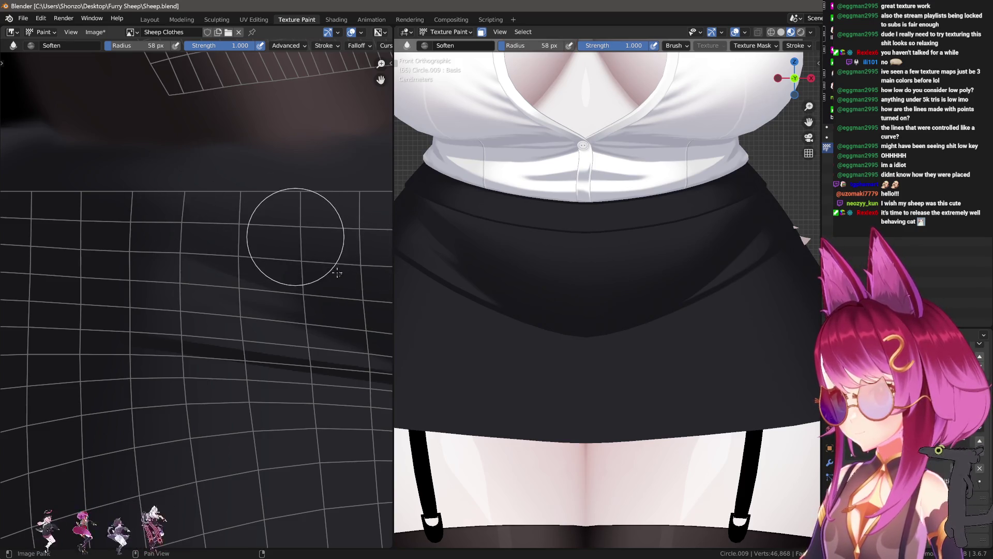
key(bracketleft)
key(bracketleft)
key(bracketleft)
scroll(259, 256, up, 1)
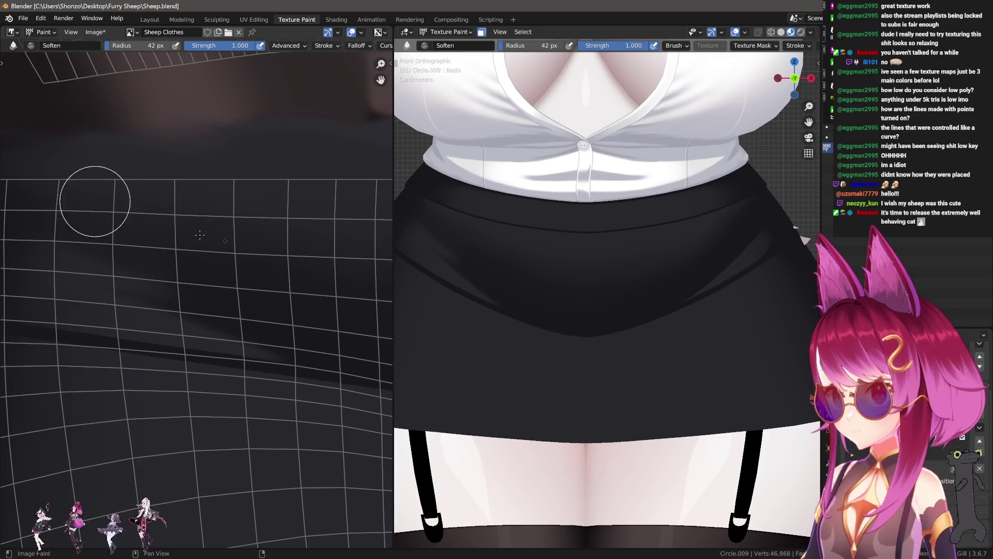
- Smear the lower fold shading with brush sizes around 105 and 93 px
key(shift+space)
key(m)
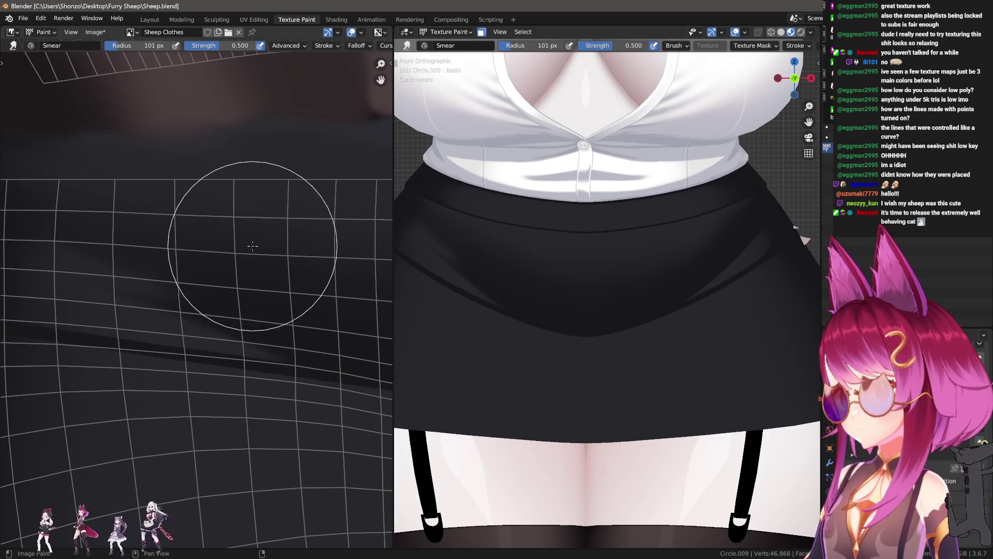
key(f)
click(230, 236)
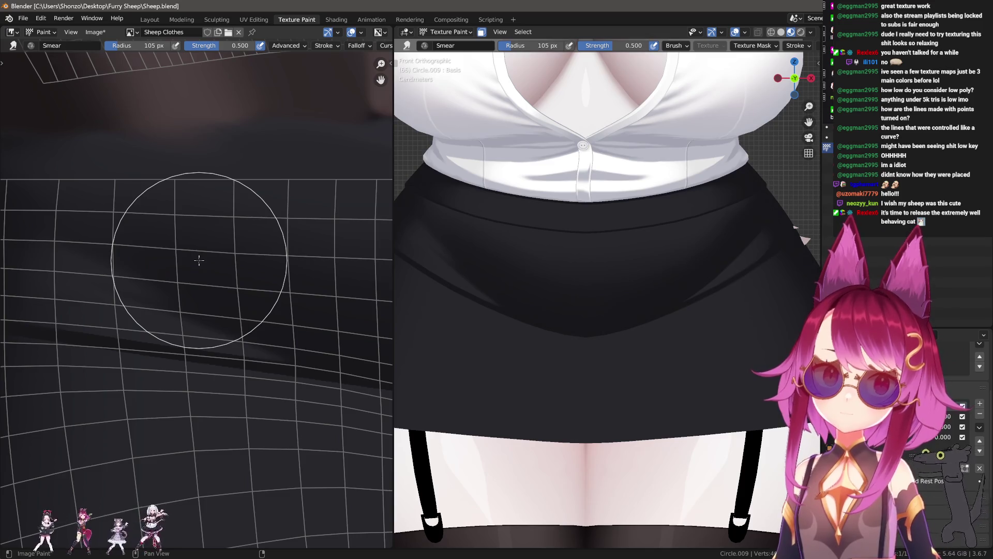
key(f)
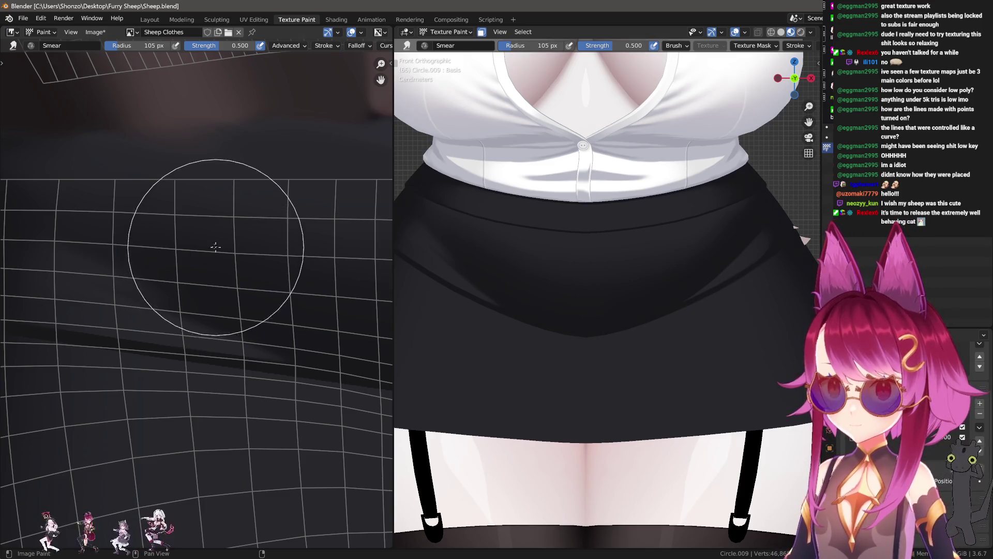
click(142, 258)
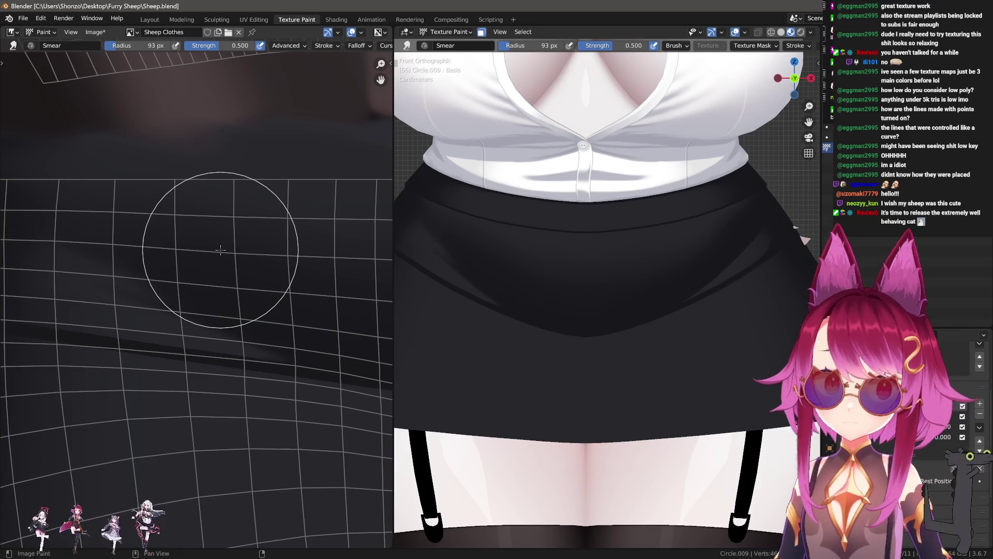
- Smear once more at 111 px, then switch to drawing and sample a colour from the texture
middle_drag(237, 193, 200, 200)
key(f)
click(304, 272)
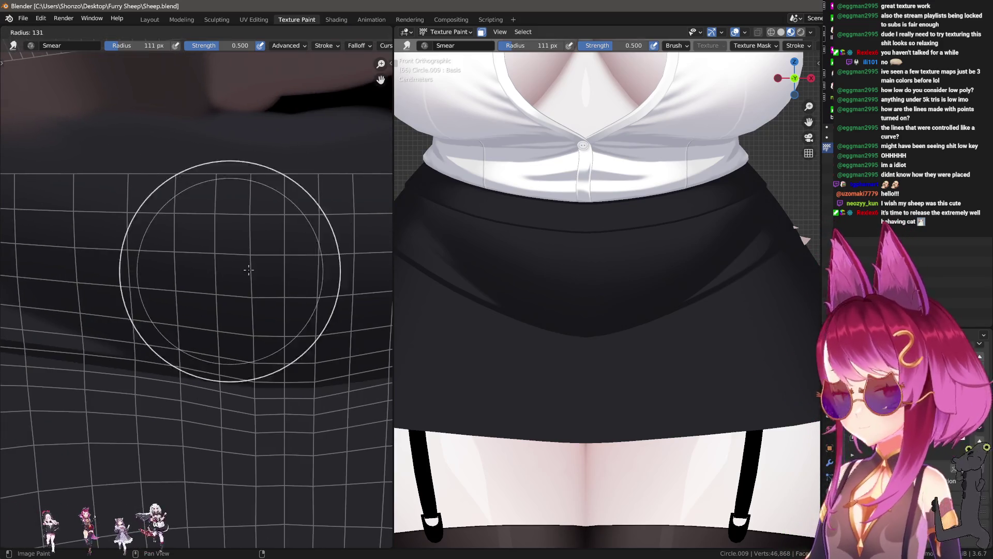
scroll(273, 218, down, 3)
key(s)
click(238, 229)
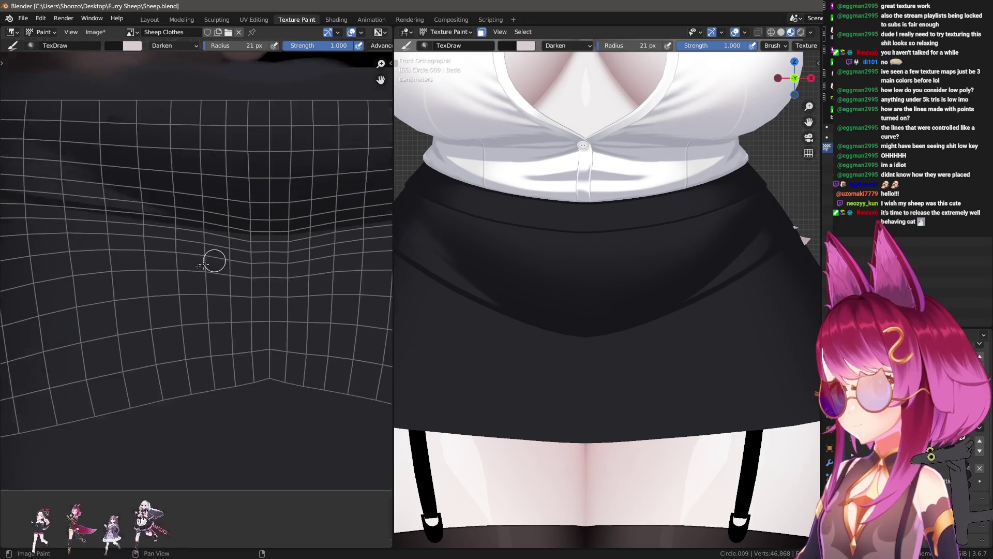
scroll(155, 238, up, 3)
- Undo the unsatisfactory dark strokes and draw a dark V-shaped crease line across the lower skirt
key(ctrl+z)
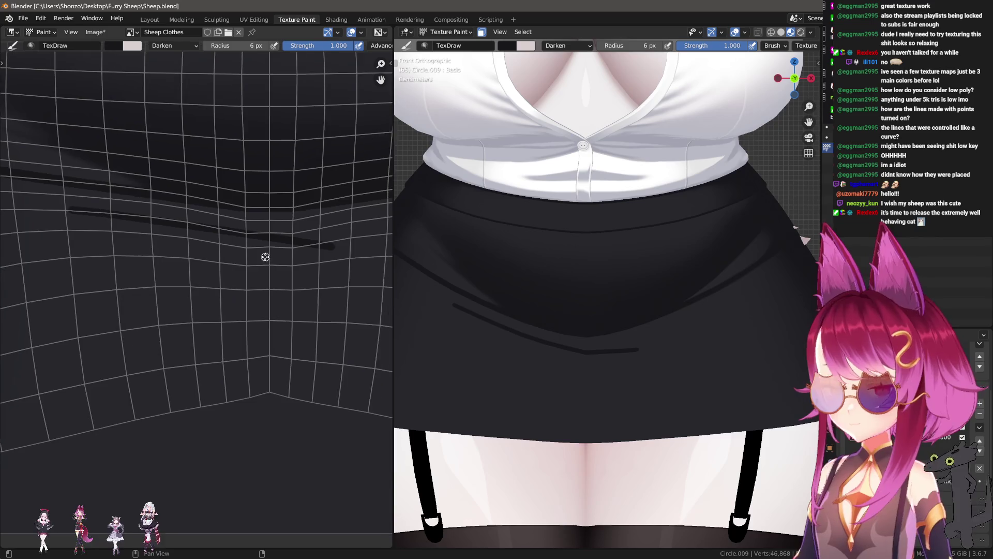
middle_drag(327, 262, 252, 252)
key(ctrl+z)
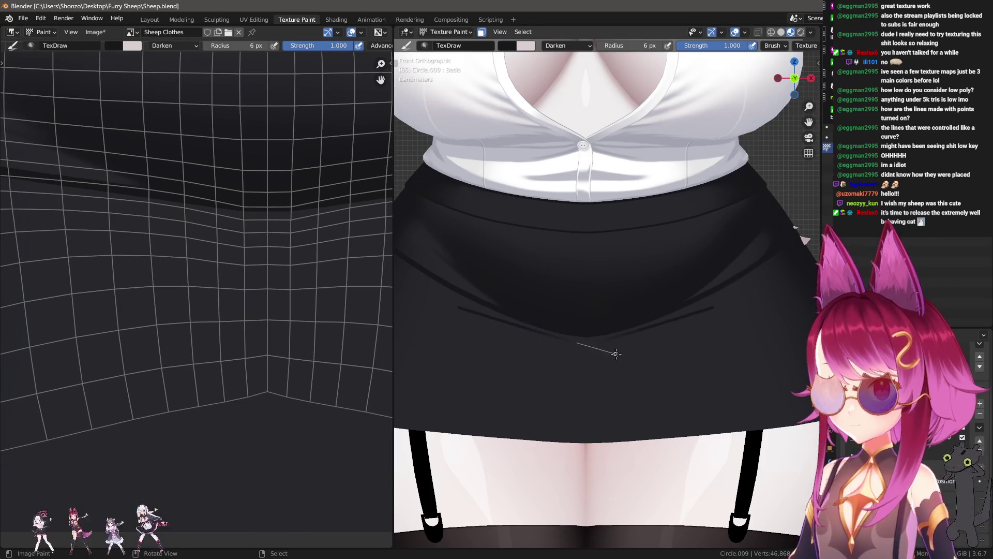
key(ctrl+z)
scroll(776, 45, down, 5)
scroll(782, 55, down, 2)
scroll(780, 48, down, 2)
shift+middle_drag(645, 291, 586, 275)
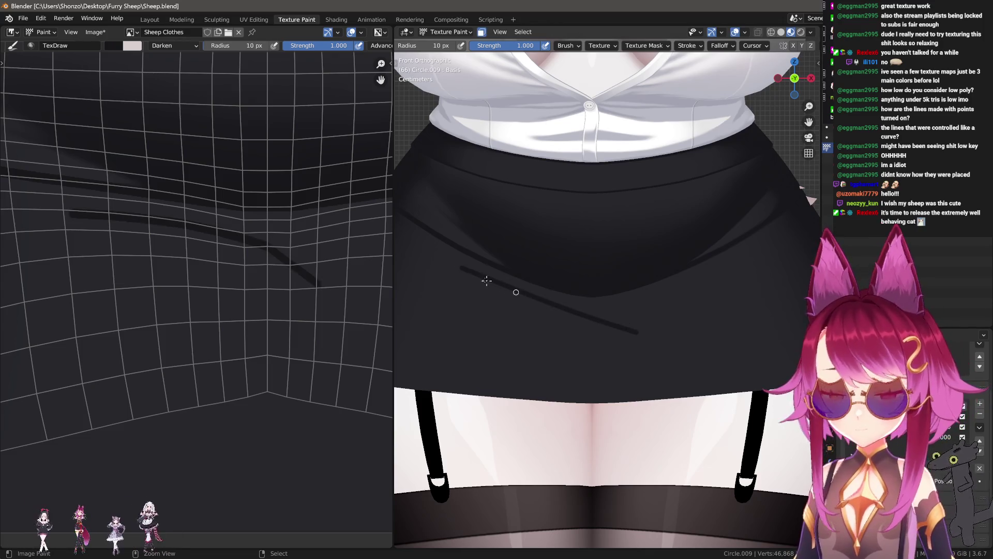
key(ctrl+z)
key(ctrl+z)
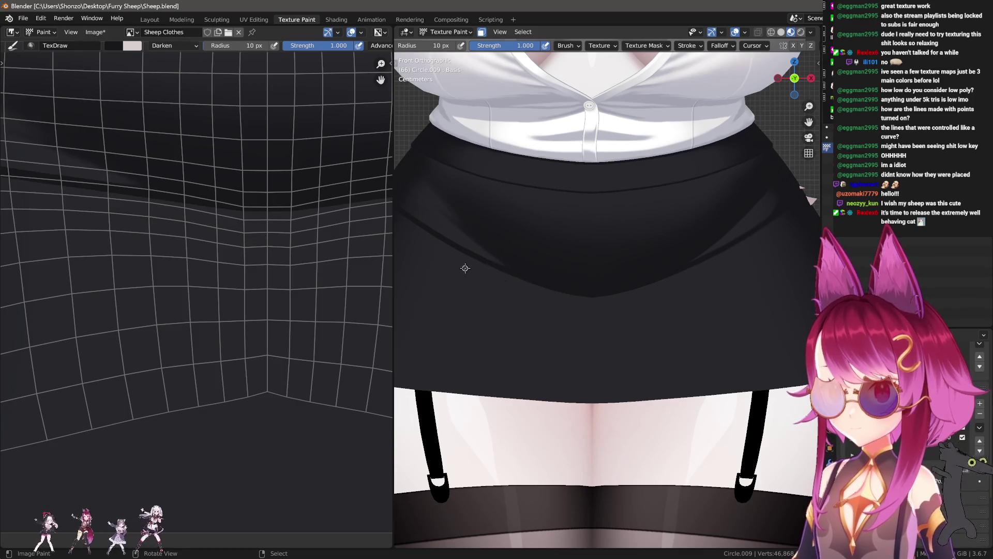
key(ctrl+z)
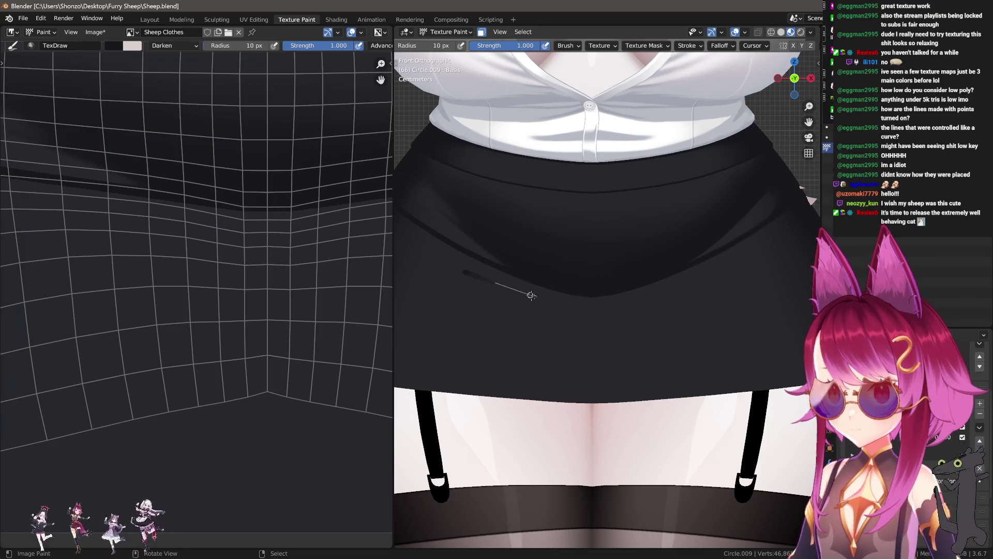
drag(658, 327, 654, 327)
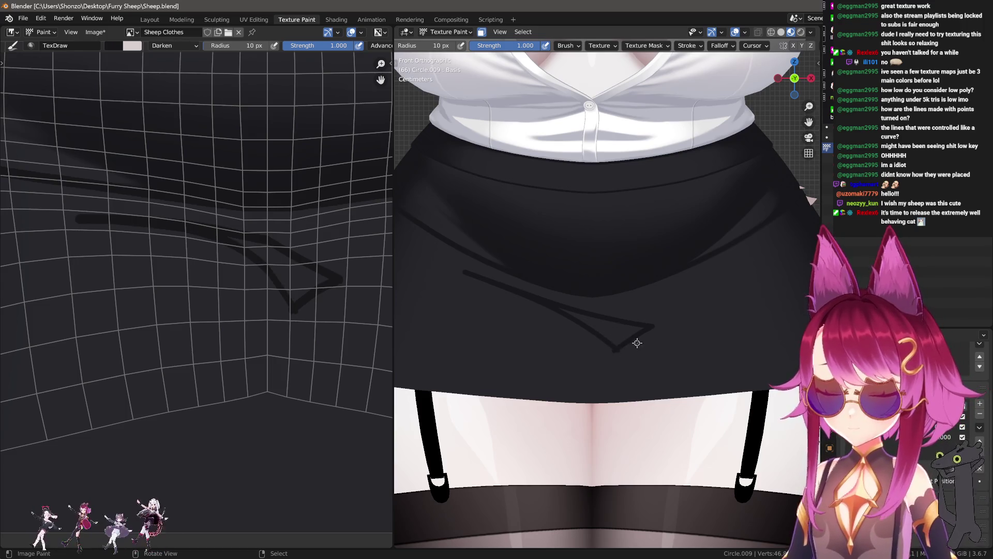
scroll(636, 342, up, 5)
middle_drag(636, 342, 602, 337)
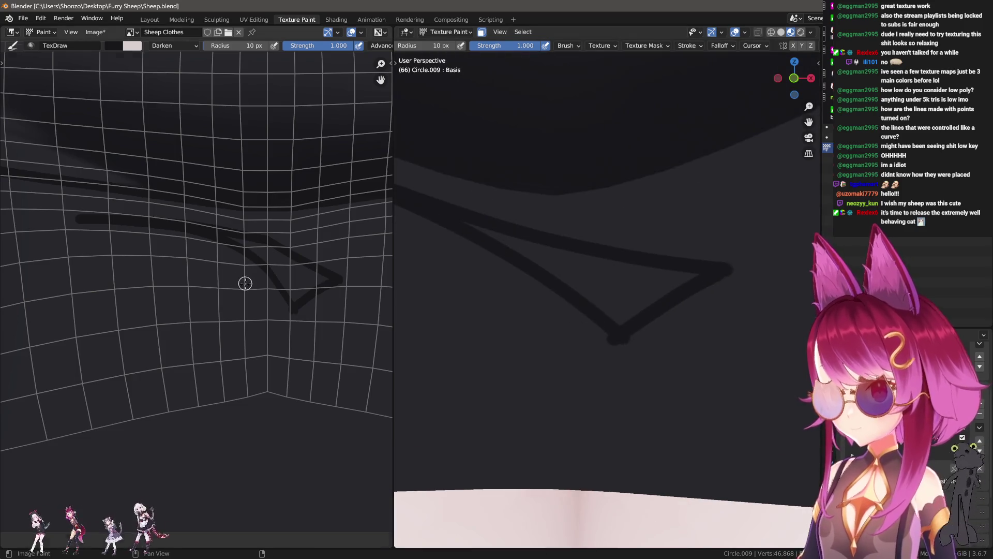
scroll(245, 284, up, 2)
scroll(263, 303, up, 2)
- Draw straight crease segments and fill the light gap inside the V dark with Darken blending
key(f)
drag(265, 245, 388, 351)
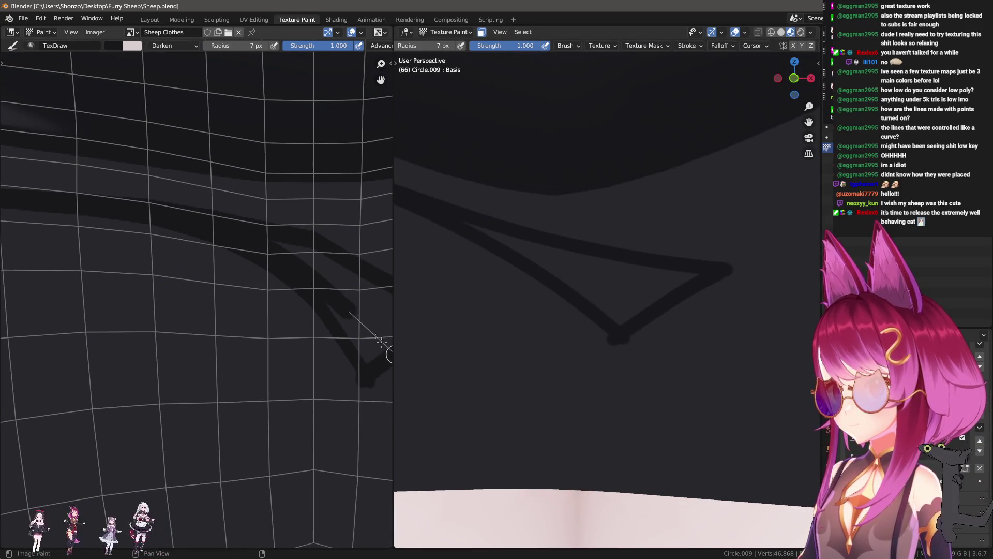
middle_drag(328, 259, 220, 233)
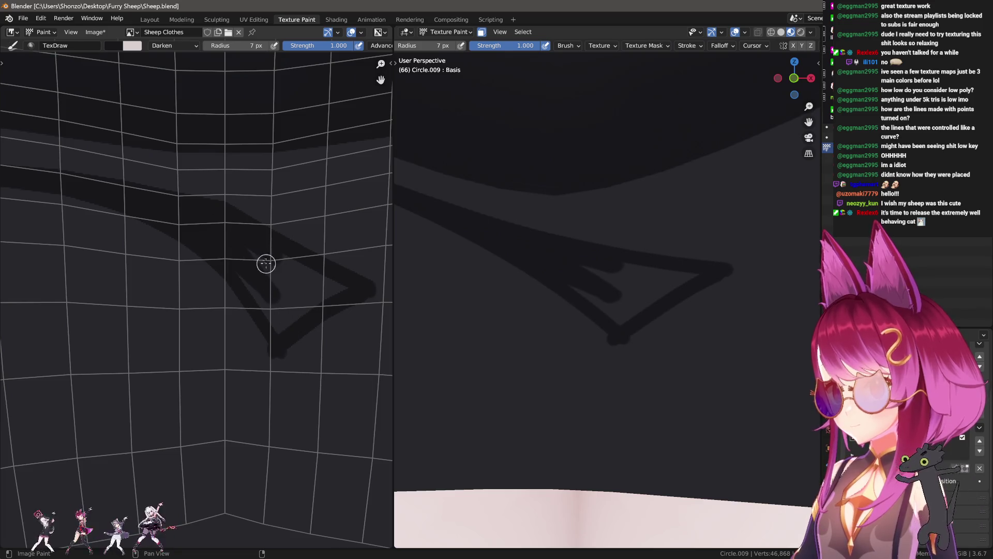
drag(271, 331, 261, 285)
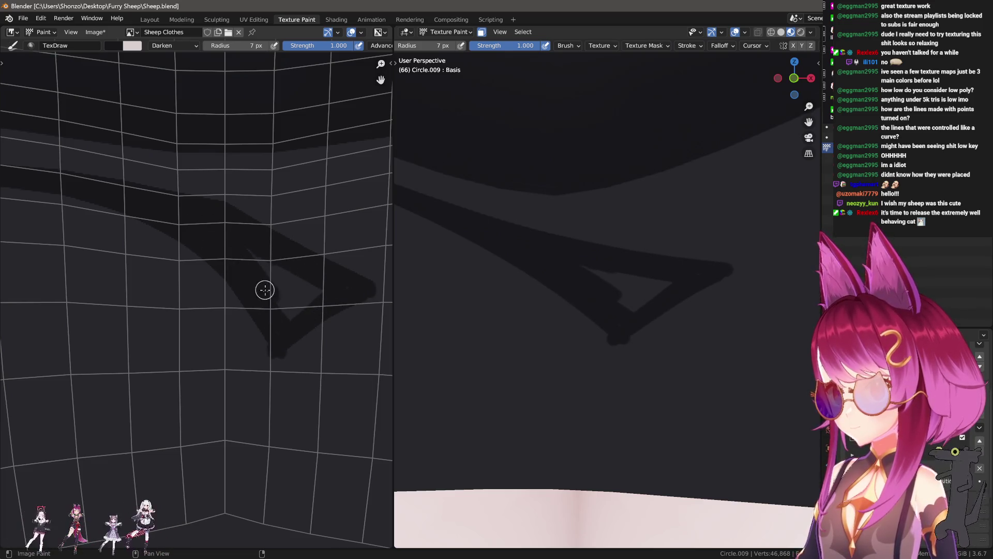
drag(216, 220, 338, 303)
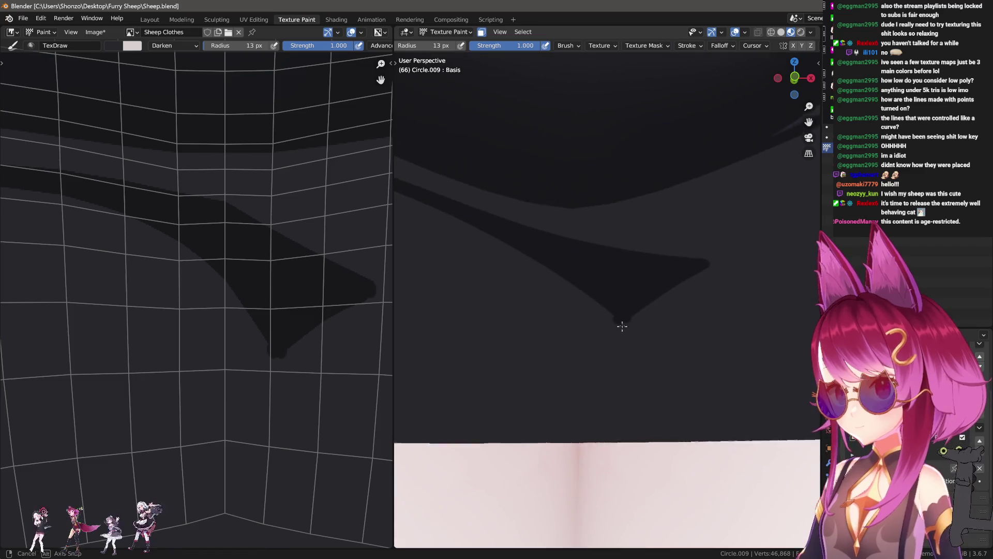
- Enlarge the brush to about 77 px, set blend mode back to Mix and smooth the tip of the fold shadow
middle_drag(586, 338, 602, 355)
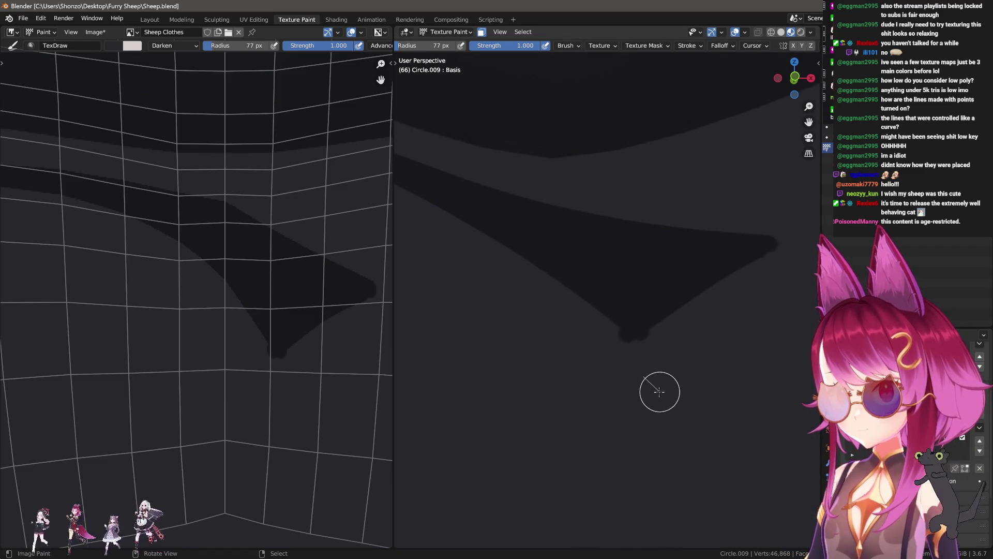
middle_drag(660, 391, 628, 362)
right_click(627, 361)
click(554, 322)
click(554, 346)
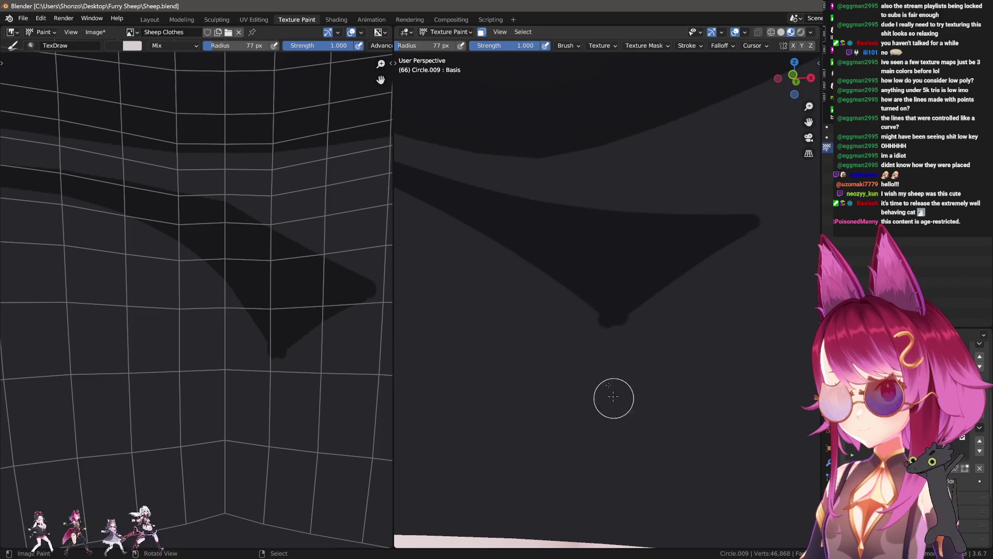
middle_drag(591, 356, 660, 354)
key(3)
- Smudge the dark fold shadow with the Smear brush, undo it and lower strength to 0.200
key(f)
click(626, 317)
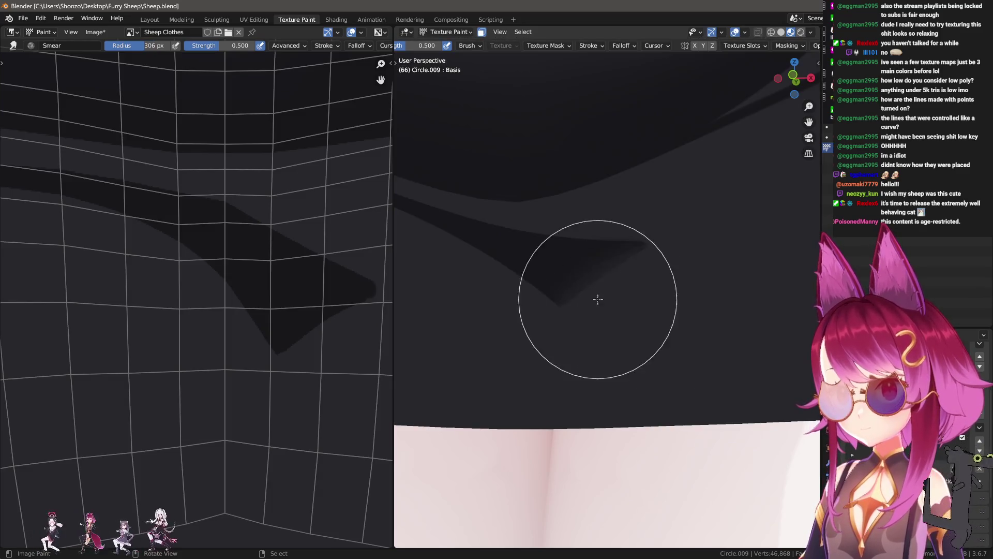
key(f)
click(669, 329)
drag(669, 328, 662, 322)
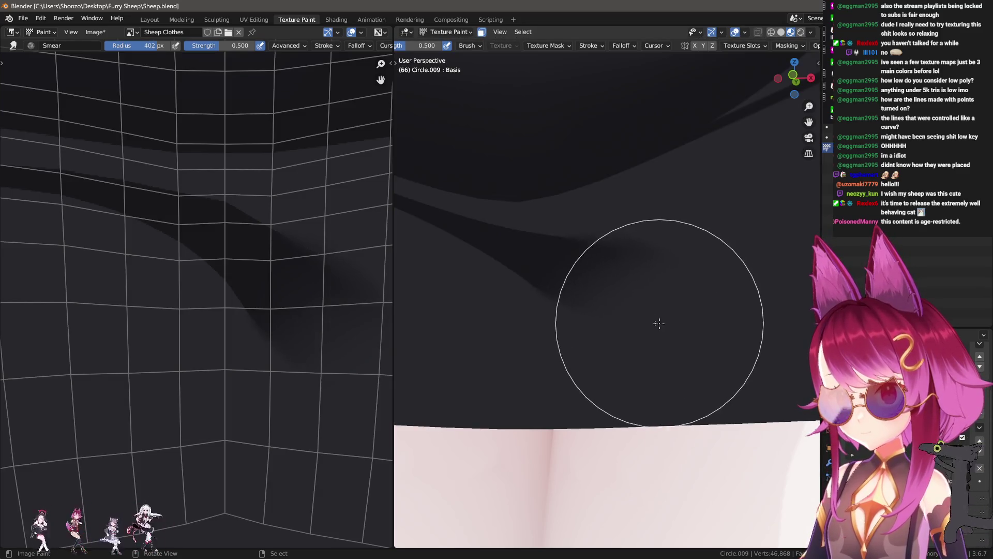
scroll(688, 347, down, 2)
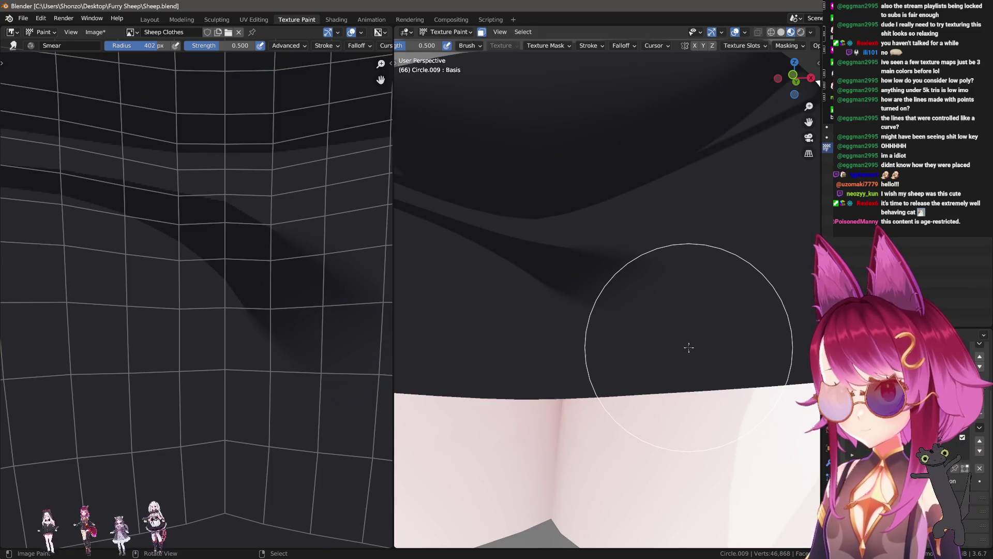
scroll(688, 347, up, 1)
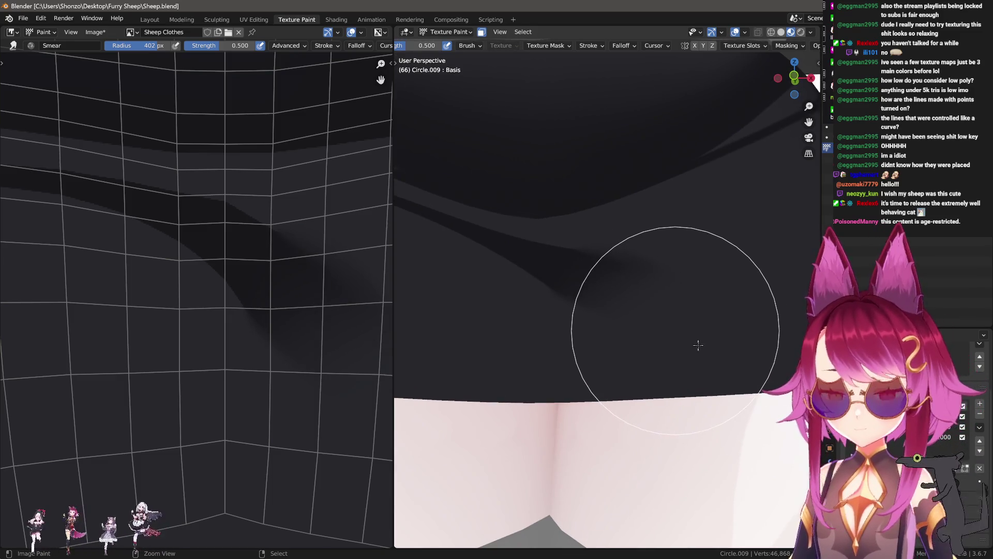
key(ctrl+z)
key(shift+f)
click(649, 333)
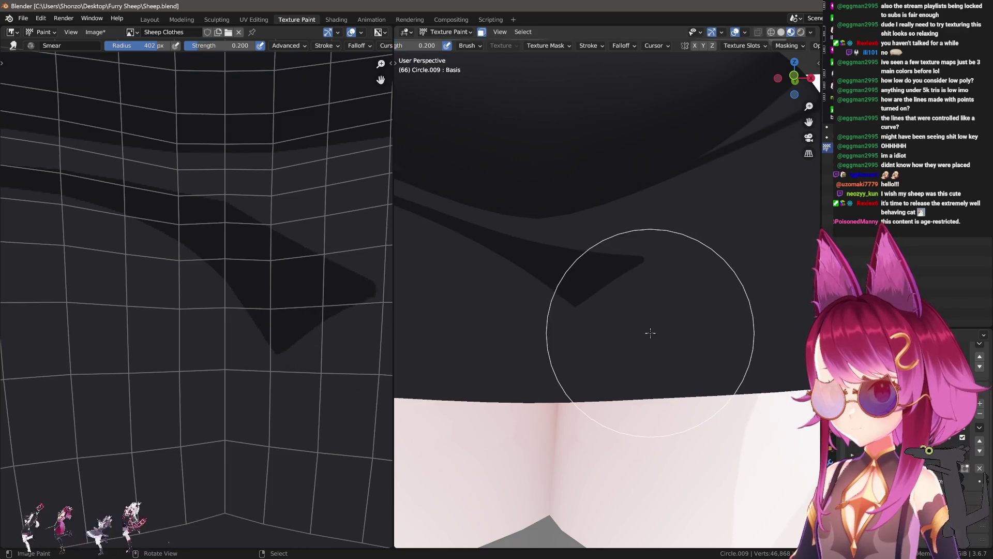
- Smear the fold edges again with progressively smaller brushes down to about 83 px
key(f)
click(656, 328)
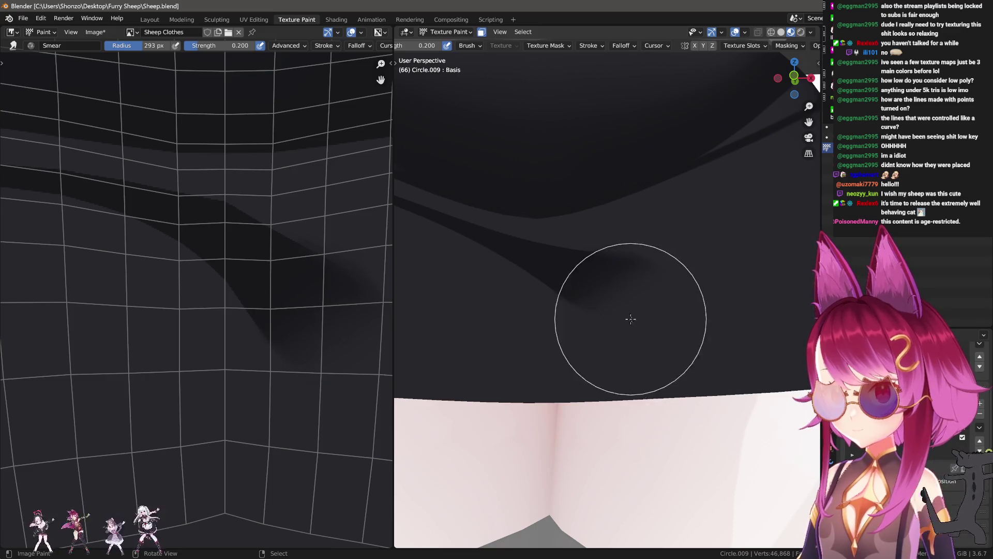
key(f)
click(613, 337)
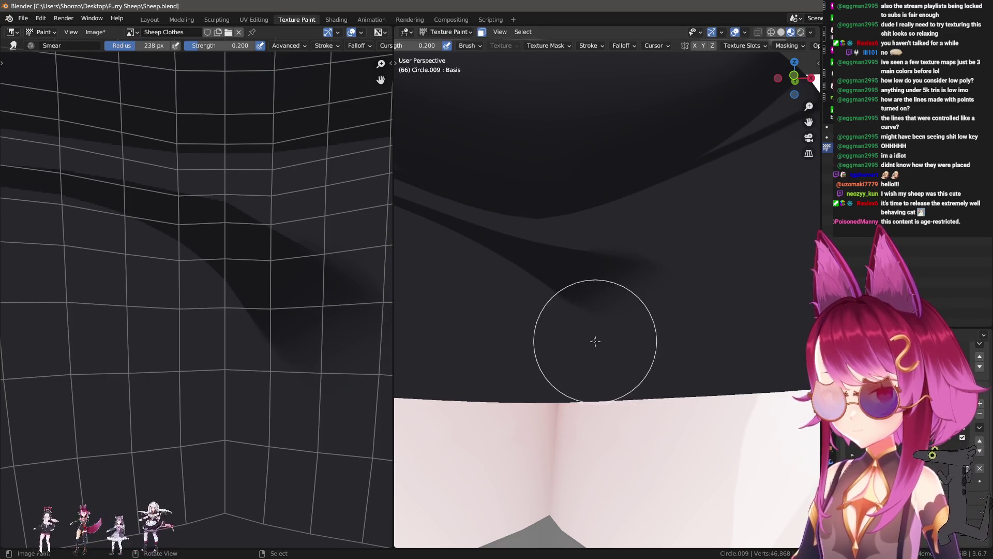
key(f)
click(643, 229)
key(f)
click(661, 229)
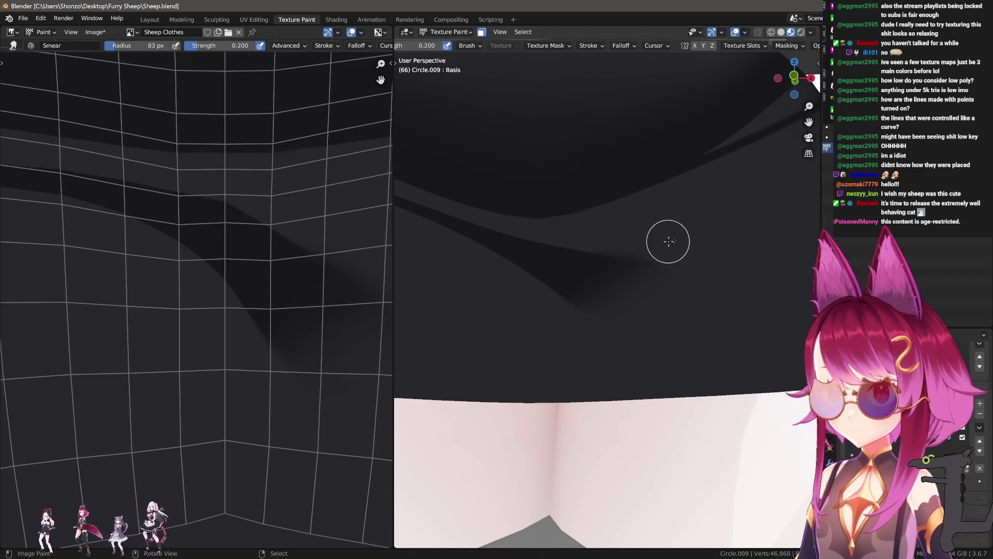
- Toggle between drawing and smudging brushes and orbit to inspect the skirt folds
key(shift+space)
key(d)
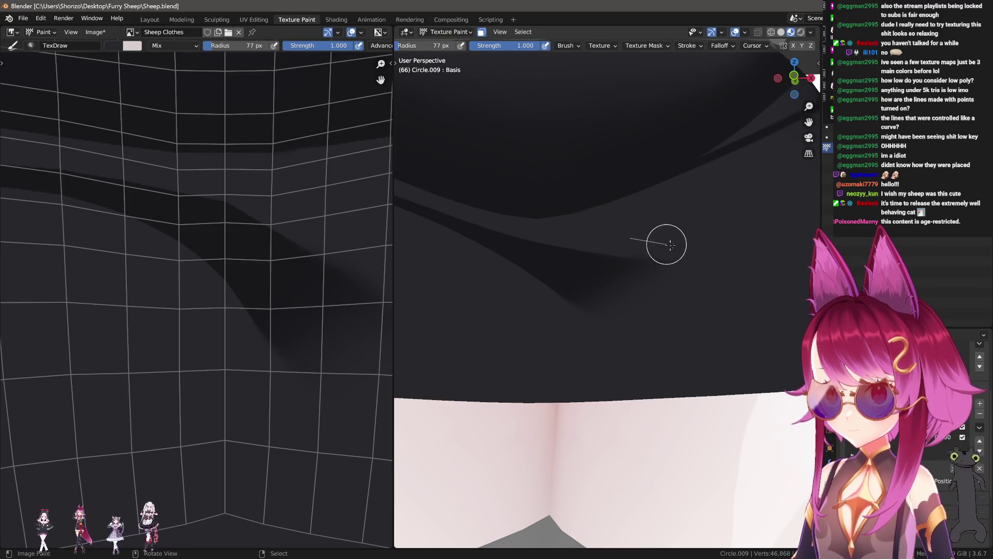
key(shift+space)
key(s)
mouse_move(649, 313)
middle_down()
mouse_move(532, 315)
mouse_move(565, 321)
middle_up()
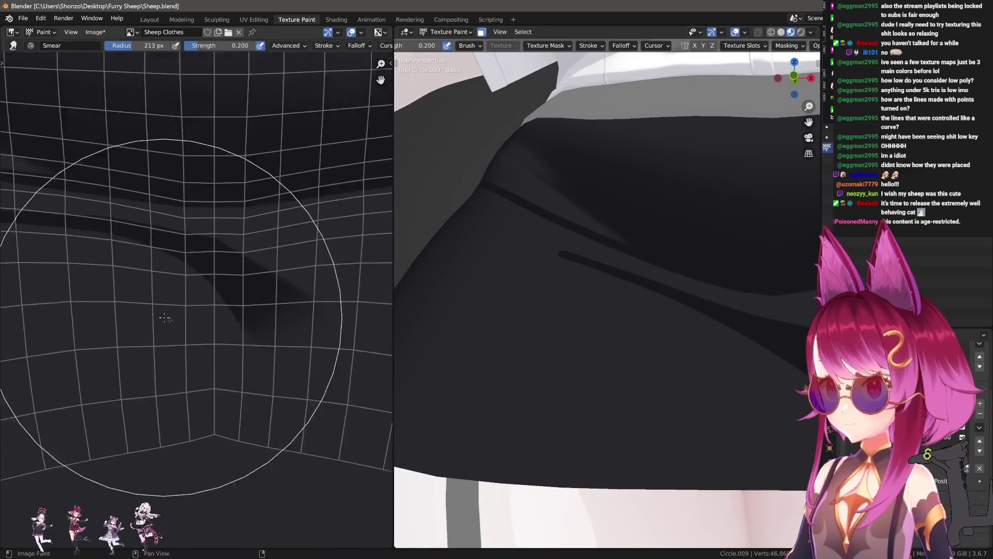
scroll(158, 315, up, 2)
- Smear the skirt fold shading, varying the smear brush between about 64 and 90 px
key(bracketleft)
key(bracketleft)
key(bracketleft)
key(bracketleft)
key(bracketleft)
key(bracketleft)
key(bracketleft)
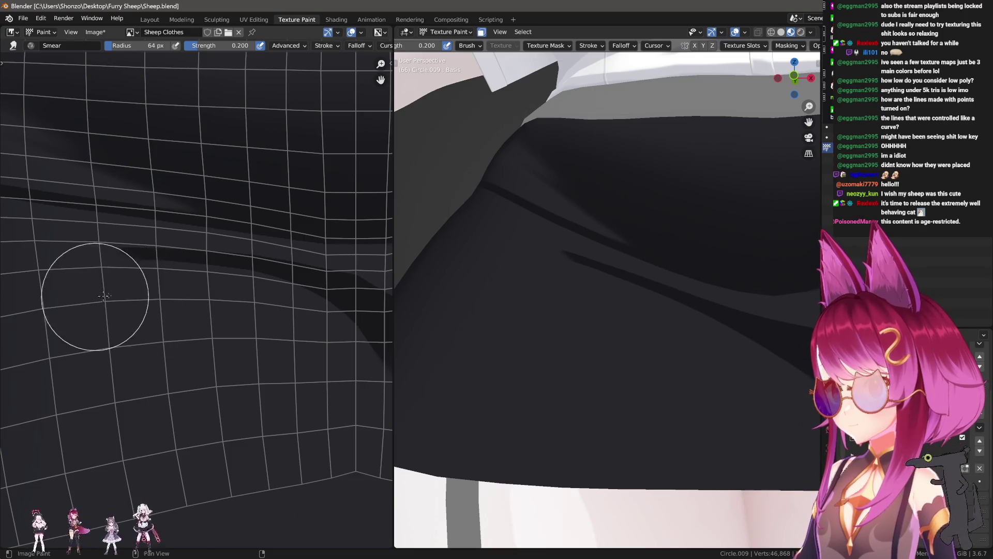
key(bracketright)
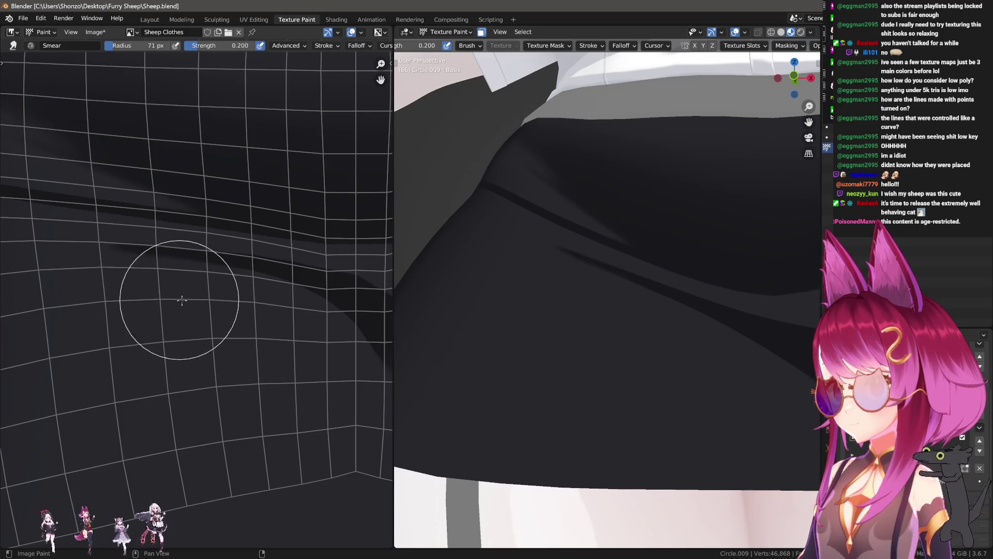
scroll(199, 233, up, 1)
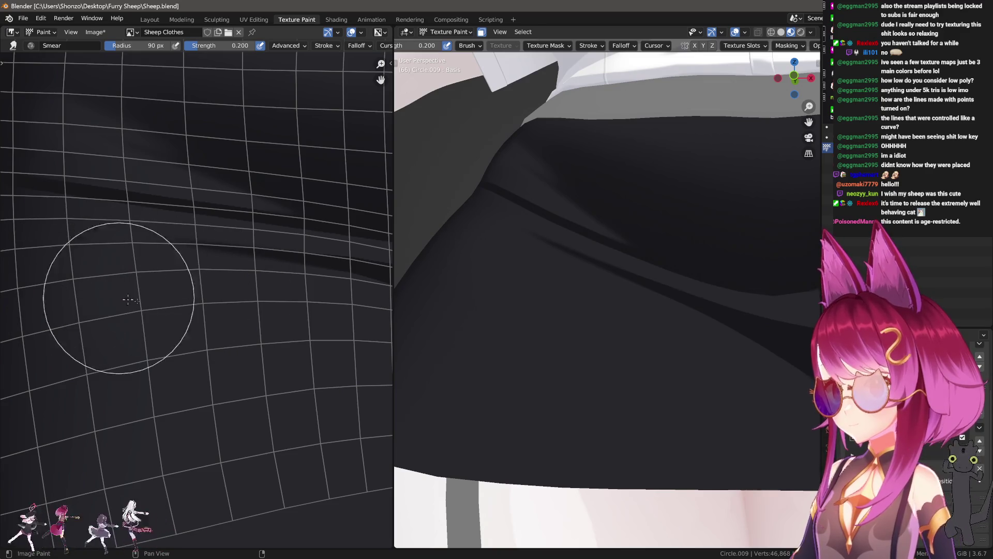
key(bracketright)
key(bracketright)
key(bracketleft)
key(bracketleft)
key(bracketleft)
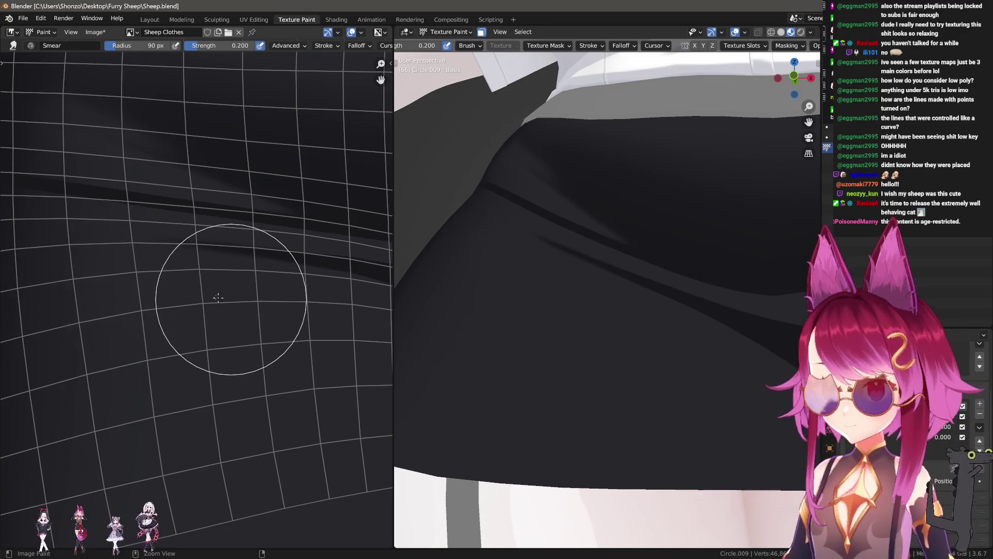
key(bracketleft)
key(bracketleft)
key(bracketleft)
scroll(110, 268, down, 1)
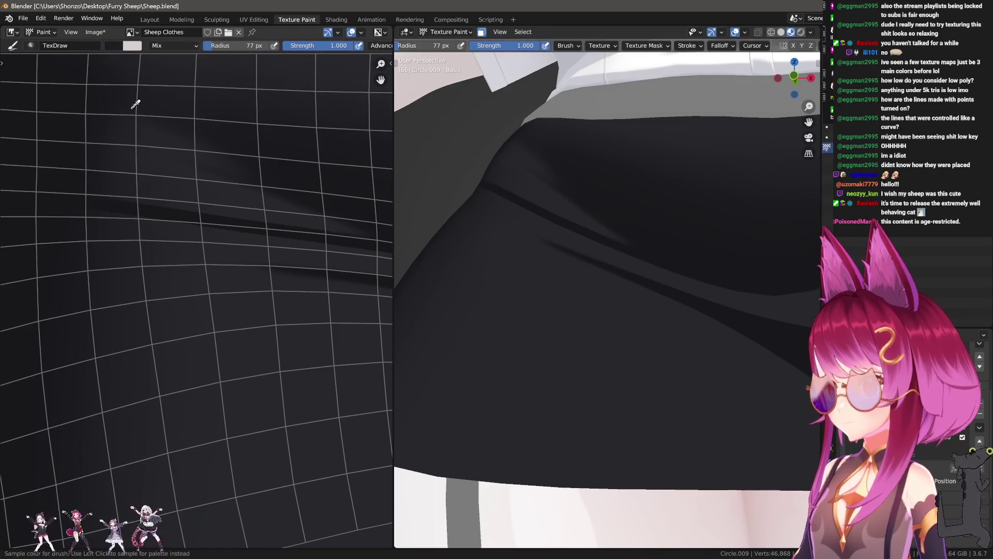
- Draw thin crease lines with an 8 px brush and smudge them with an 18 px smear brush
key(f)
click(125, 258)
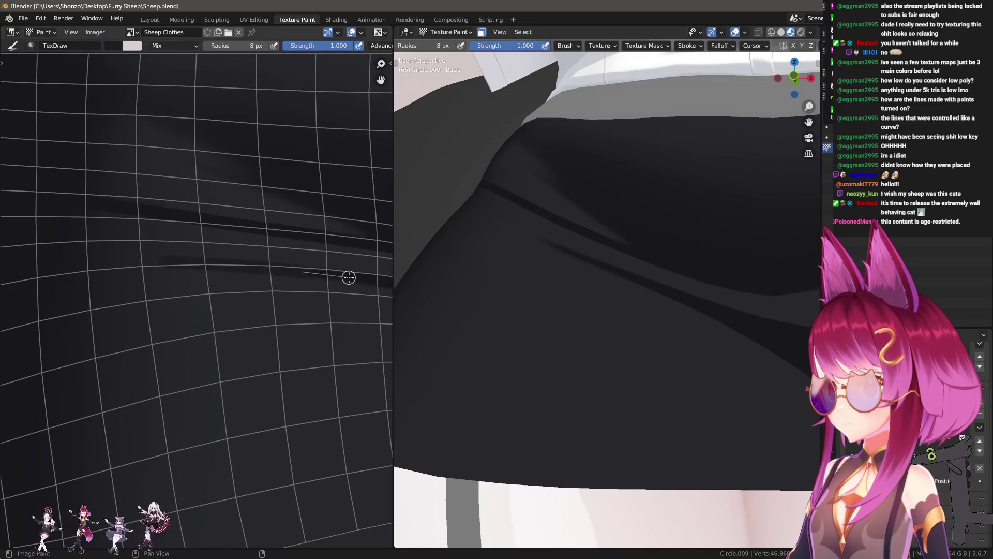
scroll(290, 303, down, 2)
key(s)
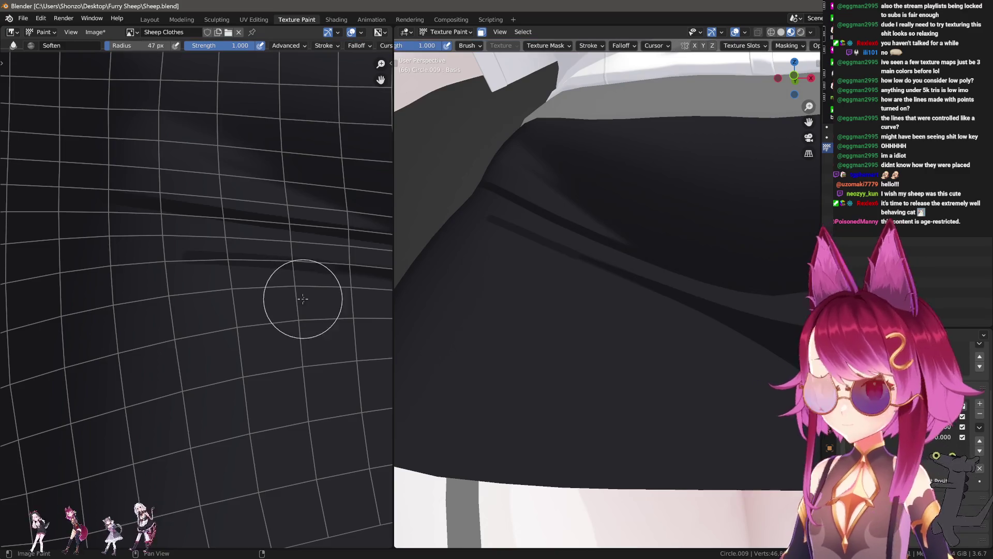
scroll(208, 286, up, 2)
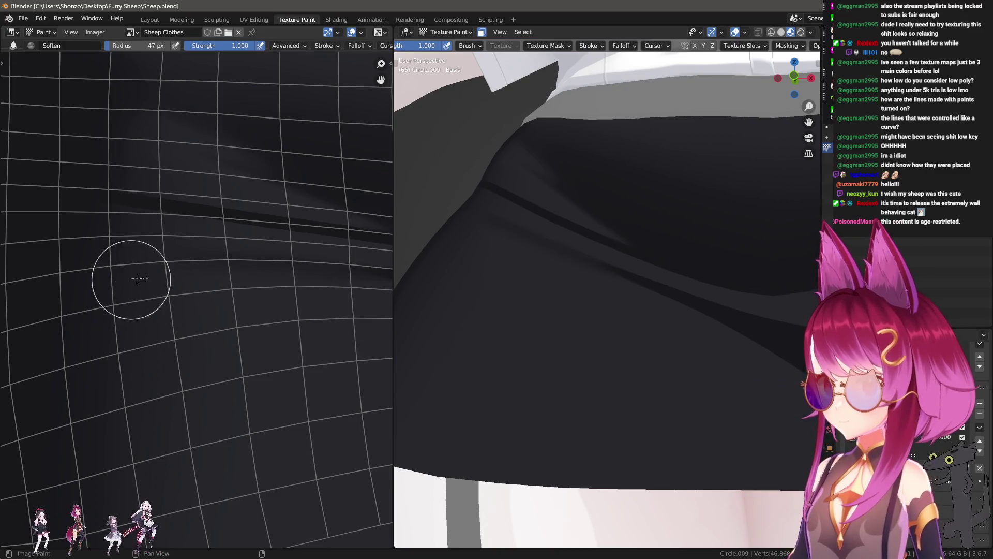
scroll(327, 311, up, 1)
key(s)
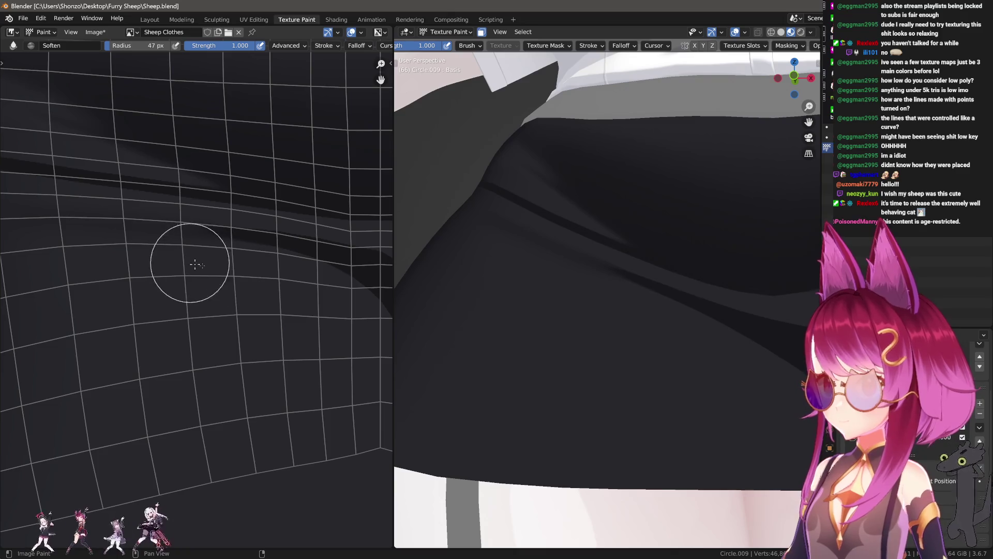
key(f)
click(227, 263)
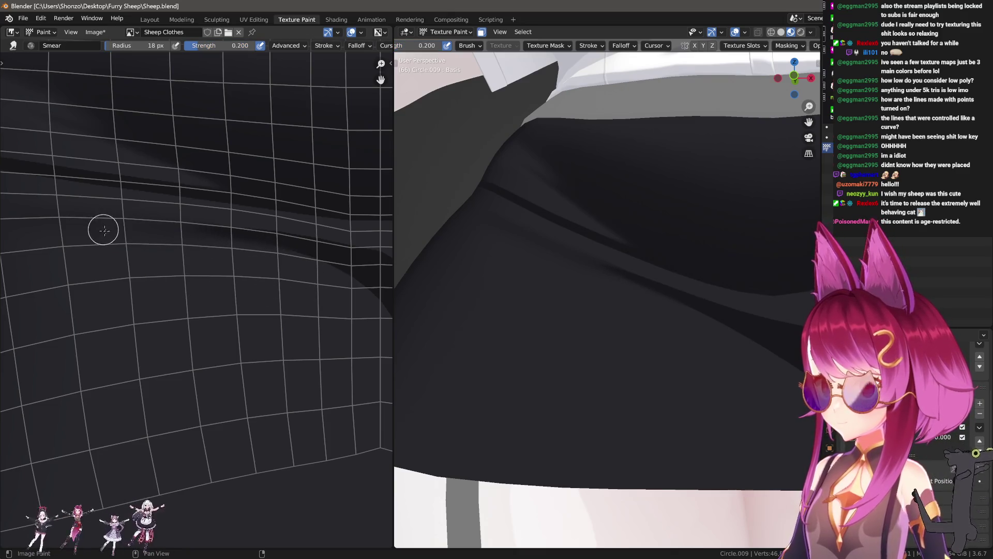
- Soften the crease shading with a small soften brush and return to the thin drawing brush
key(s)
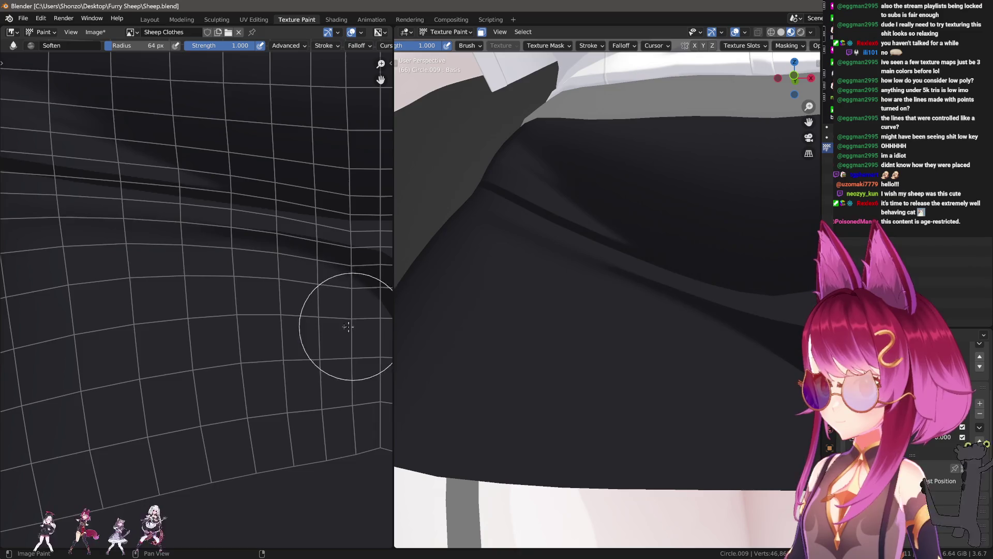
scroll(355, 310, down, 2)
scroll(233, 303, up, 1)
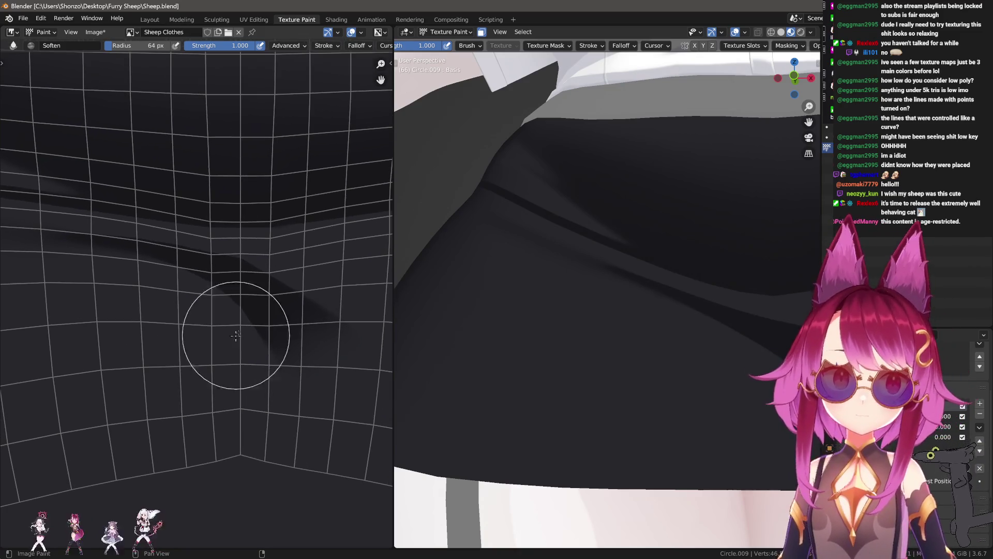
key(f)
click(249, 310)
middle_drag(248, 311, 155, 315)
scroll(155, 315, up, 3)
key(d)
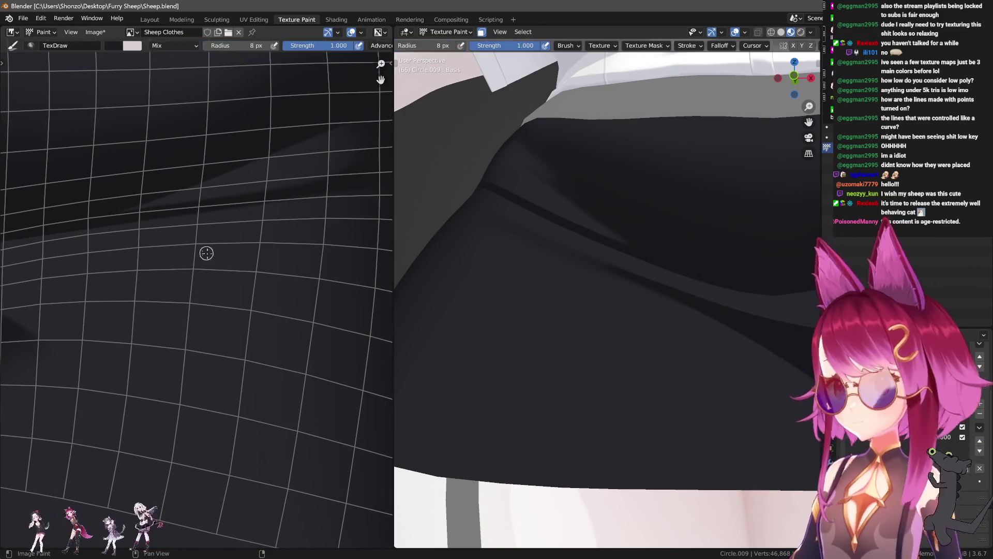
scroll(311, 293, down, 2)
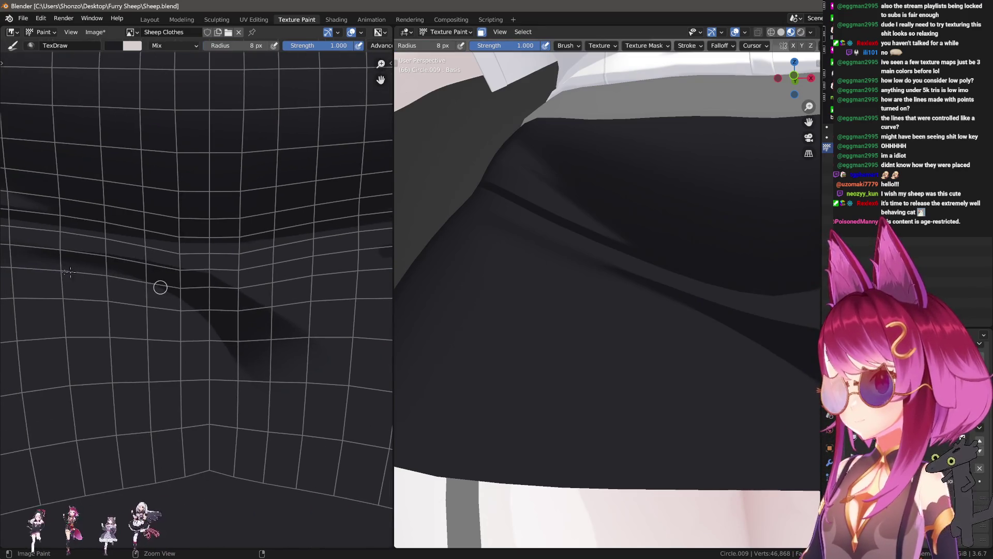
scroll(147, 267, up, 1)
middle_drag(146, 251, 299, 267)
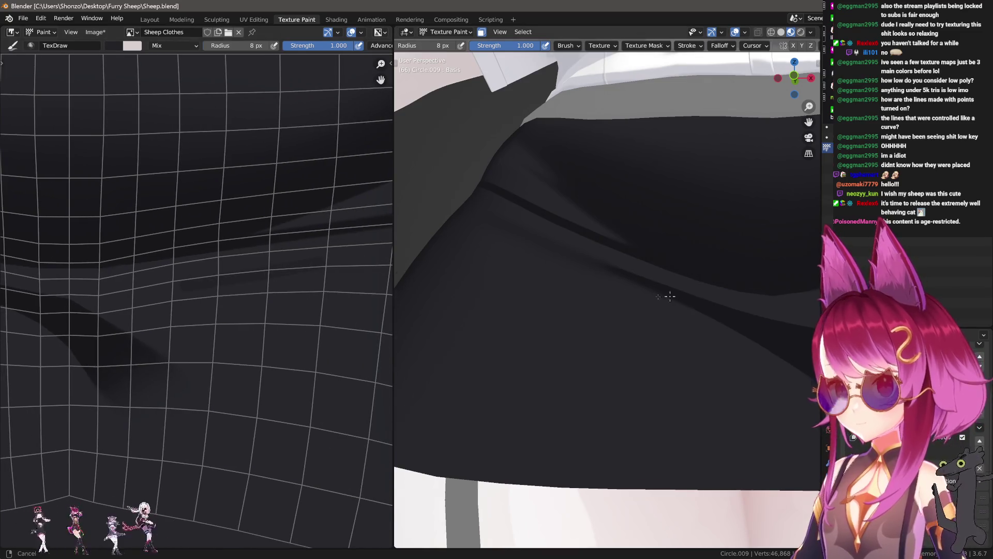
middle_drag(678, 294, 584, 318)
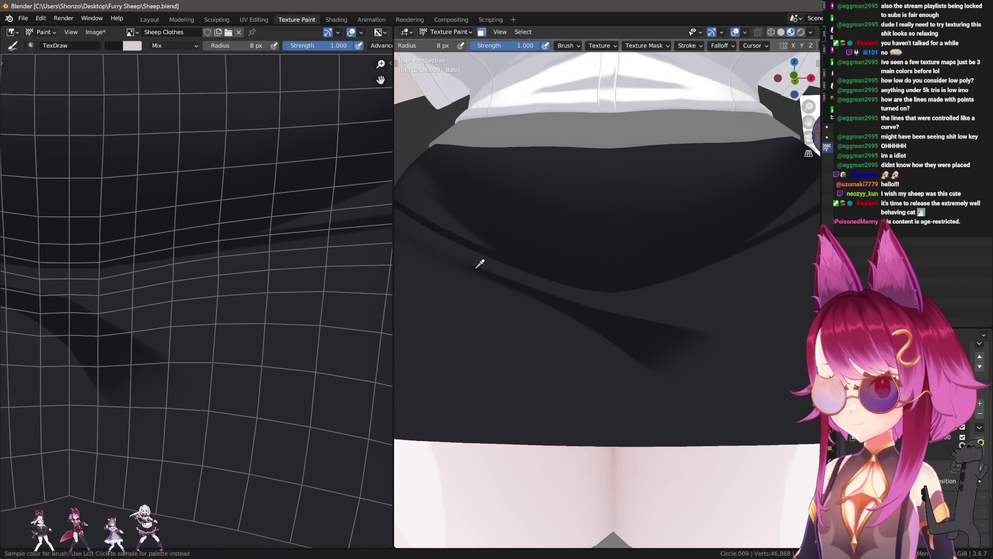
- Undo the stray stroke and paint a short dark crease line with a 23 px TexDraw brush
middle_drag(480, 263, 703, 282)
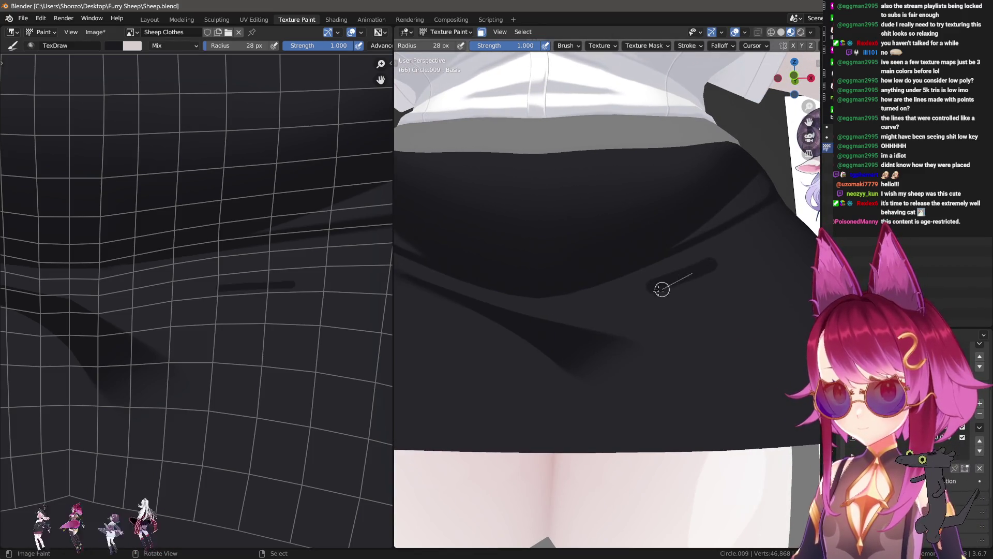
key(ctrl+z)
key(f)
click(654, 281)
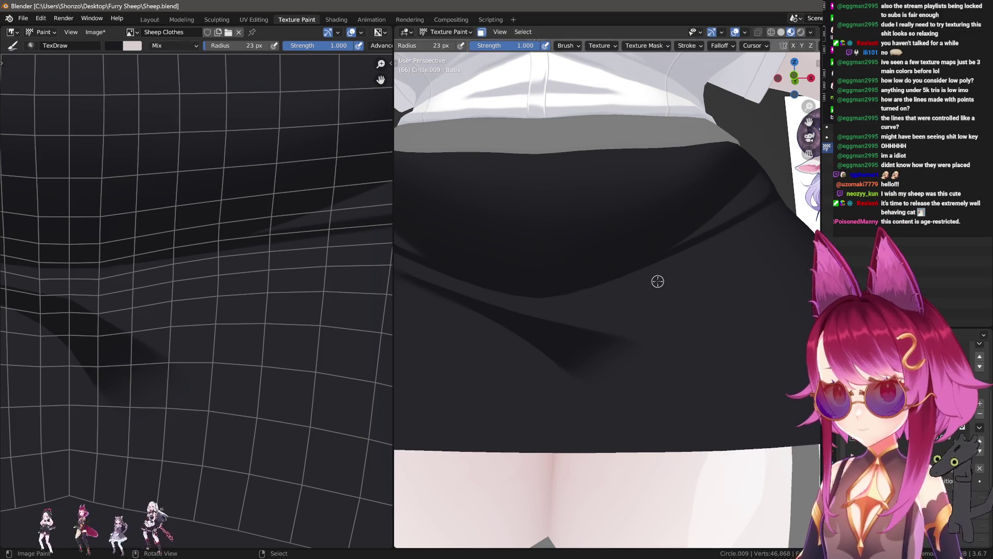
drag(656, 280, 722, 256)
scroll(267, 303, up, 2)
- Smear the crease line into a soft fold with Shift+Space, then return to regular painting
middle_drag(266, 303, 185, 334)
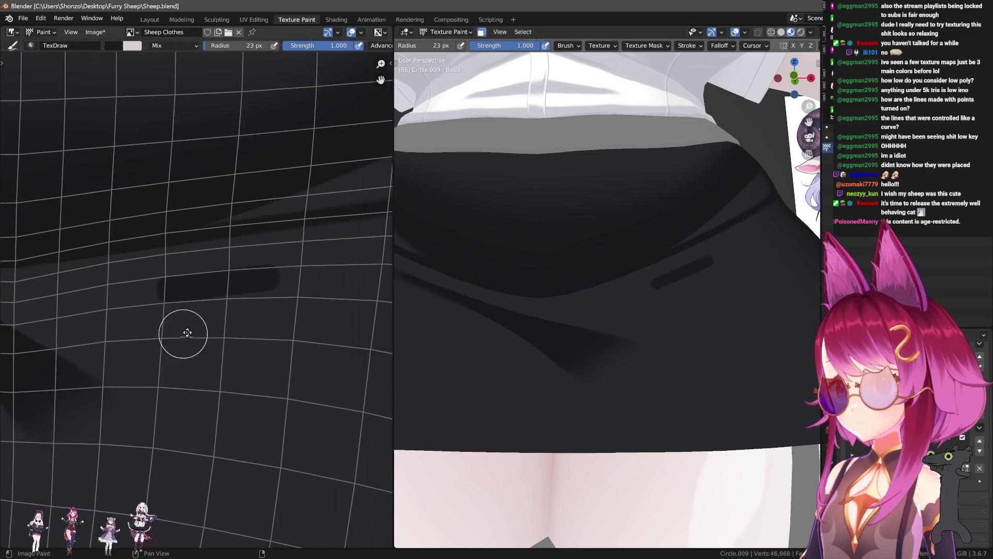
key(shift+space)
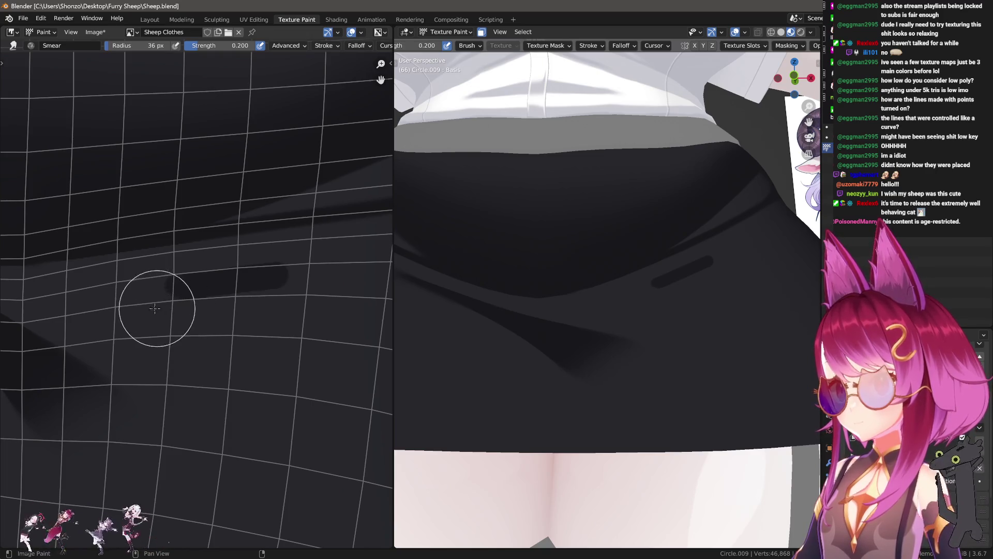
scroll(199, 321, down, 1)
key(f)
click(278, 311)
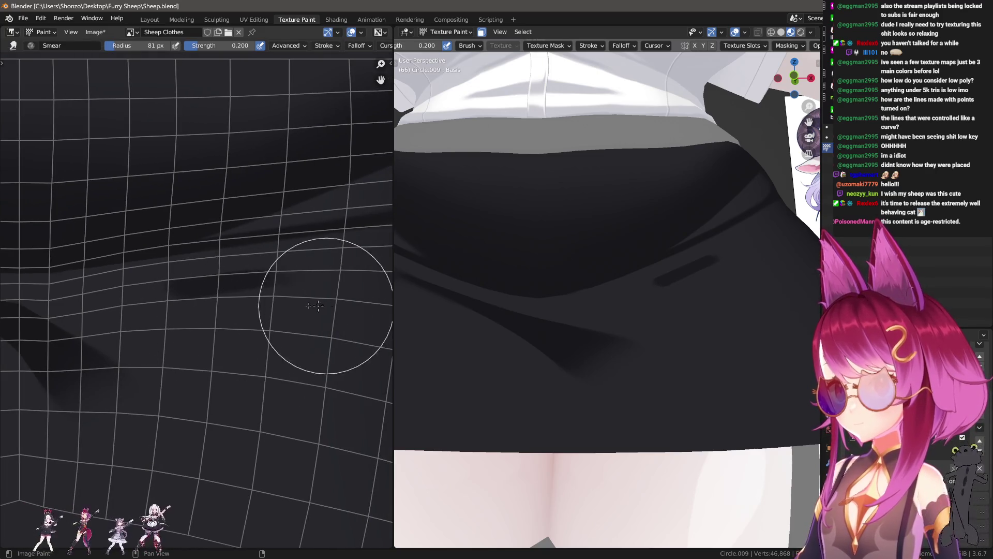
key(f)
click(233, 314)
scroll(264, 307, up, 1)
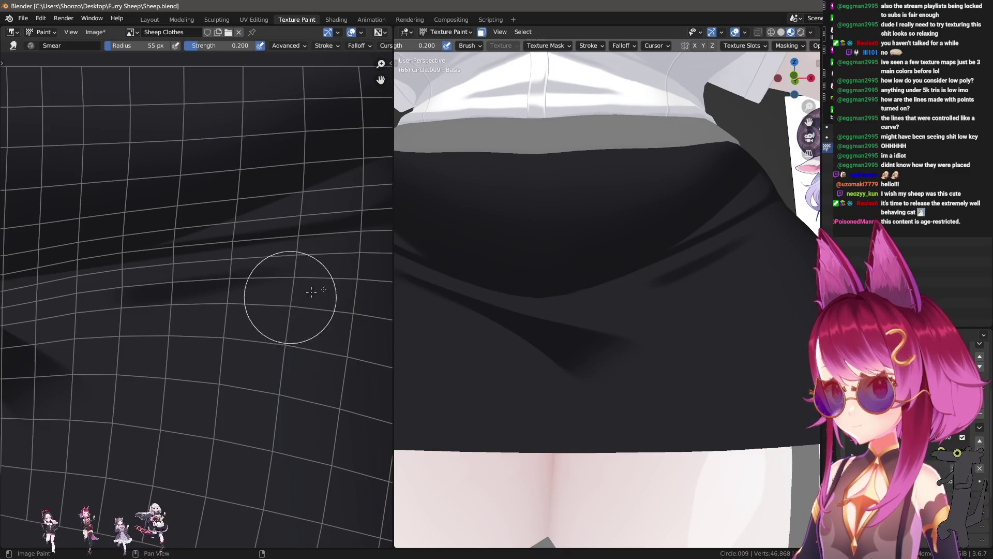
key(bracketleft)
key(bracketleft)
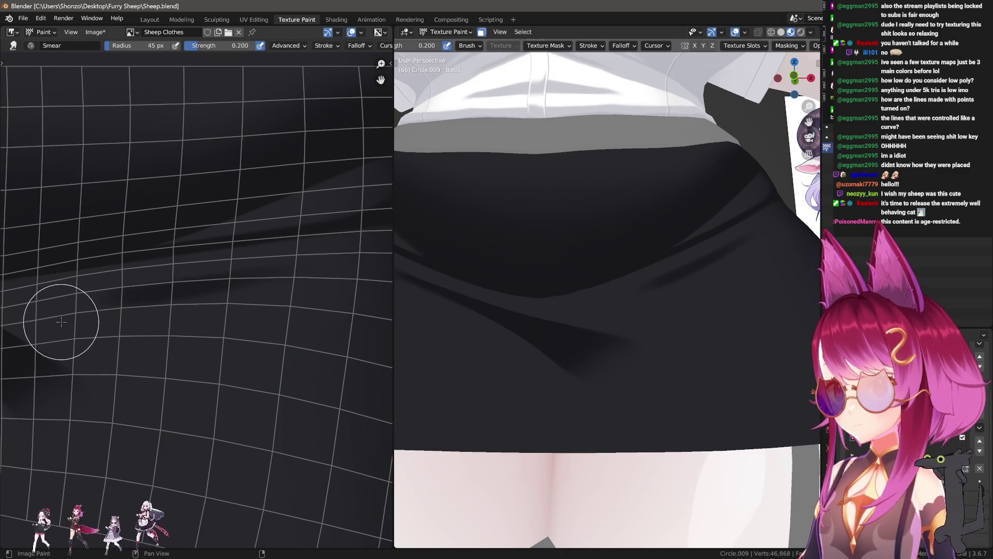
scroll(632, 393, down, 5)
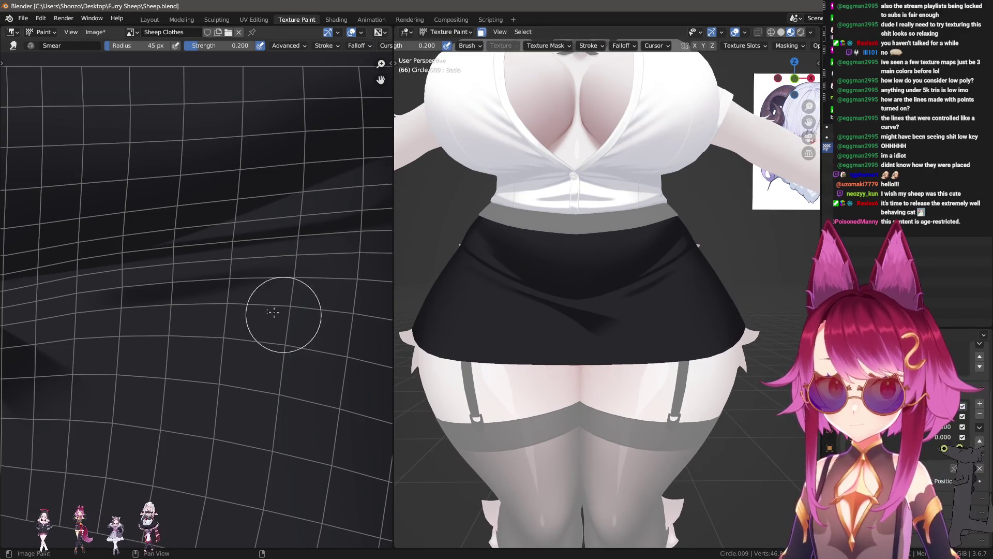
scroll(199, 326, down, 2)
middle_drag(199, 326, 214, 305)
scroll(214, 306, up, 1)
key(1)
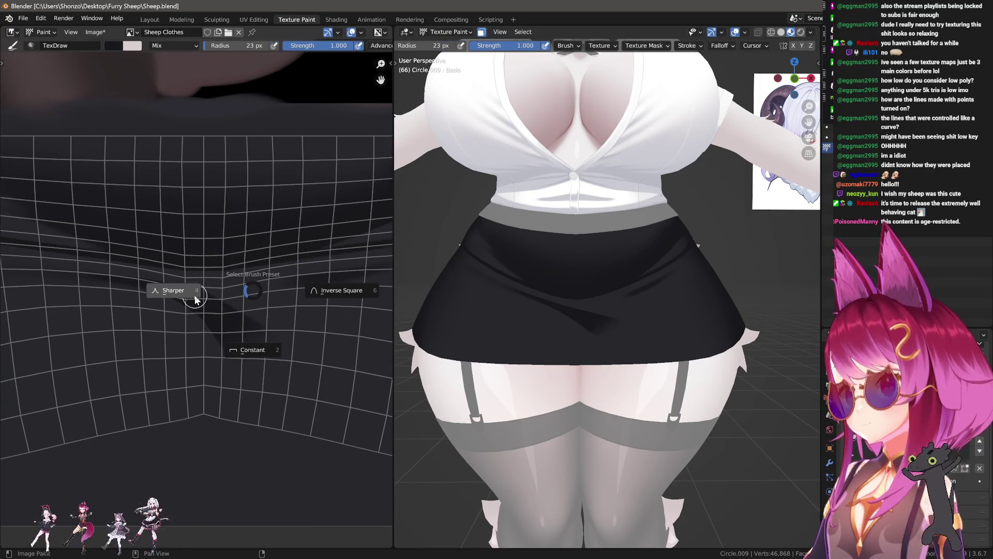
- Pick a falloff preset and shade the central fold softly at 0.2 strength with a 136 px brush
key(f)
click(309, 279)
key(shift+f)
click(206, 260)
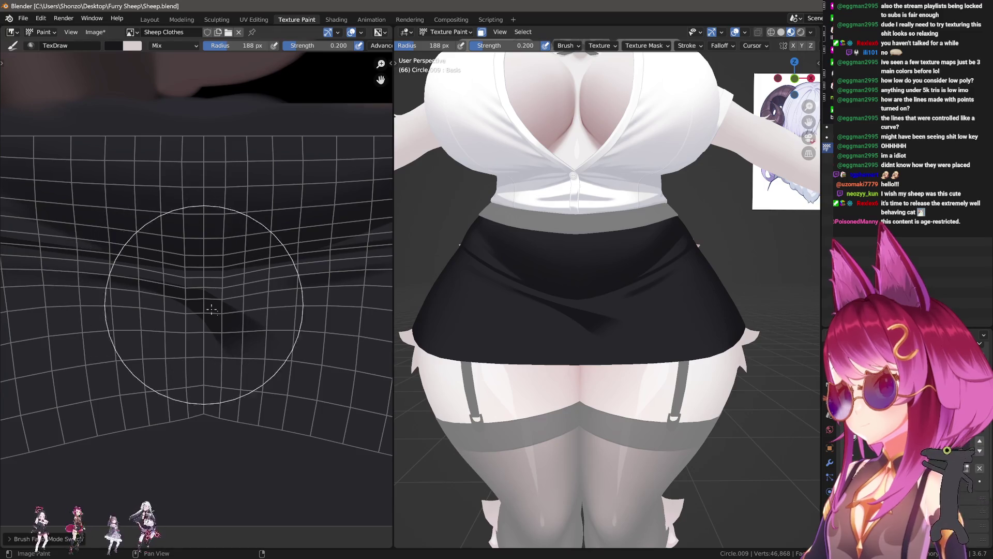
key(bracketleft)
key(bracketleft)
key(bracketleft)
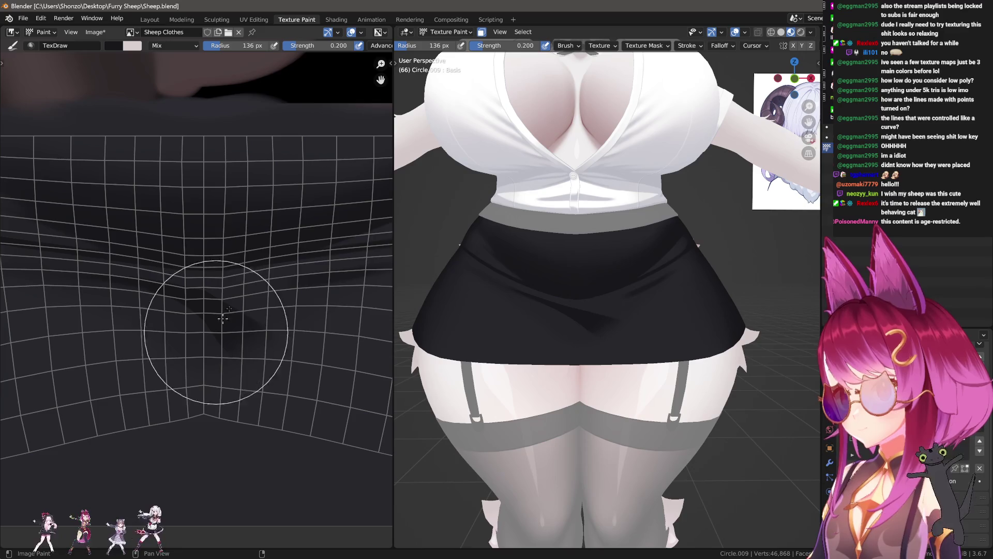
scroll(206, 313, up, 2)
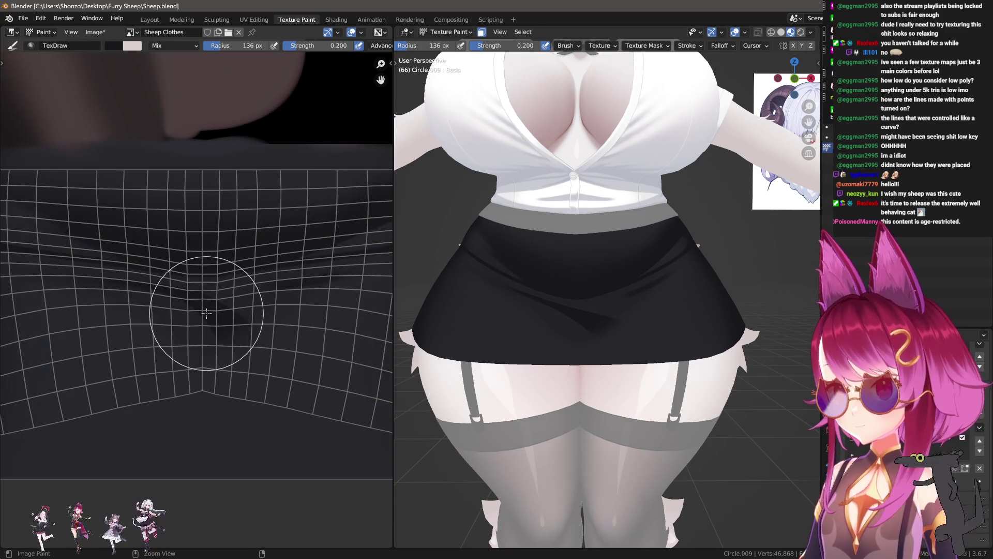
scroll(209, 312, down, 1)
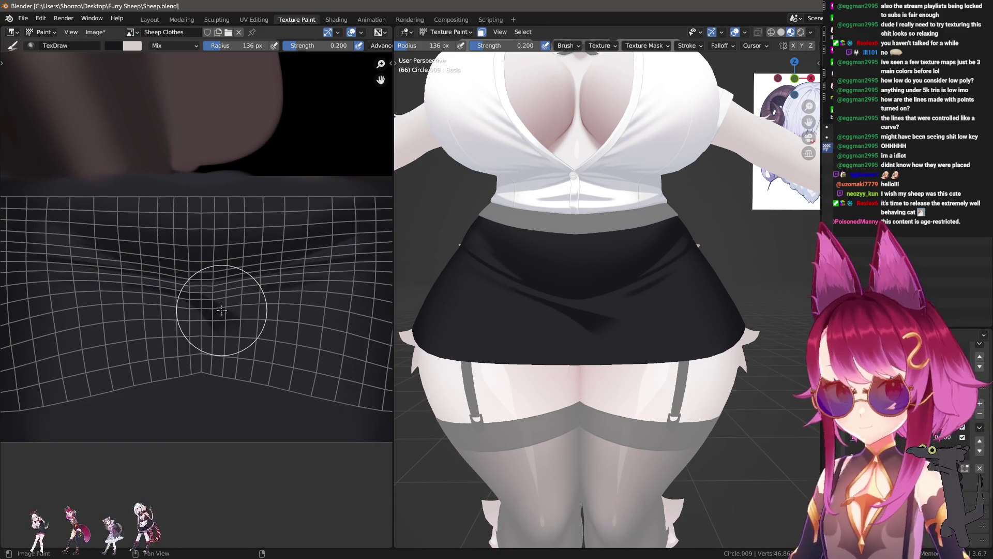
- Darken the fold further at 107 px and 0.6 strength, then set a 153 px brush at 0.3 strength
key(f)
click(225, 311)
key(shift+f)
click(244, 366)
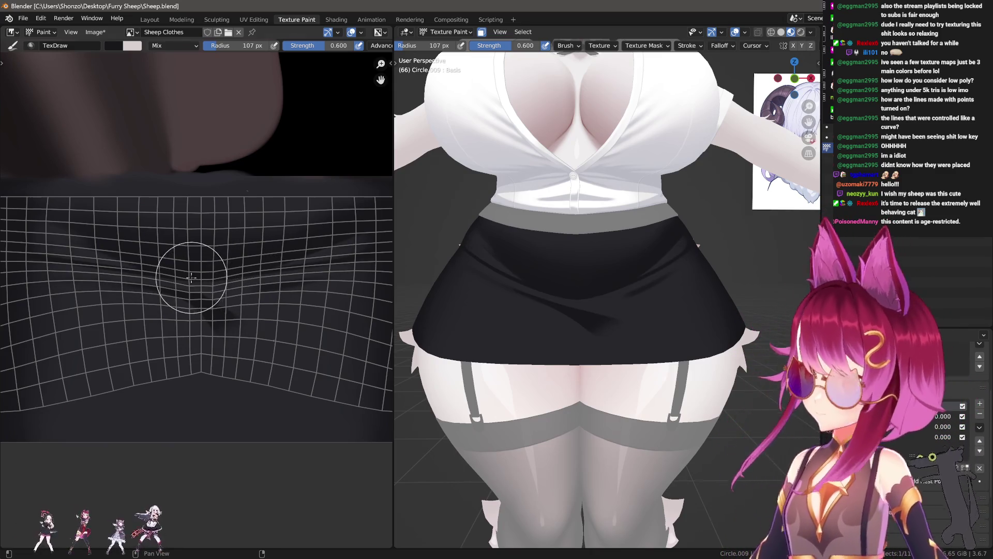
key(f)
key(shift+f)
key(n)
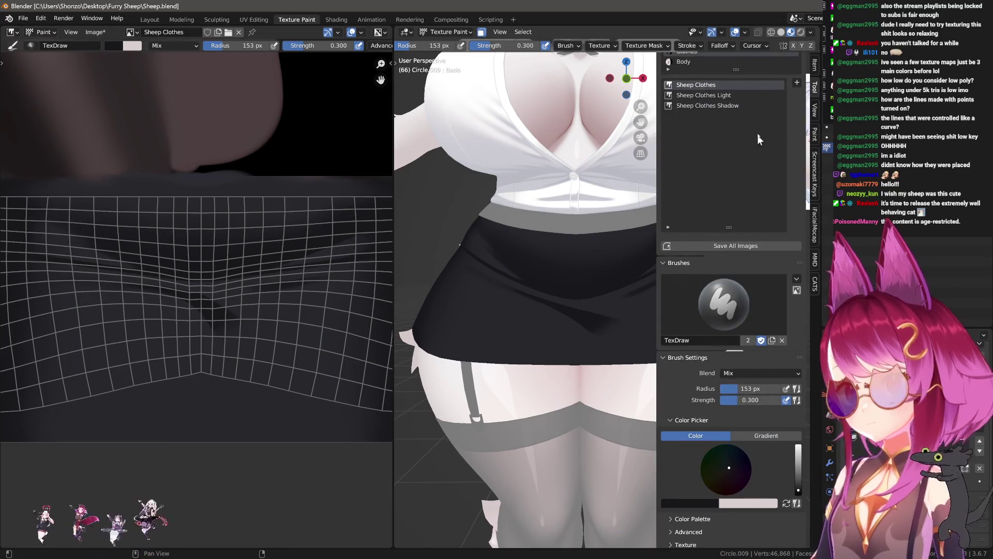
- Paint a grey V-shaped fold shadow on the Sheep Clothes Shadow image at 0.7 strength
click(729, 105)
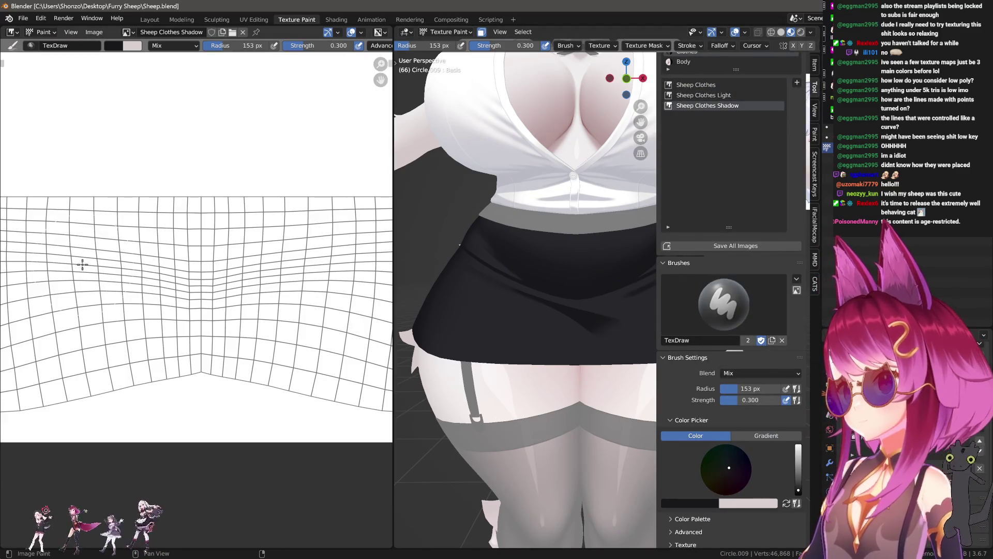
scroll(82, 265, down, 1)
key(f)
key(shift+f)
drag(95, 270, 201, 289)
key(ctrl+z)
mouse_move(82, 262)
mouse_down()
mouse_move(181, 284)
mouse_move(327, 259)
mouse_move(198, 315)
mouse_move(109, 278)
mouse_up()
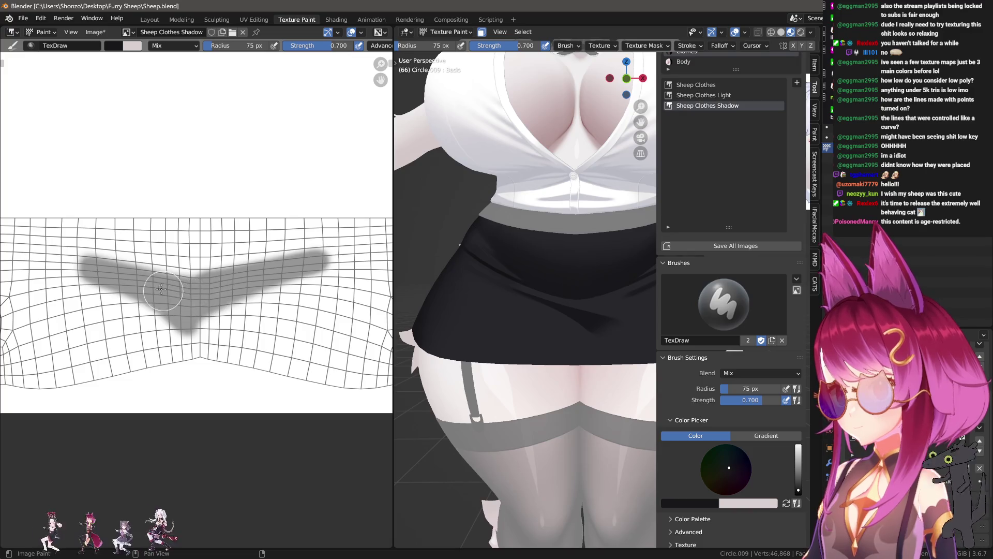
drag(188, 316, 309, 267)
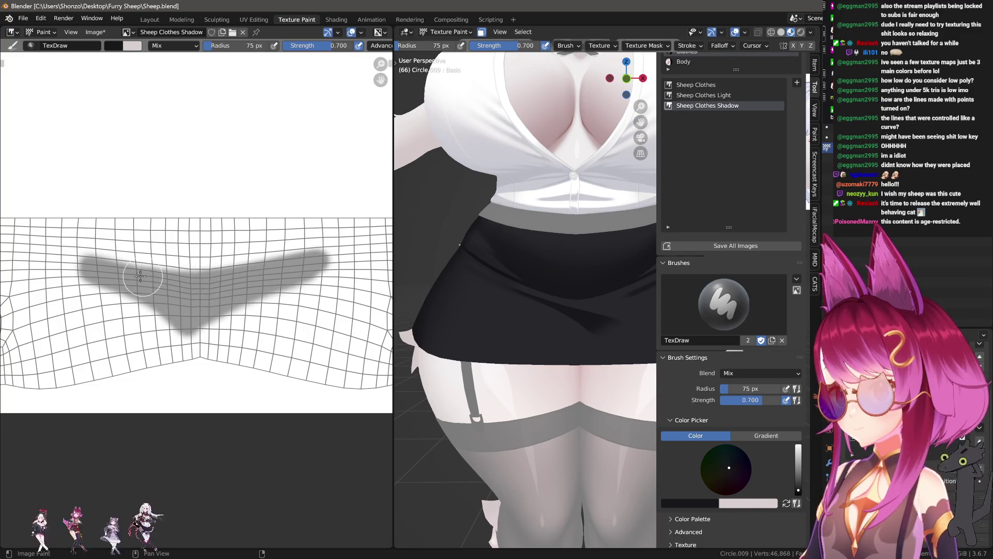
drag(87, 264, 185, 289)
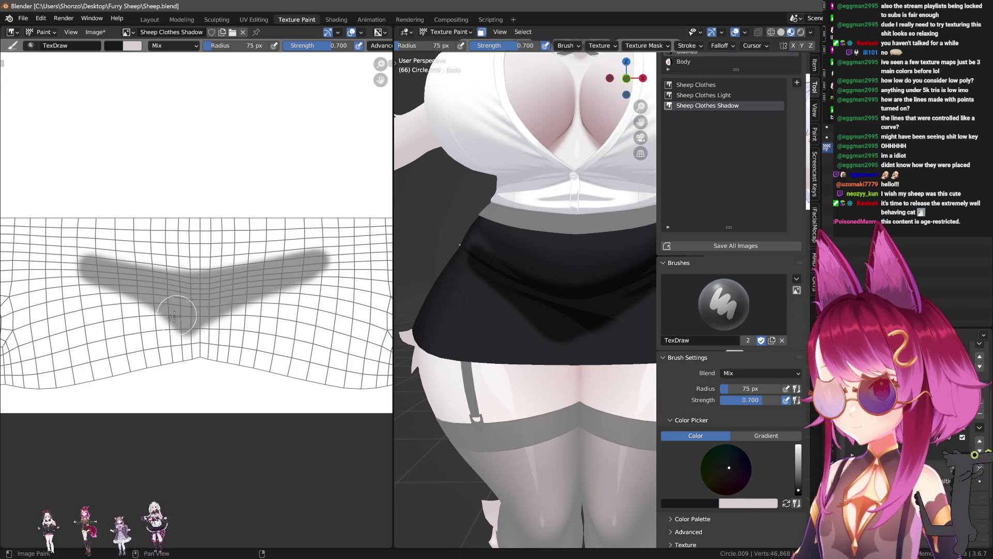
- Smear both arms of the V shadow with varying brush sizes to lighten and spread them
key(s)
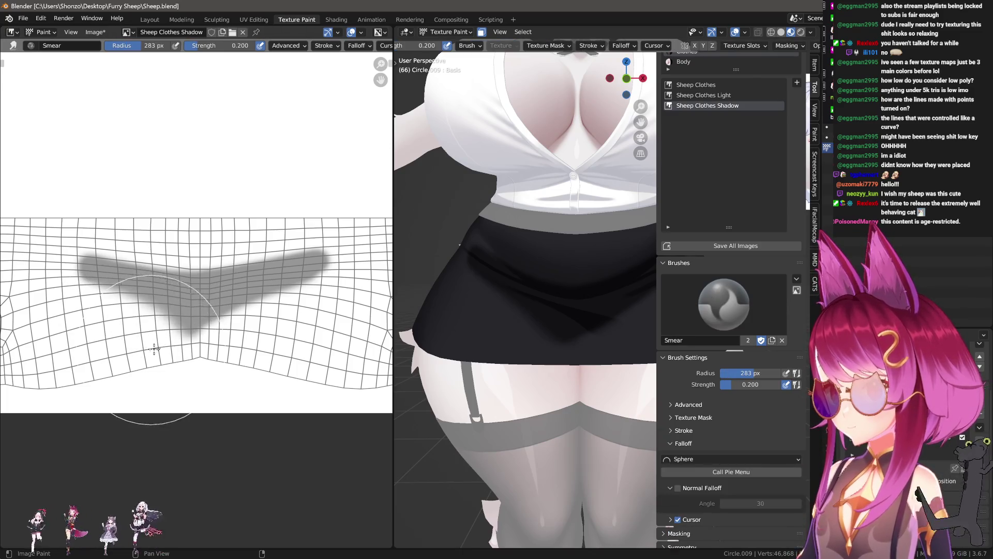
drag(150, 350, 173, 345)
drag(70, 302, 105, 280)
key(f)
click(126, 310)
drag(110, 317, 81, 339)
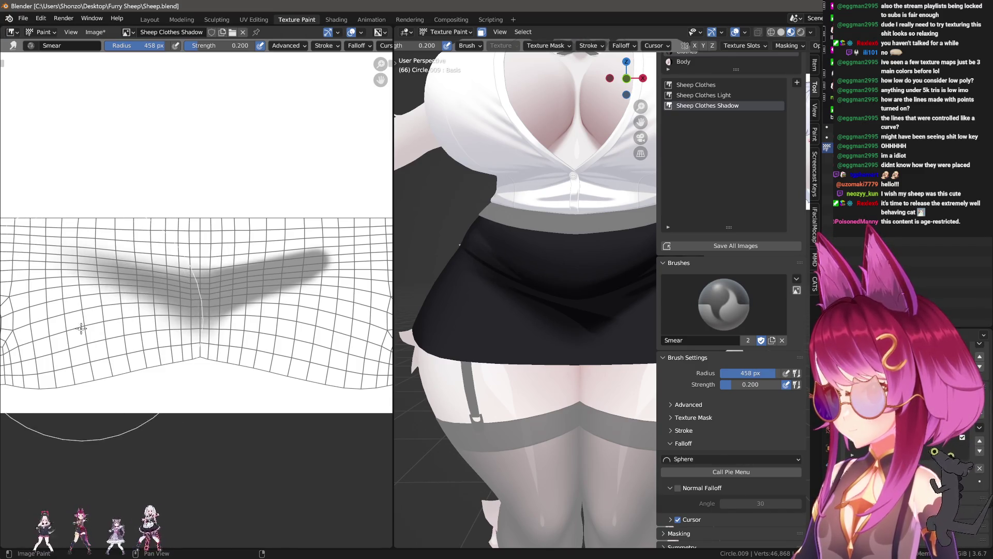
key(f)
click(194, 310)
drag(256, 291, 286, 340)
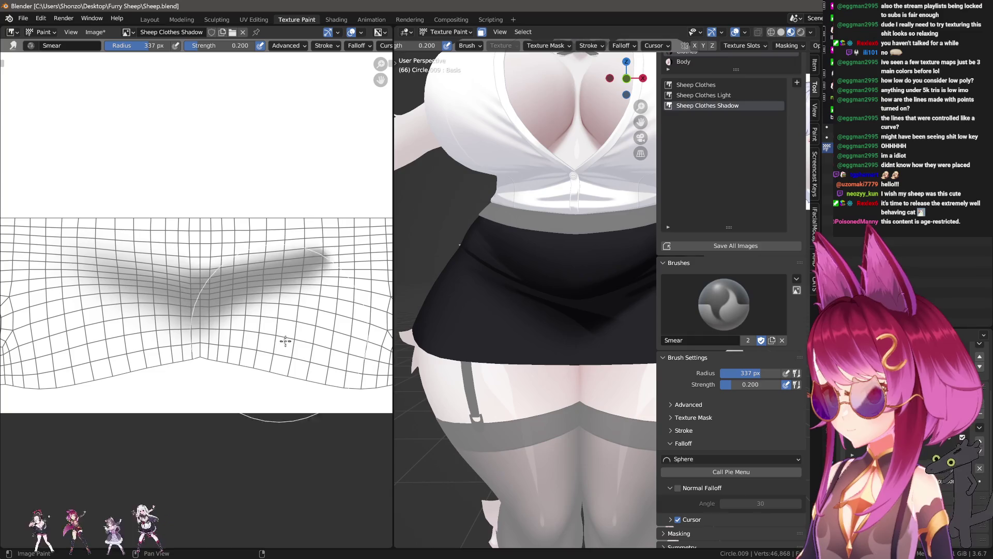
- Smear the shadow into a broad soft gradient with brushes up to 500 px, then hide the image list
middle_drag(283, 296, 210, 292)
key(f)
click(210, 292)
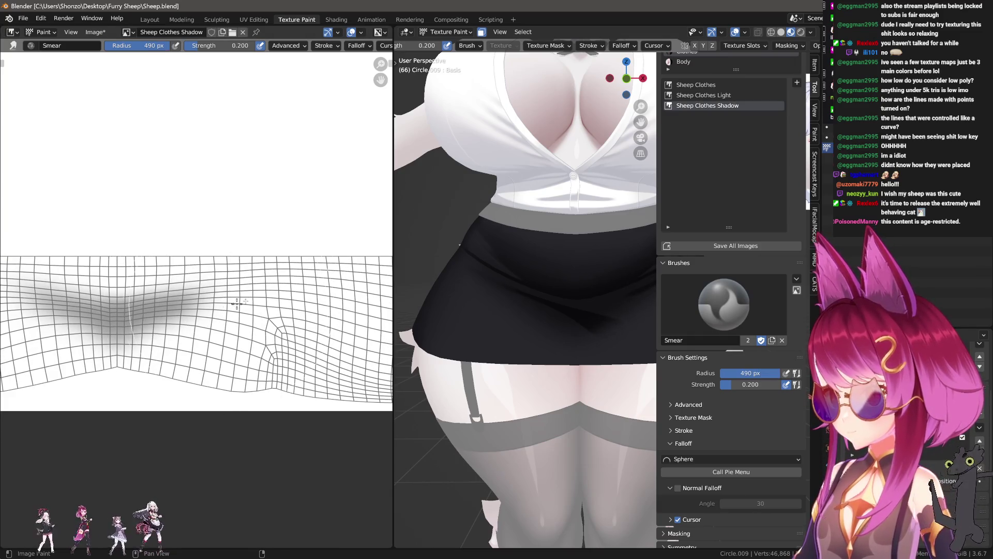
key(f)
click(224, 315)
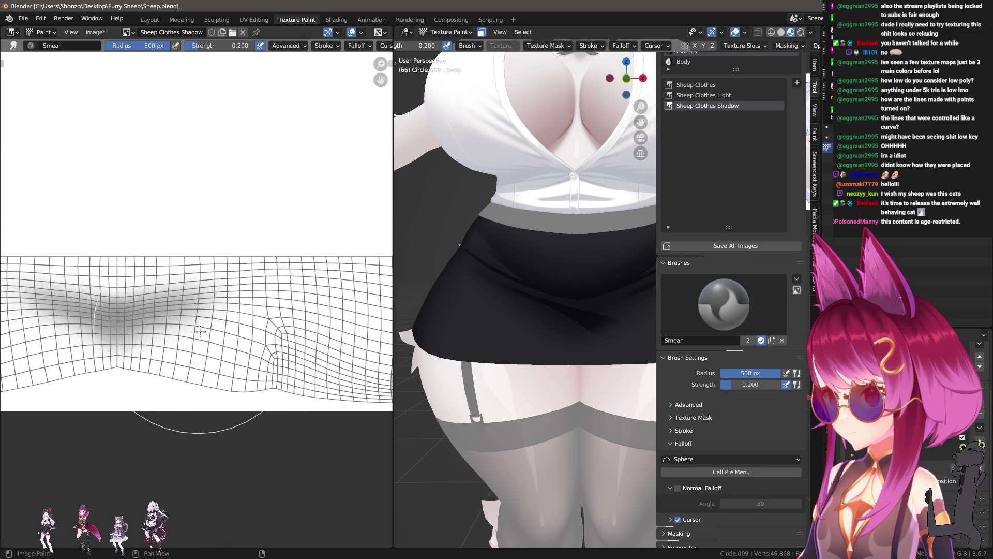
middle_drag(113, 318, 208, 300)
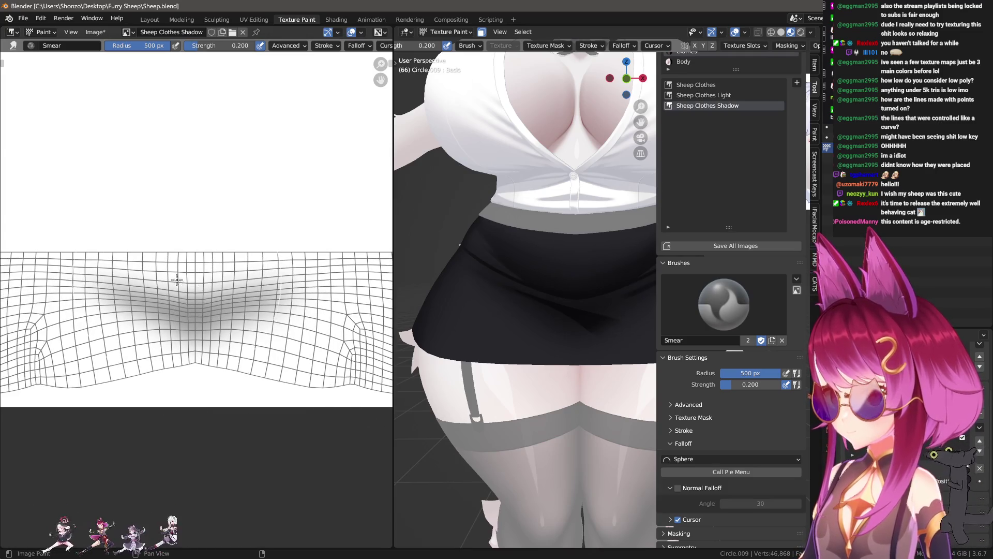
key(f)
click(113, 355)
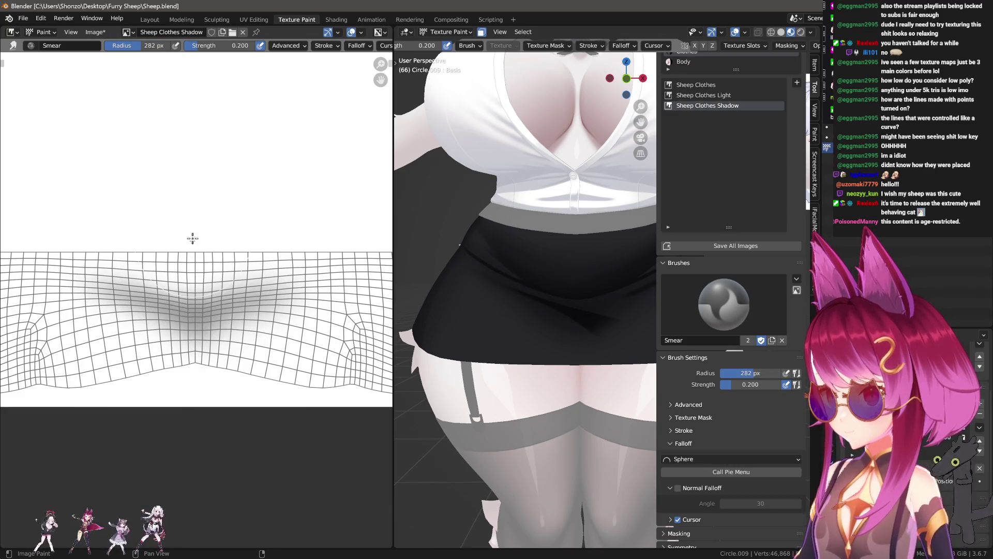
scroll(573, 310, up, 3)
key(n)
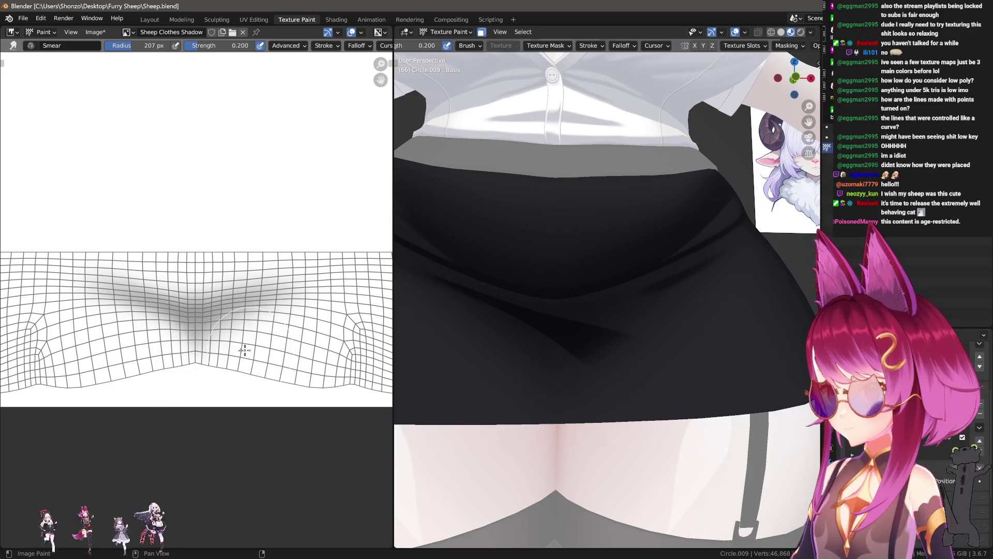
scroll(605, 349, down, 4)
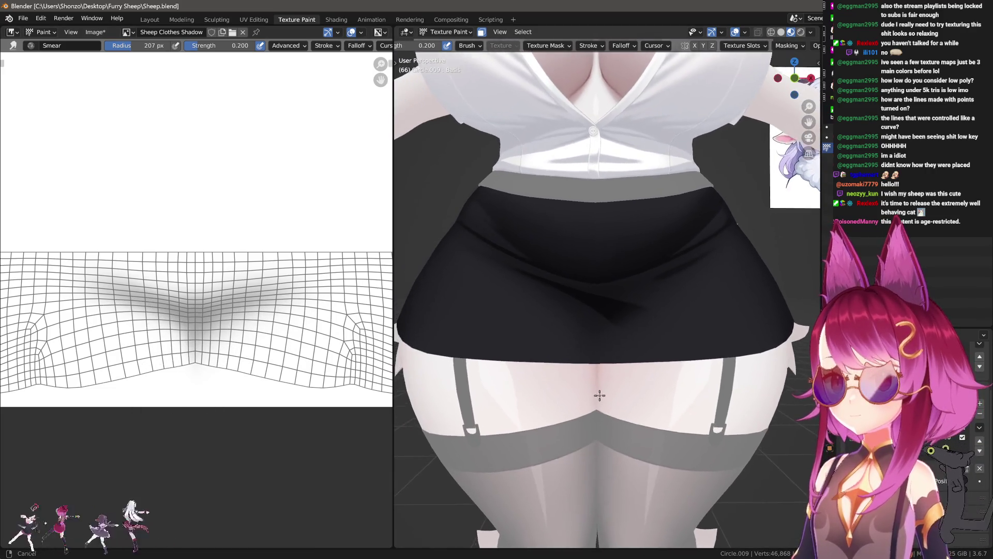
scroll(700, 398, down, 2)
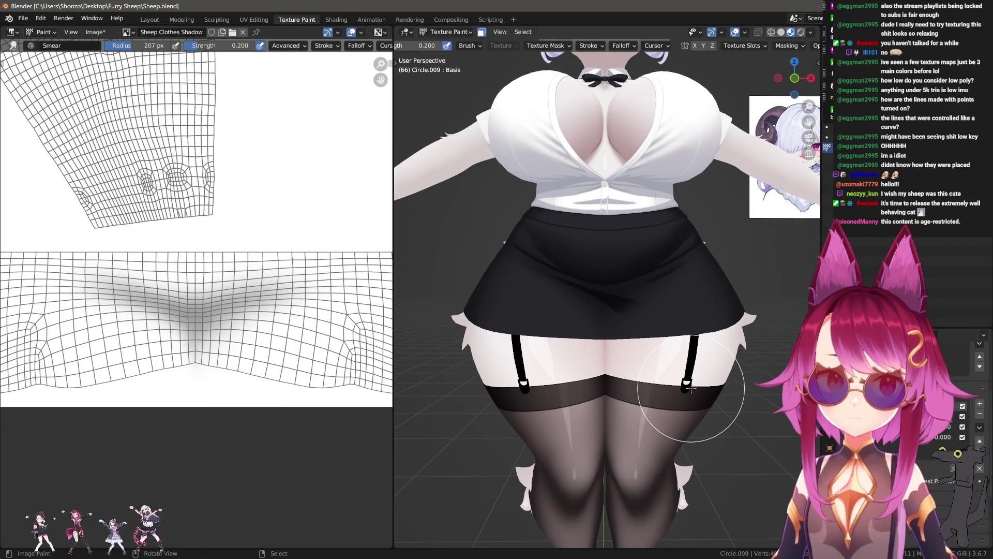
- Show the Texture Slots and Brush Settings sidebar and make Sheep Clothes the paint texture
key(f)
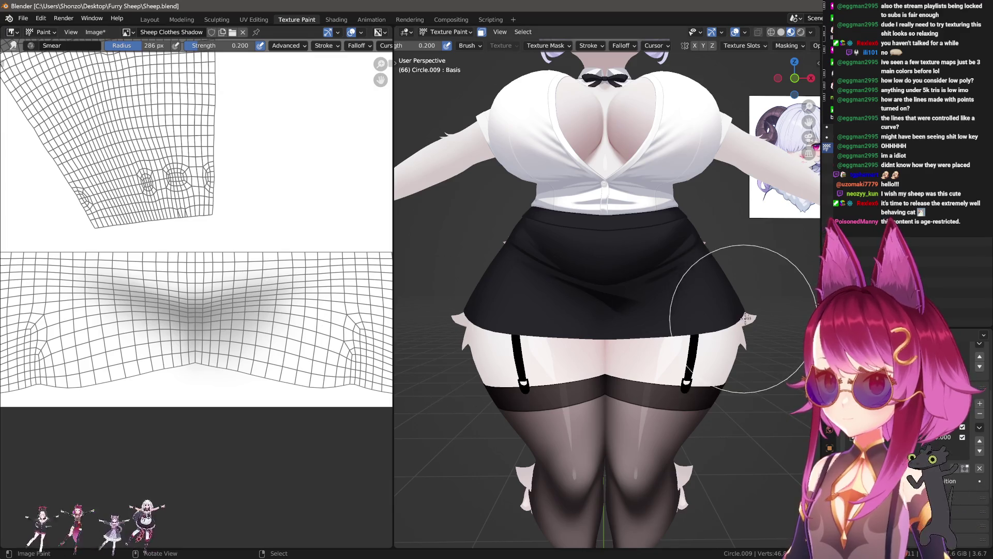
key(n)
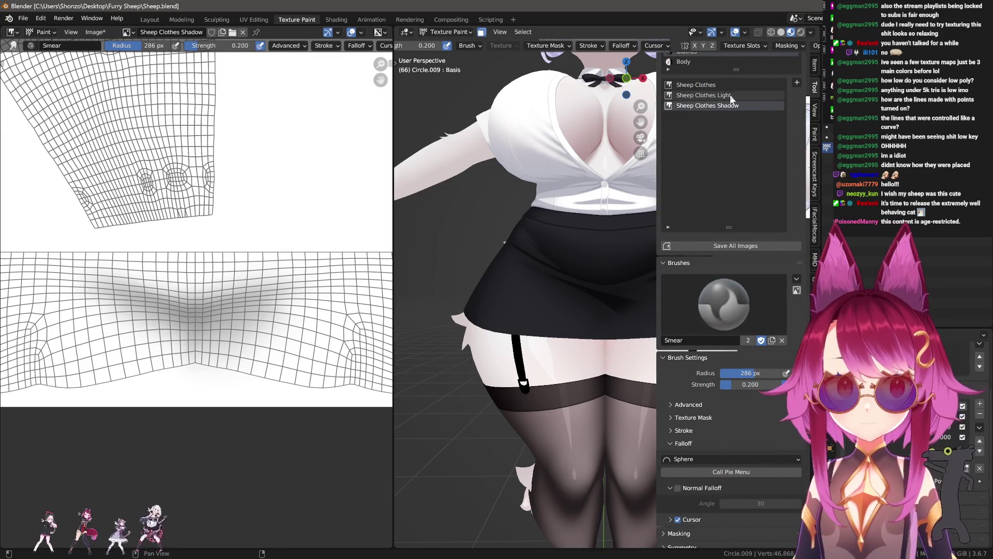
click(715, 84)
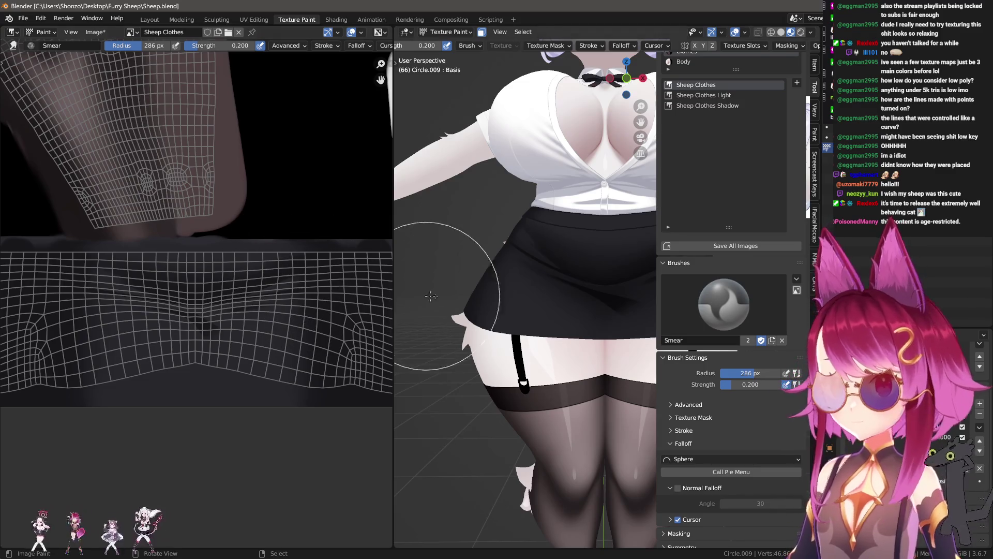
- Hide the sidebar, shrink the soften brush to 42 px and zoom into the skirt crease
key(n)
scroll(559, 326, up, 3)
scroll(507, 285, up, 1)
scroll(222, 225, up, 2)
scroll(199, 256, up, 3)
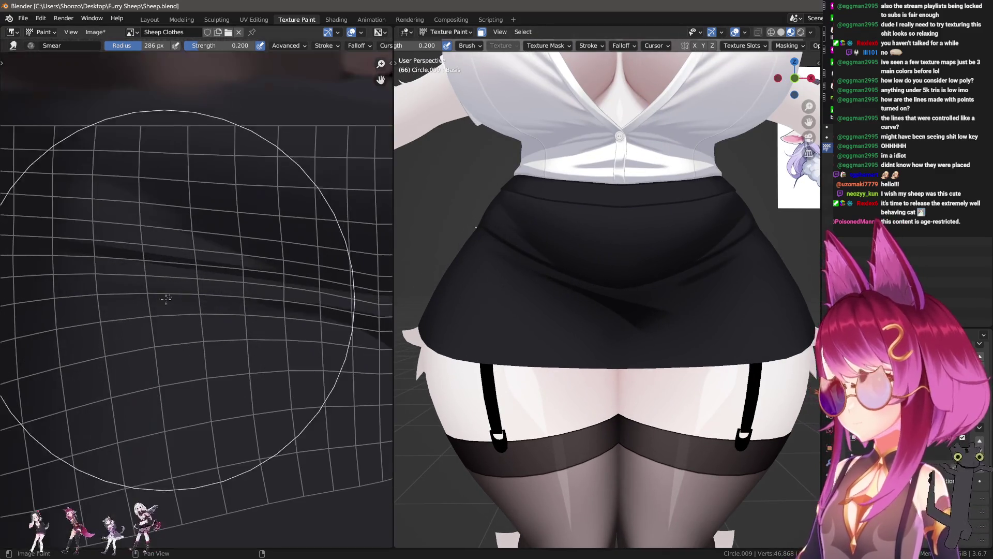
middle_drag(284, 283, 248, 284)
key(n)
key(n)
key(n)
drag(311, 290, 324, 291)
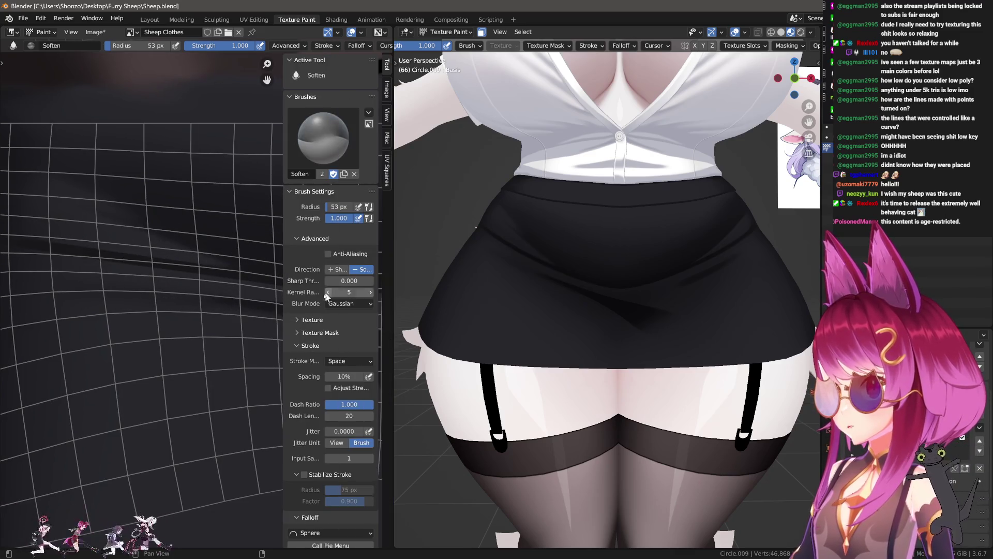
key(n)
middle_drag(337, 287, 194, 295)
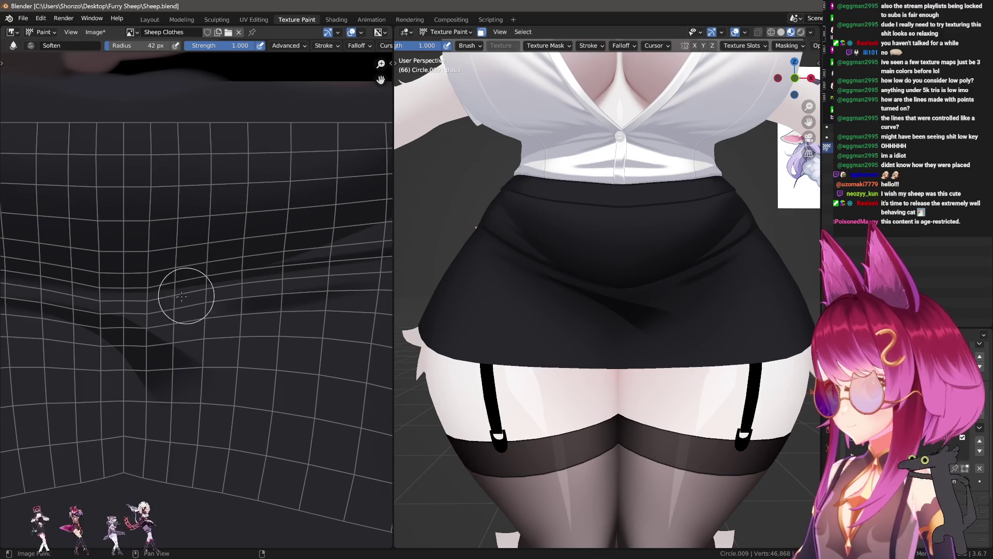
middle_drag(307, 277, 333, 253)
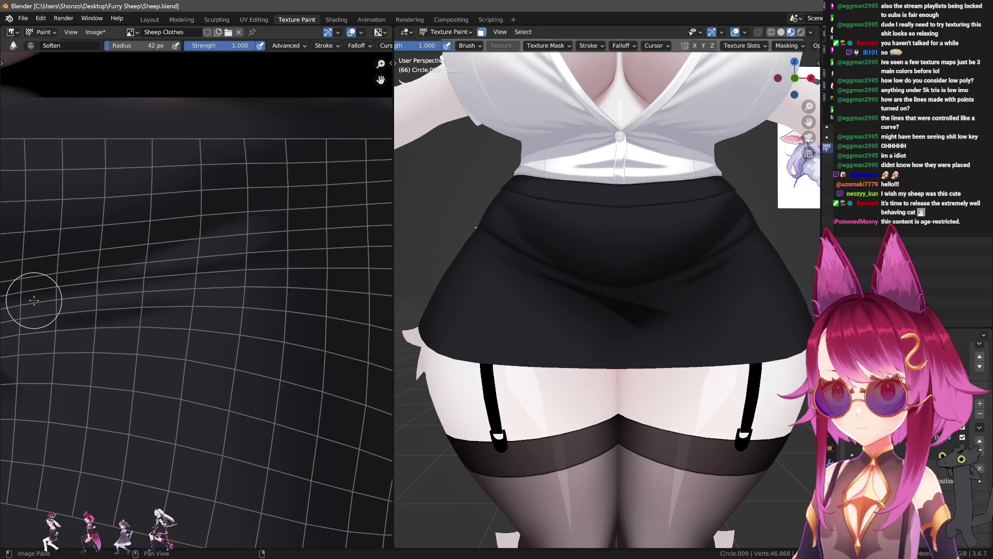
scroll(233, 211, up, 2)
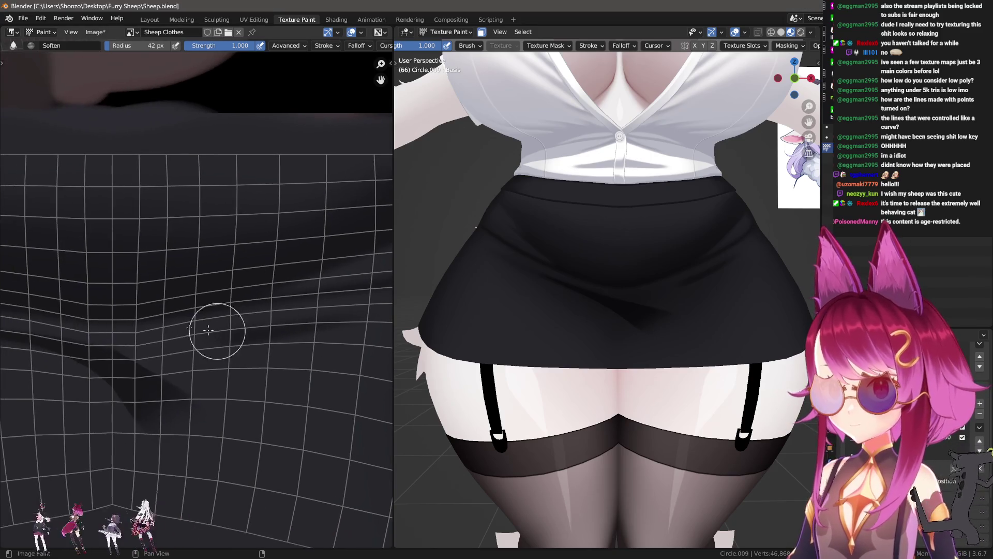
middle_drag(288, 265, 122, 322)
scroll(122, 323, up, 1)
- Set the TexDraw brush to full strength with Darken blending using a sampled nearby colour
key(s)
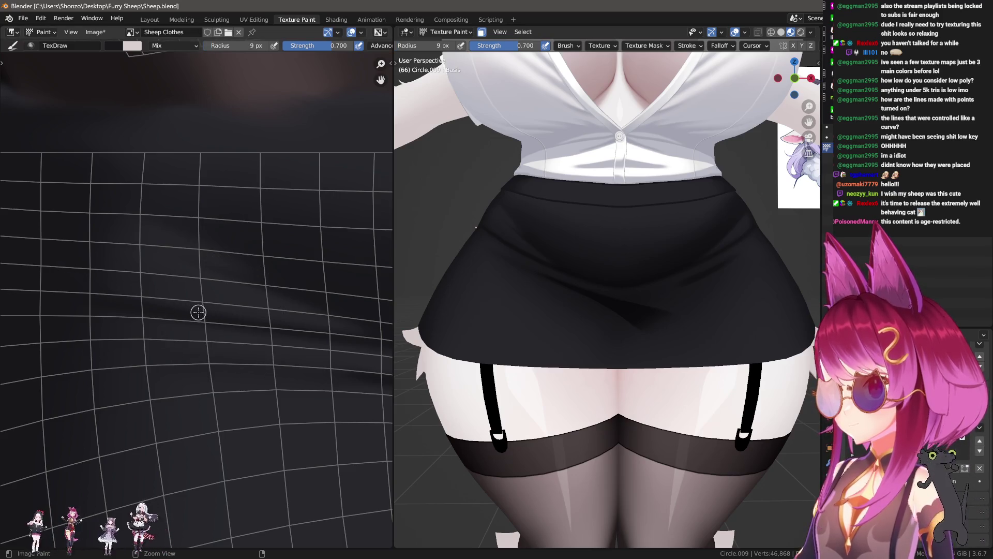
key(shift+f)
click(213, 318)
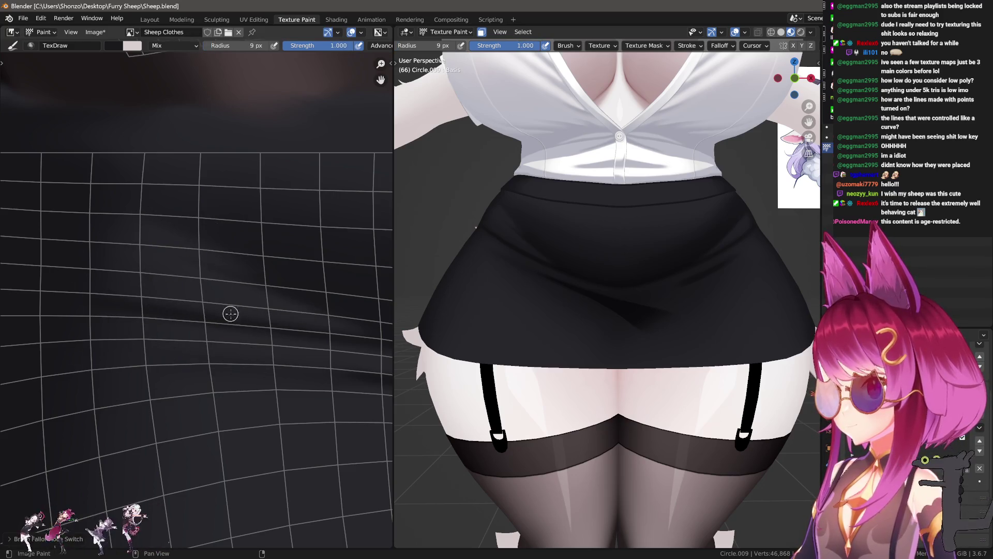
right_click(85, 272)
click(70, 269)
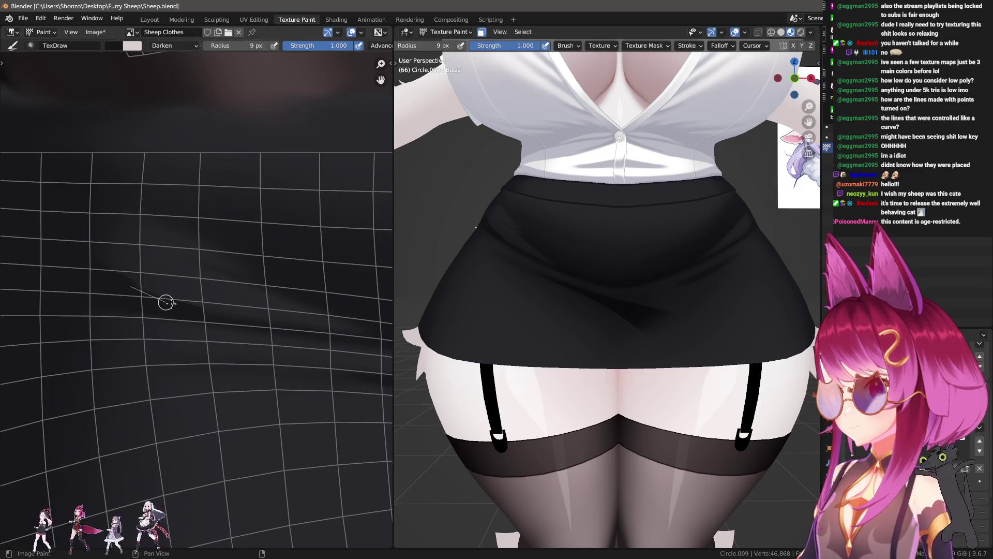
- Smear and soften the darkened crease into smoother gradients, checking it on the model
key(f)
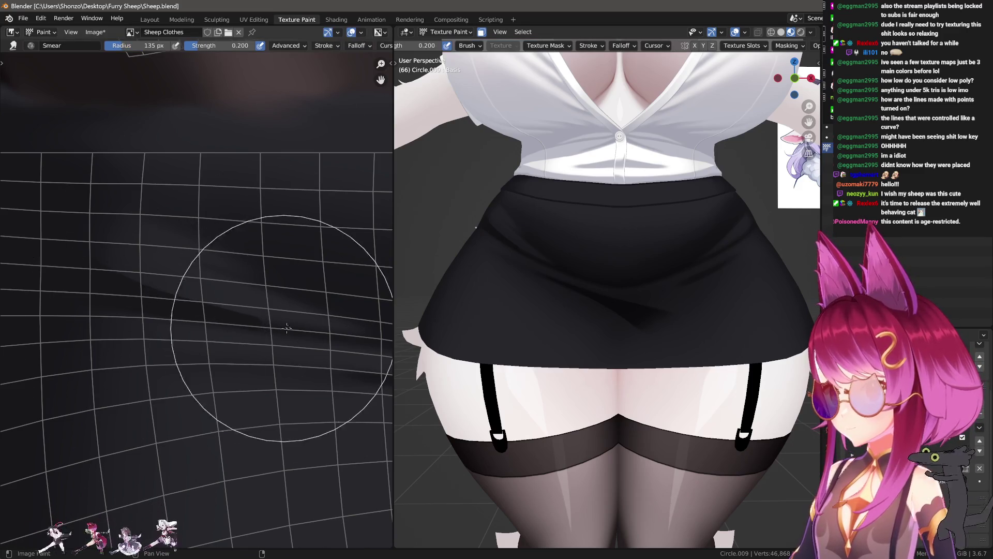
click(242, 342)
key(s)
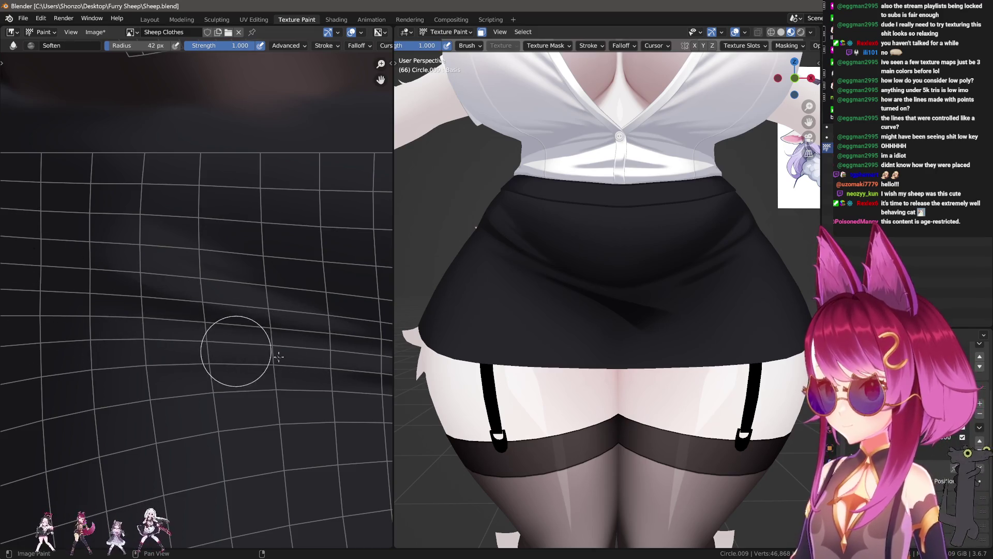
key(bracketleft)
key(bracketleft)
key(bracketleft)
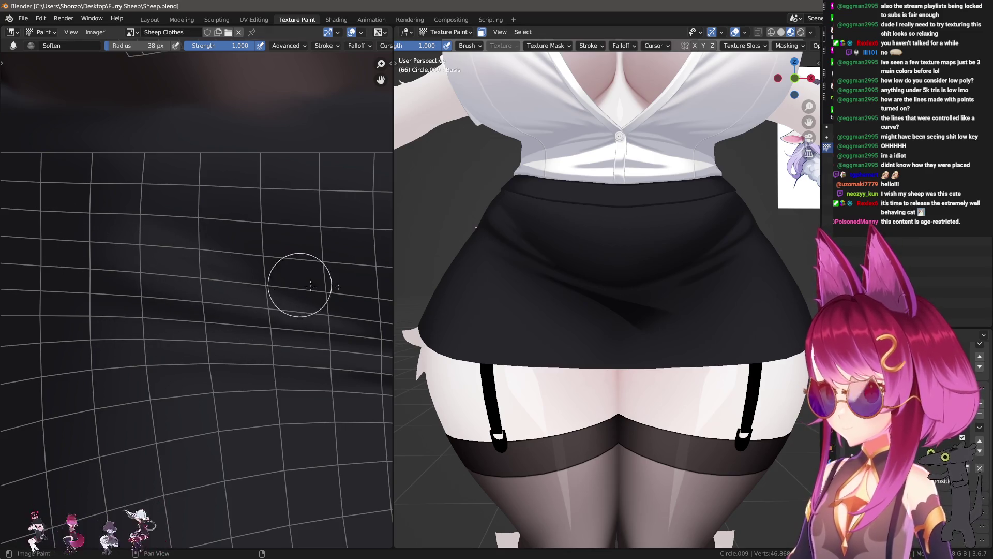
scroll(583, 288, up, 2)
mouse_move(583, 288)
middle_down()
mouse_move(617, 301)
mouse_move(546, 339)
middle_up()
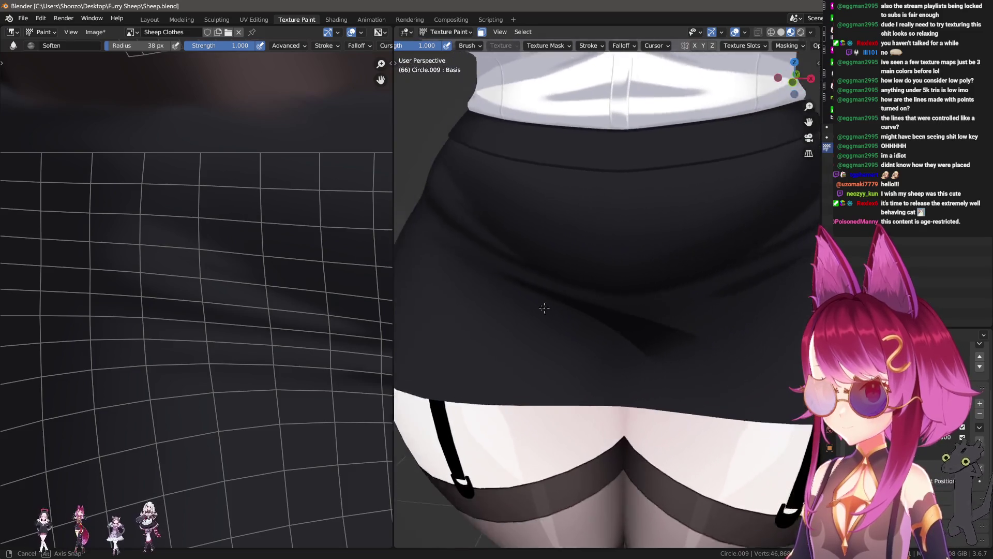
scroll(546, 339, down, 2)
scroll(546, 339, up, 4)
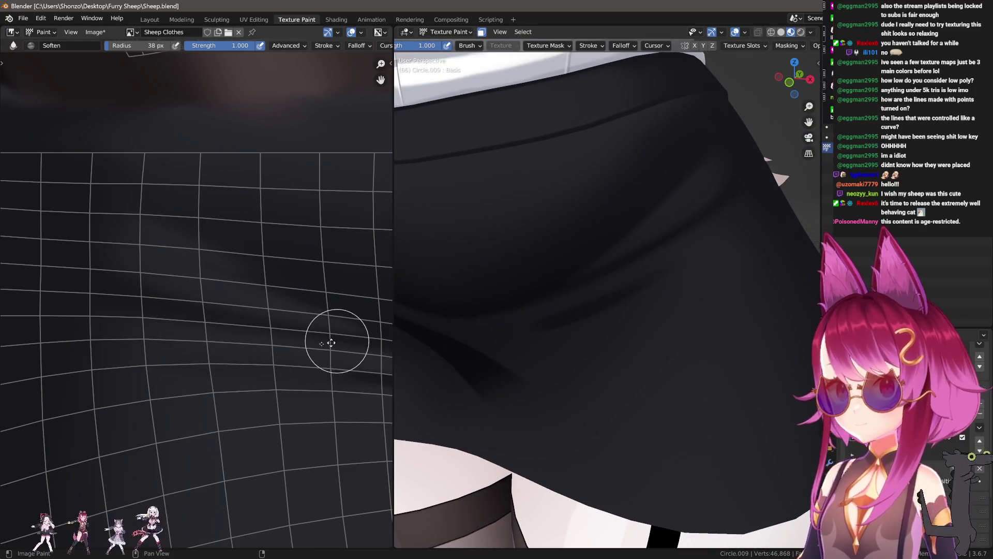
scroll(332, 215, up, 2)
- Draw, smear and soften along the crease, checking shirt and skirt together on the model
key(d)
mouse_move(188, 414)
middle_down()
mouse_move(245, 336)
mouse_move(165, 349)
middle_up()
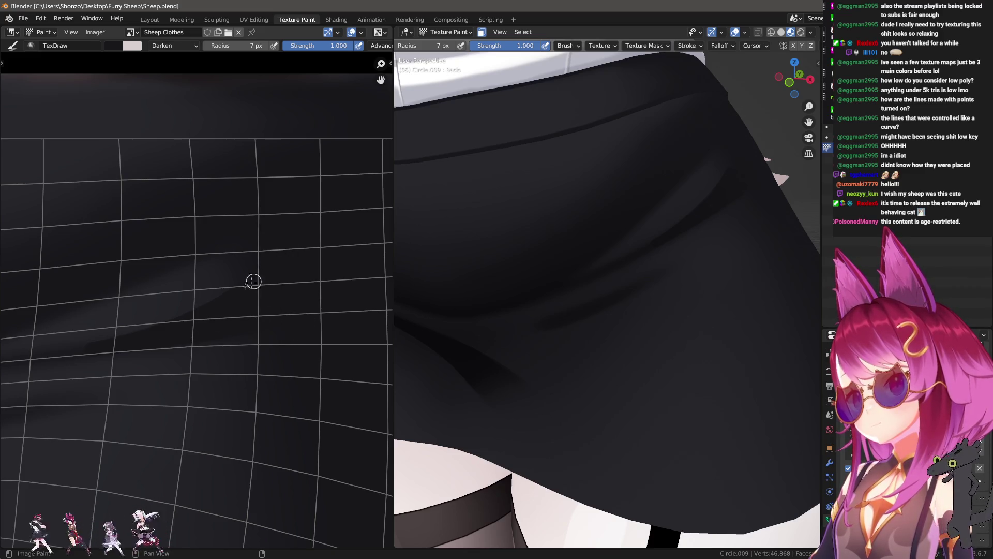
key(s)
middle_drag(227, 345, 250, 314)
key(s)
key(s)
key(s)
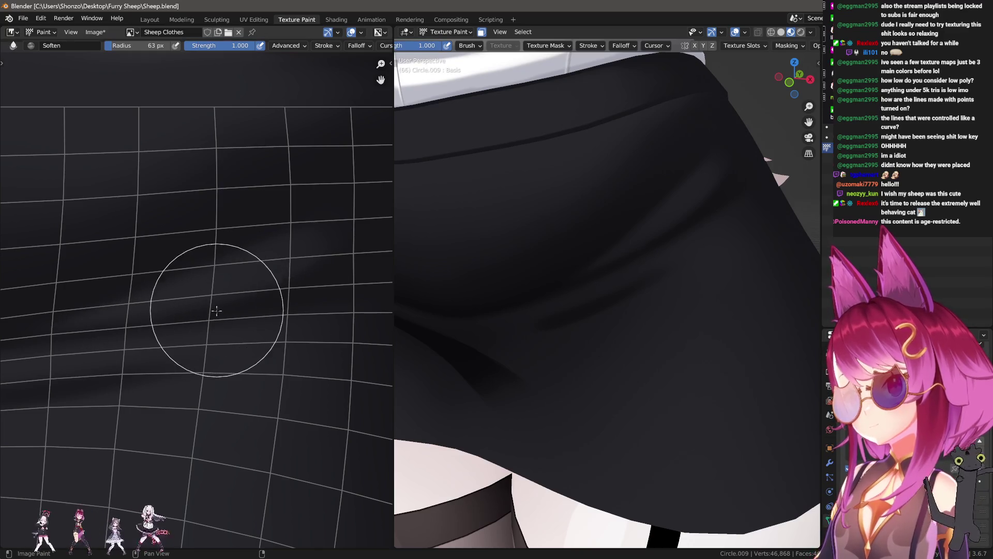
mouse_move(572, 344)
middle_down()
mouse_move(660, 360)
mouse_move(590, 373)
mouse_move(428, 350)
middle_up()
mouse_move(359, 343)
middle_down()
mouse_move(155, 337)
mouse_move(306, 350)
mouse_move(157, 320)
middle_up()
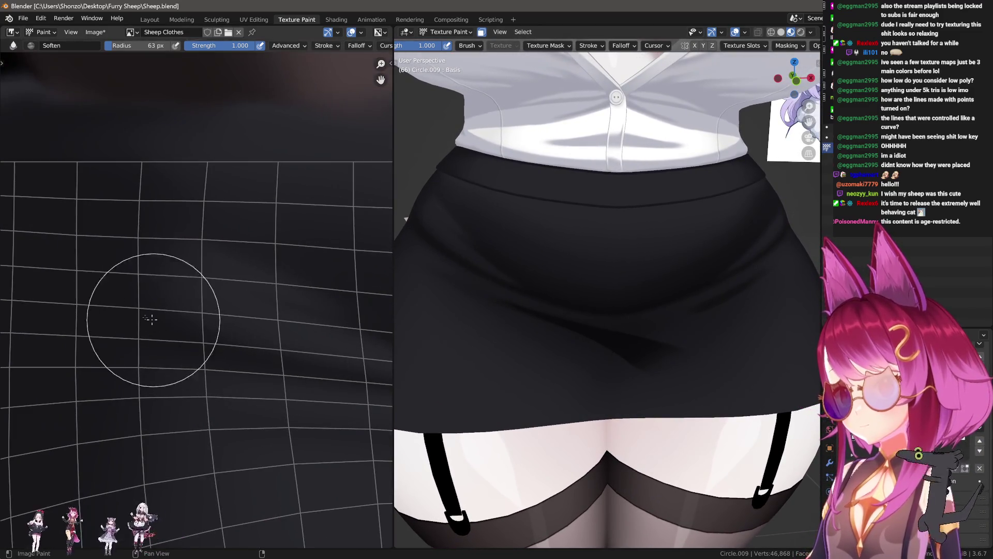
- Smudge the fold with a 28 px smear brush at 0.7 strength
key(s)
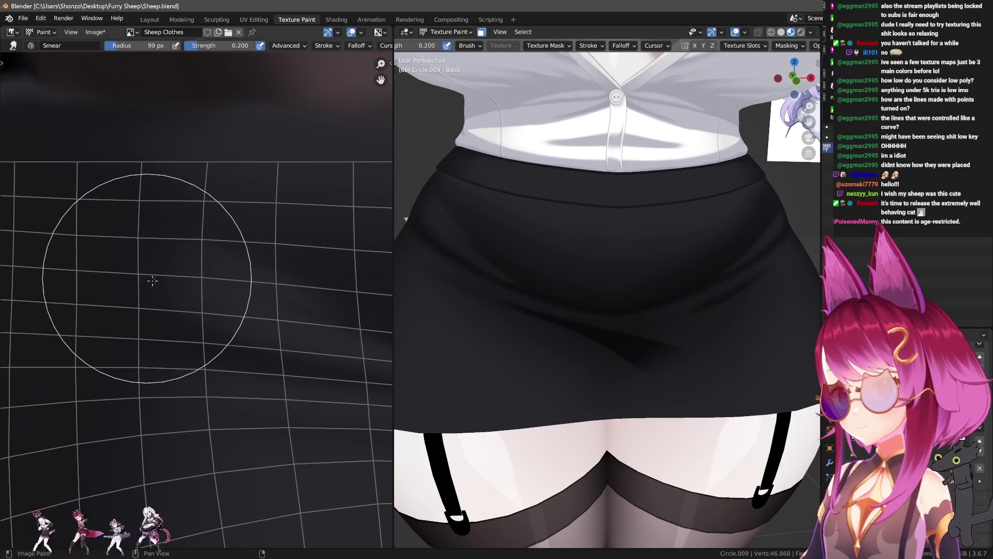
key(f)
click(179, 96)
key(f)
click(167, 138)
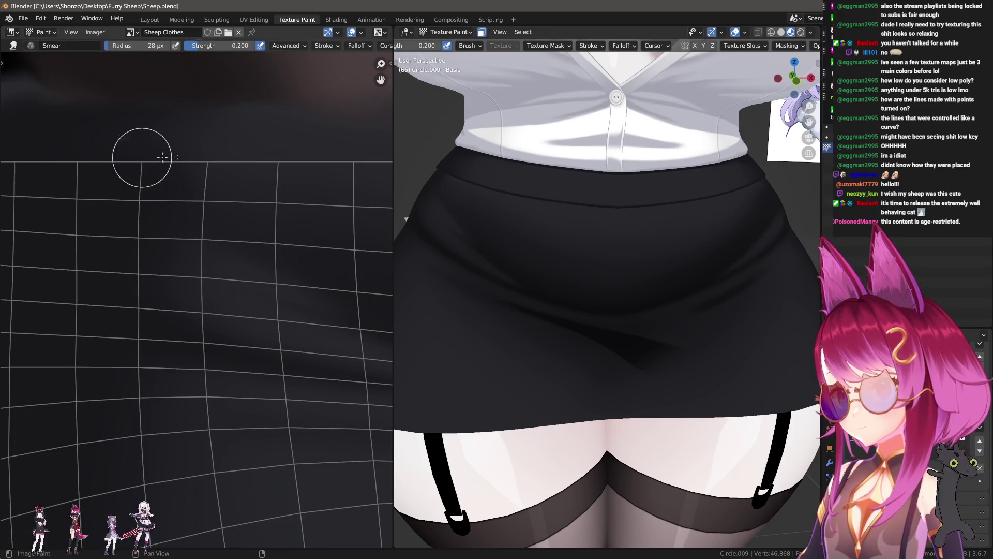
middle_drag(280, 165, 76, 186)
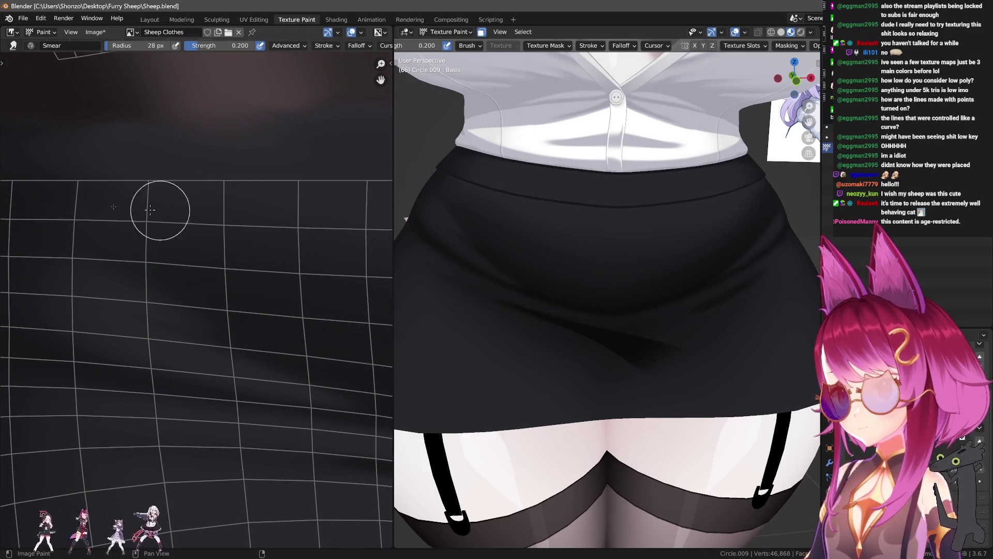
scroll(273, 216, down, 3)
scroll(251, 282, up, 1)
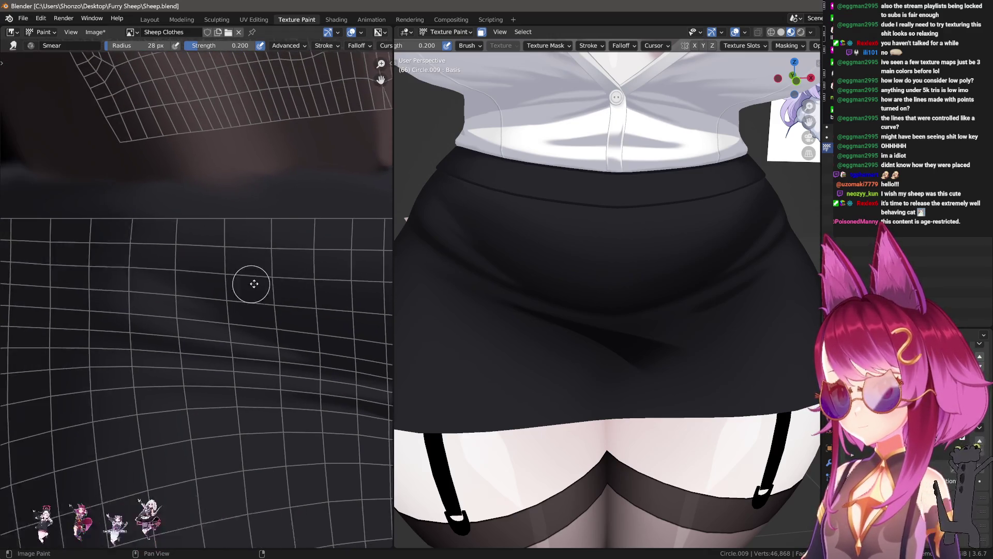
scroll(135, 236, up, 1)
key(shift+f)
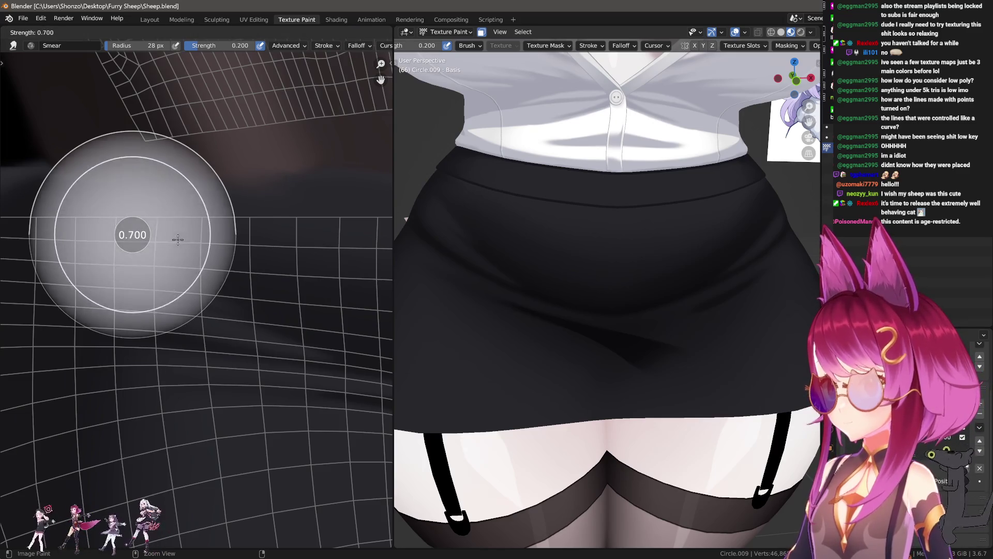
click(182, 160)
key(e)
click(157, 208)
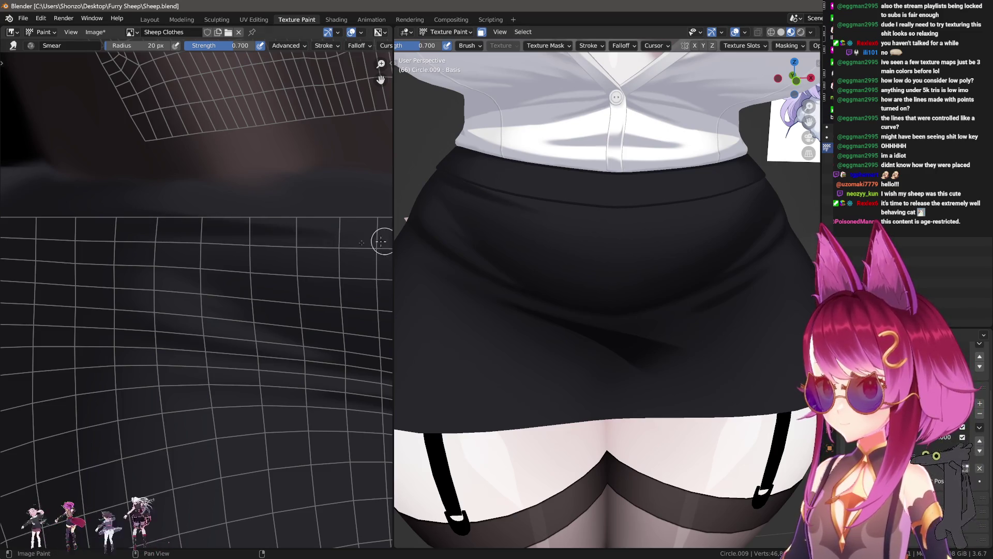
- Smear the waistband fold area with the brush enlarged to 45 px and then about 80 px
middle_drag(389, 238, 218, 239)
mouse_move(145, 242)
middle_down()
mouse_move(98, 184)
mouse_move(81, 217)
middle_up()
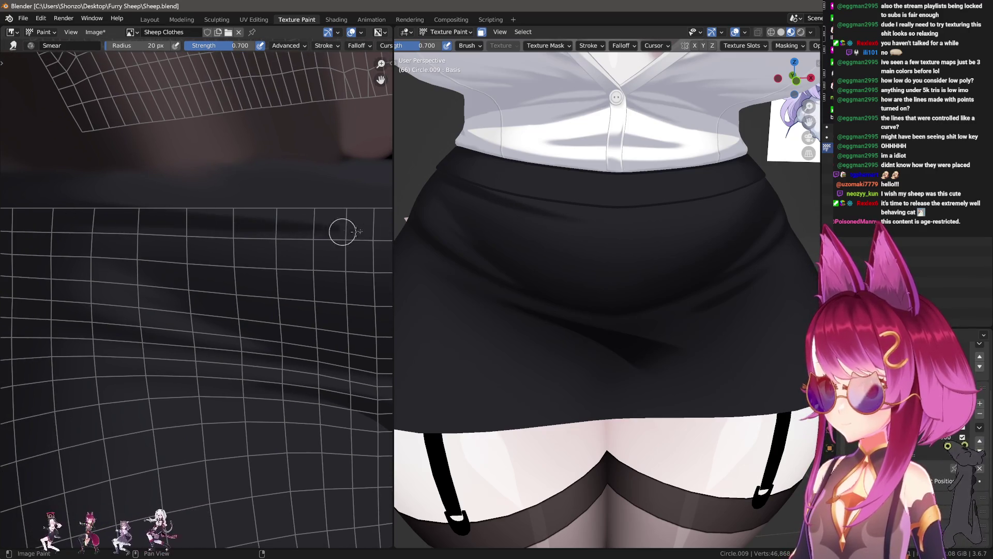
middle_drag(325, 231, 210, 178)
key(f)
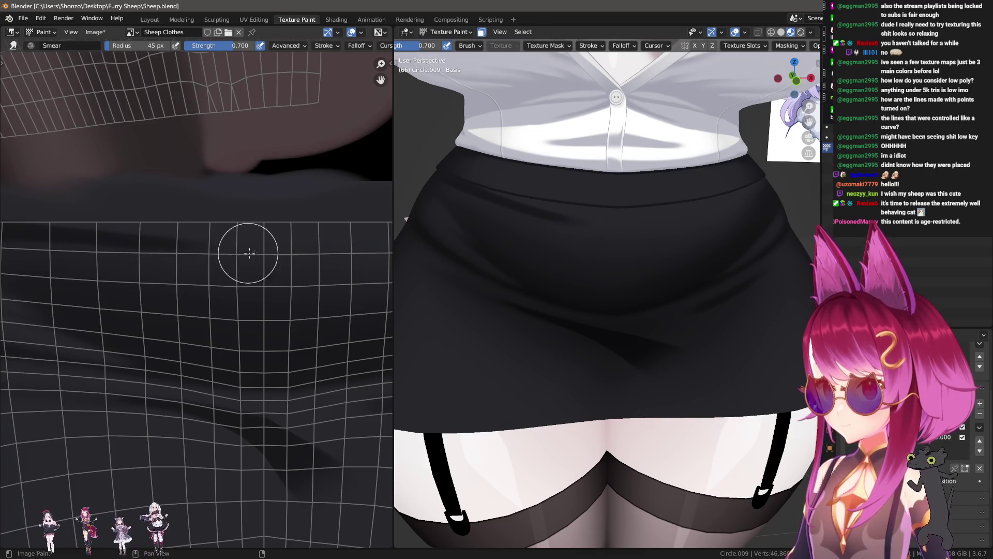
middle_drag(351, 249, 98, 247)
scroll(98, 247, up, 2)
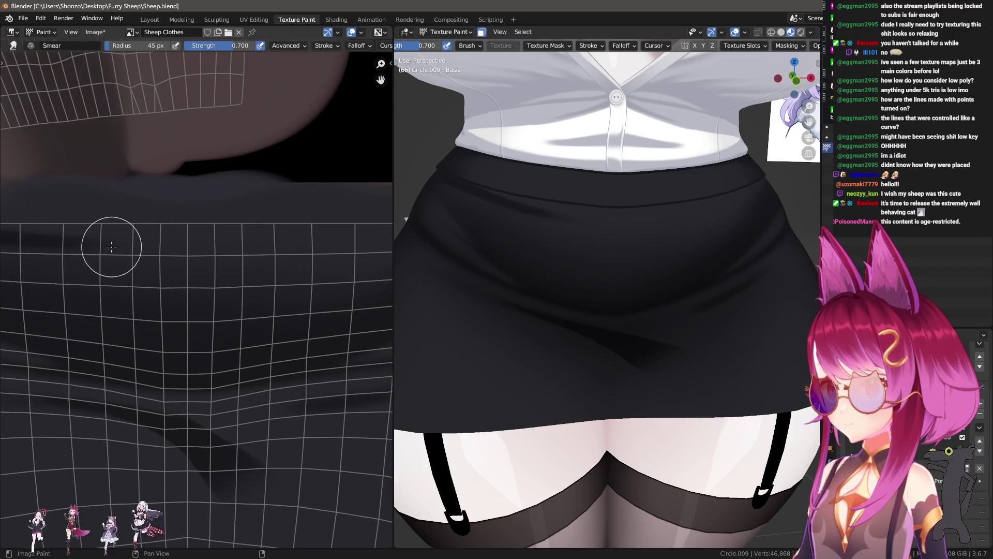
scroll(279, 244, up, 2)
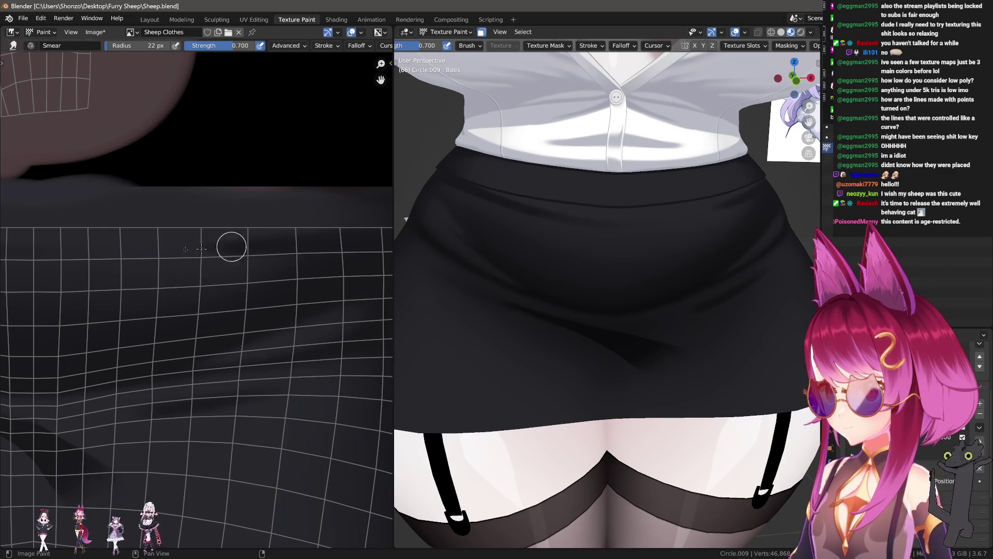
middle_drag(45, 254, 285, 239)
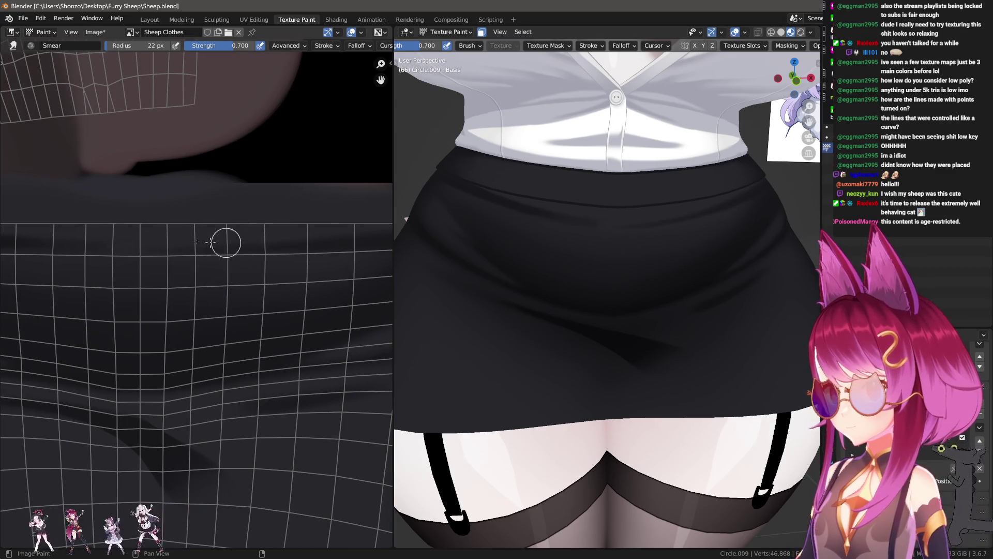
key(f)
click(101, 249)
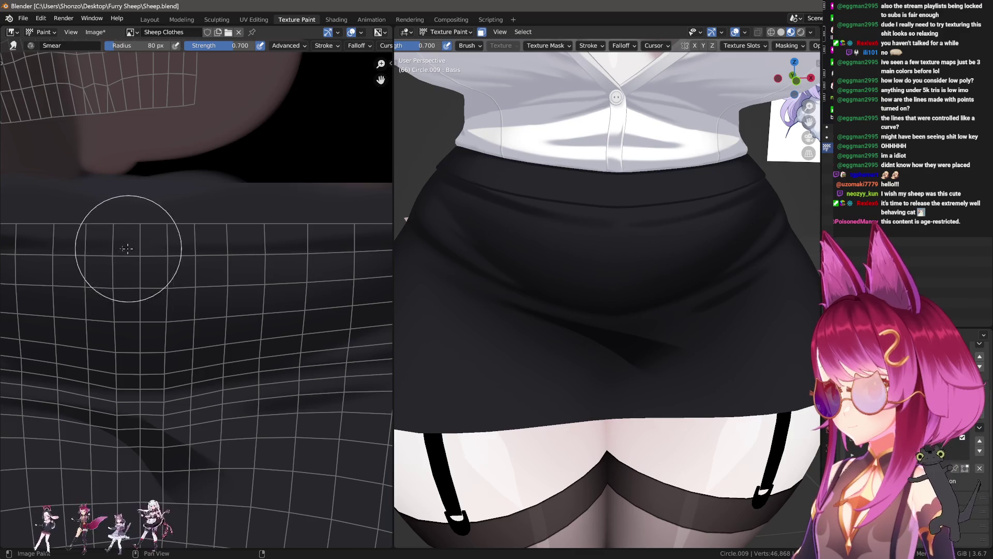
- Draw thin dark crease lines with an 8 px brush and soften their edges into the fabric
key(1)
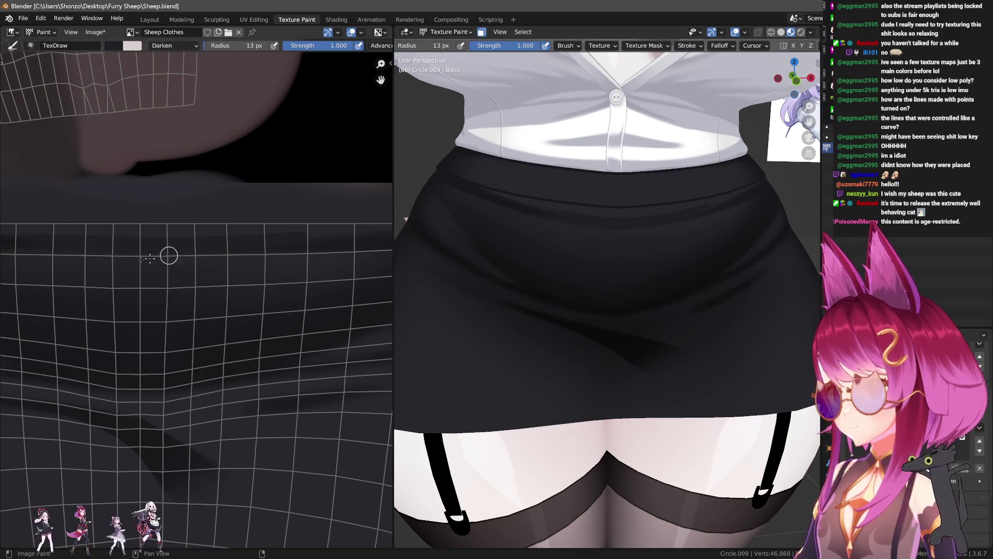
middle_drag(197, 251, 196, 267)
key(f)
click(60, 255)
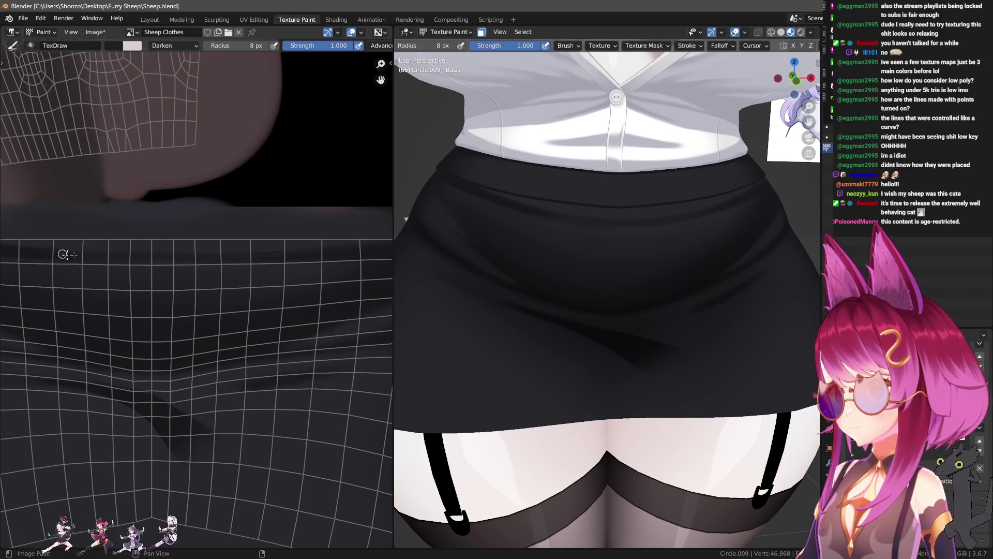
key(2)
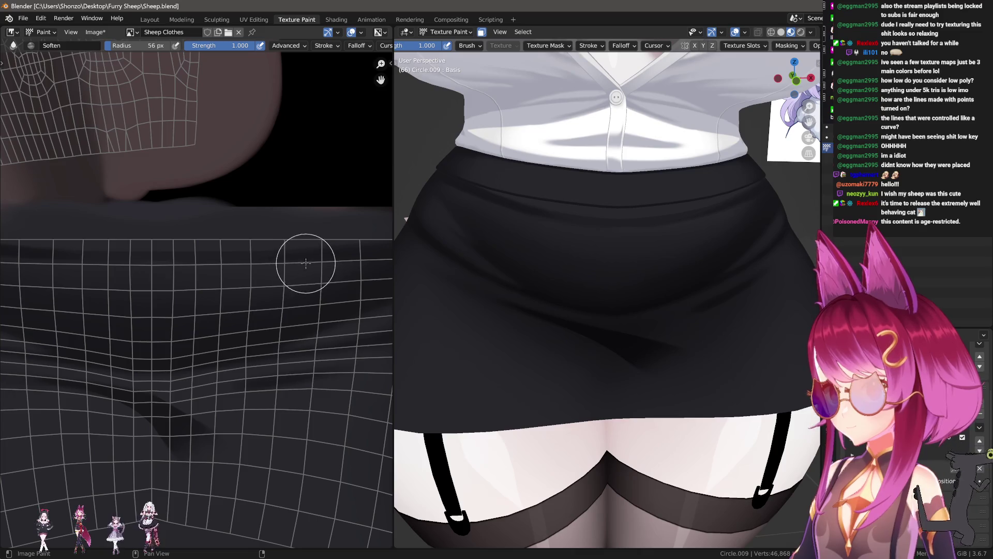
key(n)
key(n)
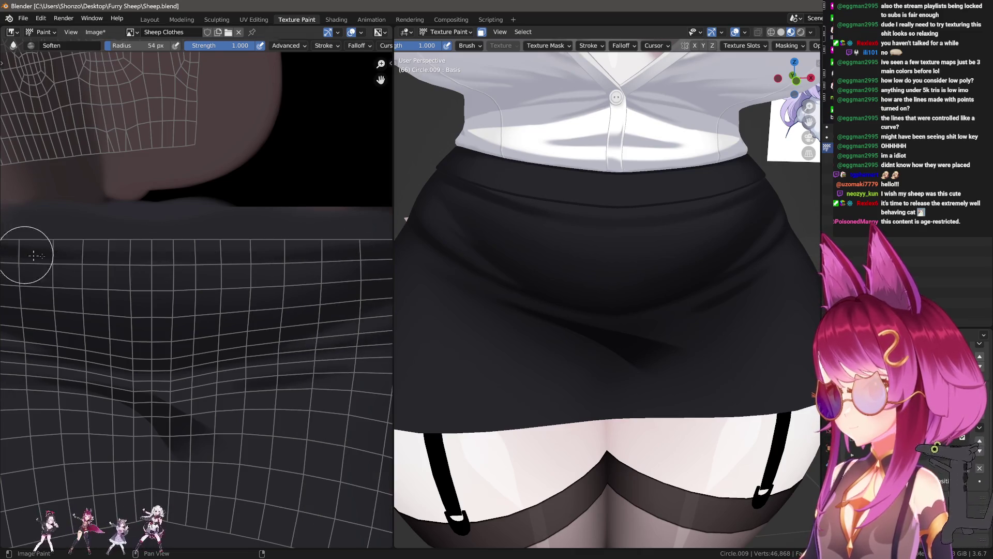
middle_drag(27, 255, 205, 255)
scroll(108, 250, down, 1)
scroll(233, 249, down, 1)
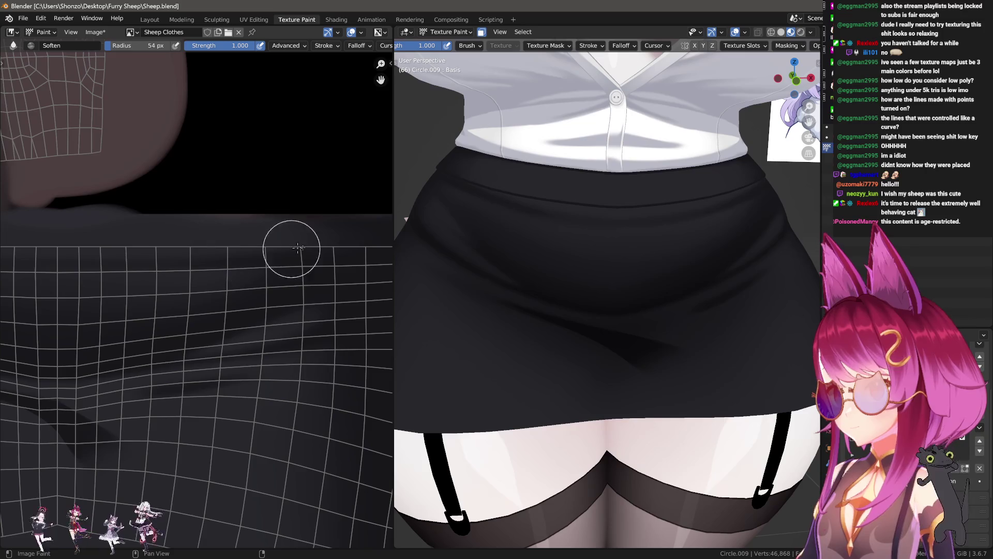
scroll(326, 244, up, 1)
scroll(233, 248, up, 1)
key(1)
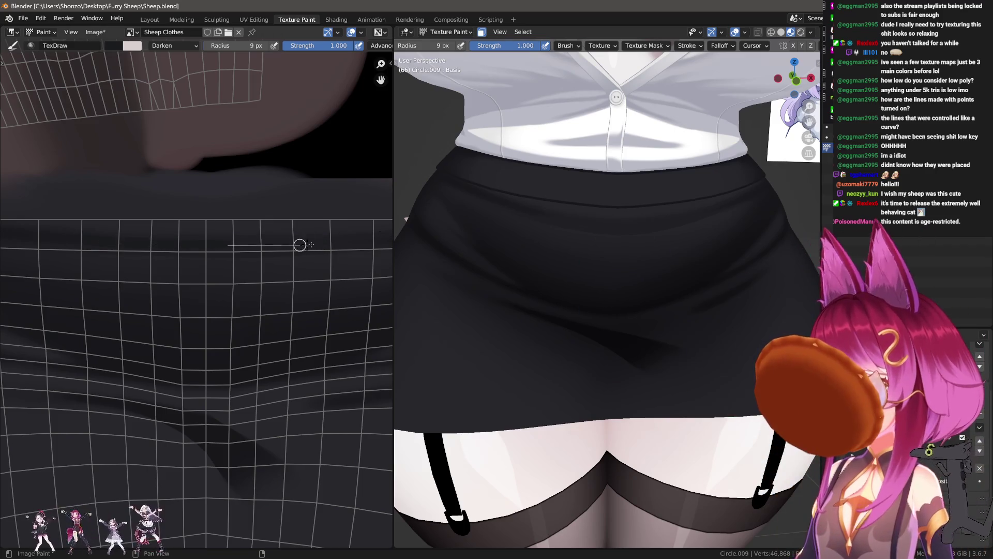
key(s)
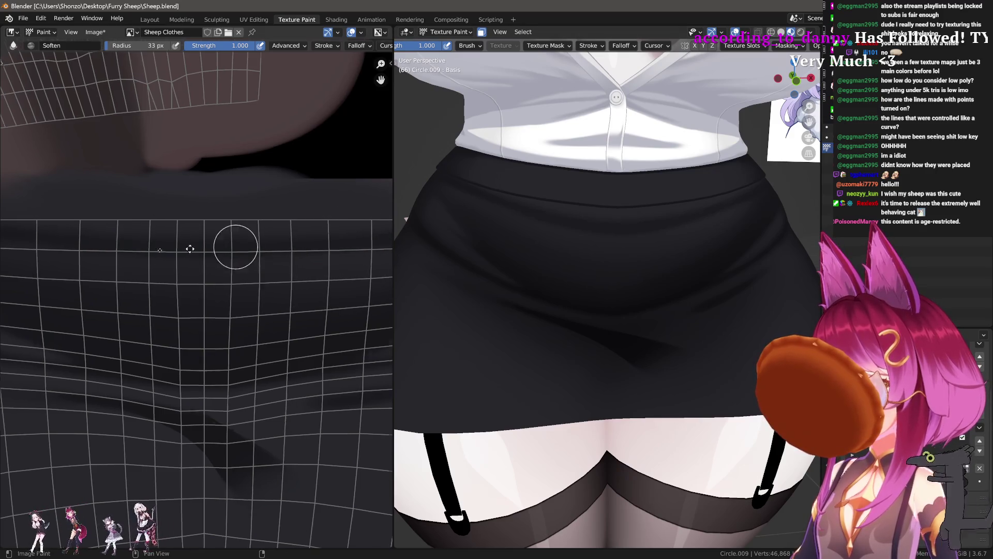
middle_drag(353, 230, 245, 239)
middle_drag(428, 178, 421, 259)
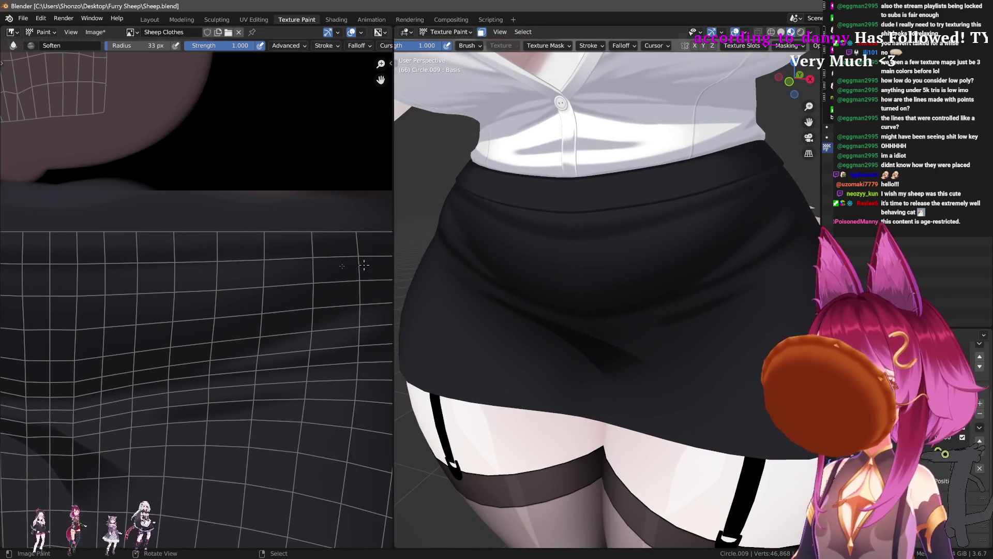
- Enlarge the Soften brush to about 81 px over the skirt fold area
mouse_move(159, 275)
middle_down()
mouse_move(192, 288)
mouse_move(247, 235)
middle_up()
key(f)
click(161, 236)
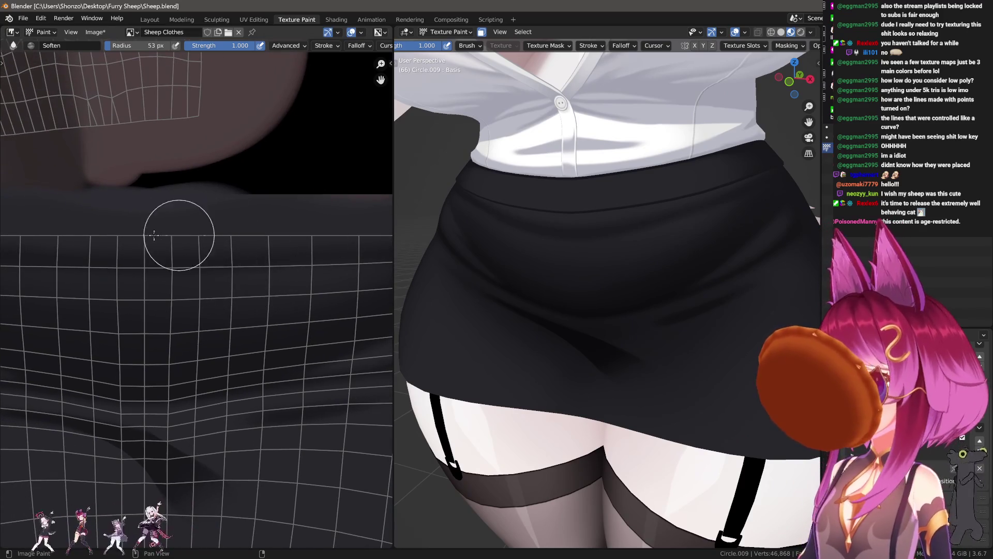
key(f)
click(80, 268)
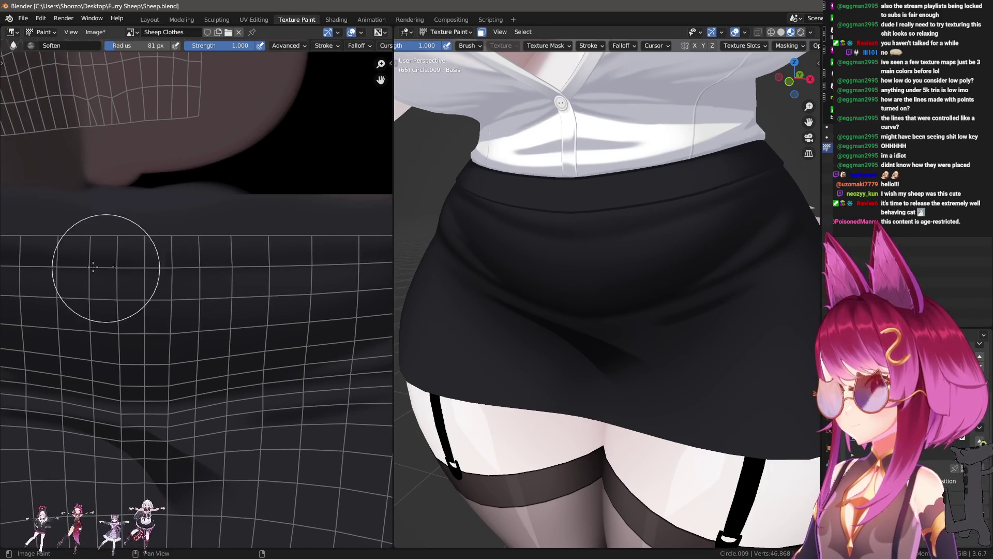
scroll(107, 261, up, 1)
- Smear the fold shading smoother at 0.2 strength, then return to the draw brush with a sampled colour
key(shift+space)
key(shift+f)
click(196, 265)
middle_drag(199, 261, 215, 233)
key(f)
click(216, 263)
key(f)
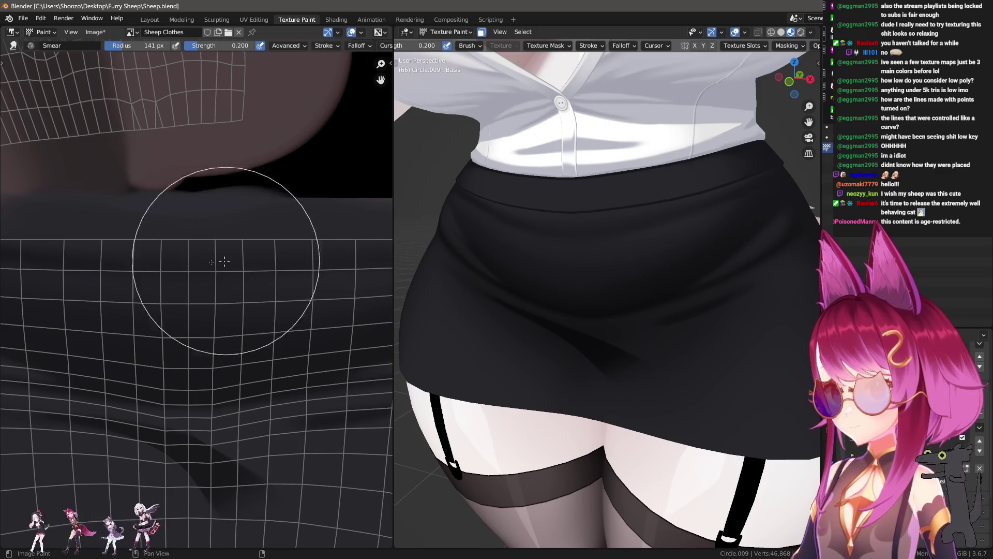
click(206, 259)
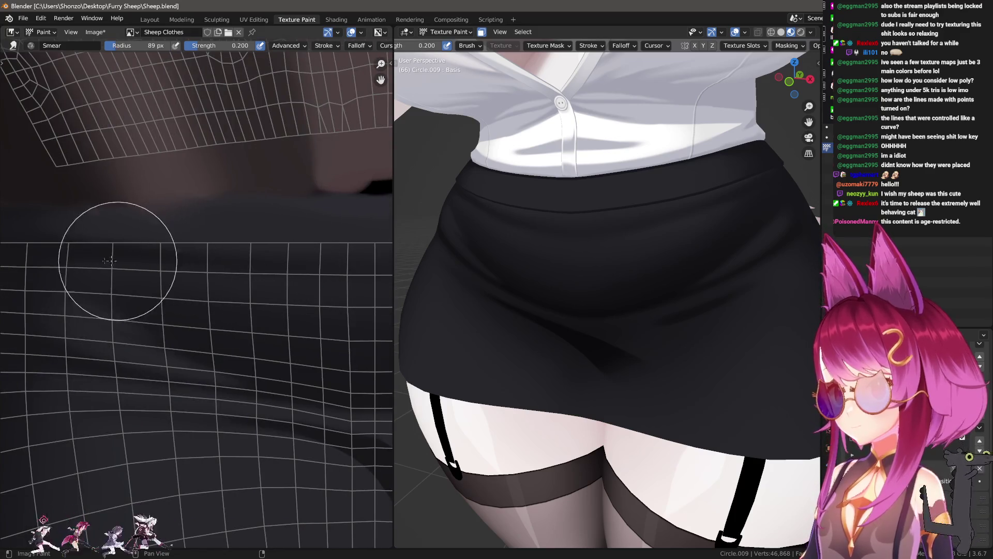
middle_drag(78, 222, 137, 210)
key(shift+space)
key(s)
scroll(124, 265, down, 2)
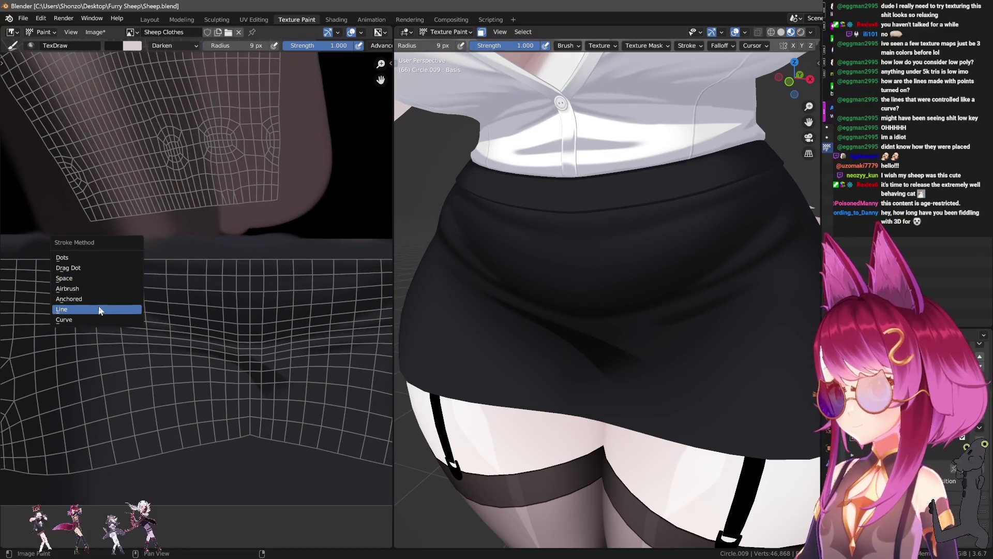
middle_drag(101, 256, 40, 259)
drag(39, 259, 331, 251)
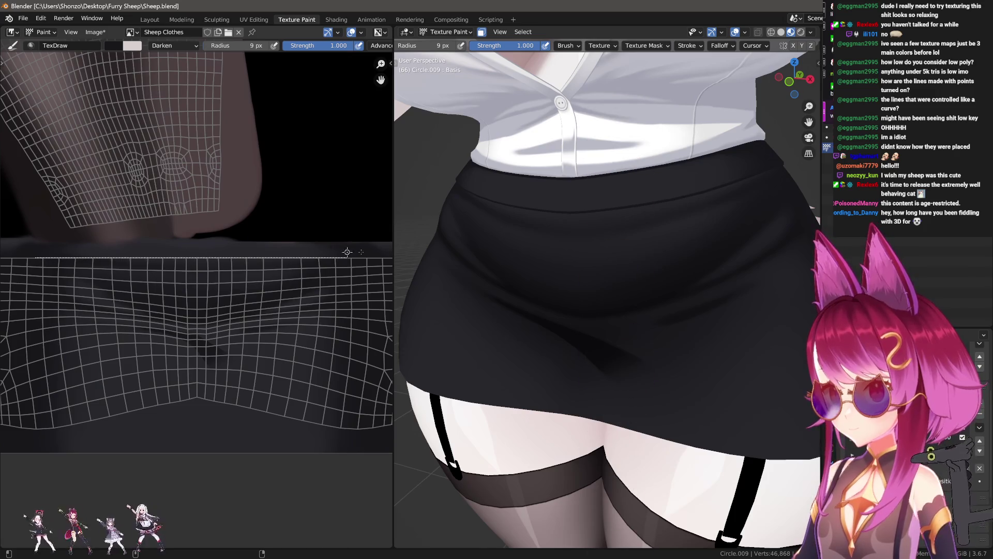
key(ctrl+z)
key(f)
click(59, 256)
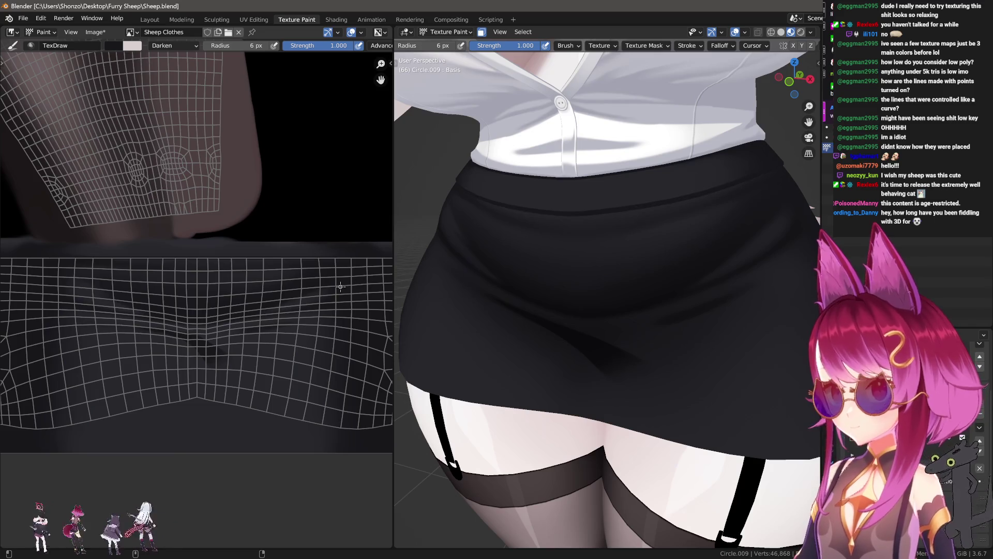
mouse_move(461, 269)
middle_down()
mouse_move(640, 313)
mouse_move(589, 349)
mouse_move(587, 217)
middle_up()
scroll(379, 88, down, 2)
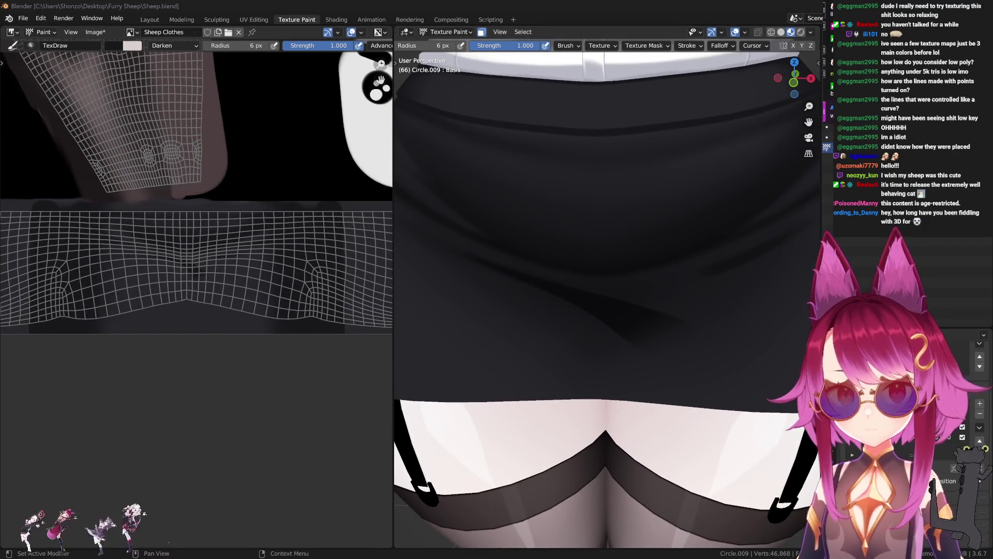
middle_drag(346, 346, 346, 323)
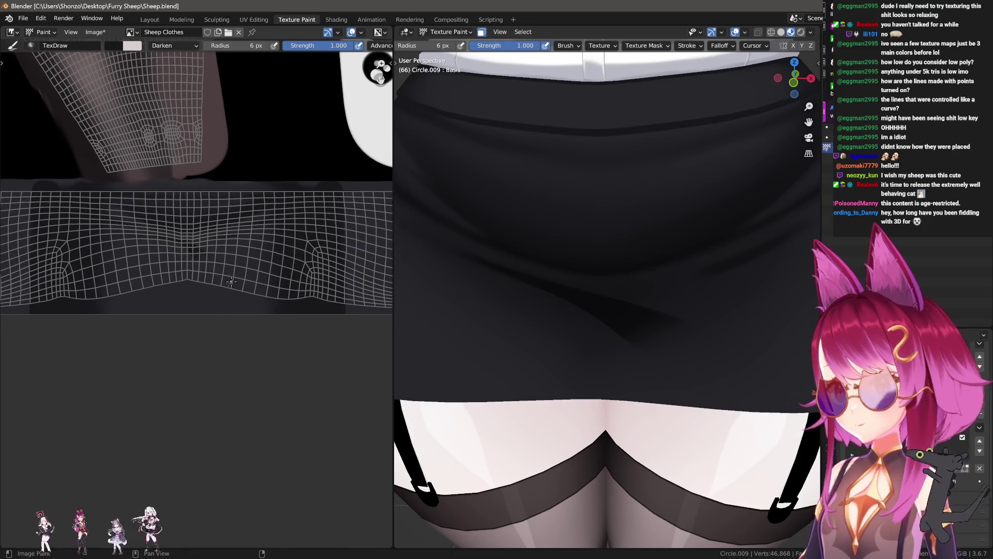
scroll(236, 279, up, 2)
scroll(184, 378, up, 2)
scroll(218, 379, up, 2)
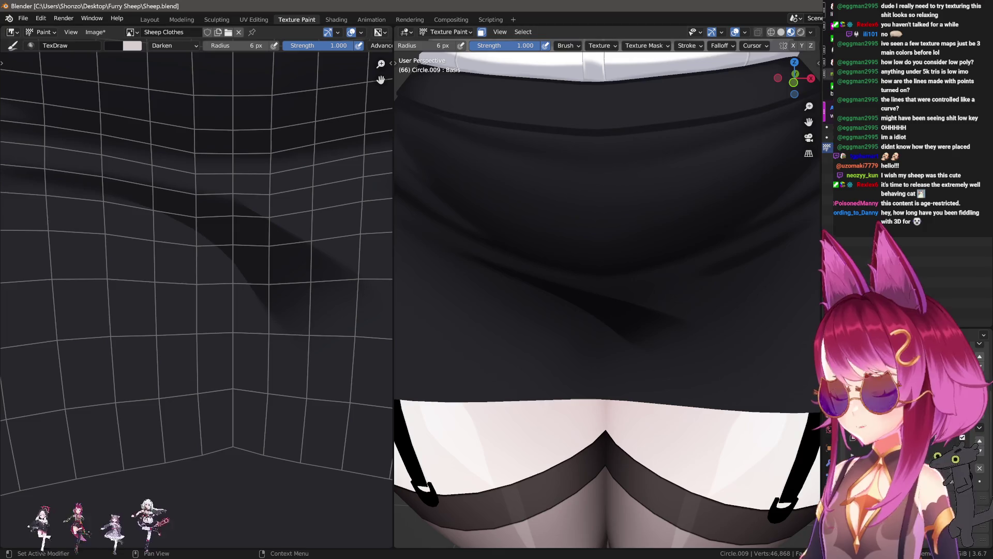
- Work the skirt hem with a 323 px Smear and Soften, then drop smear strength to 0.2
mouse_move(567, 323)
middle_down()
mouse_move(574, 414)
mouse_move(613, 321)
middle_up()
key(s)
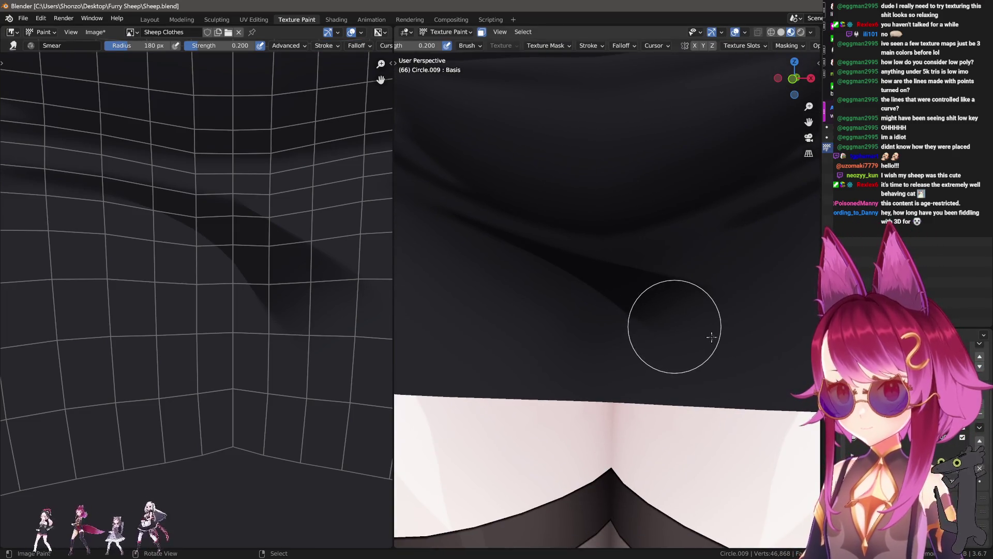
key(f)
click(747, 335)
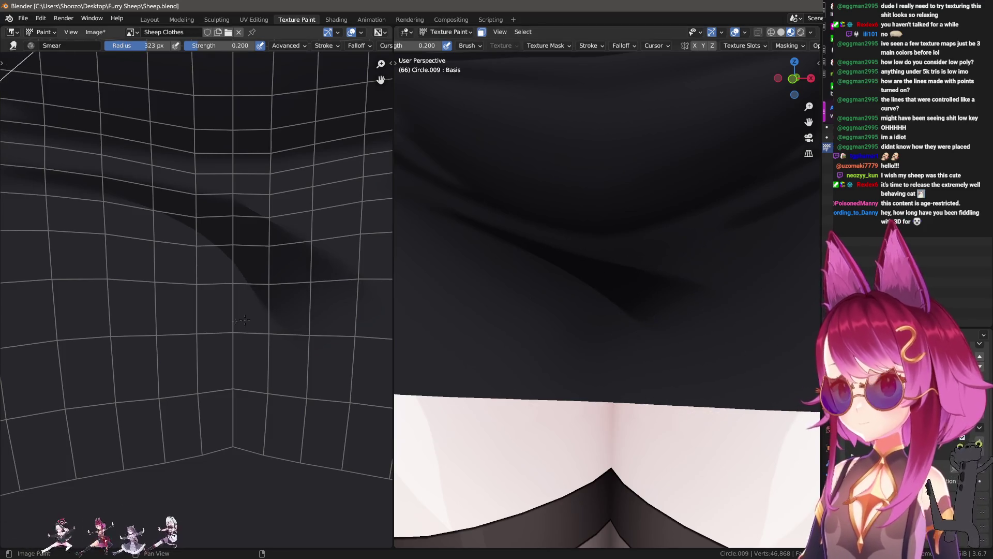
key(s)
scroll(248, 326, down, 2)
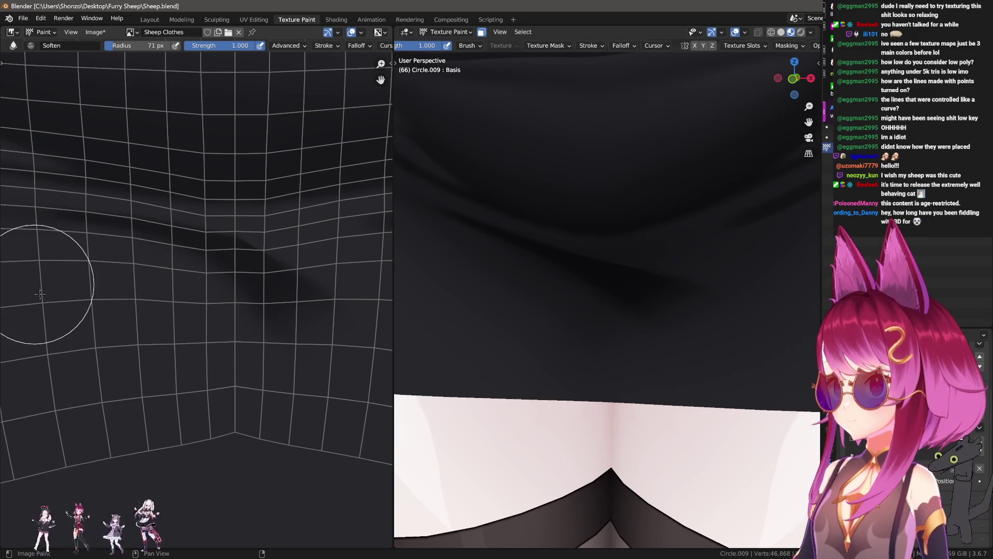
scroll(39, 294, up, 1)
key(s)
key(f)
click(189, 166)
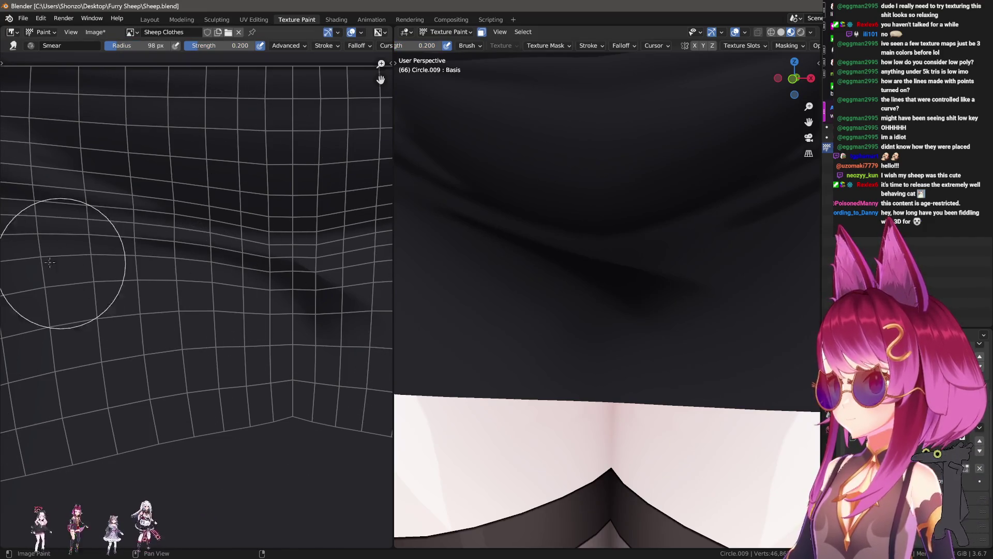
scroll(526, 206, down, 2)
scroll(437, 443, down, 1)
- Smear the crease shading with a ~106 px brush at 0.7 strength into a softer fold
key(f)
click(202, 311)
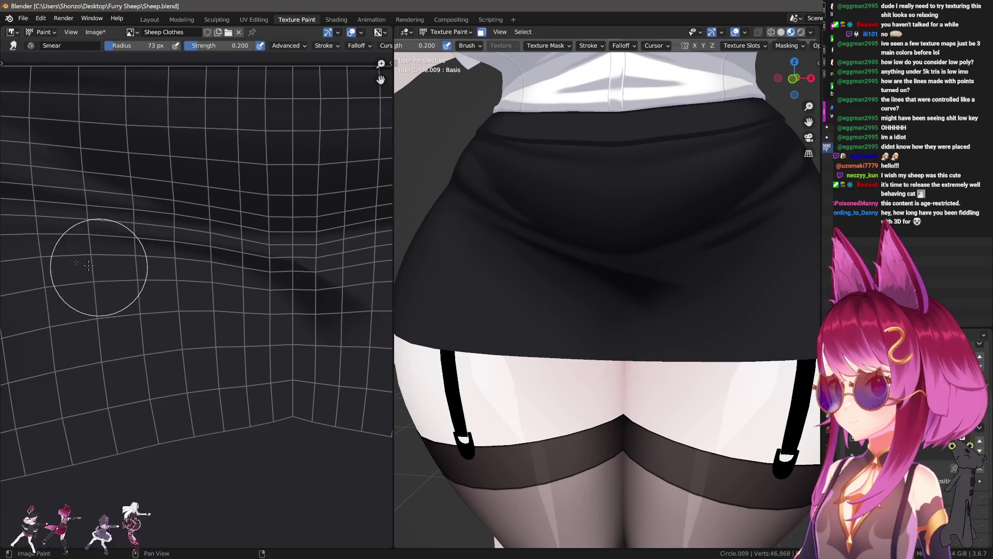
key(f)
click(269, 364)
key(shift+f)
click(262, 349)
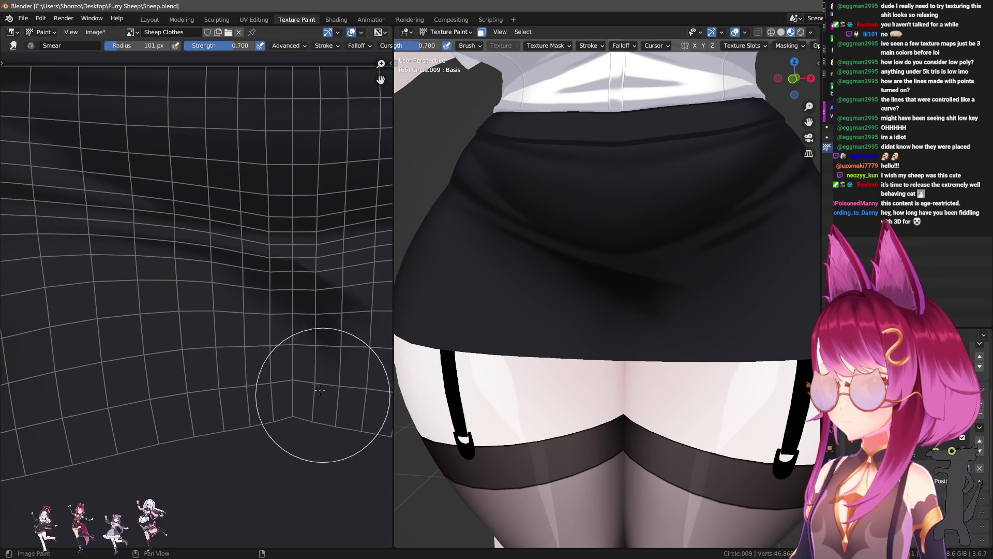
scroll(254, 358, down, 1)
key(f)
click(255, 343)
key(f)
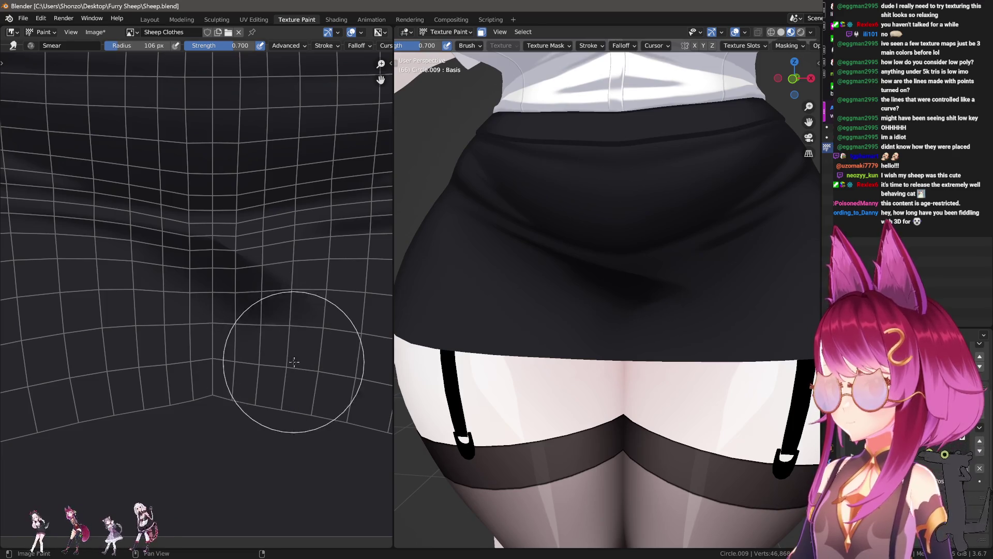
click(278, 355)
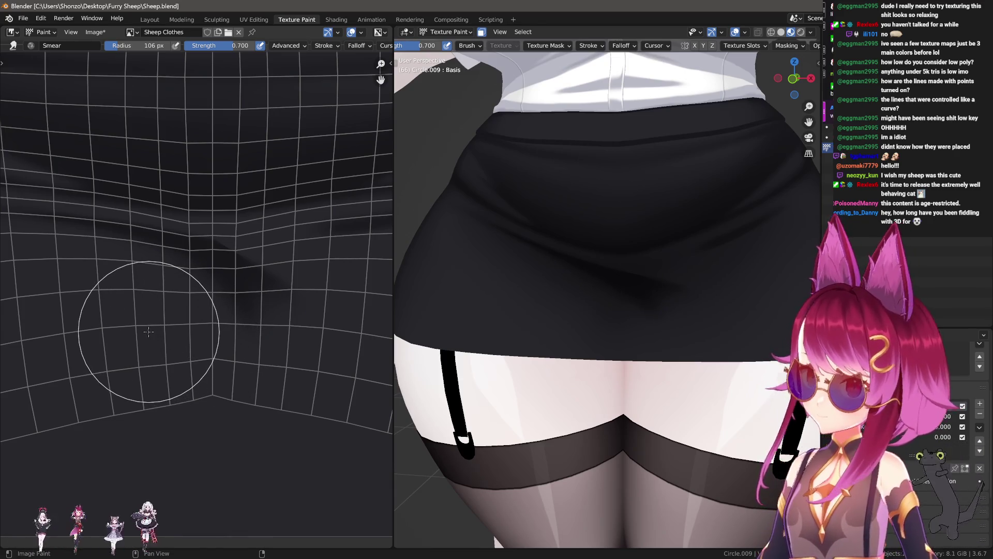
middle_drag(665, 315, 675, 313)
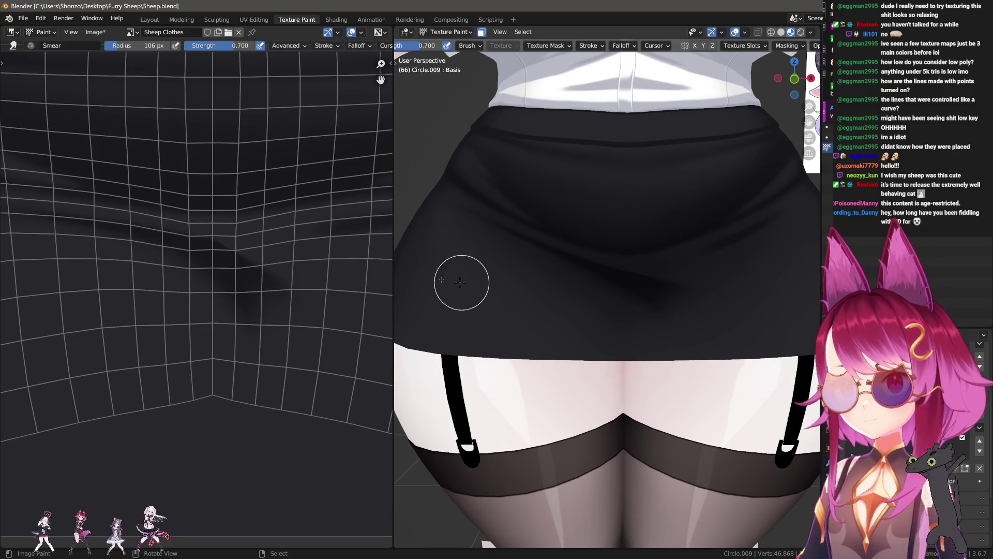
- View the full sheep and make Sheep Clothes Shadow the active painting texture
middle_drag(248, 218, 301, 279)
middle_drag(513, 281, 512, 223)
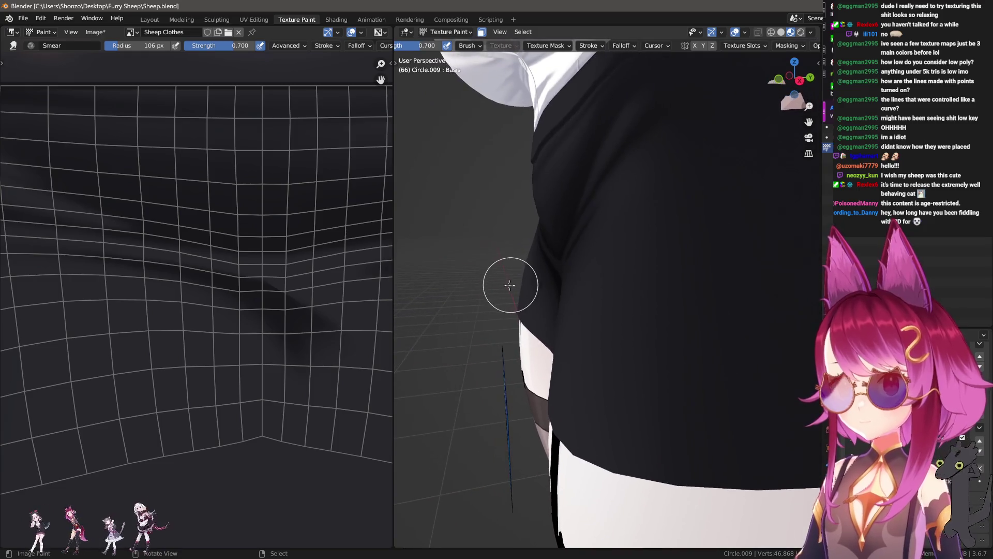
scroll(603, 311, down, 4)
scroll(620, 318, down, 4)
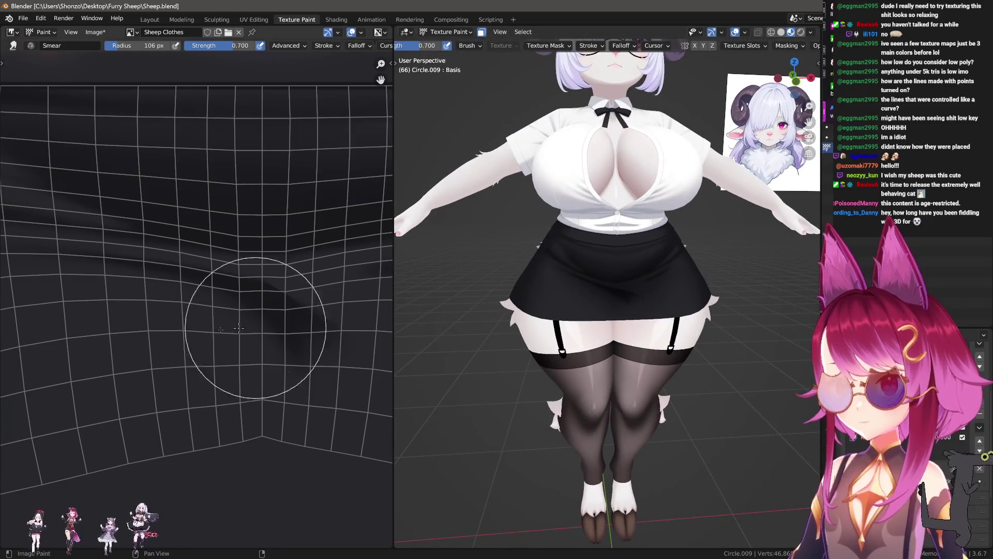
scroll(261, 327, up, 2)
key(n)
click(733, 94)
click(728, 105)
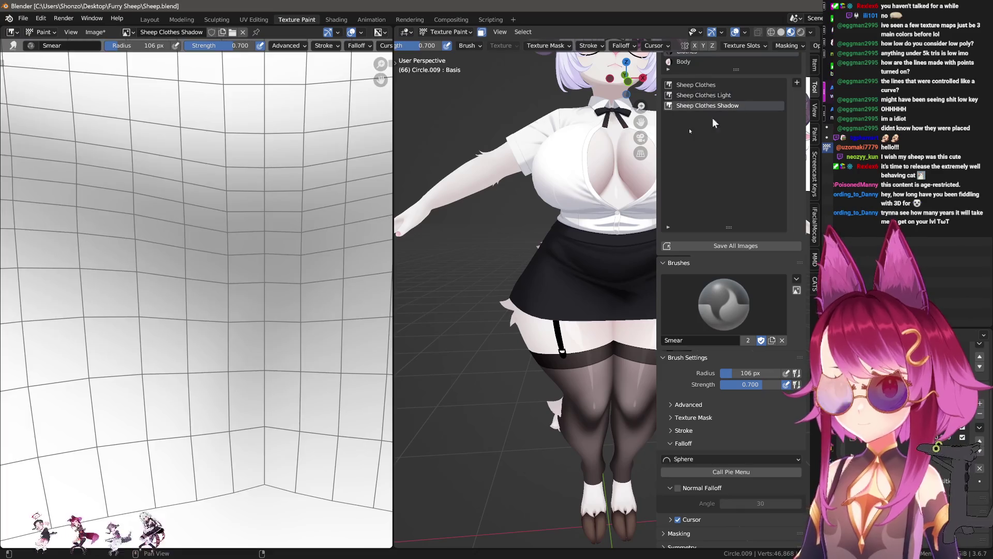
- Paint white over the grey shading on the shadow texture with the draw brush in Mix blend
key(s)
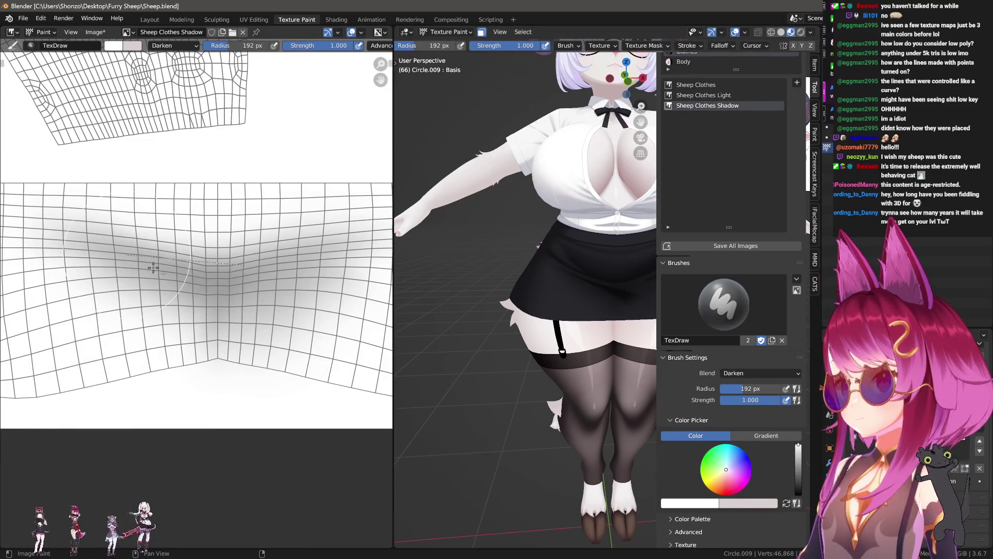
drag(138, 259, 138, 259)
key(e)
click(215, 251)
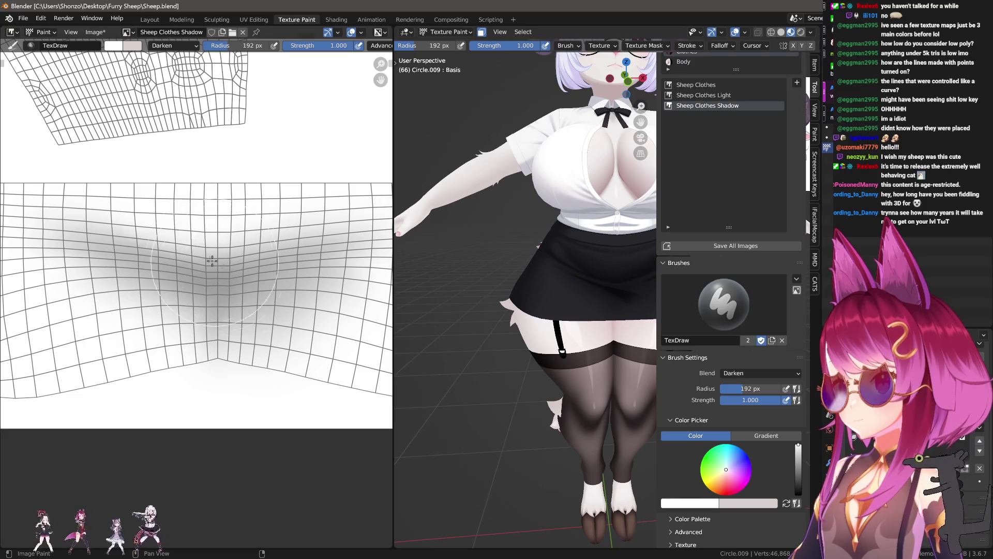
right_click(215, 263)
click(256, 180)
mouse_move(93, 256)
mouse_down()
mouse_move(194, 305)
mouse_move(273, 215)
mouse_up()
scroll(272, 294, down, 2)
key(f)
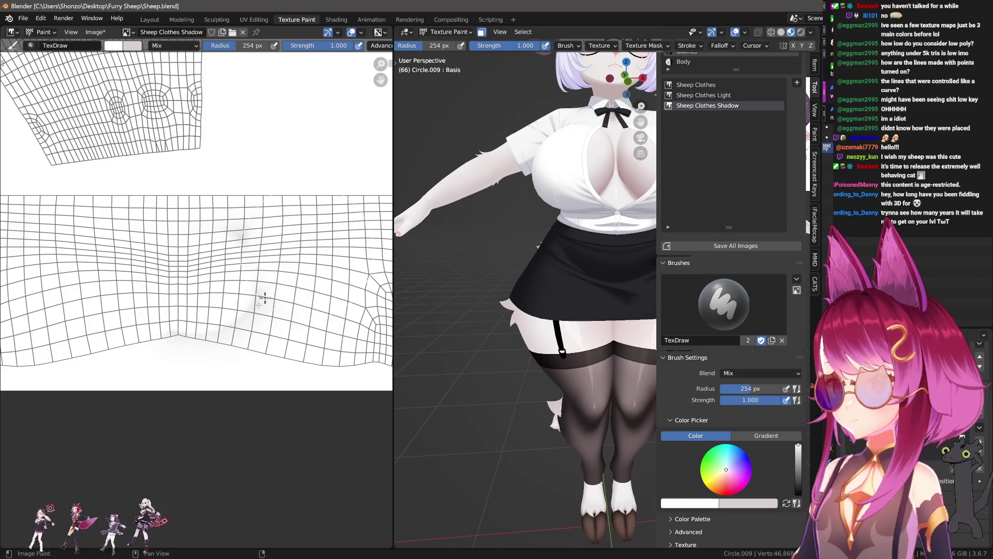
drag(277, 285, 61, 283)
scroll(563, 337, up, 3)
- Make Sheep Clothes the texture being painted again
key(n)
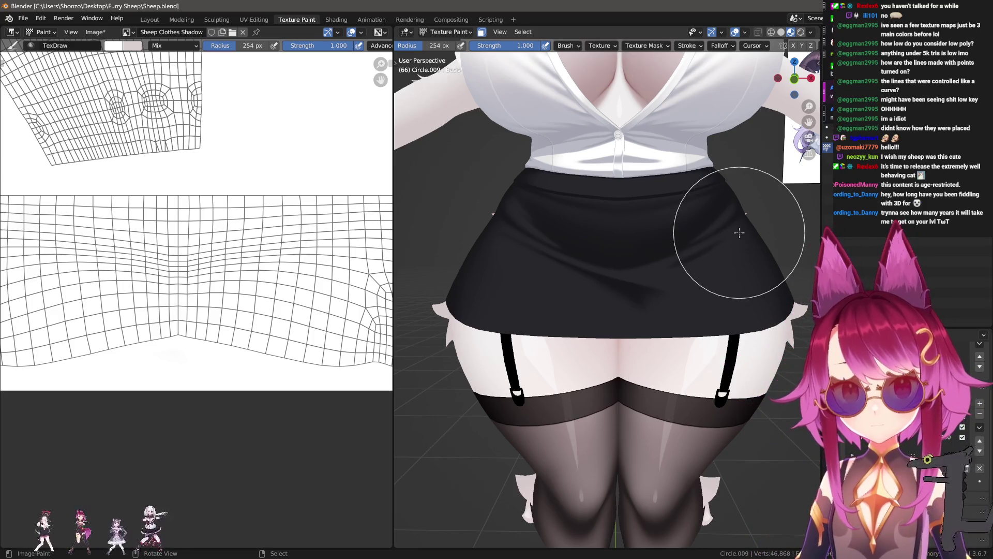
key(n)
click(737, 84)
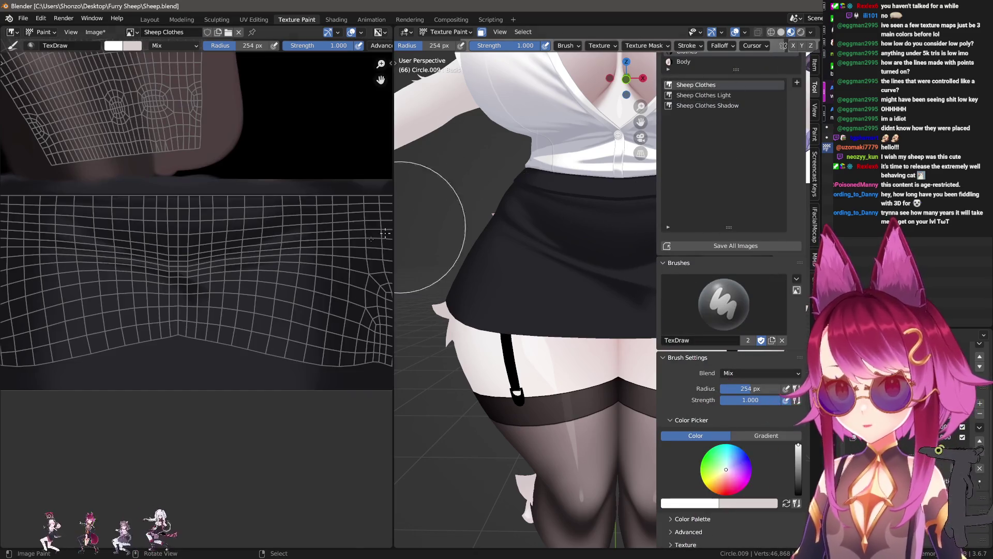
- Sample the skirt's dark grey and set a small, low-strength brush for detail work
key(n)
key(n)
scroll(241, 316, up, 3)
scroll(241, 315, up, 2)
key(s)
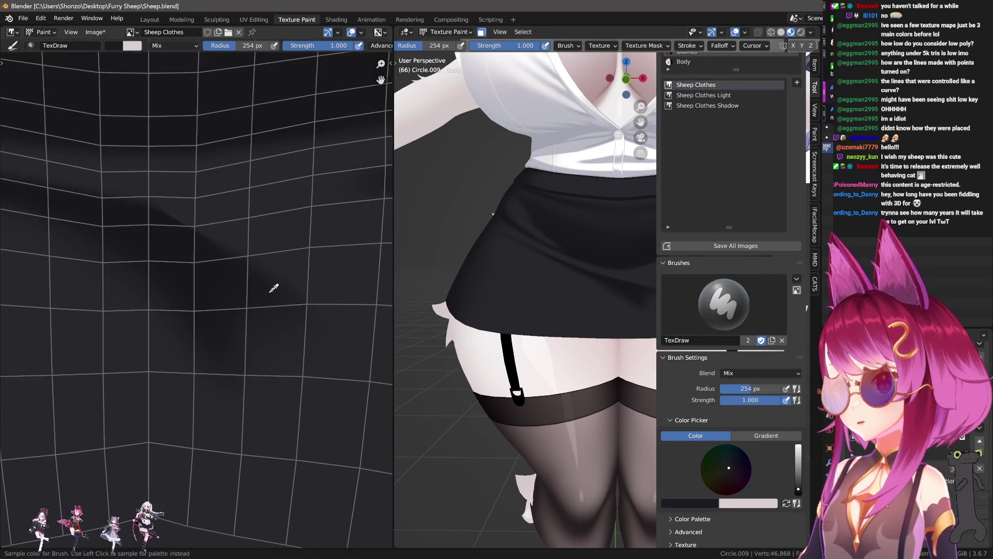
key(n)
scroll(705, 305, up, 3)
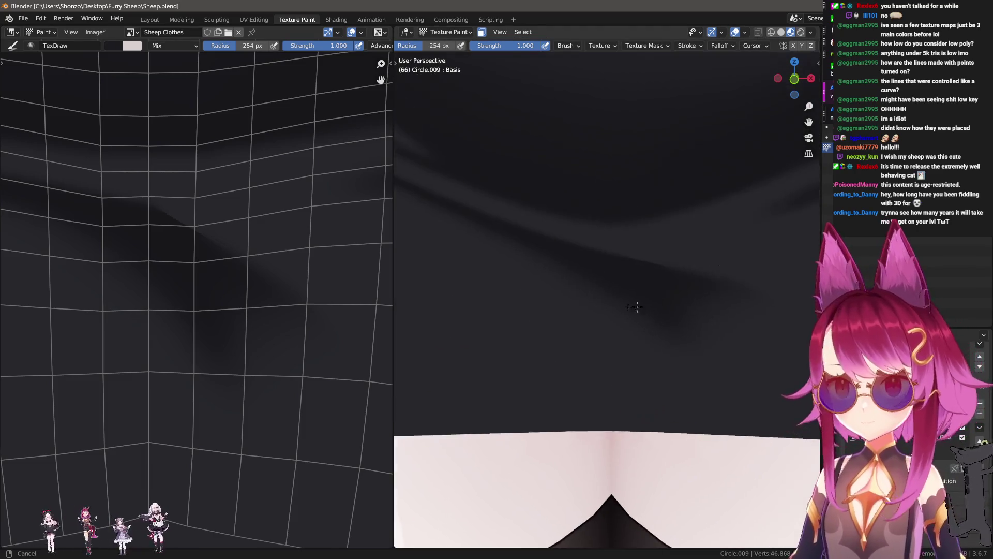
scroll(571, 285, up, 2)
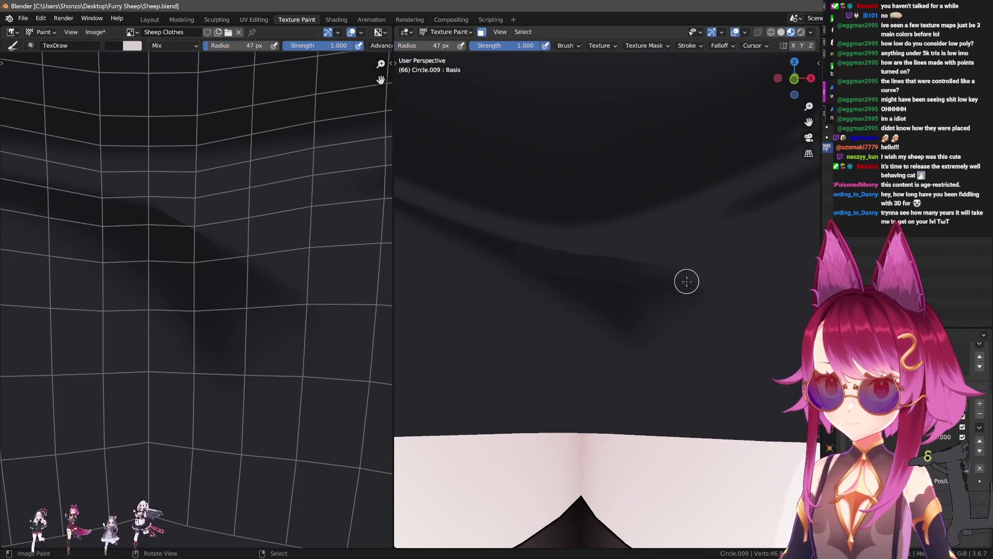
key(shift+f)
click(636, 304)
- Set the brush to Darken and draw thin crease lines into the skirt folds
right_click(590, 280)
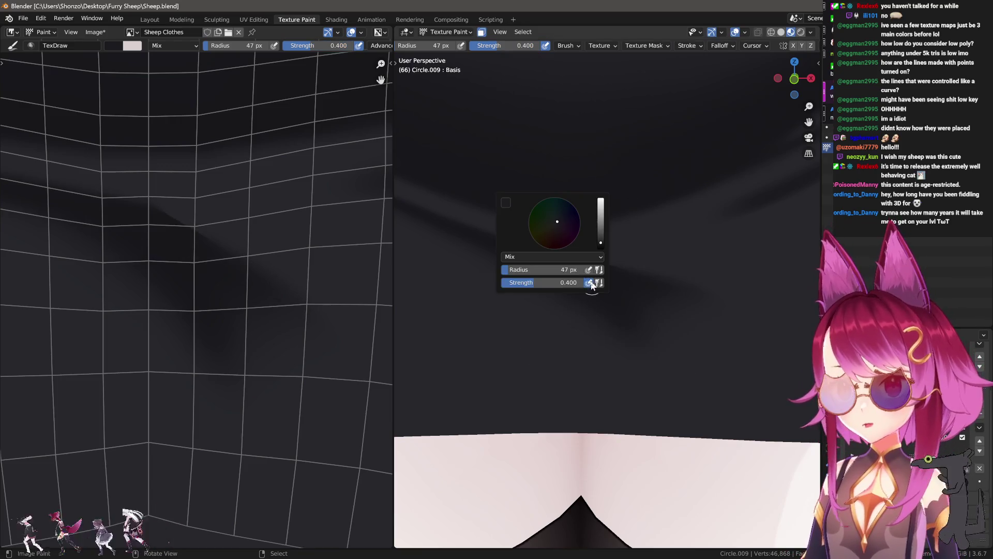
click(526, 255)
click(517, 284)
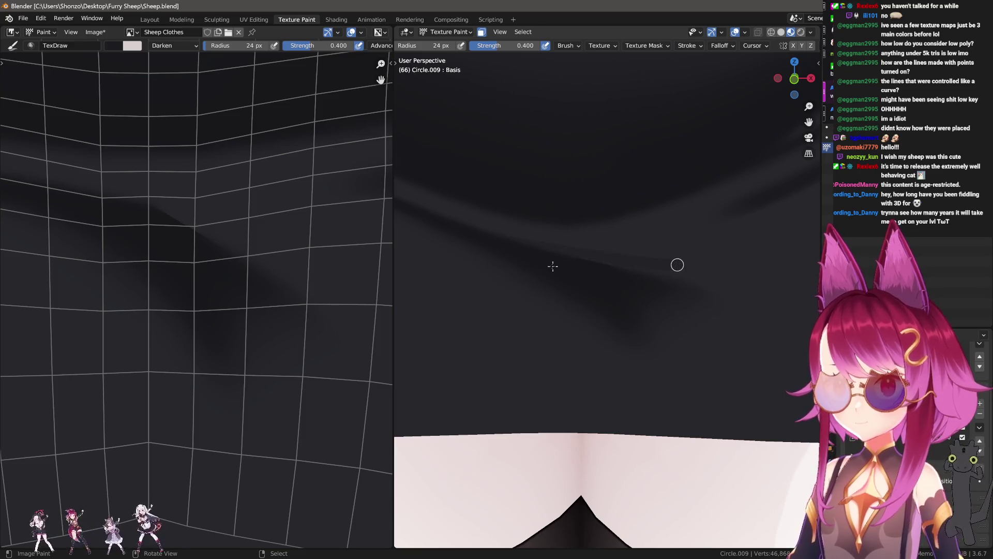
key(shift+f)
click(574, 269)
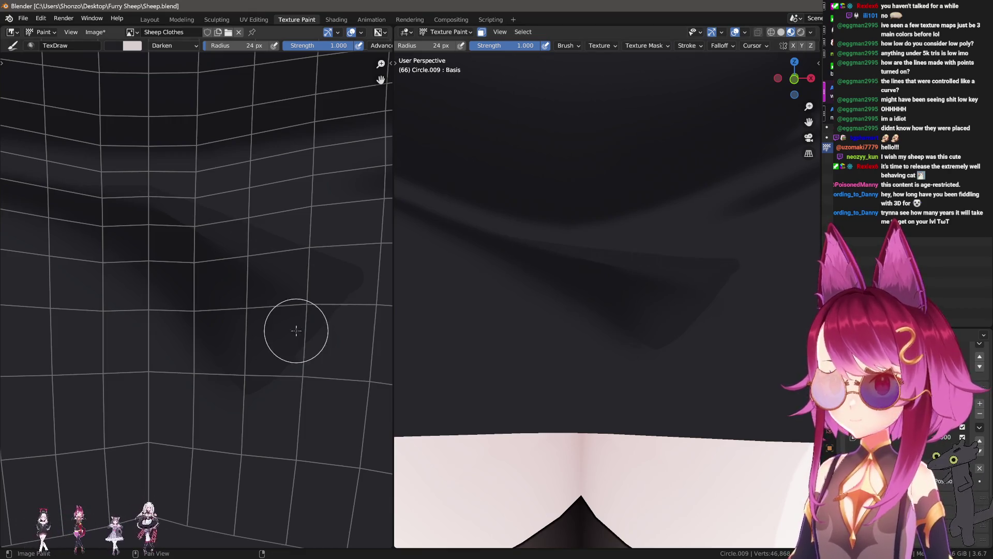
scroll(232, 271, up, 2)
scroll(636, 311, up, 3)
key(s)
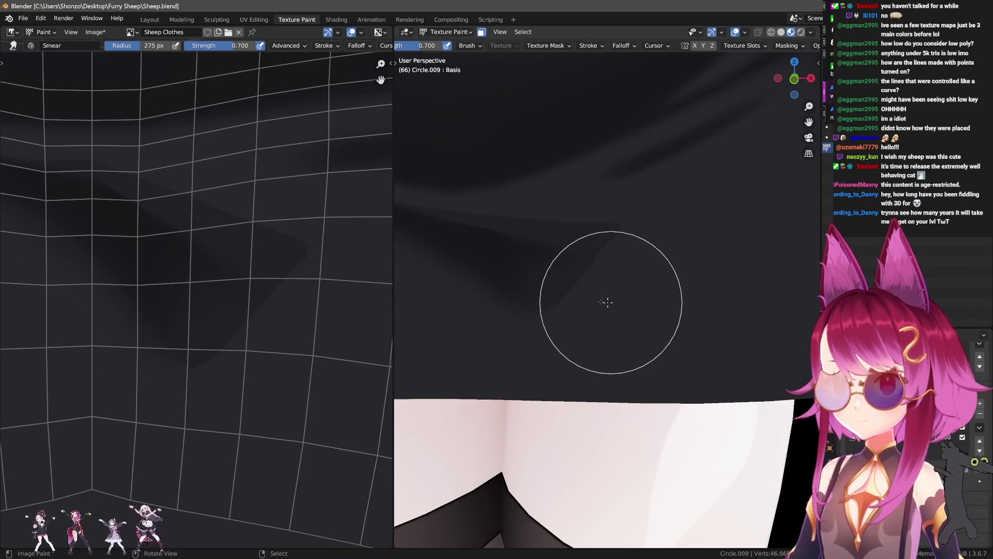
- Tune the Smear brush to a lower strength and a large radius over the folds
key(bracketright)
key(bracketright)
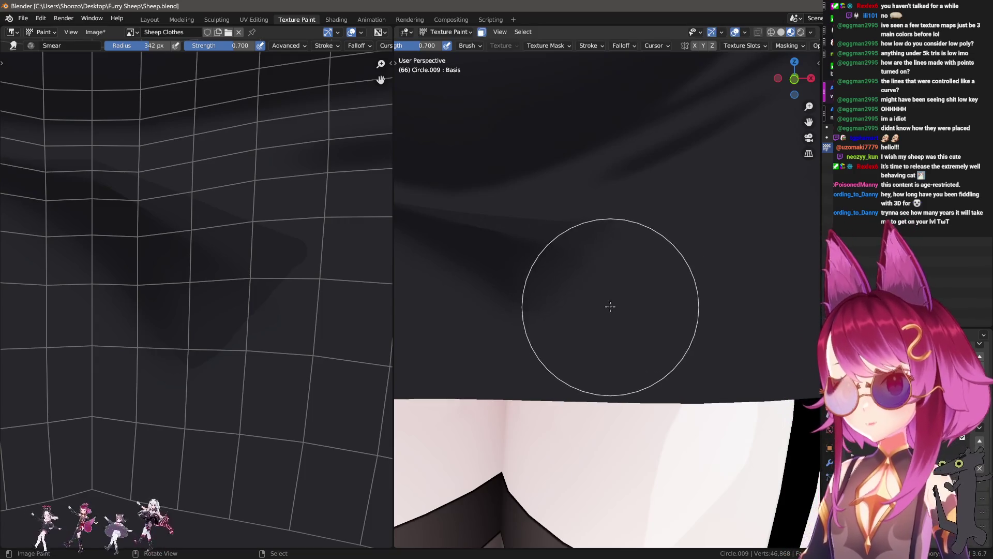
key(bracketleft)
key(bracketleft)
key(bracketleft)
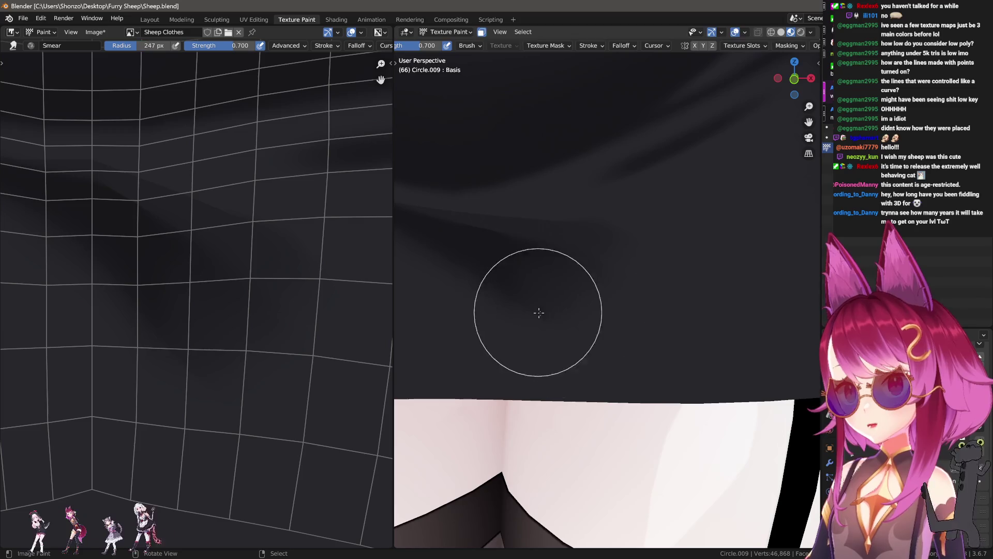
key(shift+f)
click(574, 313)
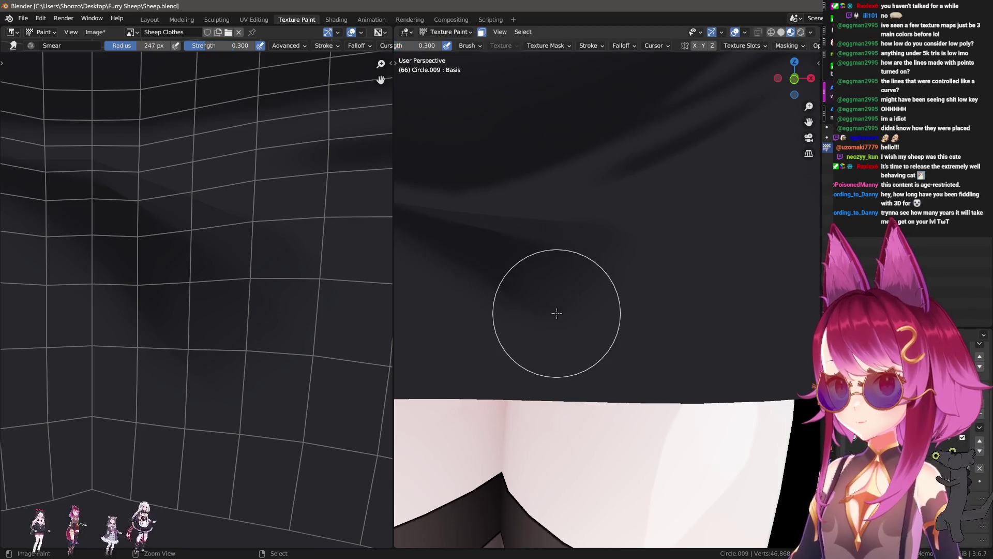
key(bracketright)
key(bracketleft)
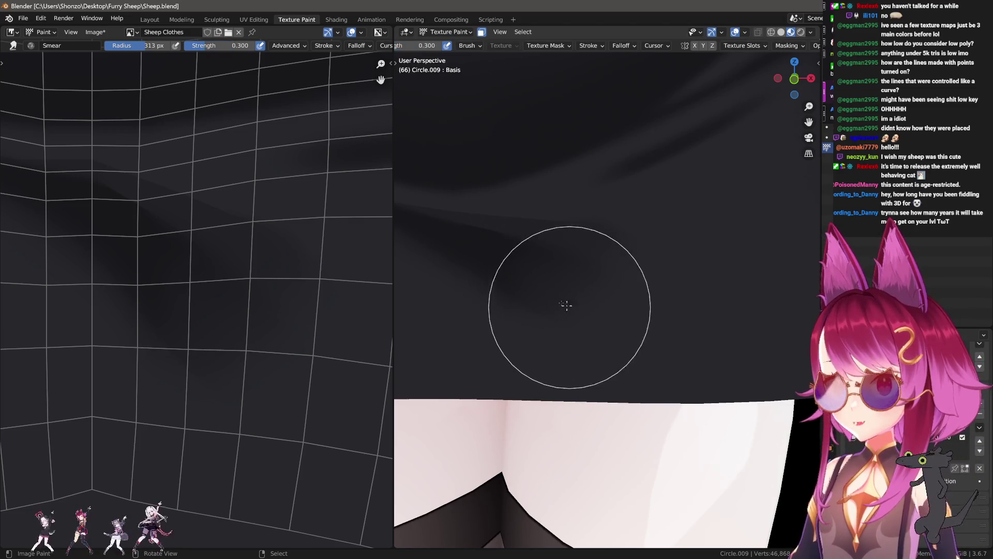
key(bracketright)
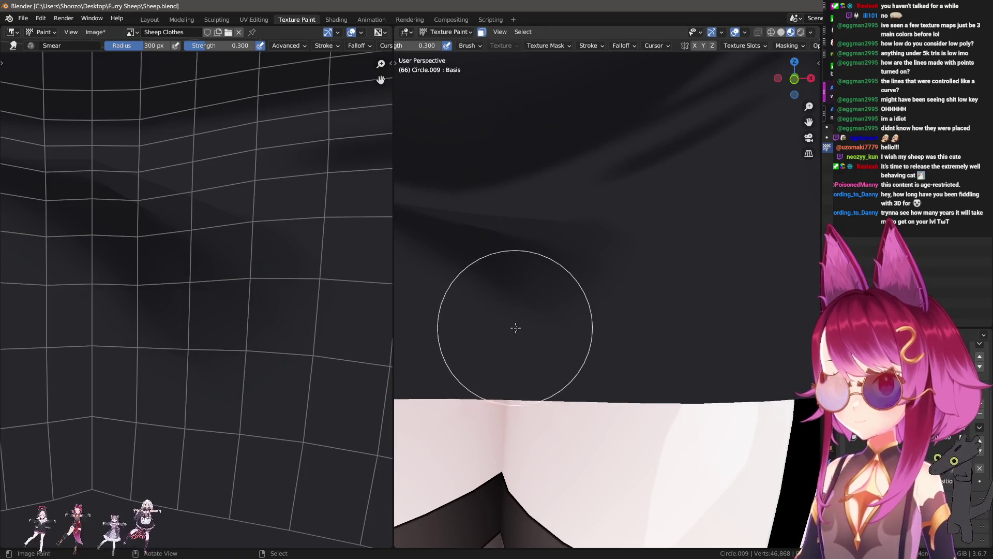
key(bracketleft)
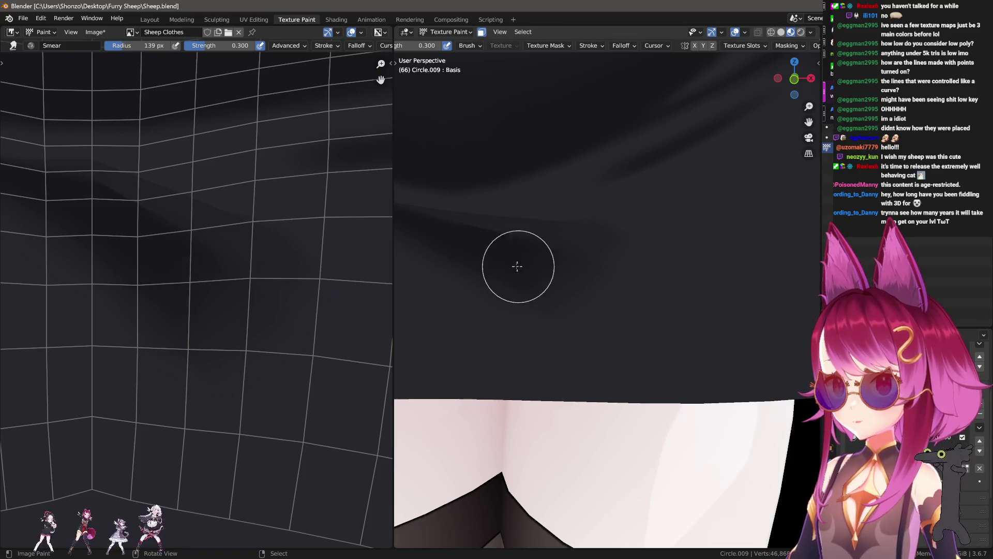
key(bracketright)
key(bracketright)
key(bracketright)
key(bracketright)
key(bracketright)
key(bracketright)
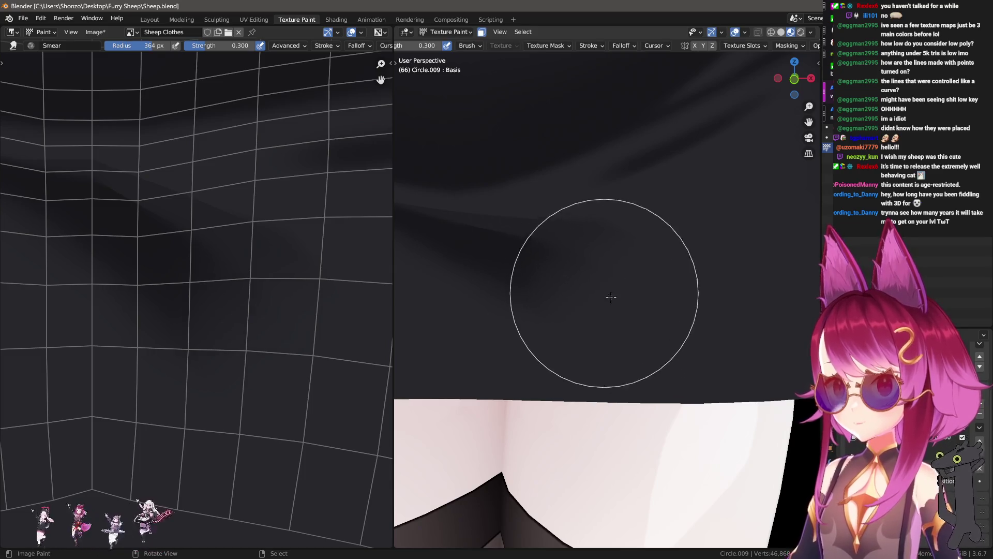
key(bracketright)
- Smear the dark fold shading into a soft gradient and switch to Soften
middle_drag(554, 357, 642, 288)
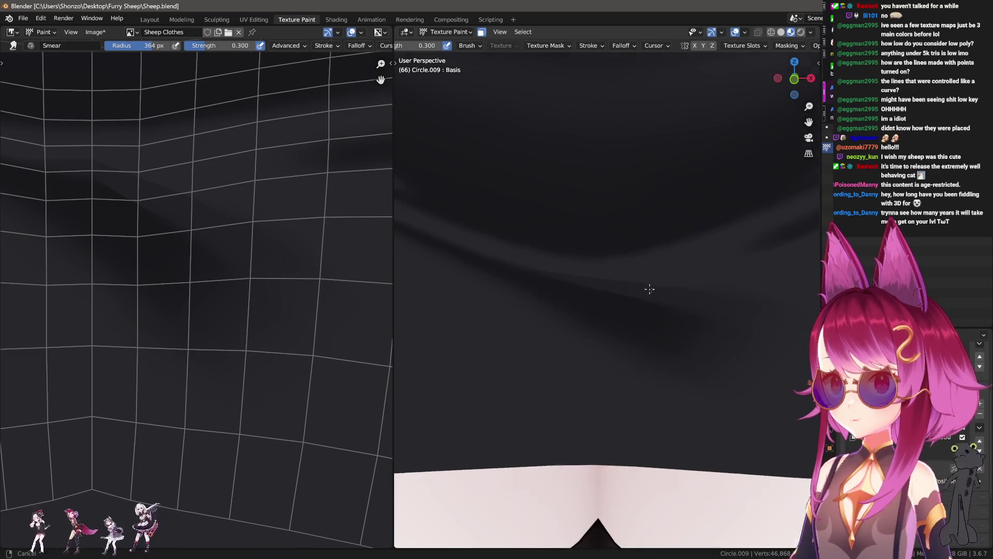
key(bracketleft)
key(bracketleft)
key(bracketleft)
key(bracketleft)
key(bracketleft)
key(bracketleft)
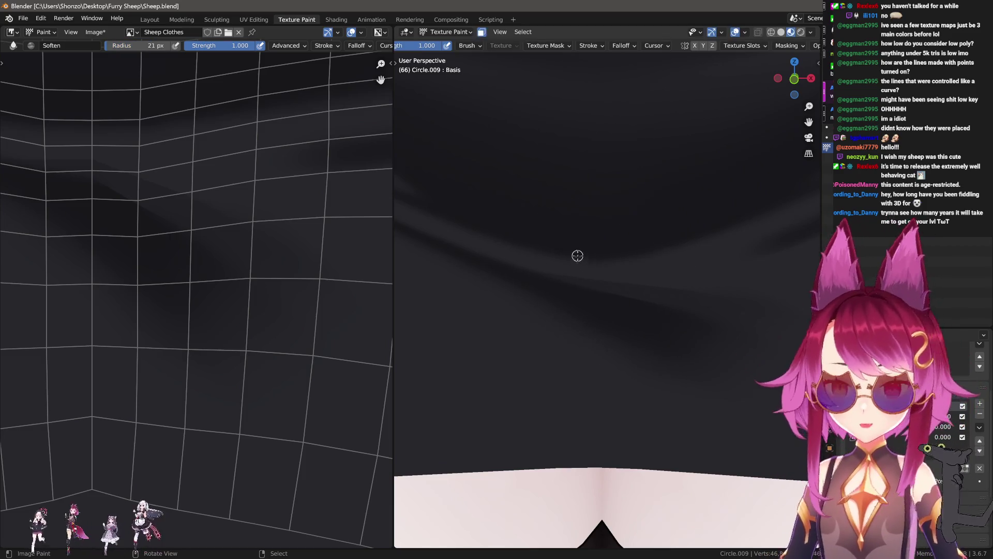
middle_drag(189, 204, 239, 227)
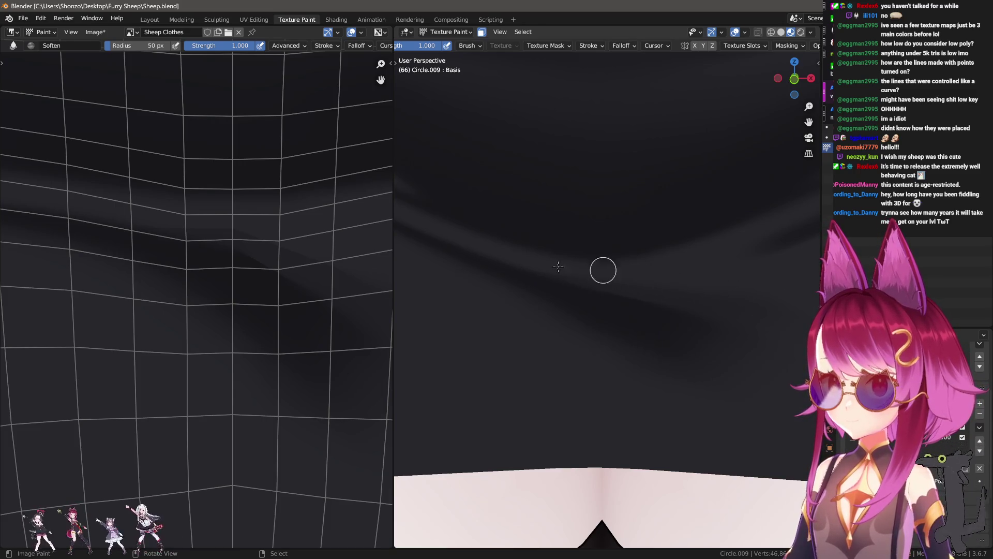
scroll(527, 265, down, 5)
scroll(654, 310, up, 2)
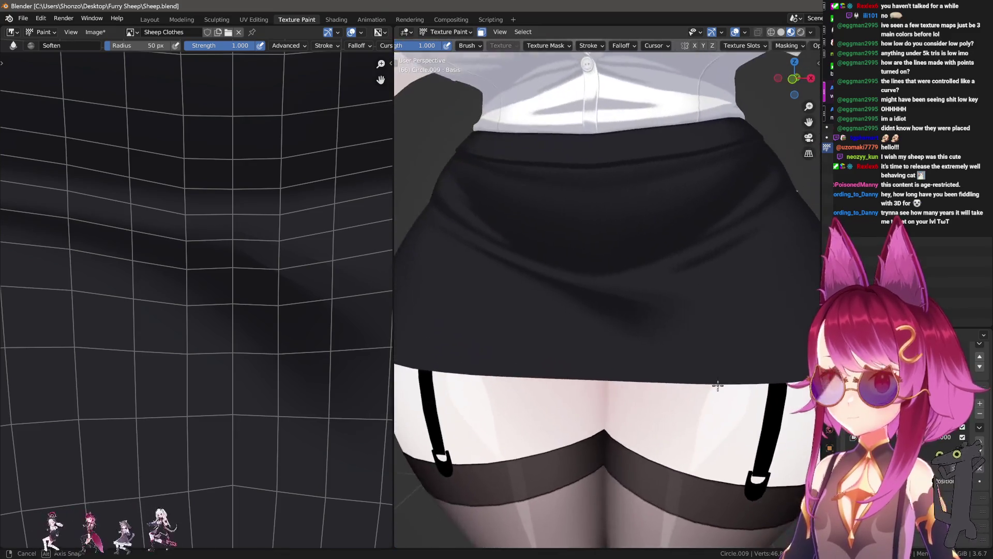
scroll(698, 372, down, 4)
scroll(700, 354, up, 1)
scroll(699, 354, up, 4)
scroll(651, 379, down, 1)
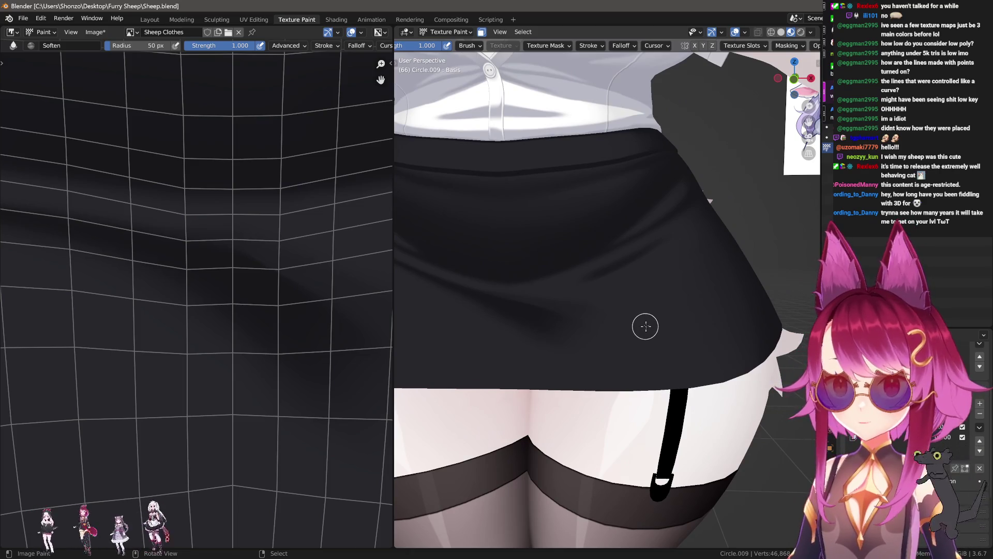
scroll(622, 320, down, 6)
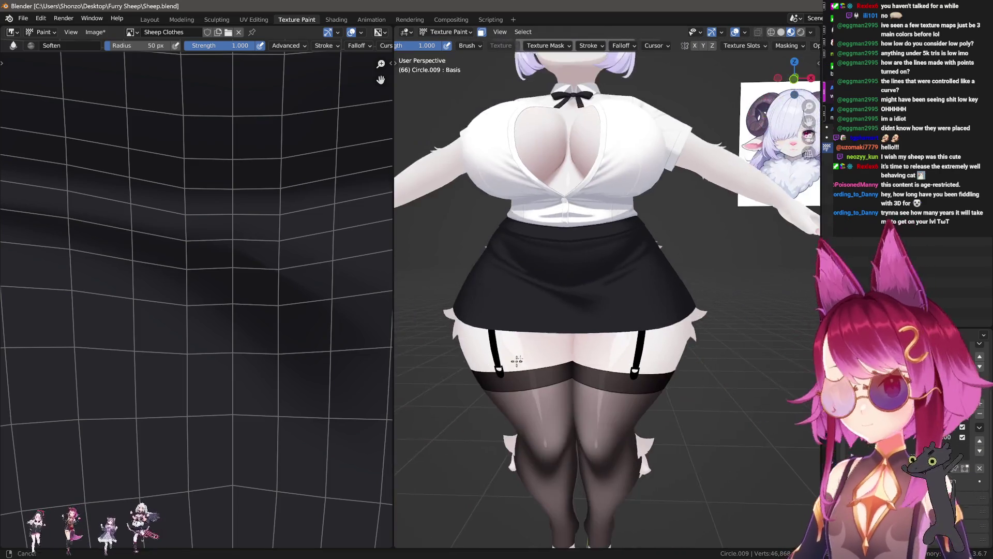
scroll(613, 311, up, 1)
scroll(605, 310, up, 2)
scroll(266, 285, down, 5)
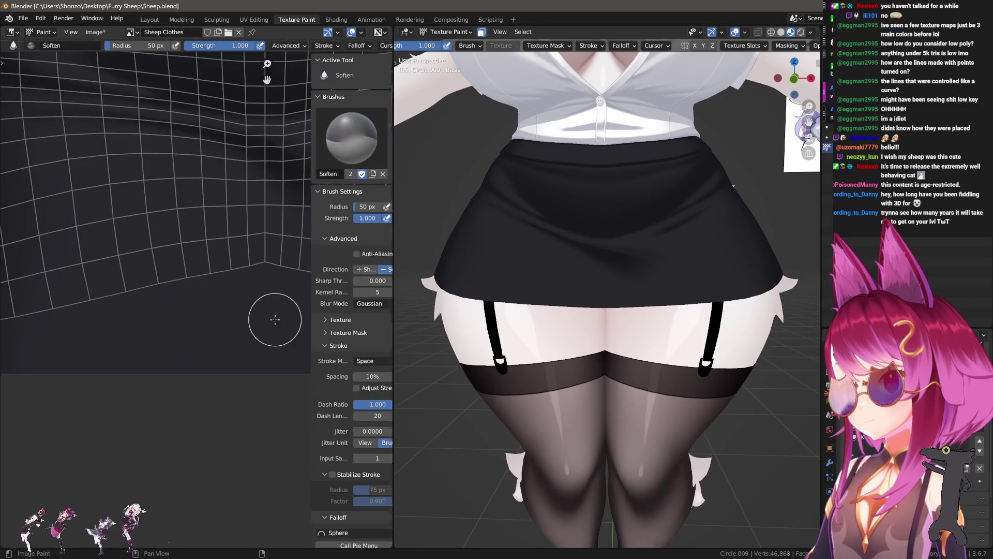
scroll(256, 315, up, 2)
- Give the draw brush the pink palette colour and the Sharper falloff preset
key(n)
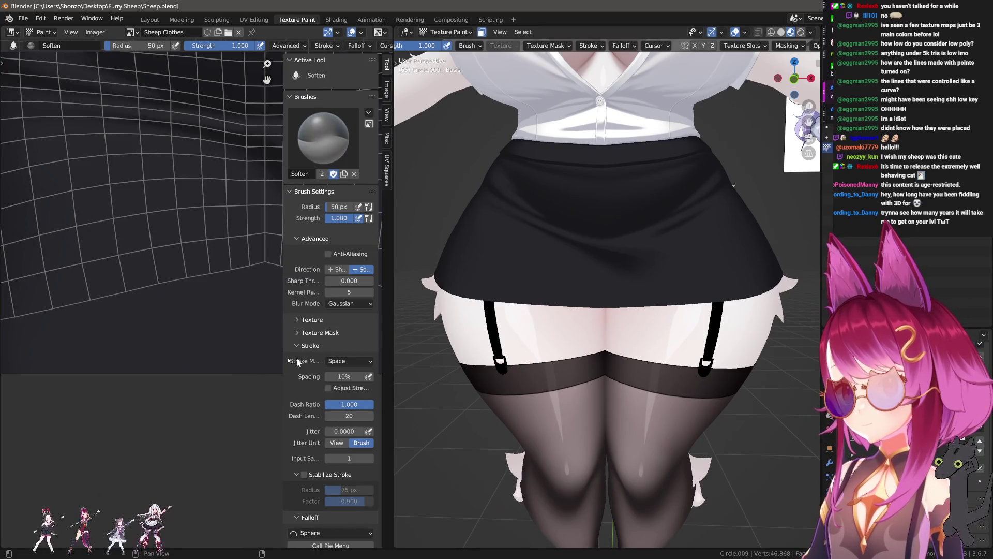
key(shift+space)
click(337, 396)
key(n)
key(shift+f)
click(192, 366)
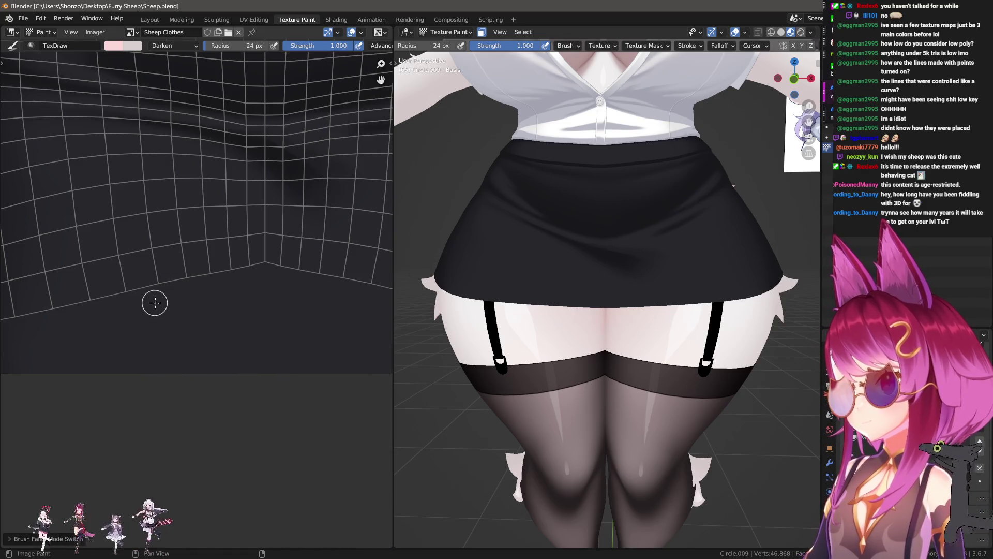
key(n)
click(316, 336)
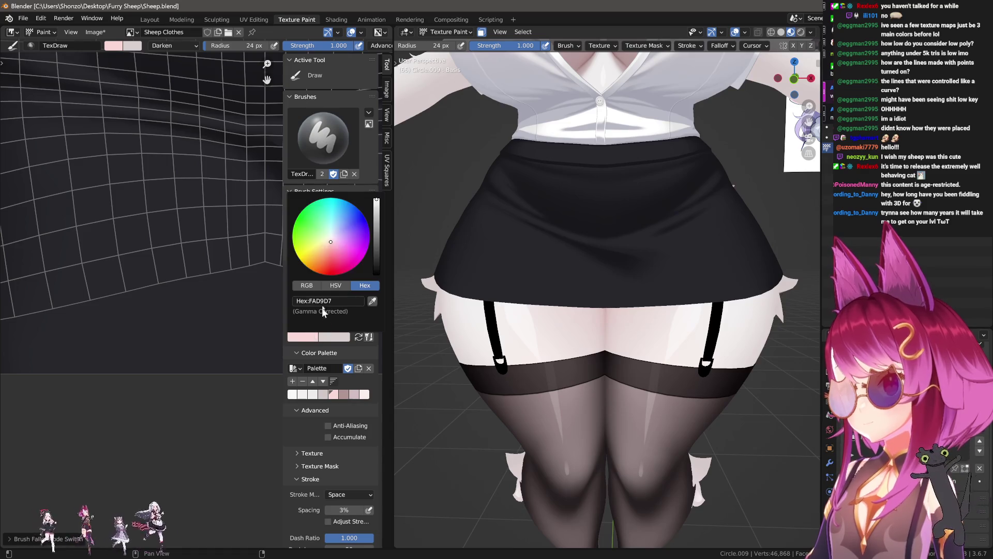
click(330, 286)
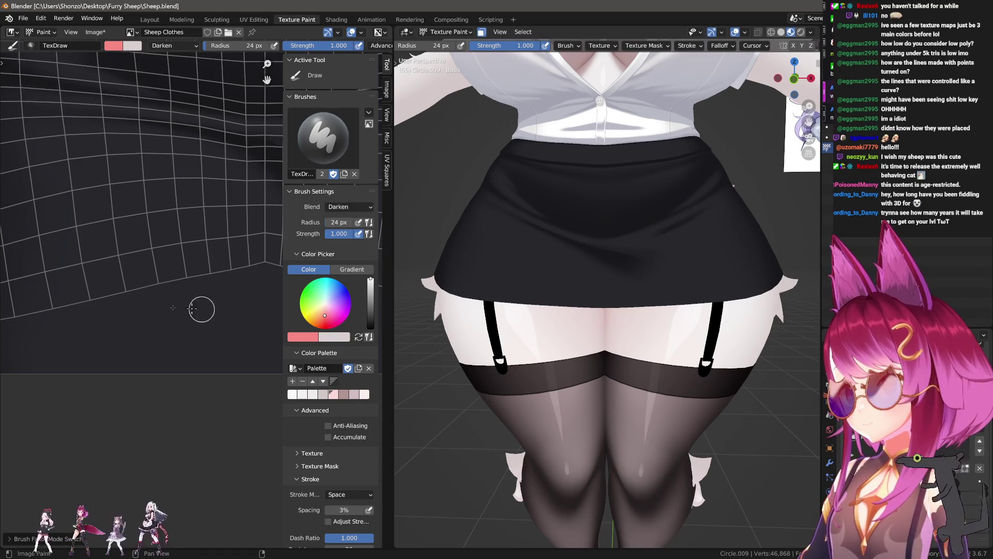
- Change the brush blend mode from Darken to Screen
right_click(109, 311)
click(119, 271)
click(106, 353)
click(113, 271)
click(109, 363)
key(n)
key(shift+f)
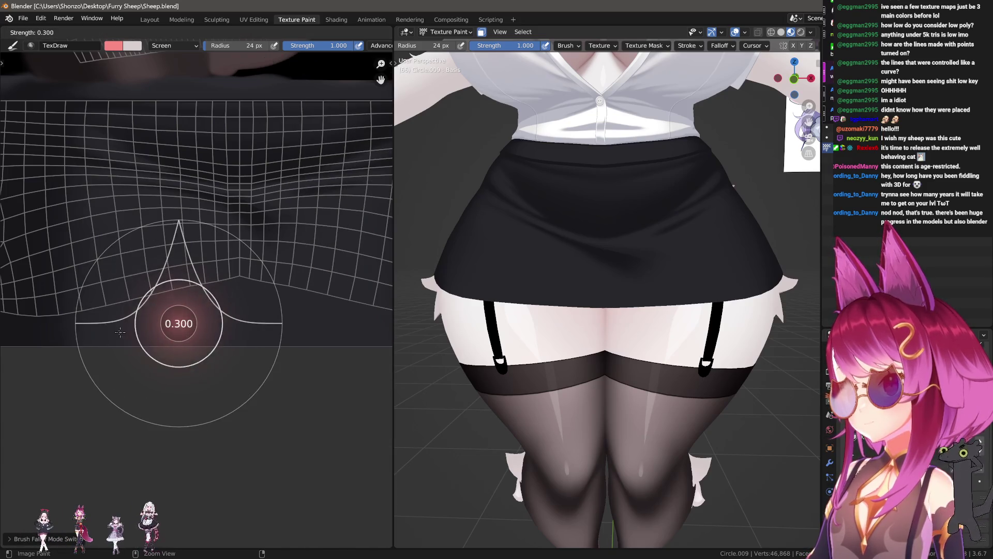
- Set the screen brush to 0.033 strength and a 328 px radius
click(107, 334)
key(shift+f)
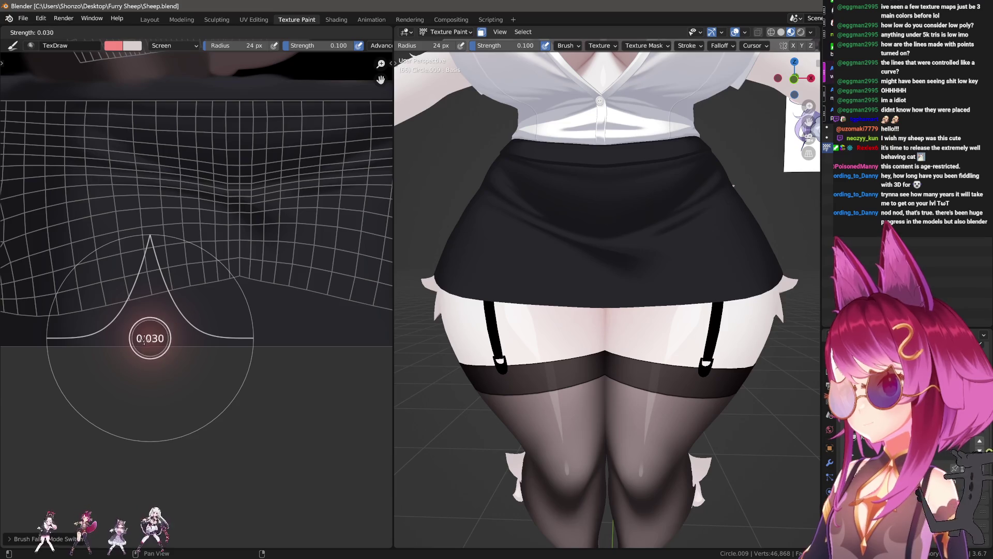
click(149, 339)
key(f)
click(163, 328)
right_click(164, 328)
key(Escape)
key(f)
click(42, 327)
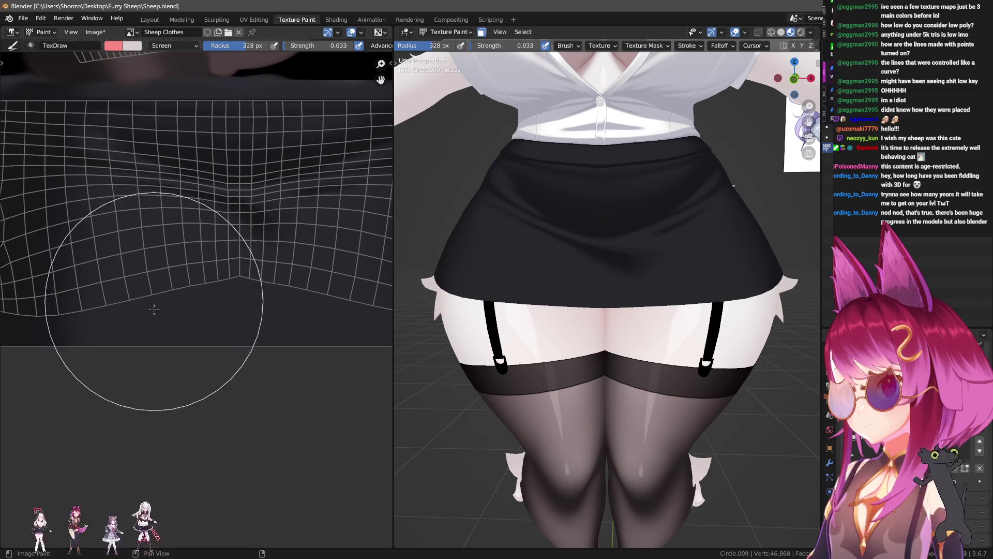
- Paint a test glow blob at 0.3 strength, then settle on 0.079 strength
key(shift+f)
click(159, 346)
drag(156, 330, 157, 303)
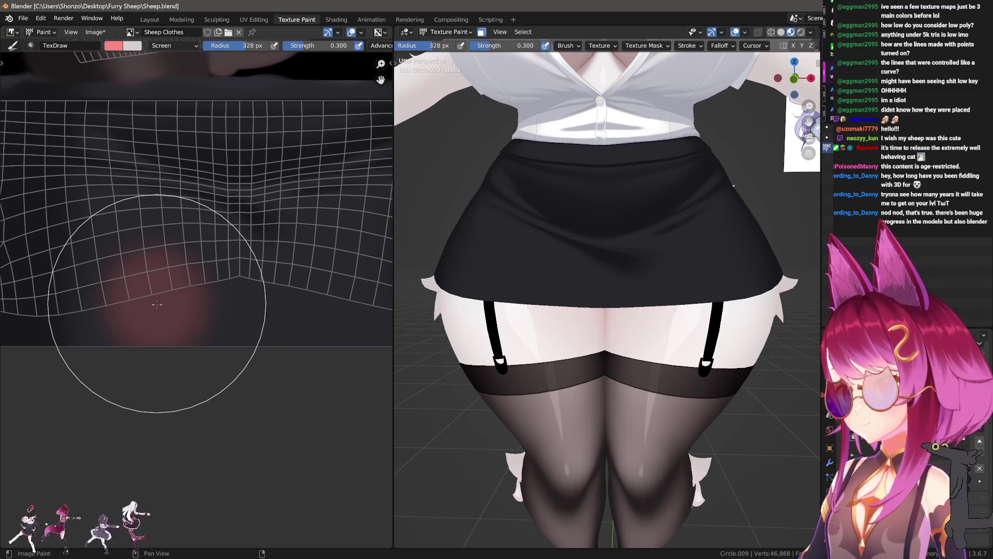
key(shift+f)
click(159, 306)
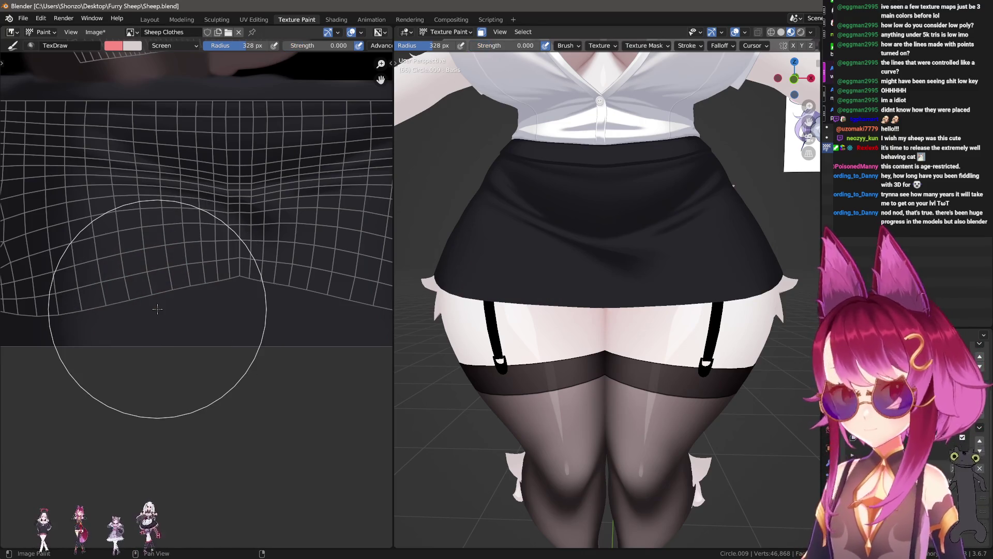
key(shift+f)
click(152, 299)
key(f)
key(shift+f)
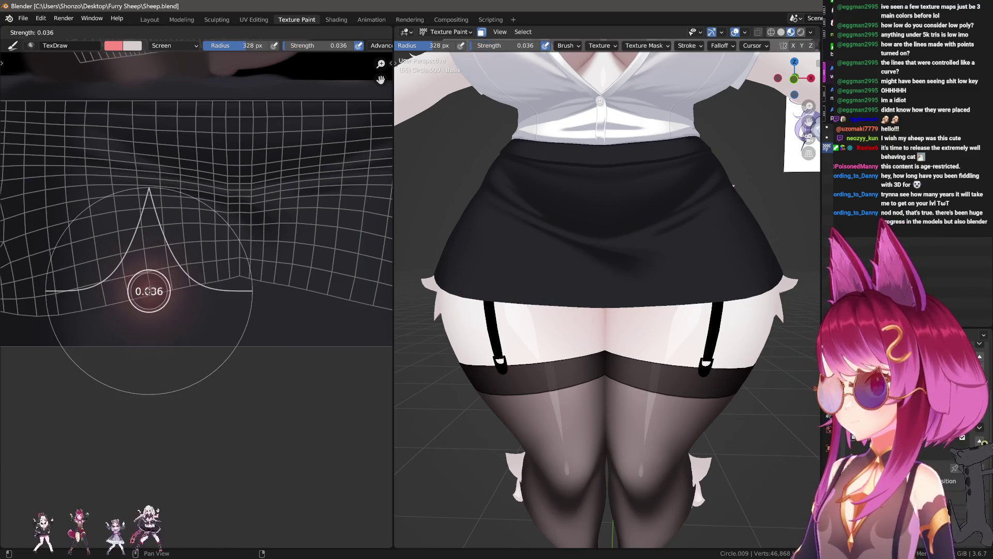
click(152, 291)
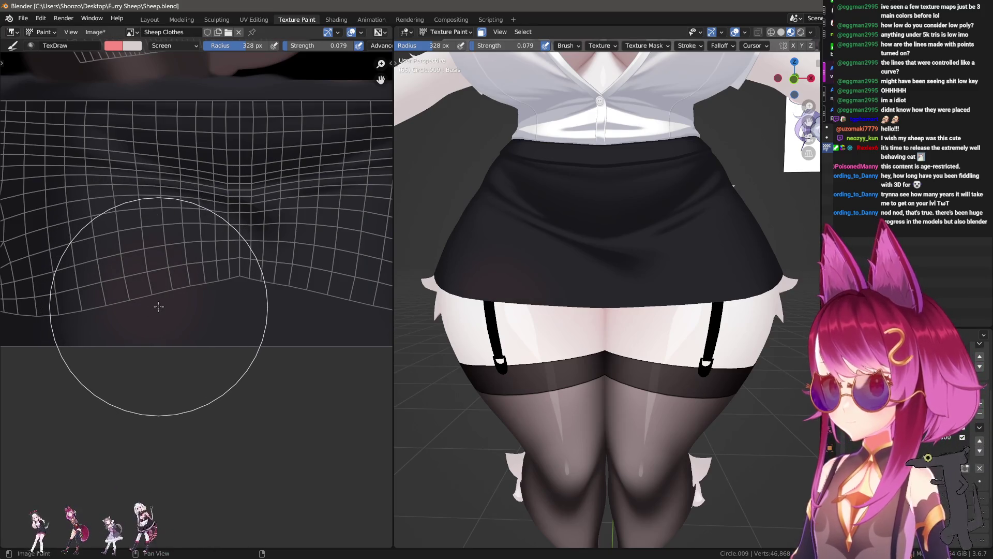
- Check the warm orange colour in the sidebar and switch to the Smear brush
key(n)
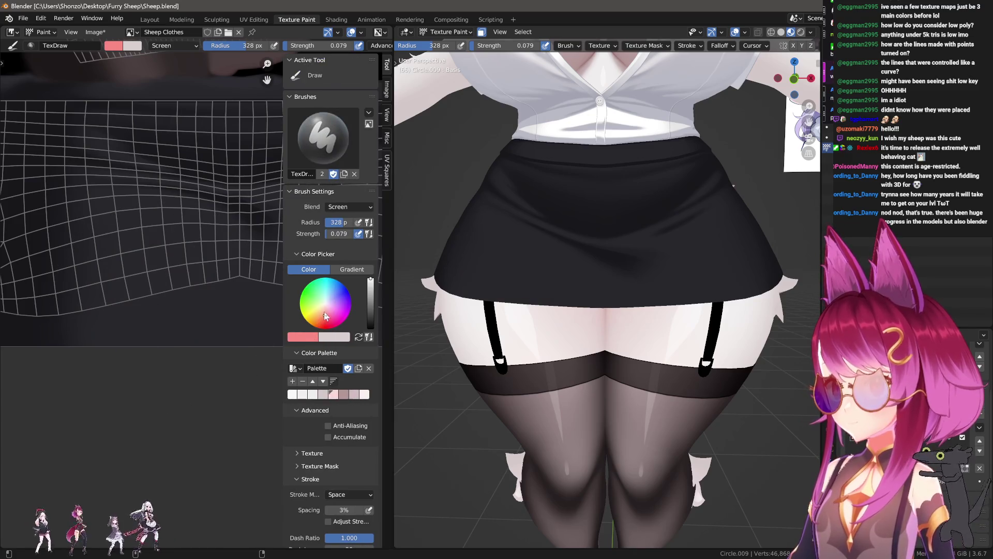
key(n)
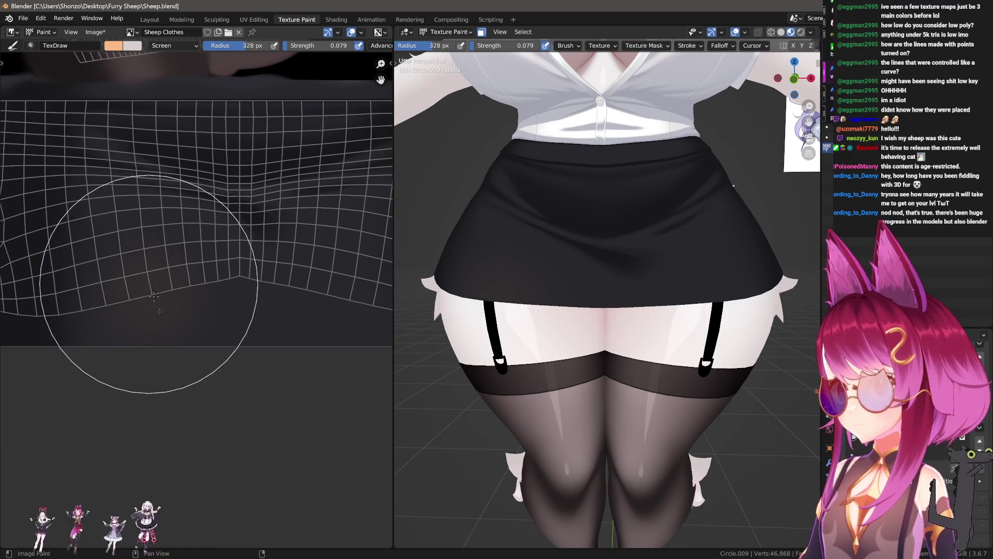
middle_drag(154, 295, 166, 309)
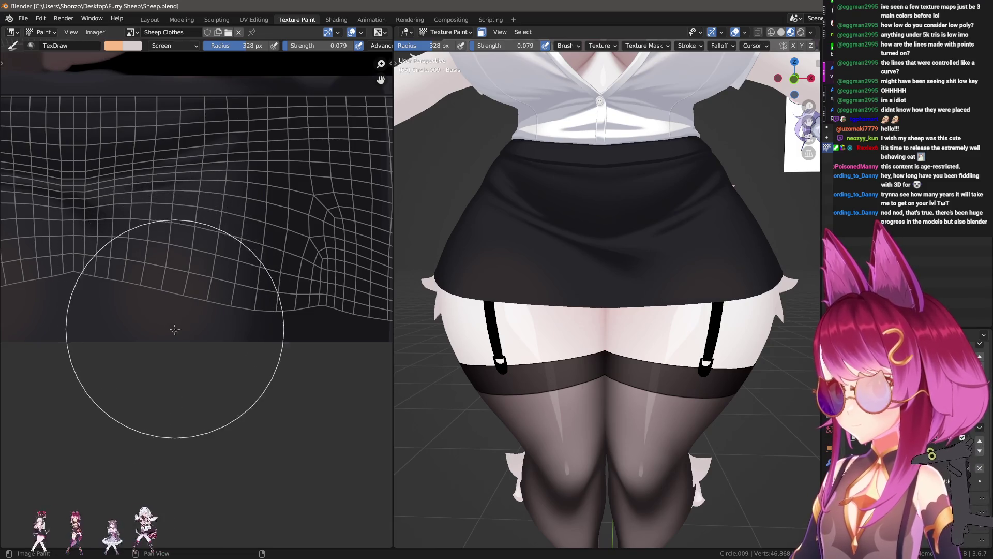
scroll(176, 327, up, 3)
key(shift+space)
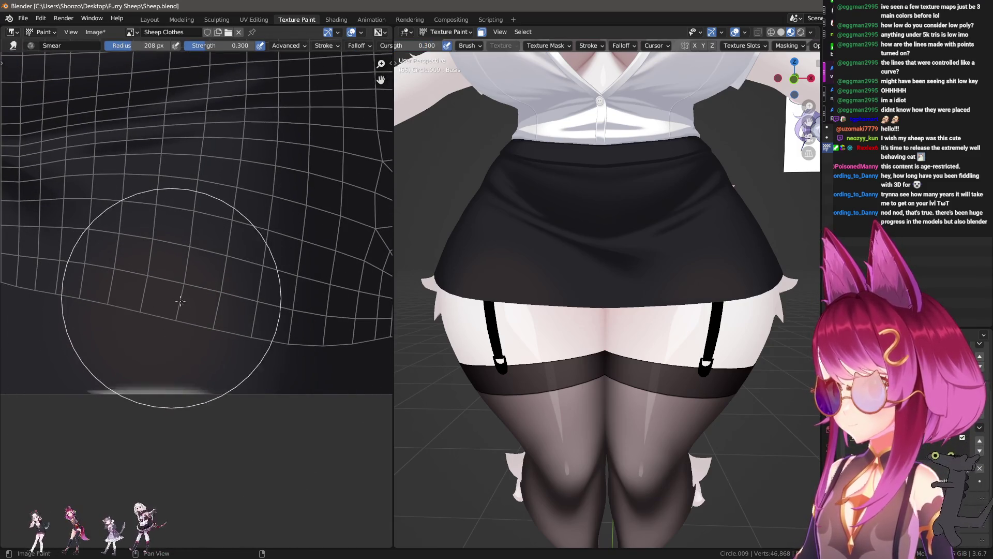
key(f)
click(166, 276)
key(f)
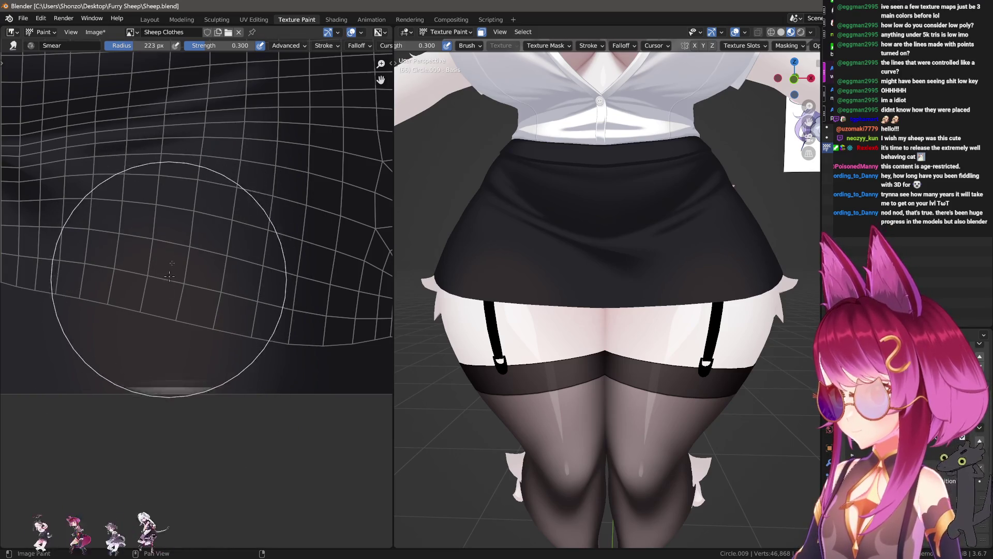
click(161, 297)
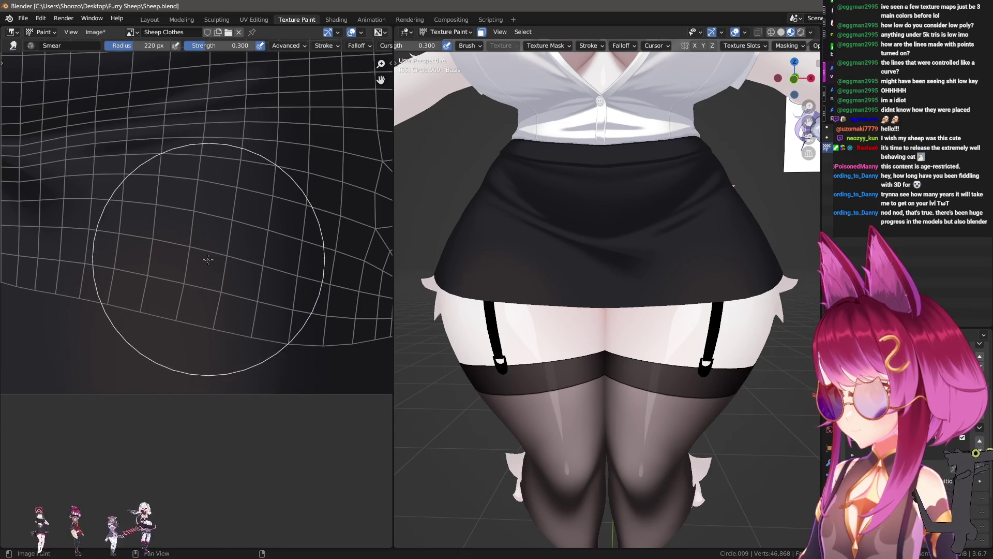
middle_drag(215, 350, 133, 332)
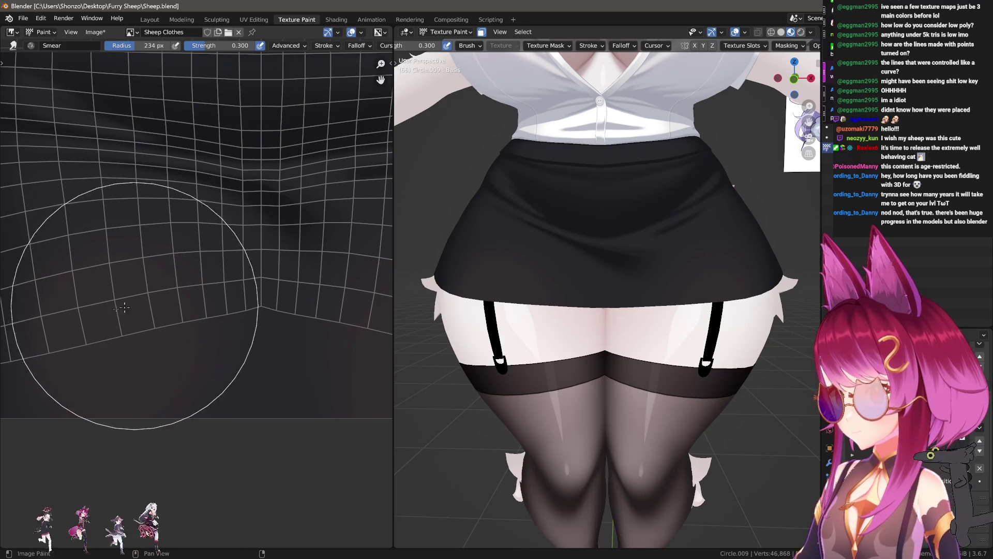
drag(131, 305, 152, 321)
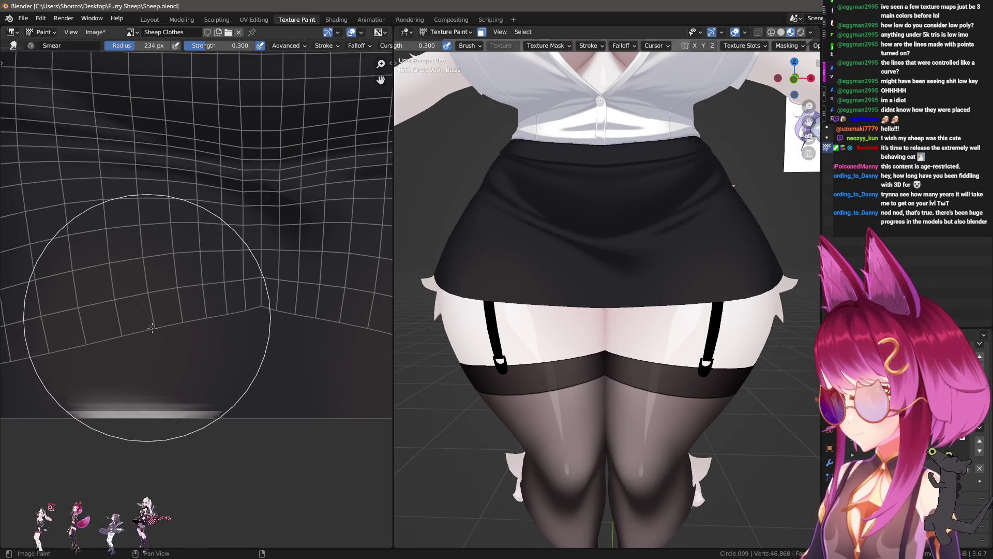
key(ctrl+z)
key(f)
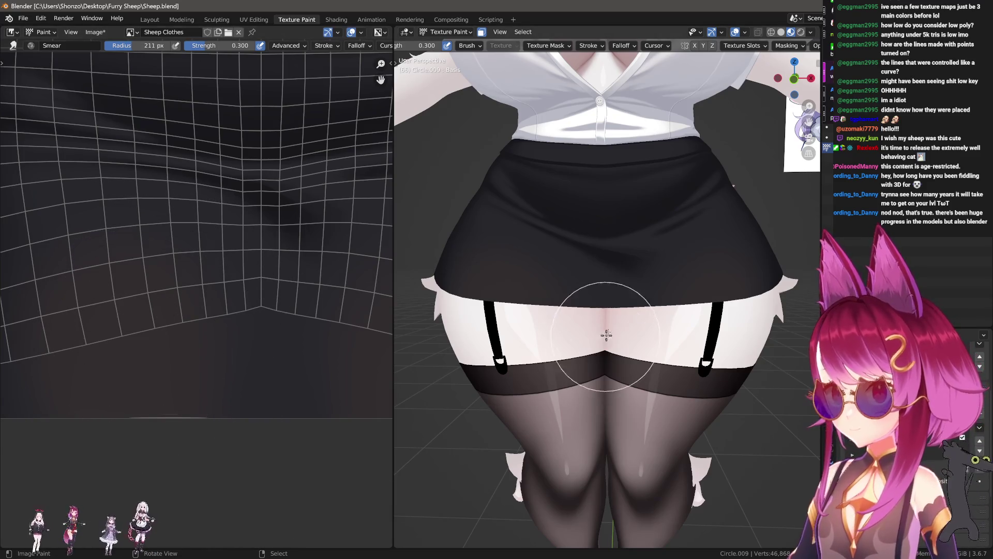
key(ctrl+z)
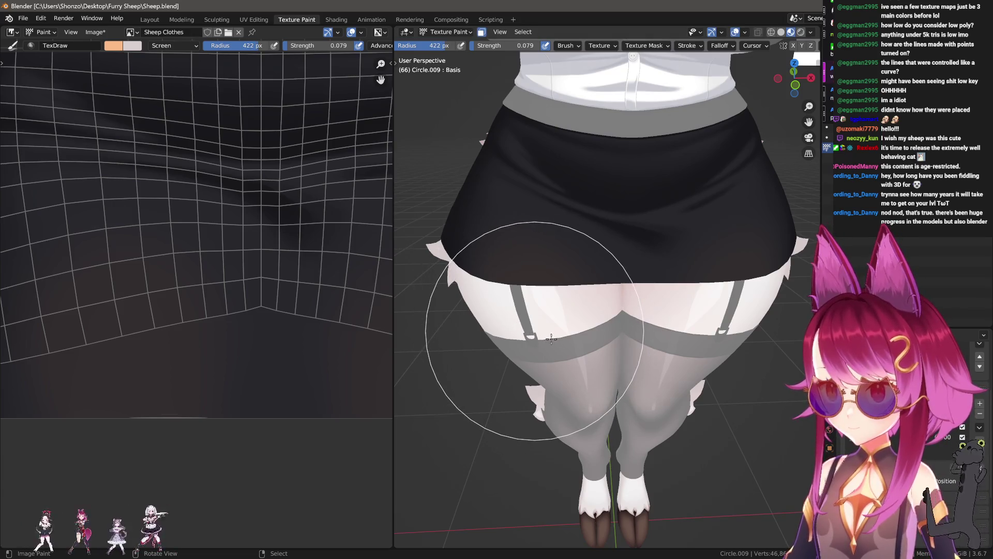
scroll(535, 335, up, 1)
- Paint a warm glow stroke at 0.2 strength, then lower strength to 0.048
key(shift+f)
click(533, 342)
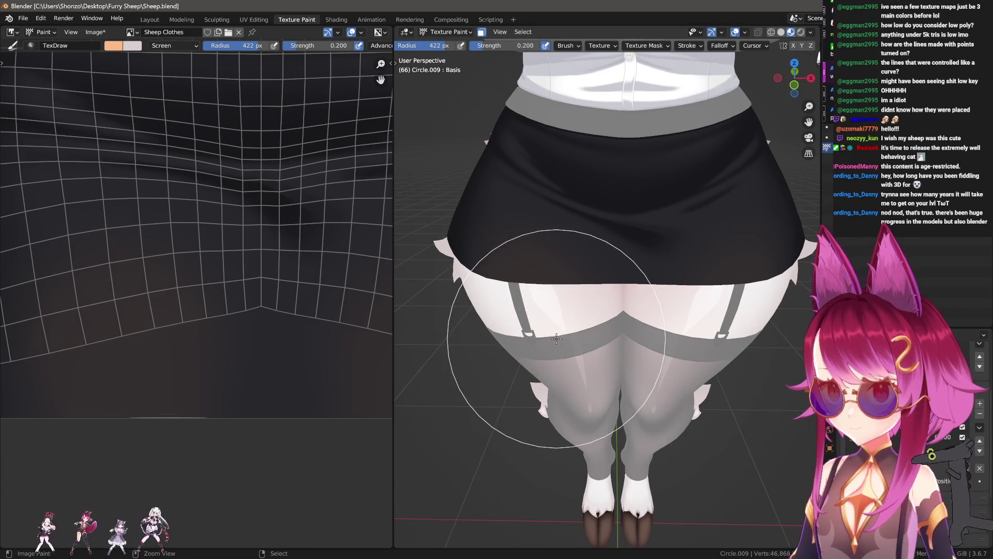
click(529, 319)
key(shift+f)
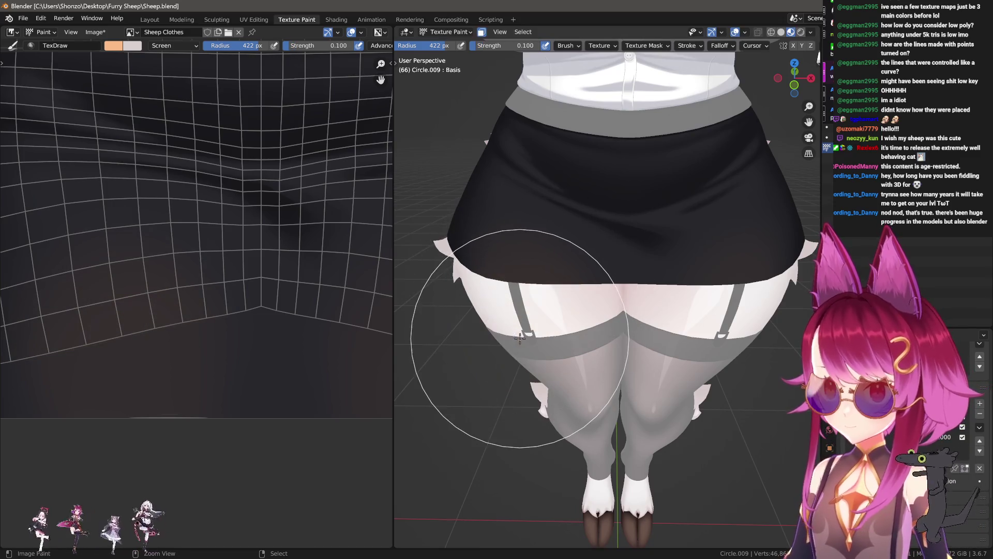
click(517, 335)
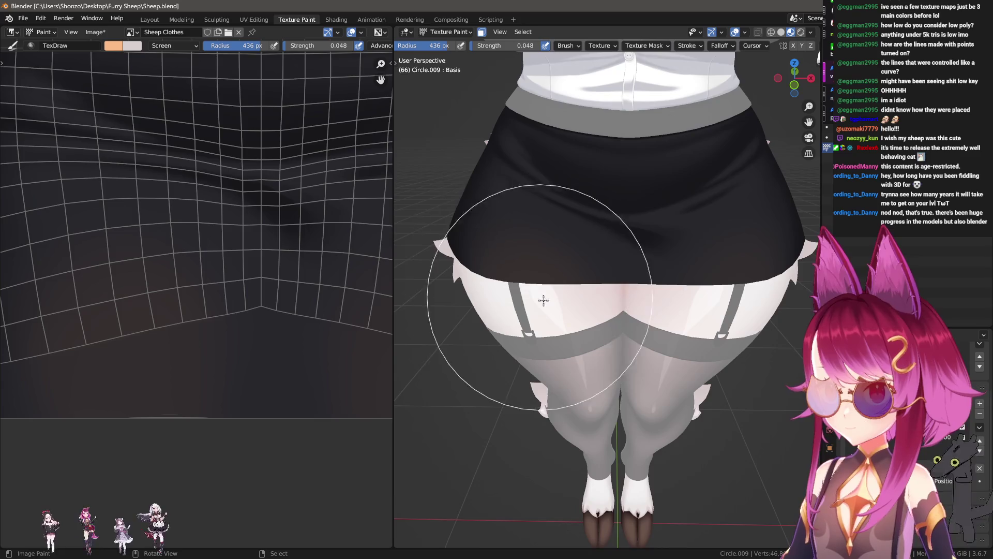
- Paint faint glow onto the thighs below the skirt from low orbiting angles, undoing and redoing strokes
middle_drag(532, 264, 599, 267)
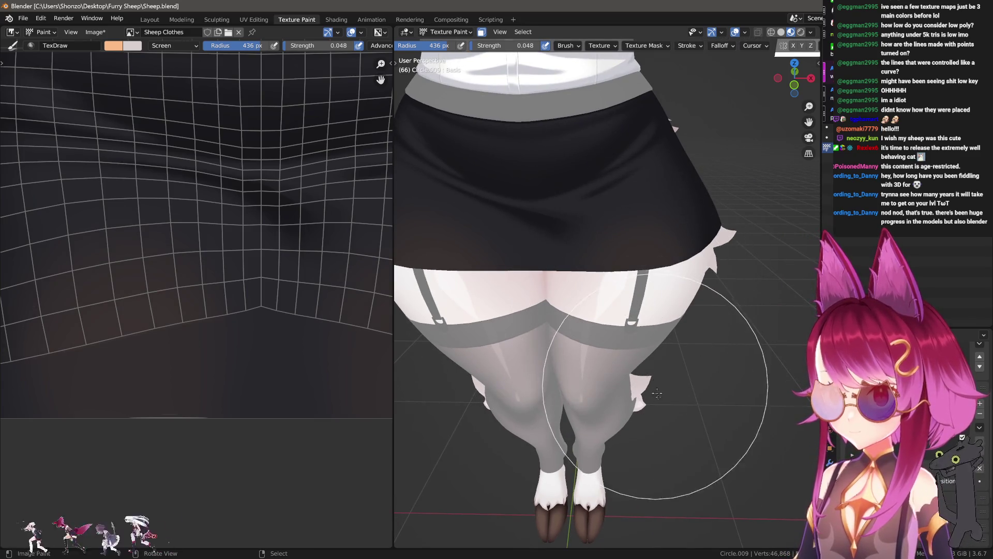
middle_drag(598, 443, 660, 368)
scroll(660, 368, down, 5)
scroll(621, 434, up, 2)
scroll(644, 451, up, 1)
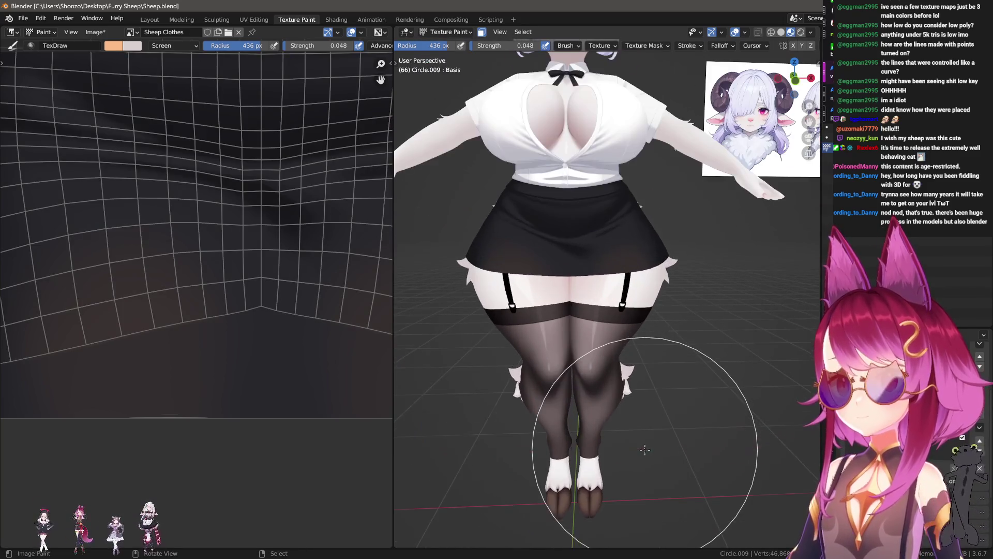
scroll(598, 466, up, 2)
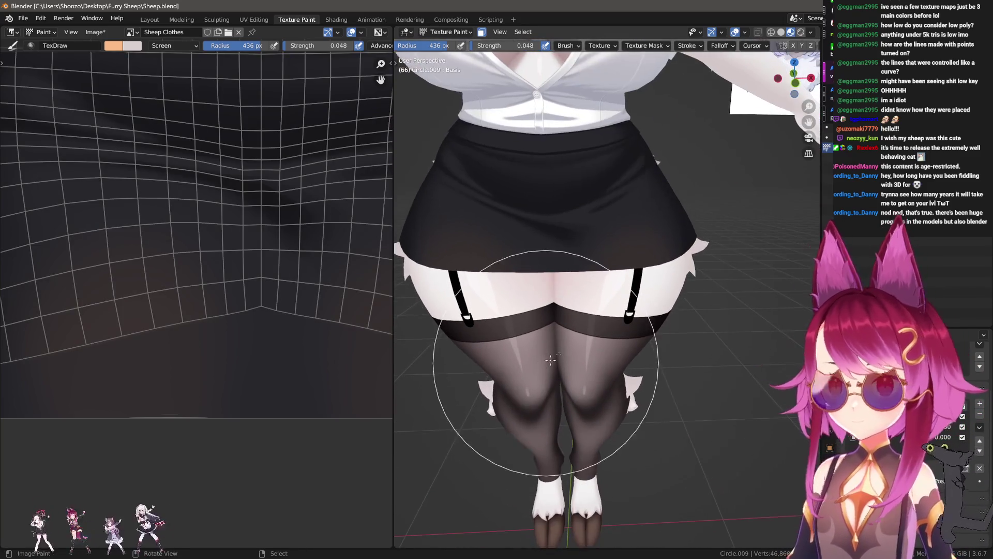
scroll(612, 253, down, 3)
scroll(541, 316, up, 2)
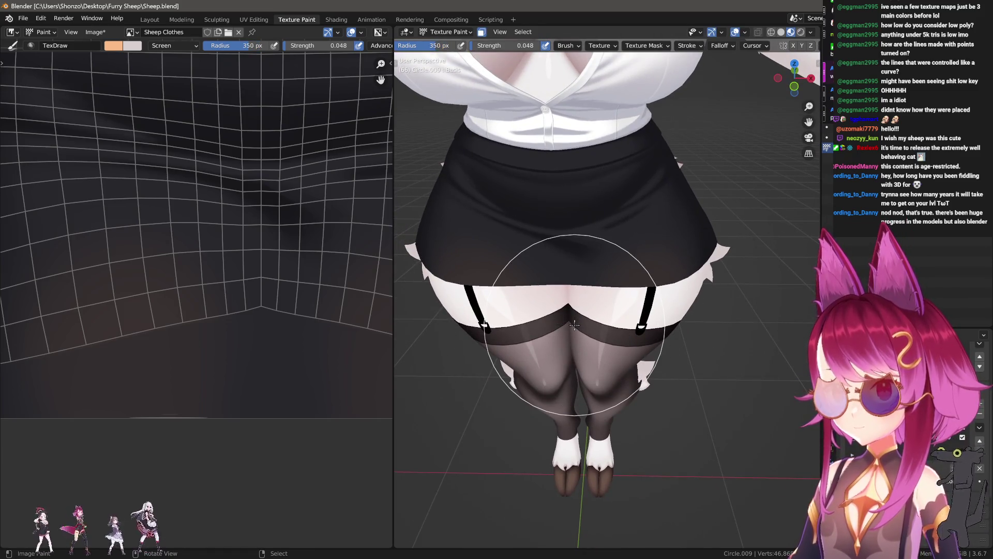
middle_drag(545, 362, 560, 357)
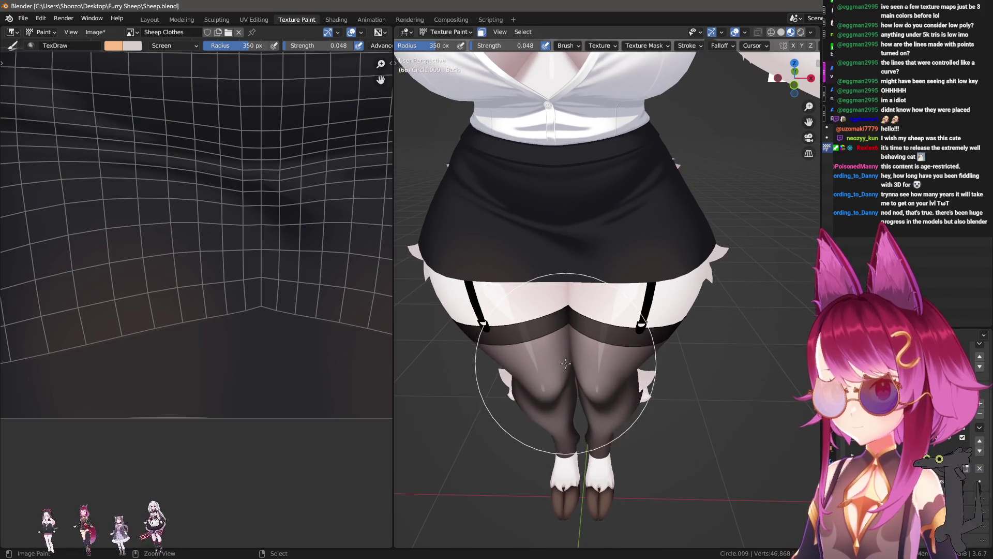
key(ctrl+z)
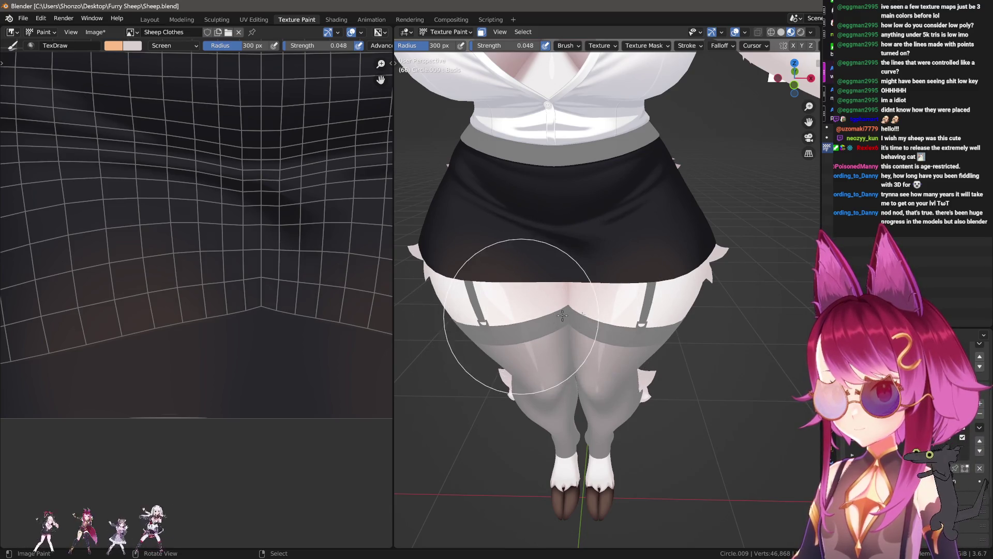
key(ctrl+shift+z)
middle_drag(654, 444, 555, 421)
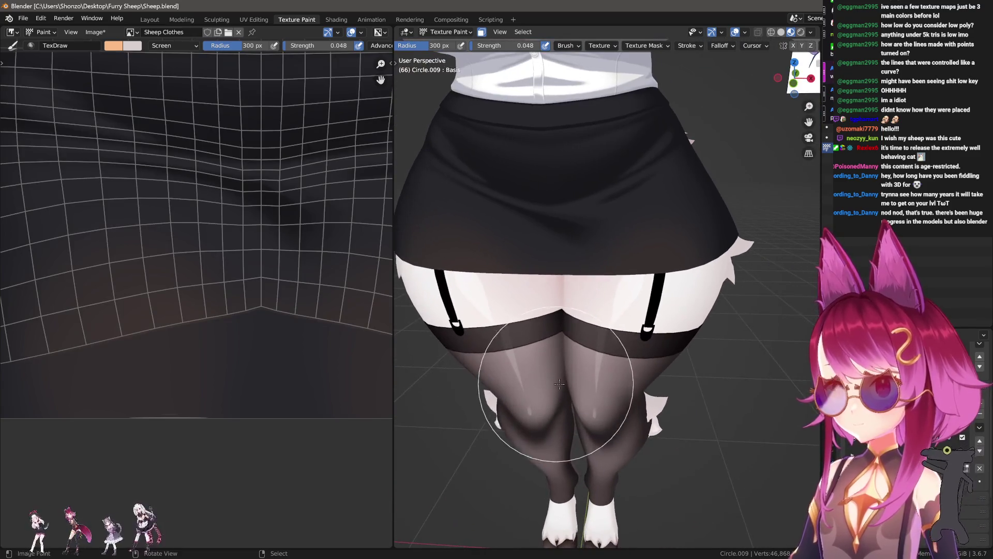
mouse_move(505, 288)
middle_down()
mouse_move(578, 287)
mouse_move(590, 326)
middle_up()
key(ctrl+z)
key(ctrl+shift+z)
mouse_move(688, 411)
middle_down()
mouse_move(510, 387)
mouse_move(684, 372)
middle_up()
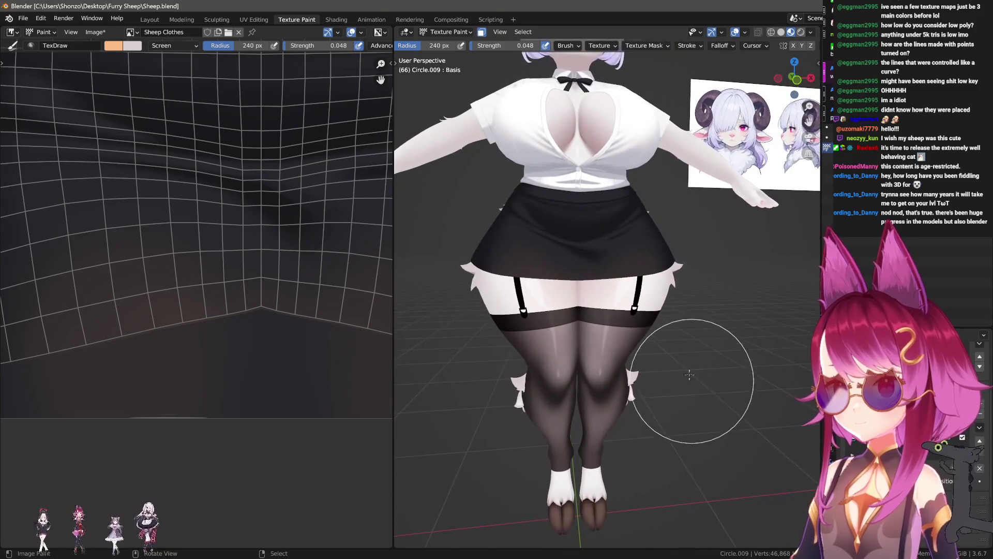
scroll(683, 372, up, 3)
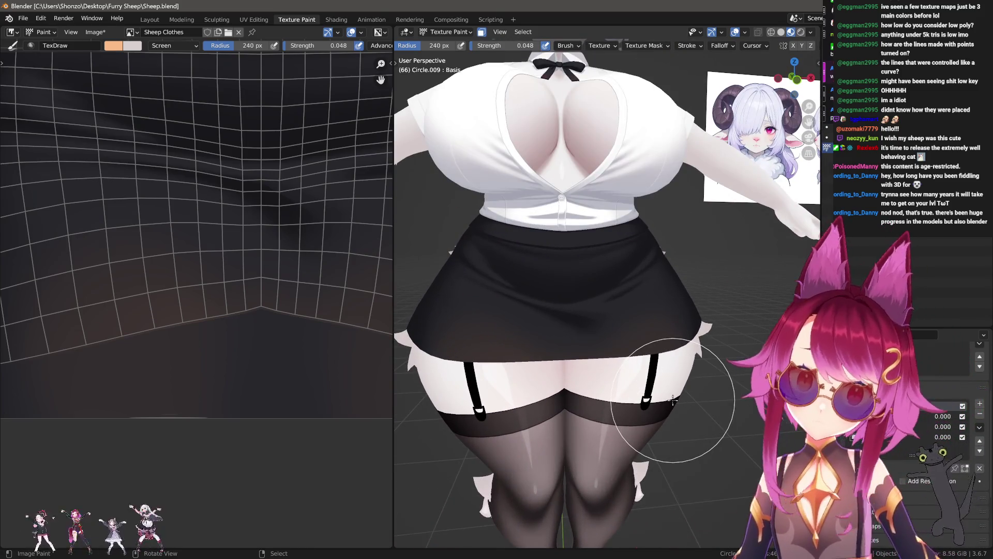
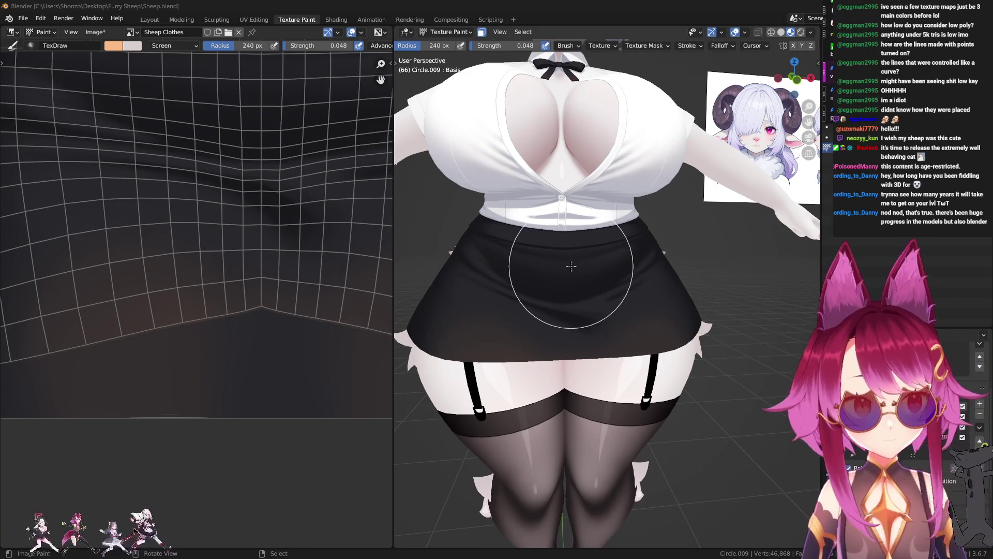
scroll(178, 332, up, 2)
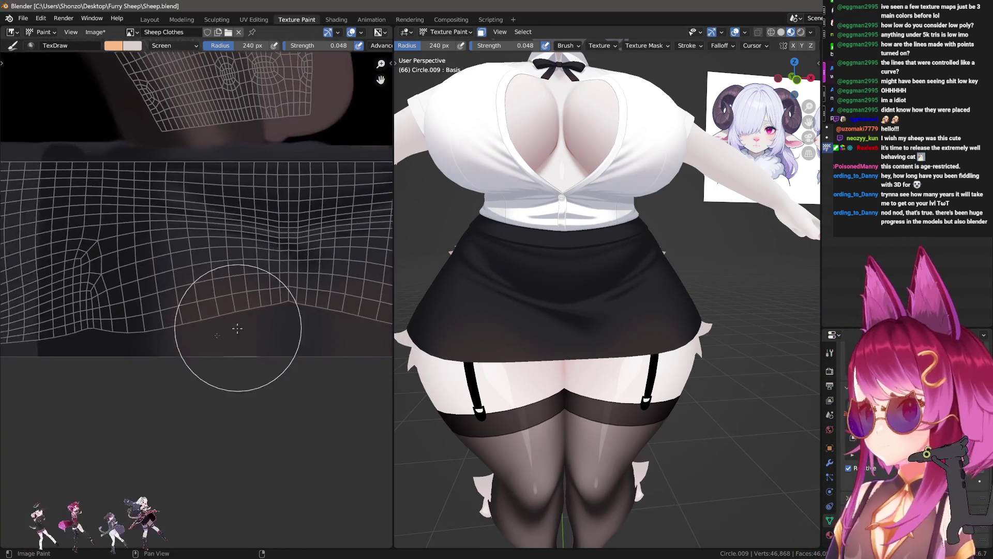
scroll(234, 333, up, 2)
- Sample a dark colour and set the paint brush to an 11 px radius at full 1.0 strength
key(s)
scroll(194, 334, up, 2)
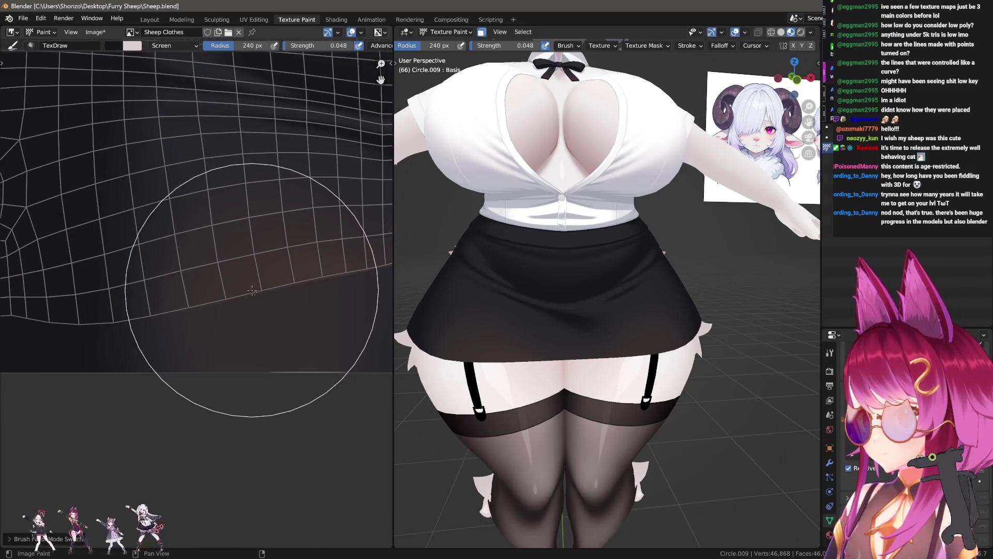
key(f)
click(74, 338)
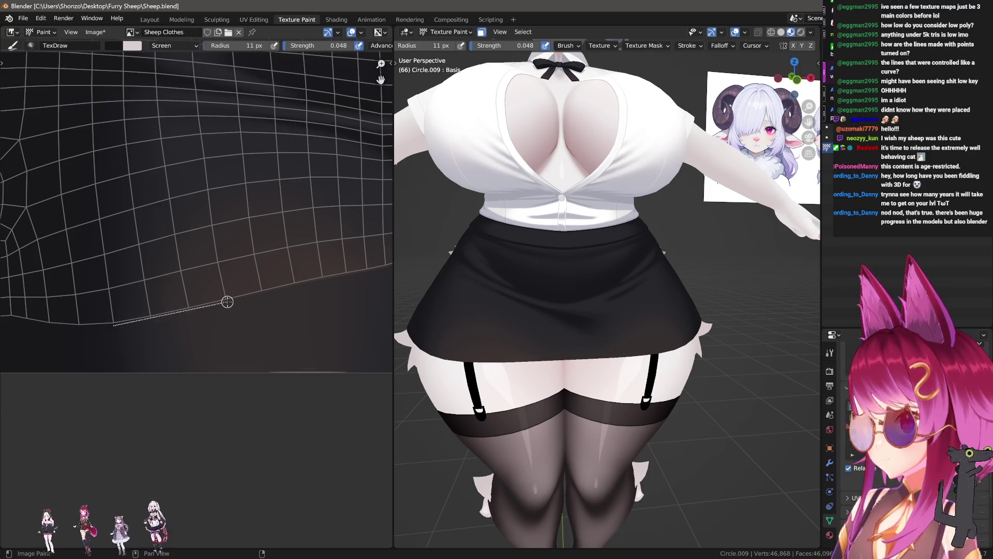
scroll(253, 334, up, 1)
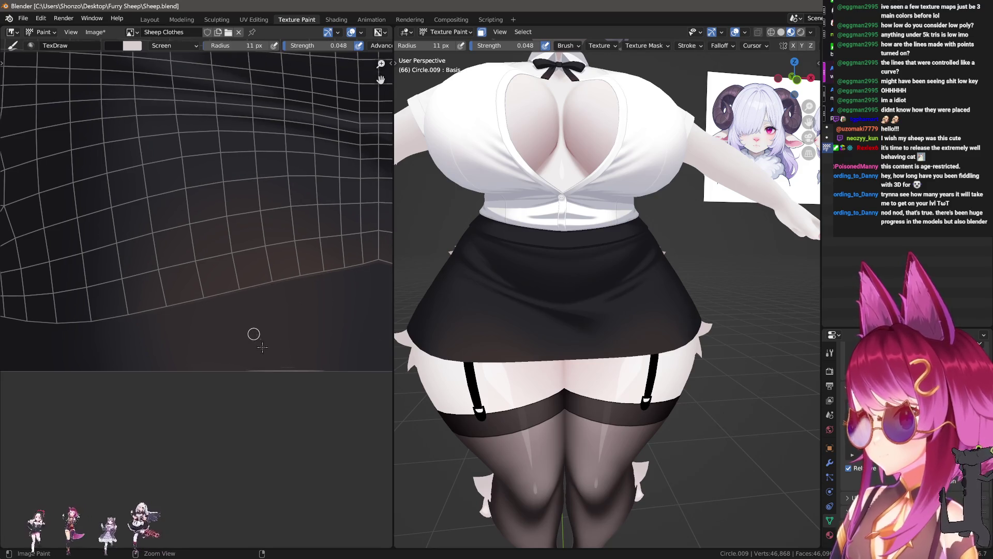
key(shift+f)
click(293, 336)
scroll(531, 308, up, 2)
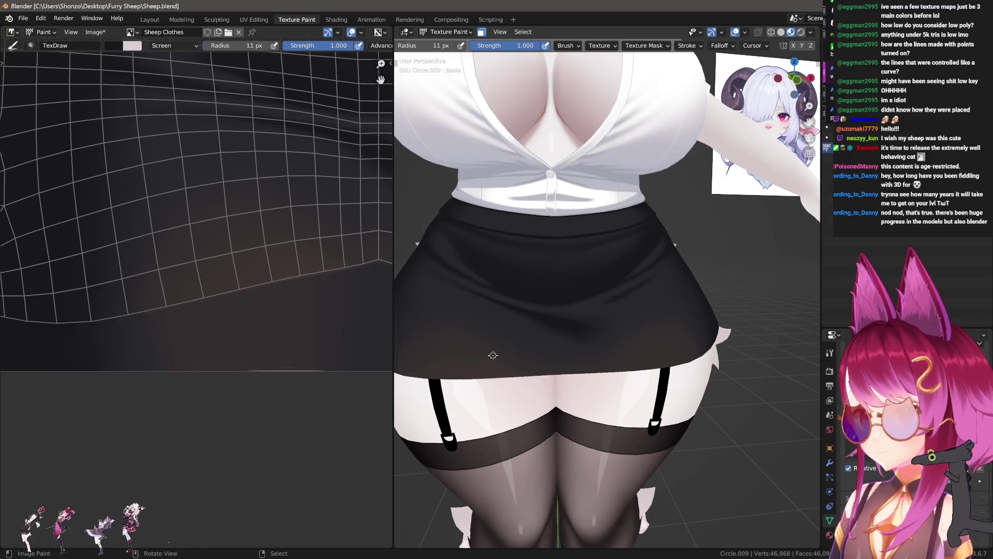
- Briefly select the whole skirt mesh in Edit Mode to expose its UVs, then resume painting
key(Tab)
scroll(532, 308, up, 1)
key(alt+a)
mouse_move(440, 292)
middle_down()
mouse_move(510, 365)
mouse_move(612, 366)
middle_up()
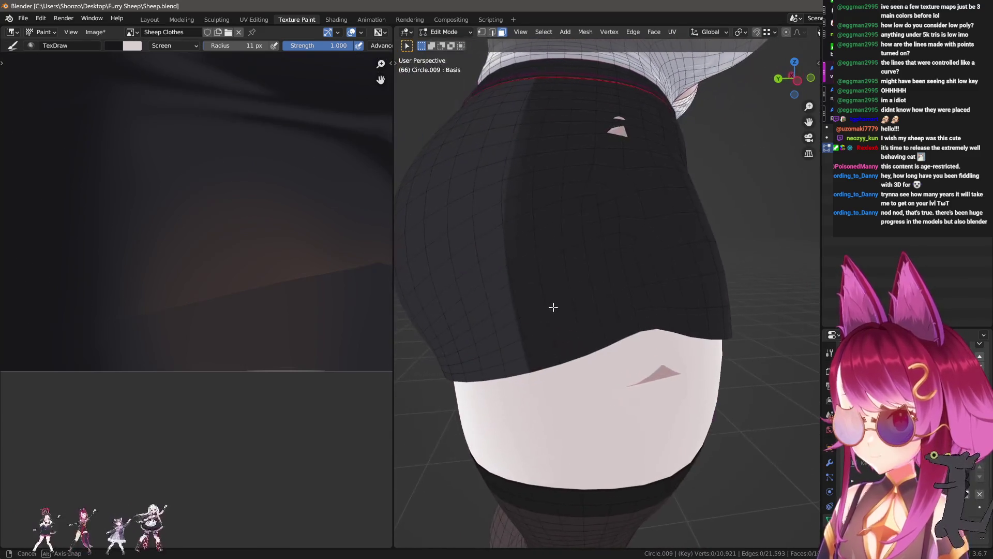
key(a)
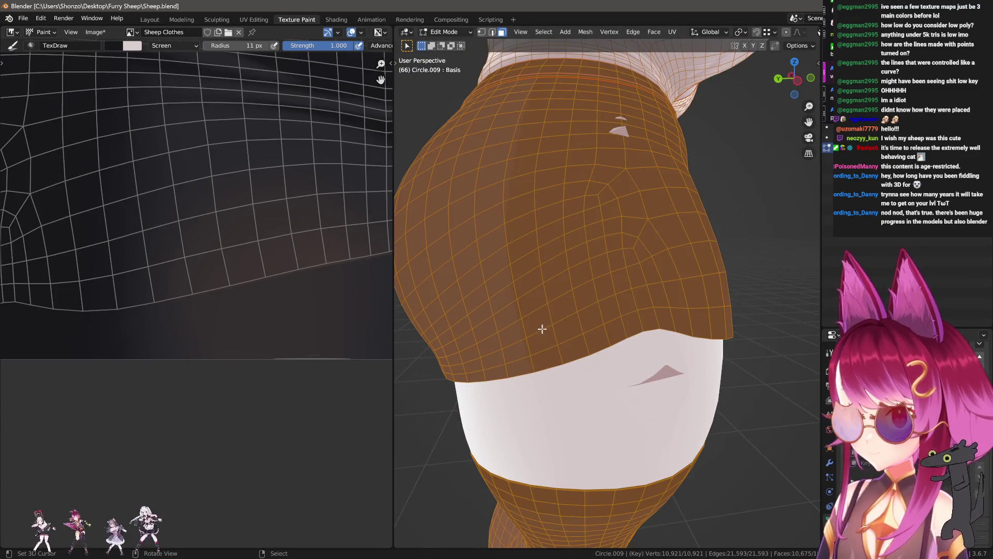
key(Tab)
scroll(136, 334, up, 1)
scroll(78, 330, up, 3)
click(79, 330)
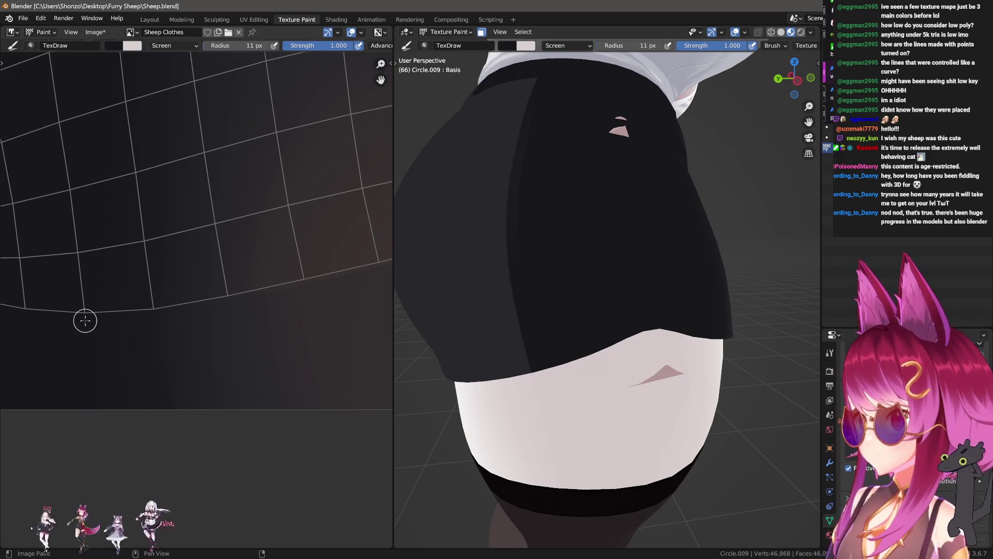
- Undo a stray grey test stroke and set the brush blend mode to Mix
drag(155, 315, 155, 314)
drag(155, 315, 176, 311)
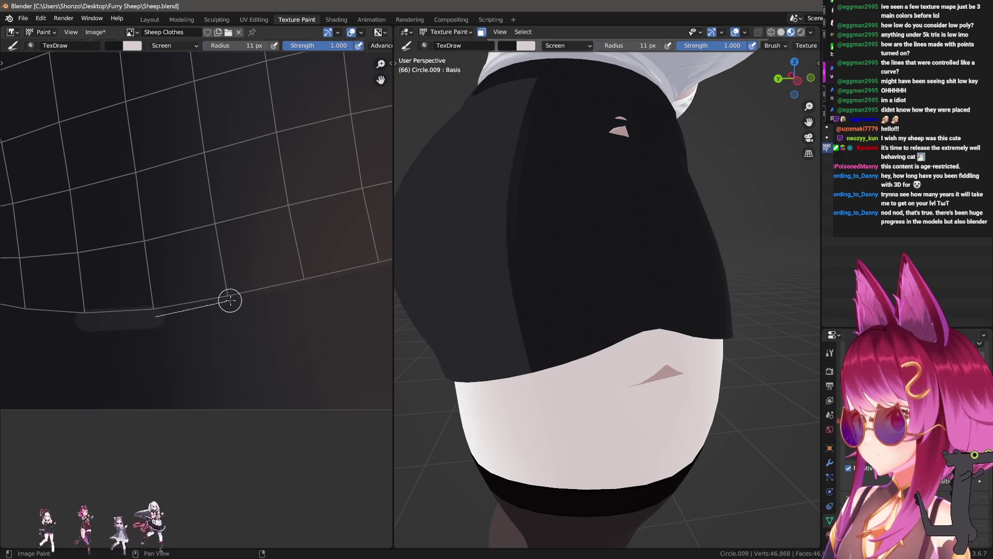
key(ctrl+z)
middle_drag(54, 344, 82, 326)
right_click(89, 326)
click(40, 301)
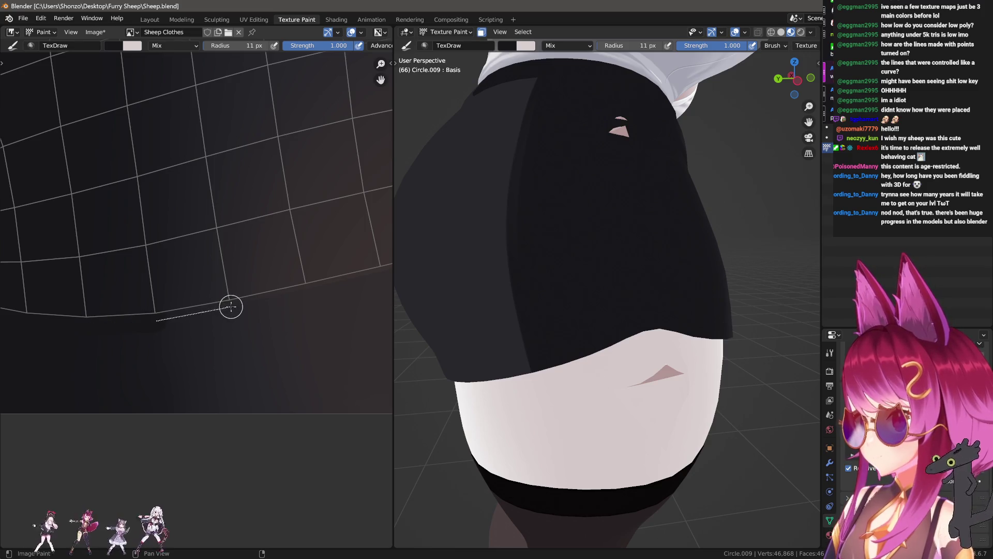
- Paint a continuous dark straight line along the bottom edge of the skirt's UV island
shift+click(308, 291)
middle_drag(307, 290, 113, 329)
drag(113, 330, 219, 291)
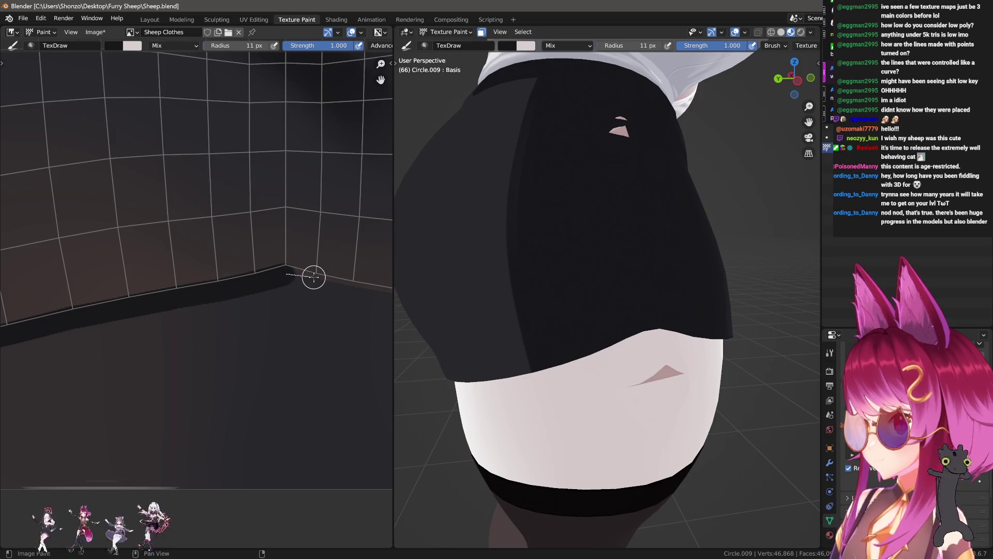
middle_drag(314, 280, 131, 259)
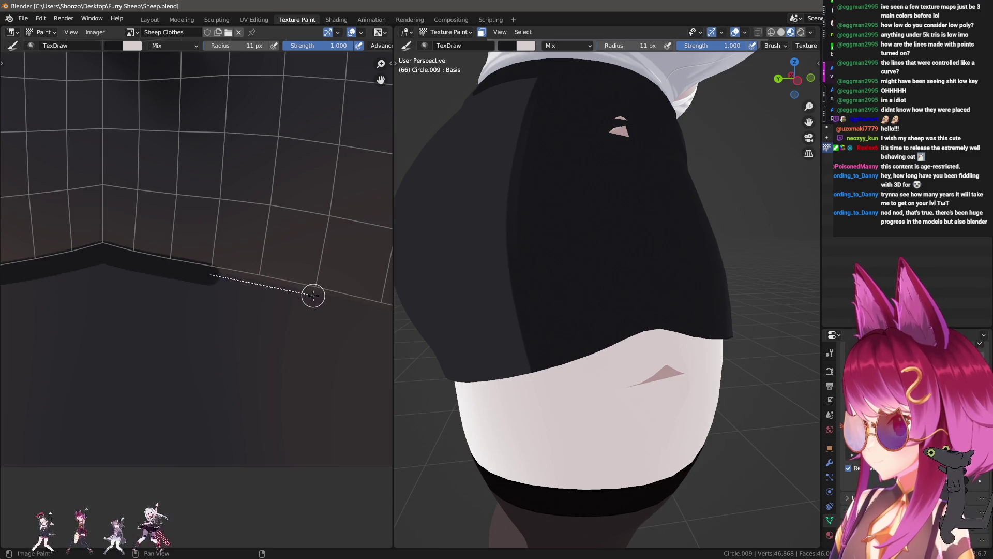
drag(314, 295, 288, 290)
middle_drag(288, 291, 98, 262)
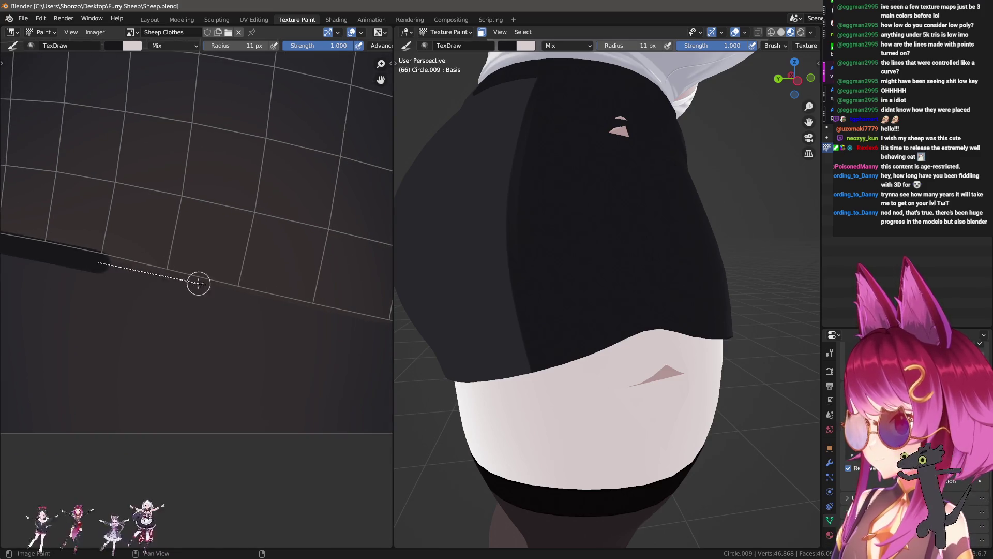
drag(236, 293, 236, 294)
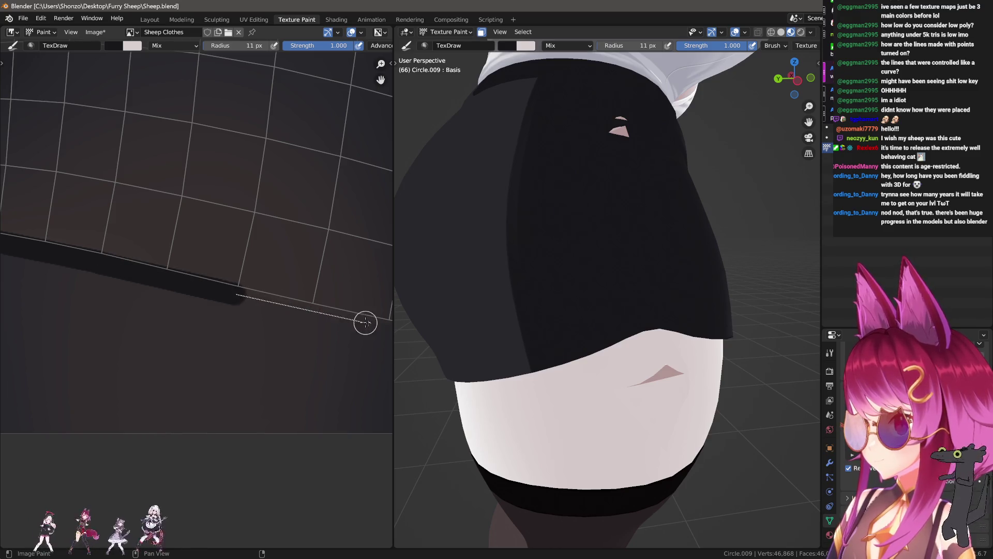
middle_drag(243, 297, 154, 286)
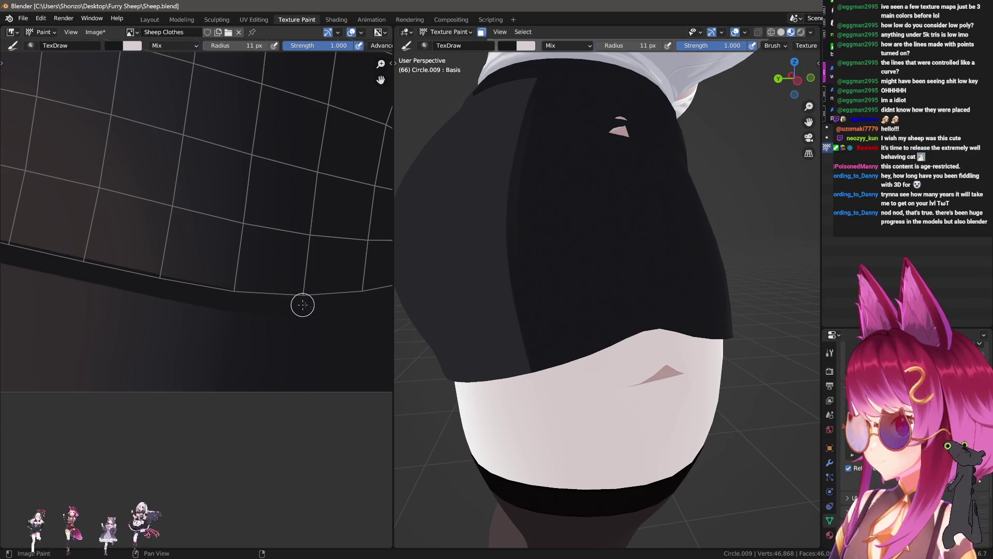
scroll(365, 300, down, 3)
- Switch to the Soften brush at a smaller size and view the skirt's back
key(n)
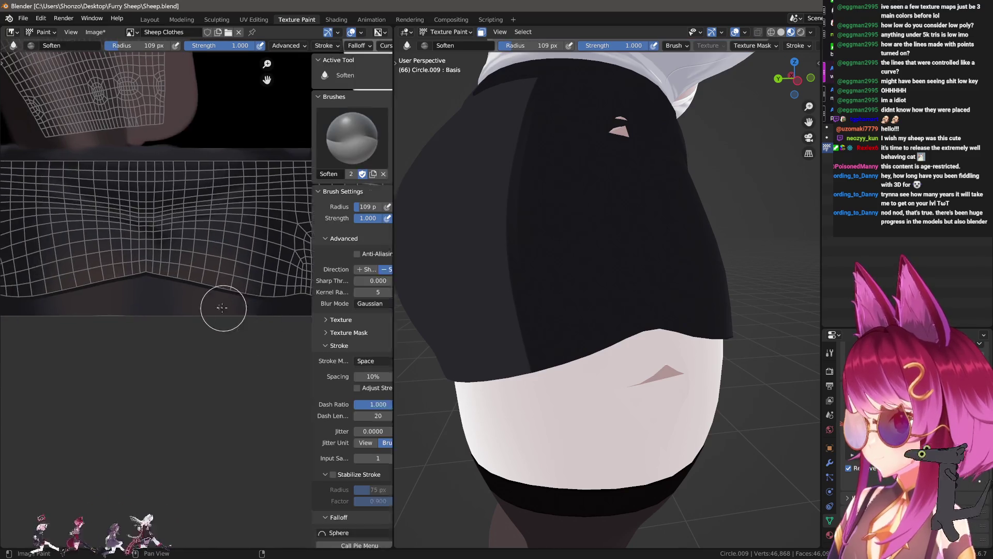
key(n)
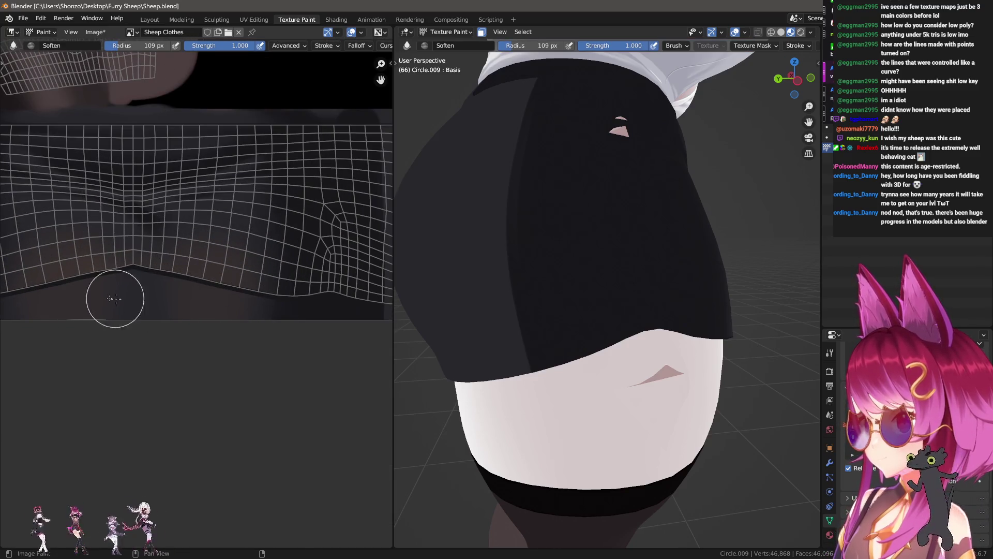
key(f)
click(103, 293)
scroll(102, 294, up, 2)
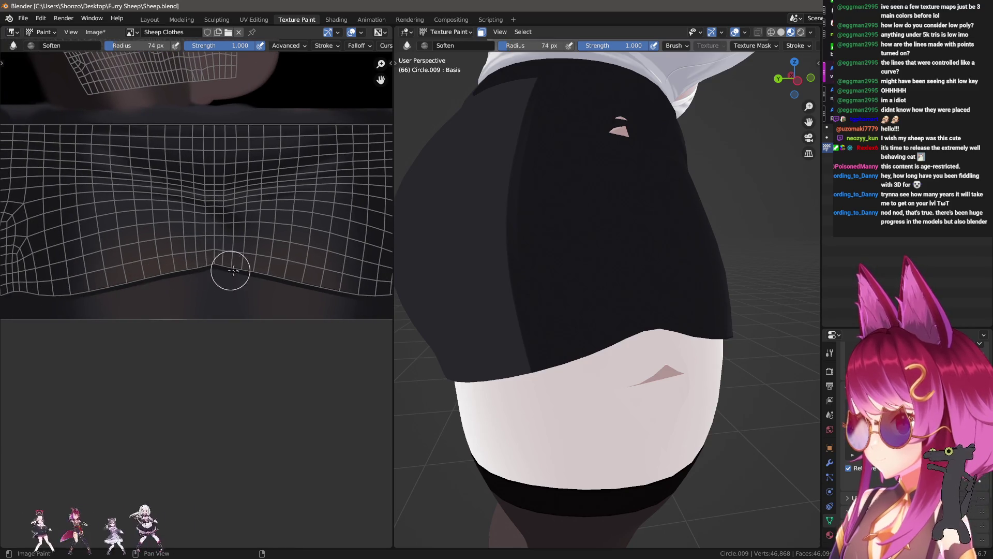
mouse_move(572, 403)
middle_down()
mouse_move(588, 345)
mouse_move(523, 349)
middle_up()
mouse_move(240, 195)
middle_down()
mouse_move(133, 334)
mouse_move(190, 353)
middle_up()
- Smear the hem shading with a progressively smaller Smear brush, then enter Edit Mode on the skirt
key(2)
scroll(155, 311, up, 1)
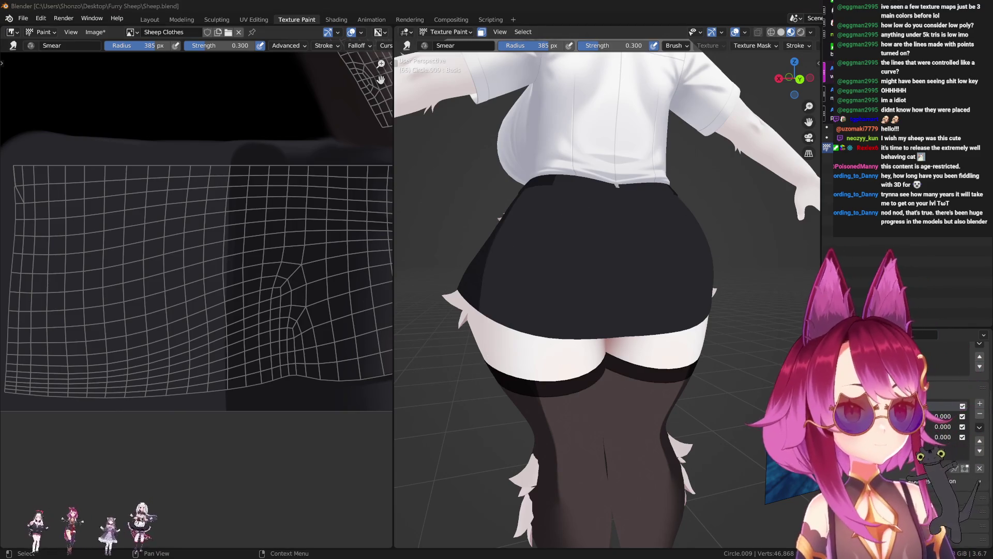
middle_drag(536, 299, 549, 302)
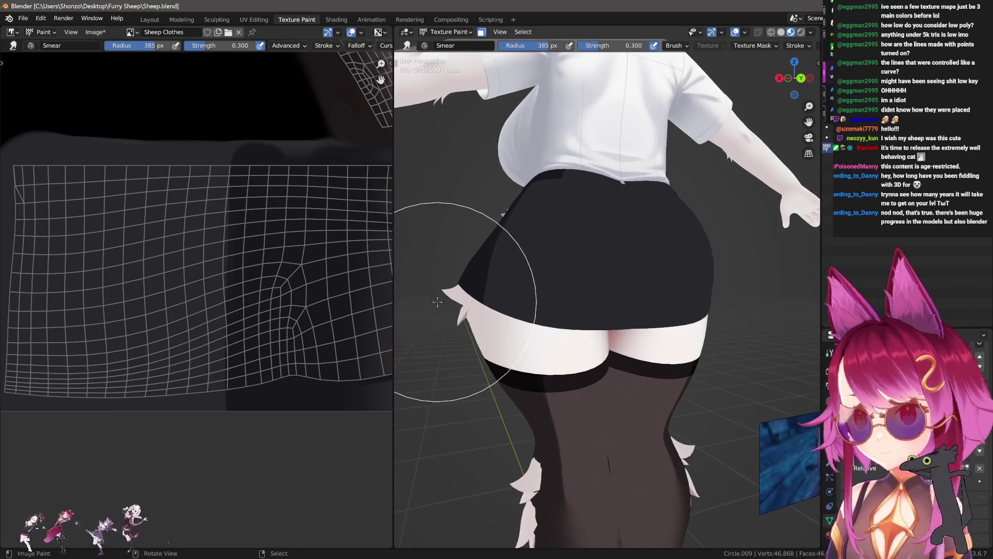
key(f)
click(180, 287)
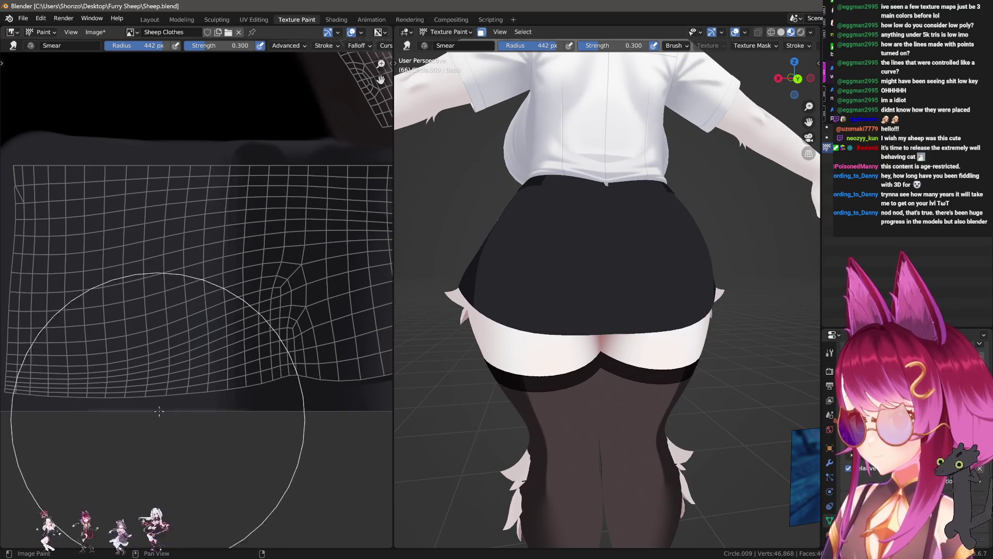
key(f)
click(217, 233)
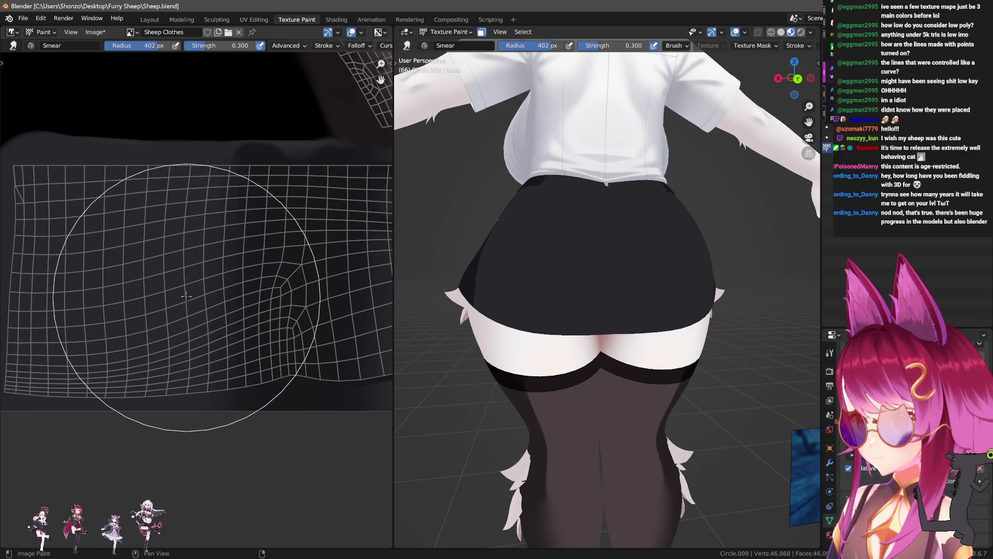
key(f)
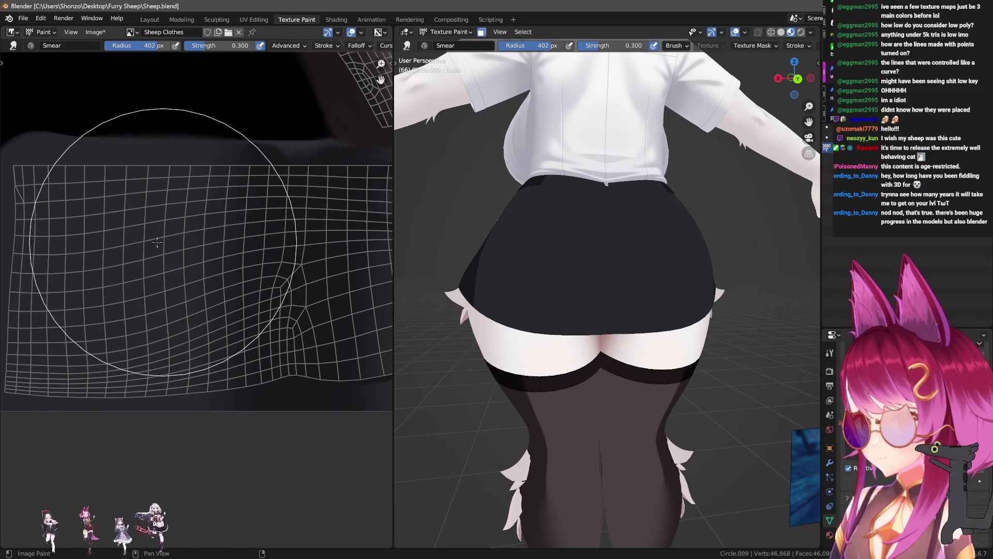
click(181, 304)
key(f)
click(160, 310)
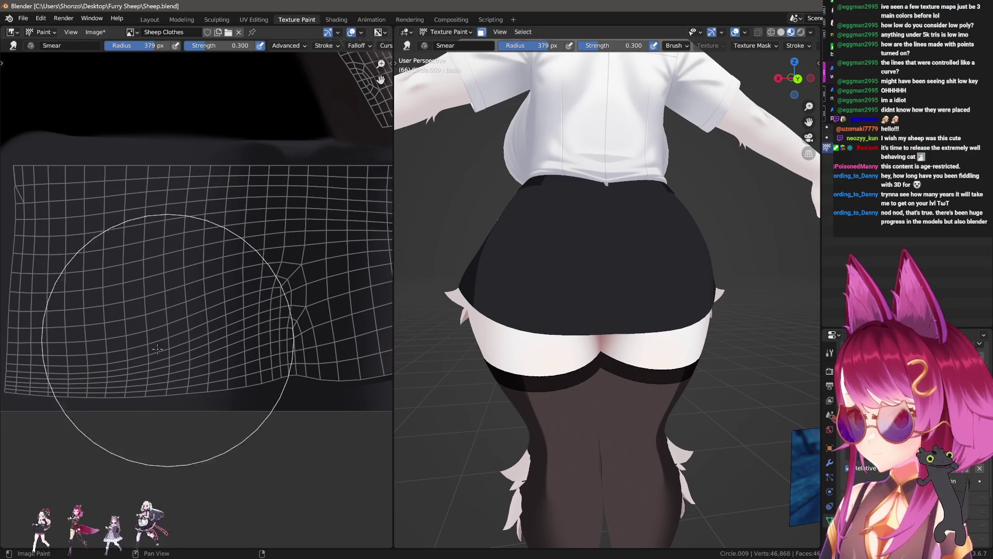
key(f)
click(189, 226)
key(f)
click(197, 241)
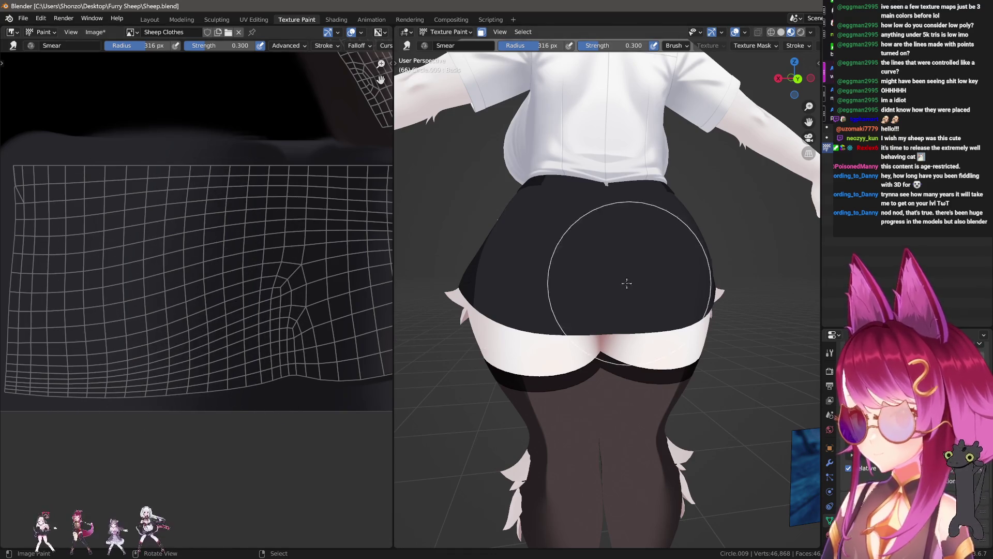
key(Tab)
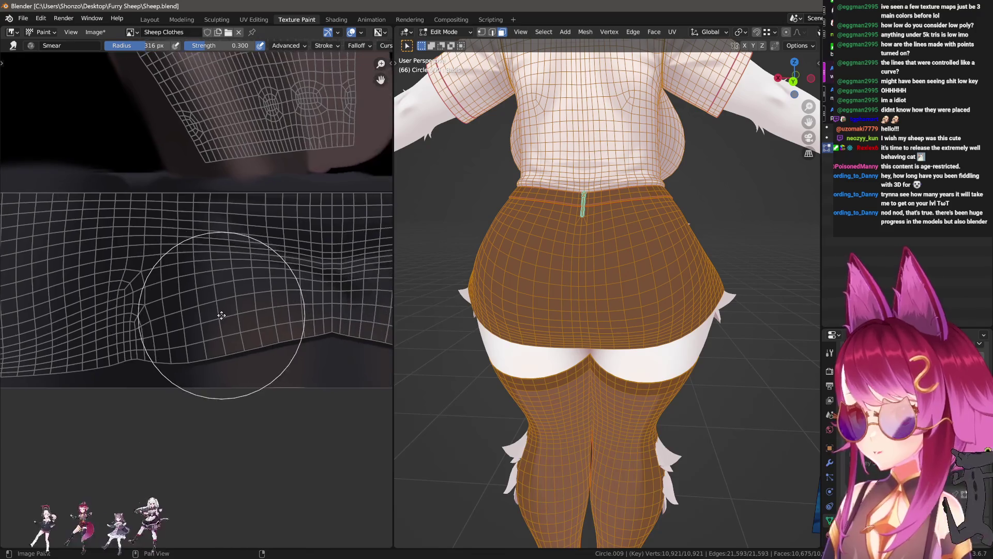
- Select shortest-path face columns from waistband to hem around one side of the skirt
middle_drag(605, 296, 548, 230)
key(ctrl+Tab)
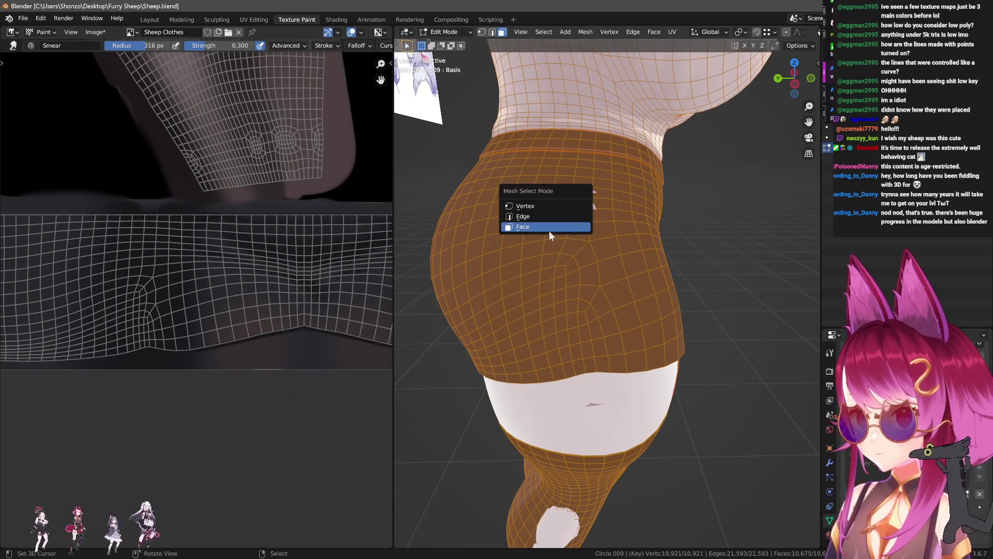
click(564, 172)
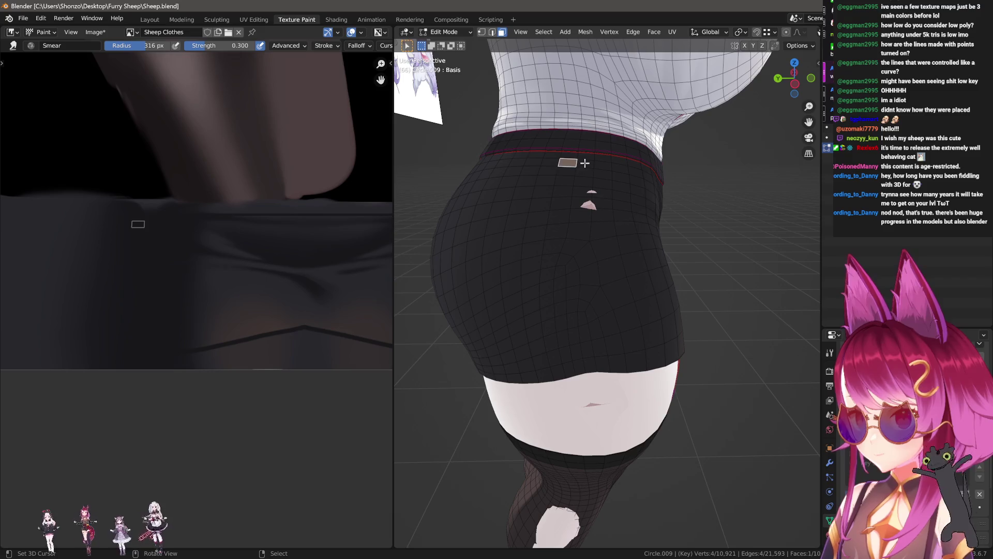
ctrl+click(602, 358)
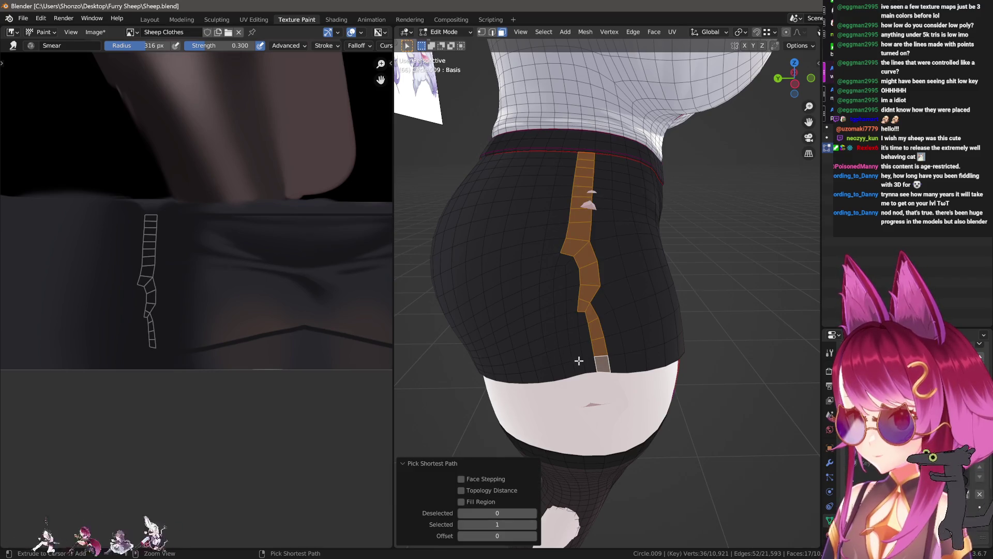
middle_drag(480, 384, 599, 437)
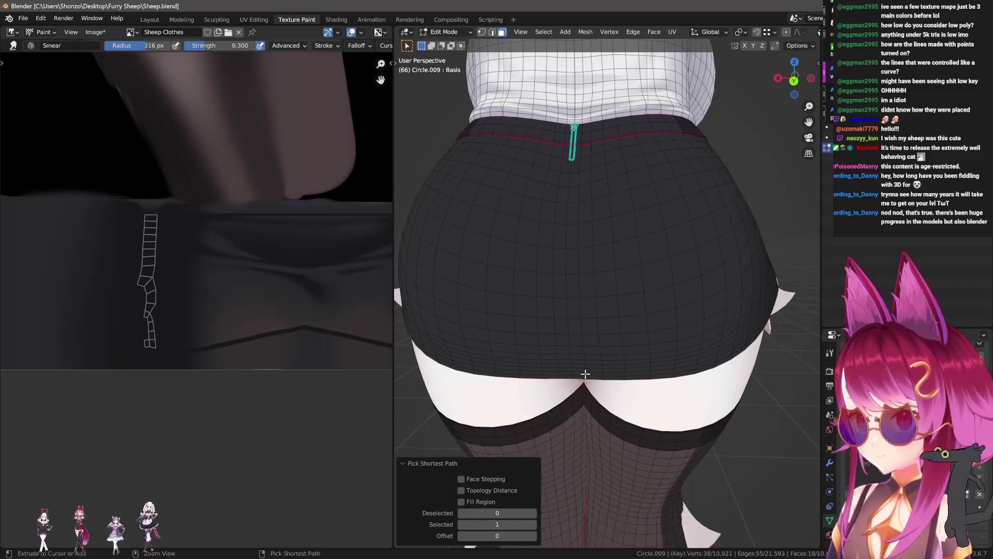
ctrl+click(578, 155)
middle_drag(578, 155, 611, 166)
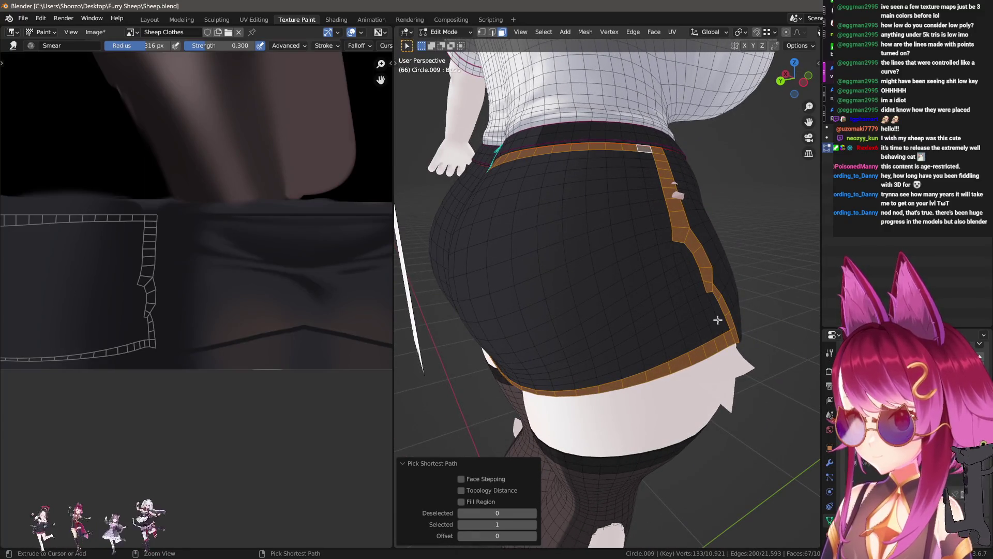
mouse_move(718, 333)
middle_down()
mouse_move(592, 362)
mouse_move(528, 361)
middle_up()
ctrl+click(536, 360)
ctrl+click(532, 157)
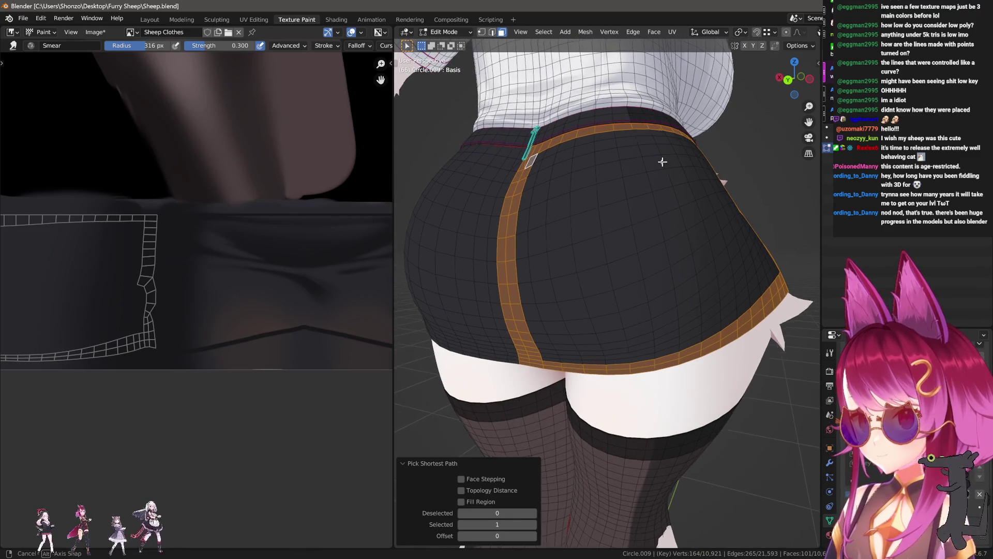
middle_drag(601, 160, 645, 157)
ctrl+click(708, 293)
- Circle-select the remaining faces of that half, then invert the selection to the other half
key(c)
scroll(620, 355, up, 3)
scroll(614, 326, up, 1)
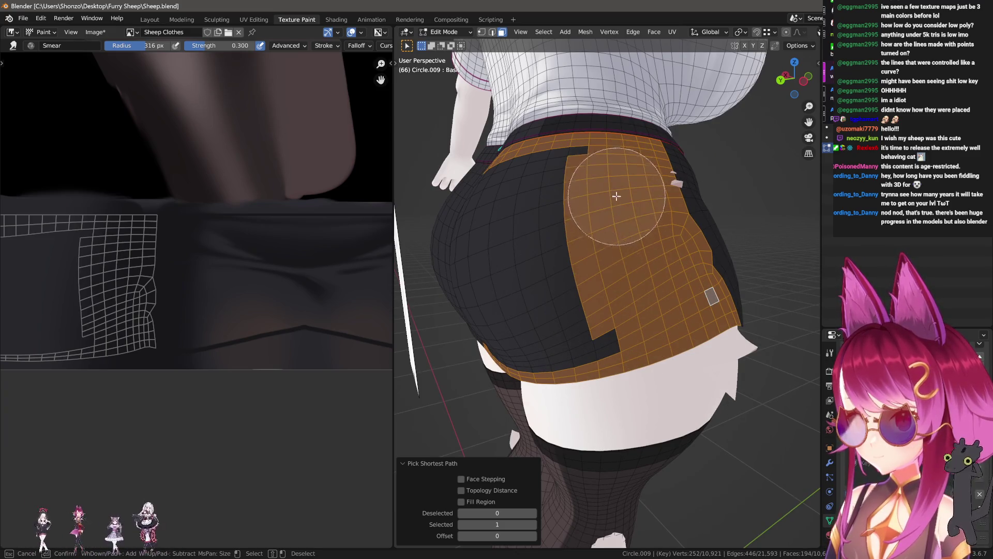
drag(659, 297, 497, 225)
middle_drag(497, 225, 566, 288)
drag(566, 288, 576, 399)
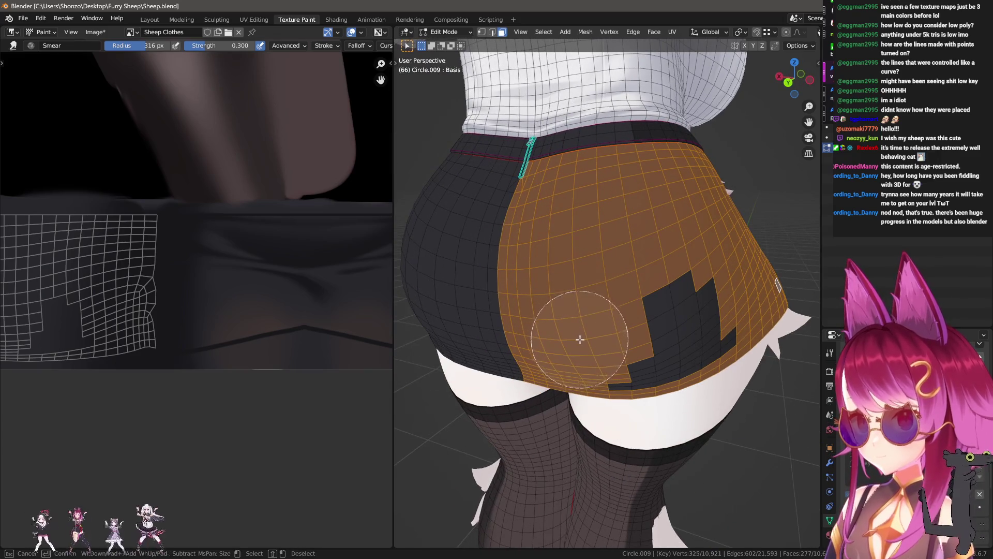
middle_drag(576, 399, 612, 365)
mouse_move(614, 365)
mouse_down()
mouse_move(631, 350)
mouse_move(598, 231)
mouse_up()
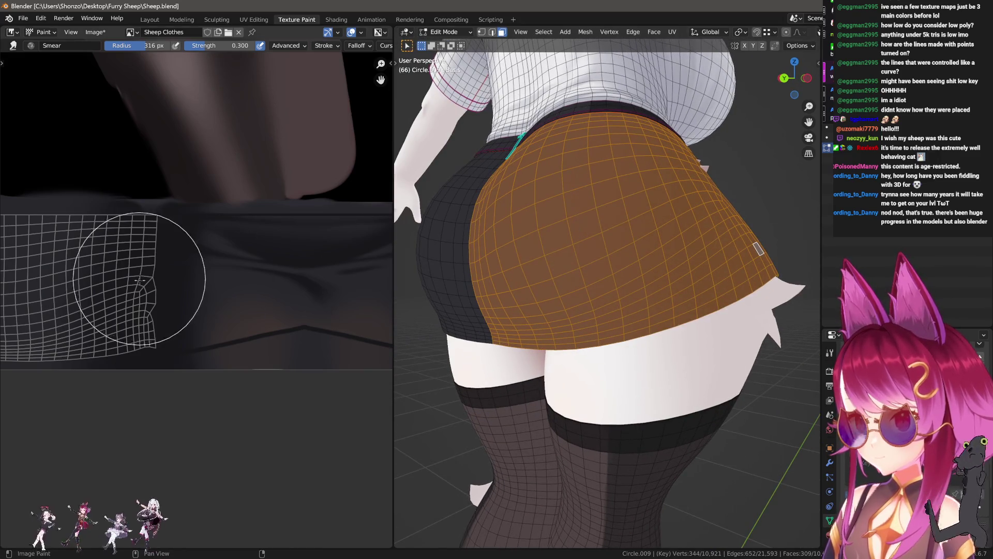
scroll(255, 299, down, 2)
scroll(199, 188, up, 1)
middle_drag(481, 280, 553, 296)
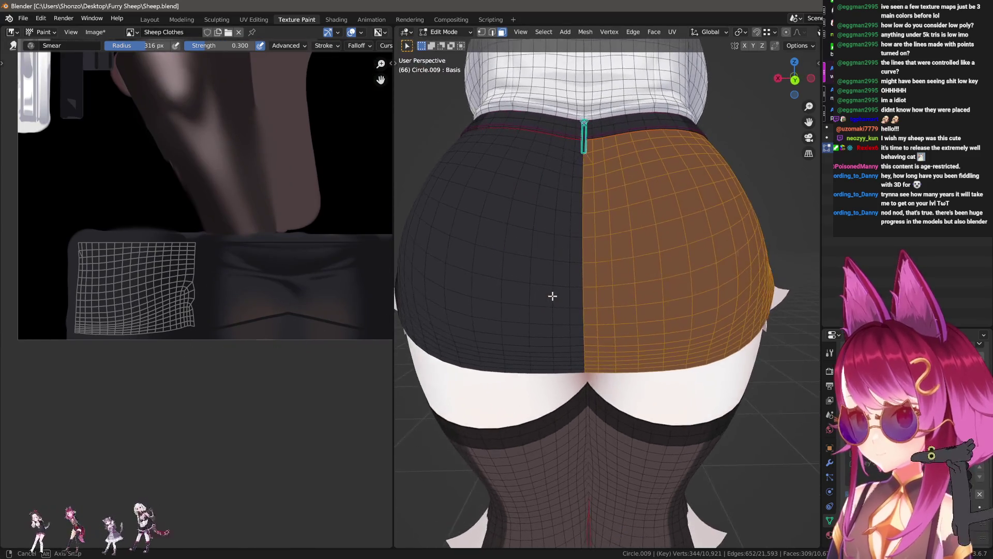
key(ctrl+i)
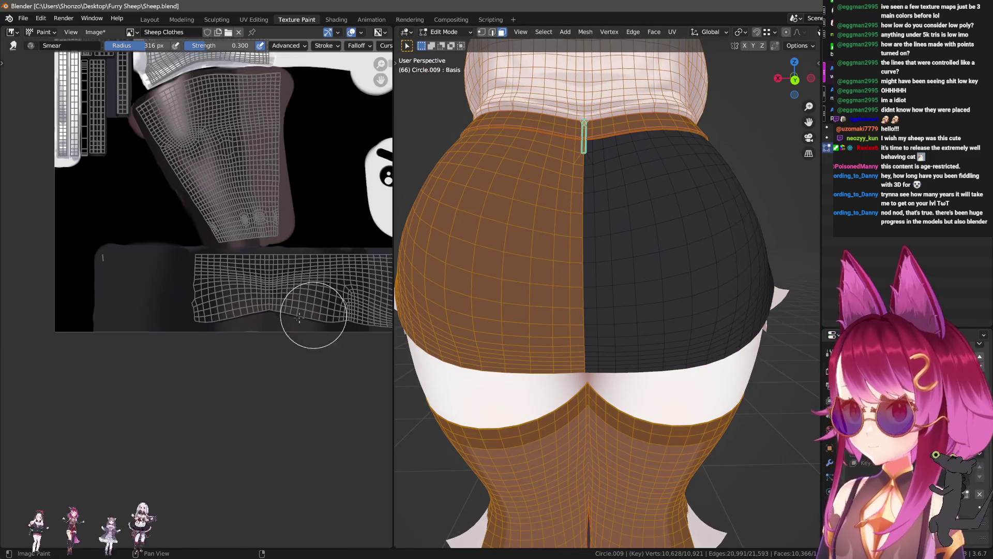
scroll(170, 326, down, 2)
- Trim left-side face bands from the selection and bring the half up in the UV Editing workspace
middle_drag(459, 295, 554, 236)
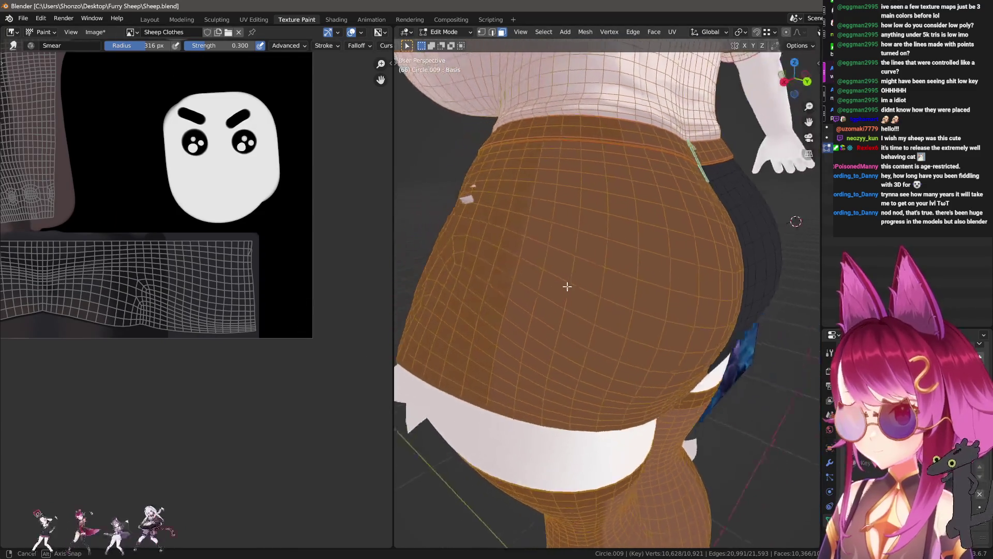
key(c)
mouse_move(454, 166)
middle_down()
mouse_move(603, 200)
mouse_move(601, 355)
mouse_move(539, 253)
middle_up()
right_click(540, 252)
key(a)
key(c)
mouse_move(521, 156)
middle_down()
mouse_move(523, 259)
mouse_move(511, 348)
mouse_move(491, 385)
middle_up()
right_click(491, 385)
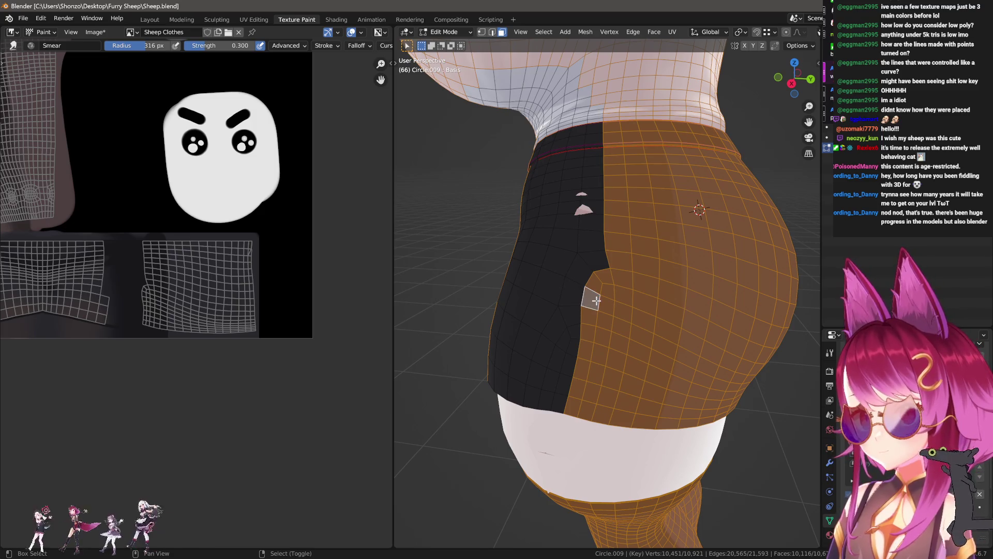
click(261, 20)
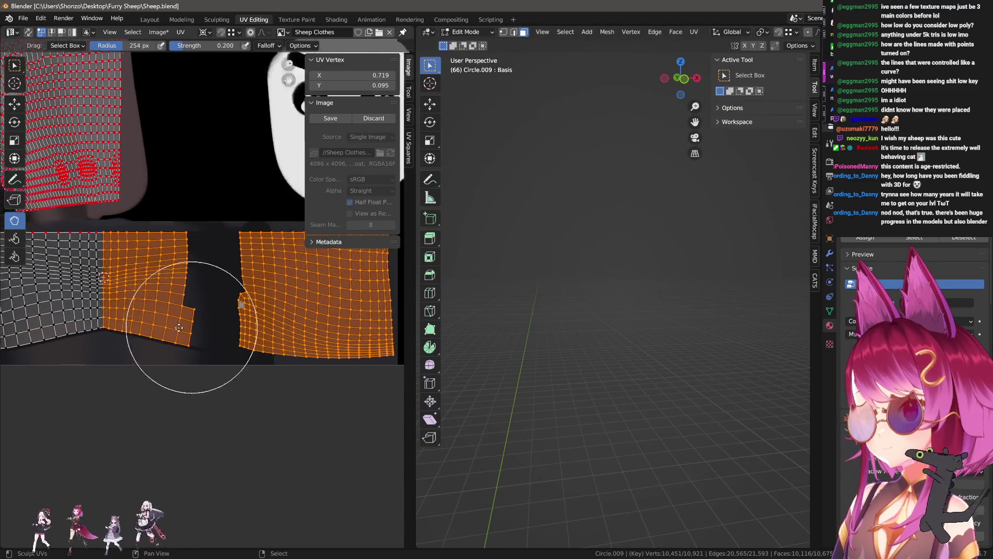
scroll(232, 295, up, 2)
- Mirror the linked skirt UV island along X and return to the Texture Paint workspace
key(l)
key(ctrl+m)
key(x)
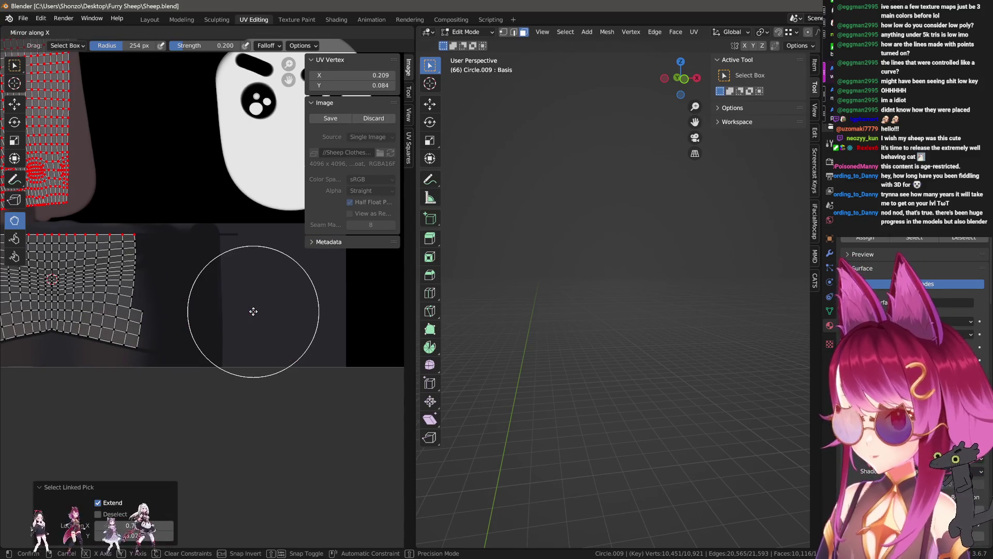
click(253, 316)
scroll(253, 316, down, 3)
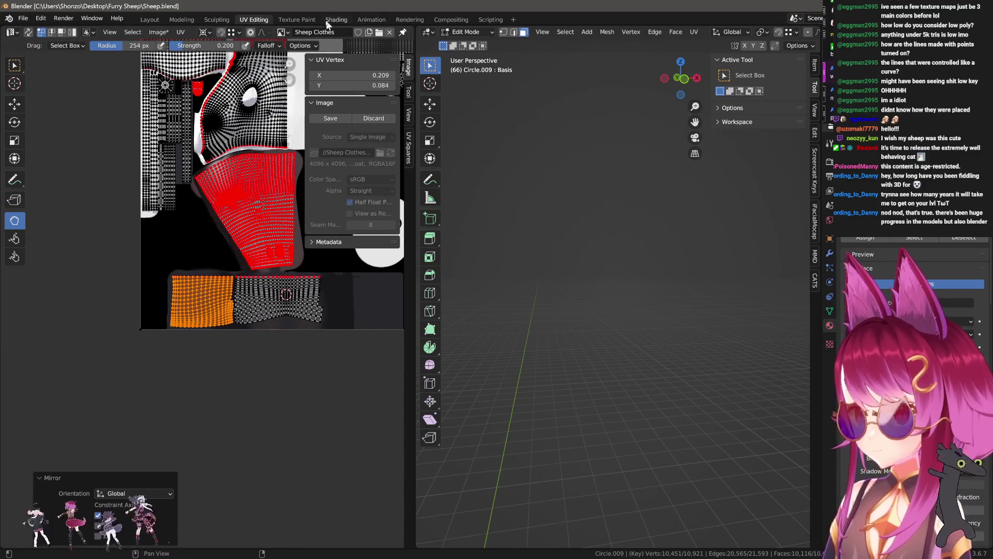
key(ctrl+Page_Down)
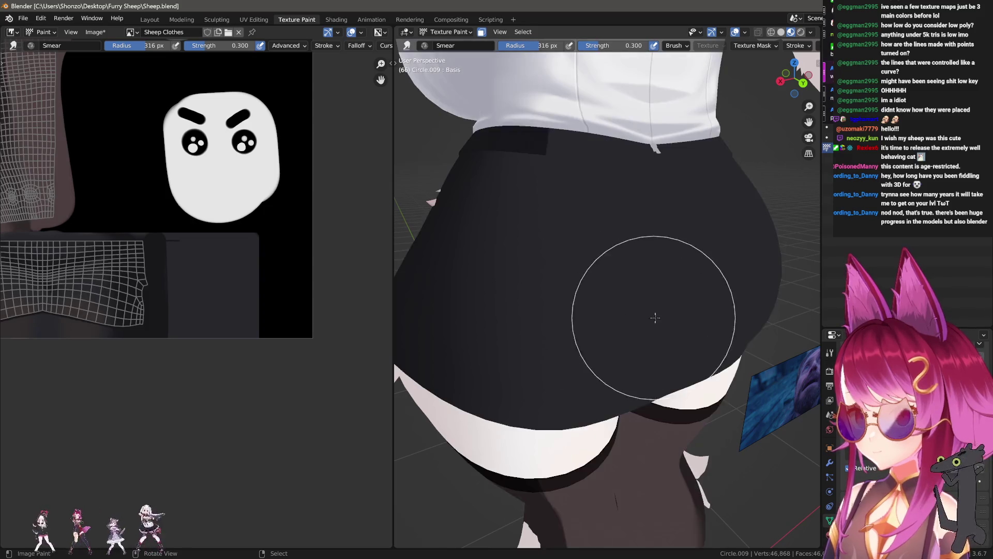
middle_drag(654, 378, 544, 312)
scroll(189, 328, up, 3)
scroll(173, 344, up, 2)
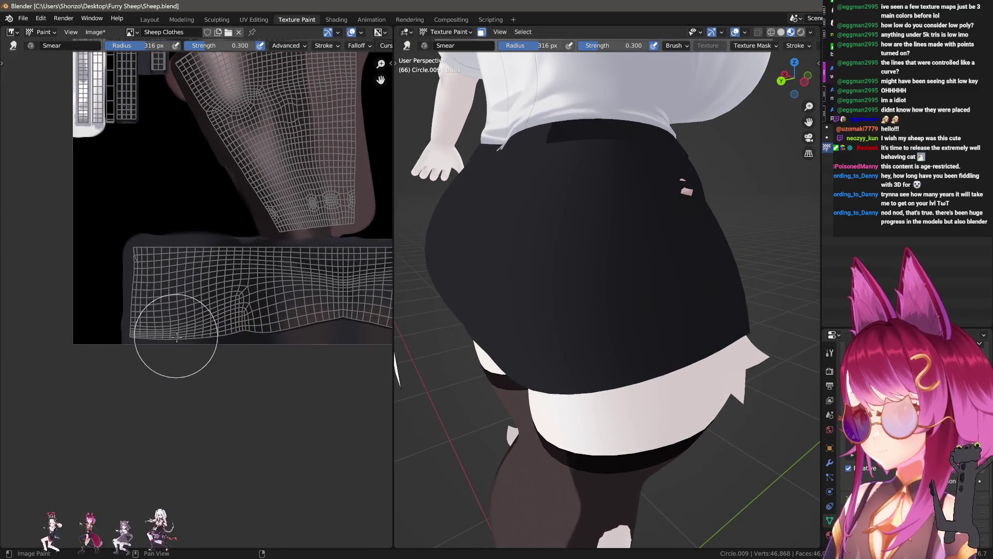
- From a back orthographic view, set the TexDraw brush to Space stroke method with a larger radius
middle_drag(173, 344, 200, 299)
mouse_move(518, 280)
alt+middle_down()
mouse_move(458, 339)
mouse_move(409, 290)
alt+middle_up()
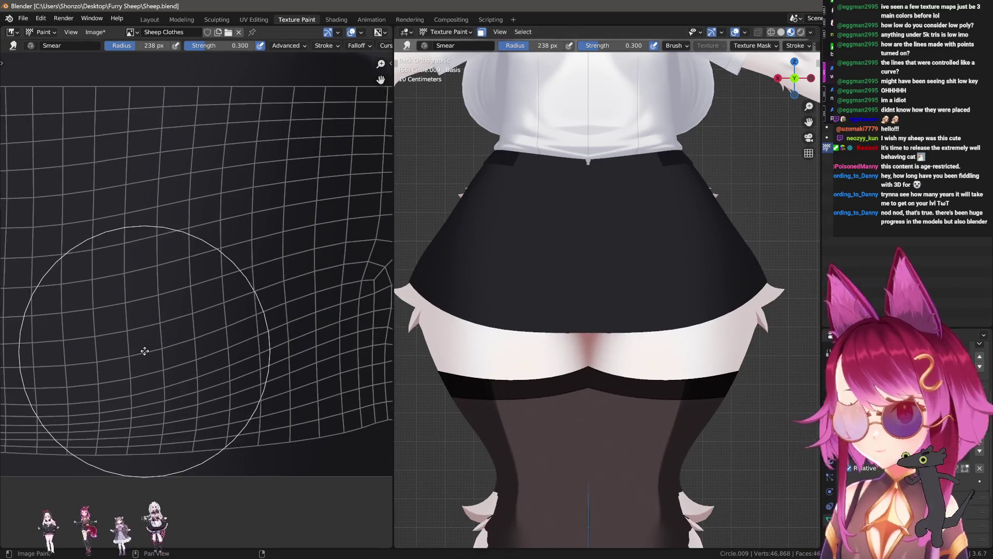
scroll(143, 348, up, 2)
key(d)
middle_drag(316, 215, 246, 228)
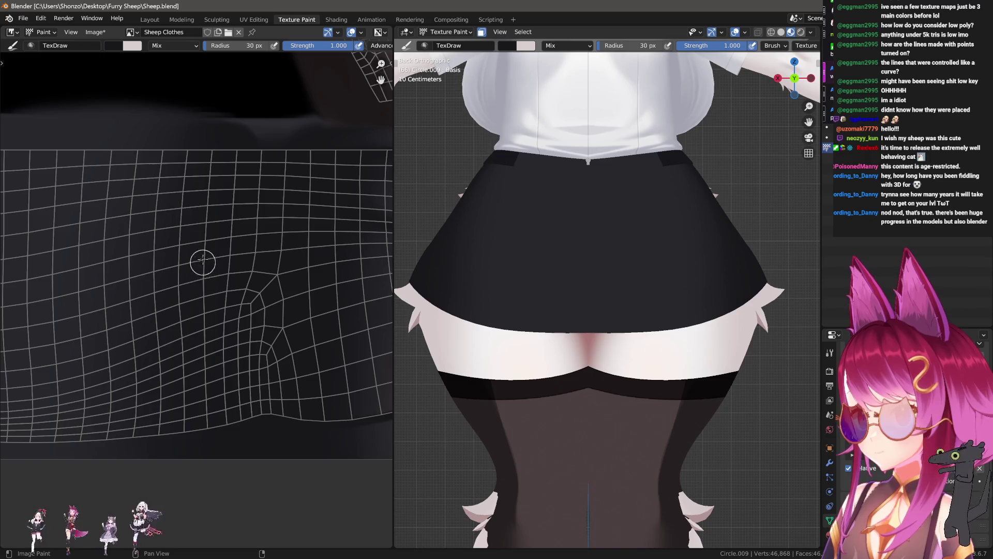
scroll(199, 359, up, 1)
key(shift+e)
click(168, 217)
key(f)
click(241, 270)
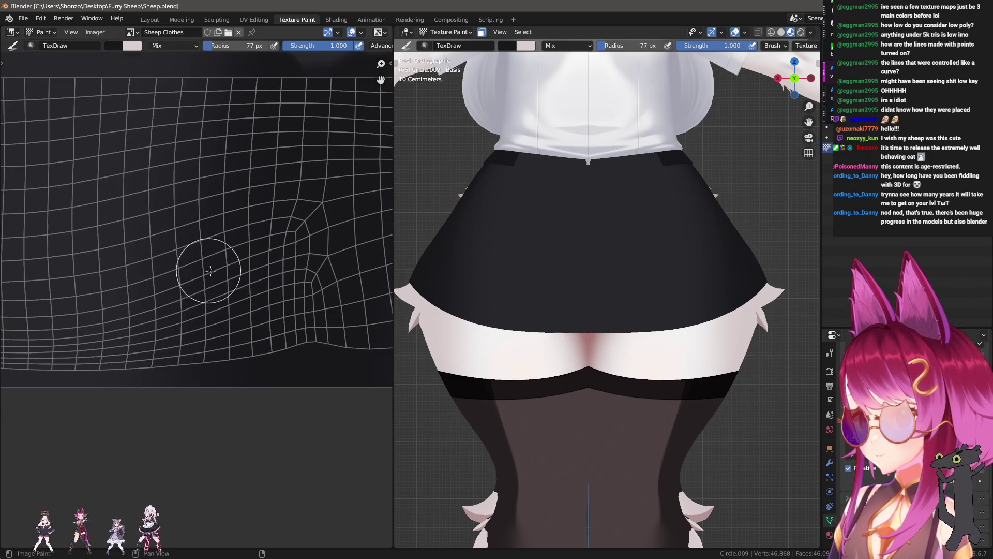
scroll(233, 373, down, 1)
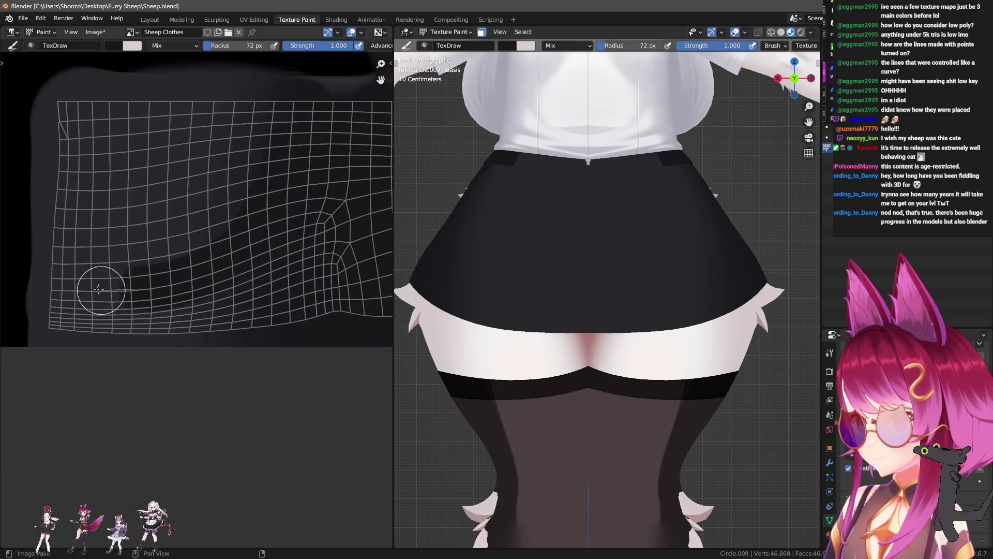
- Paint a dark shaded patch across the skirt's back on the UV island, then pick Smear
drag(197, 307, 63, 292)
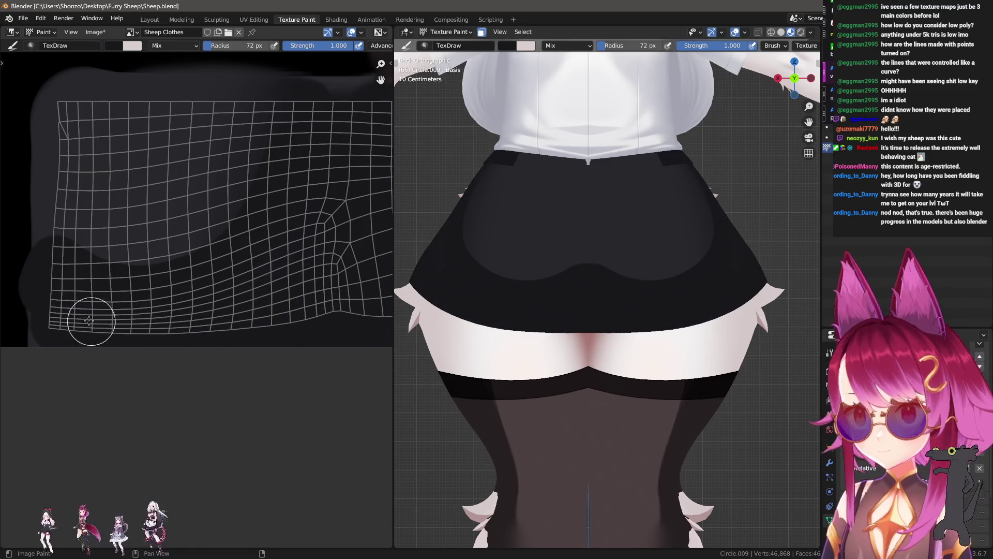
scroll(115, 388, up, 2)
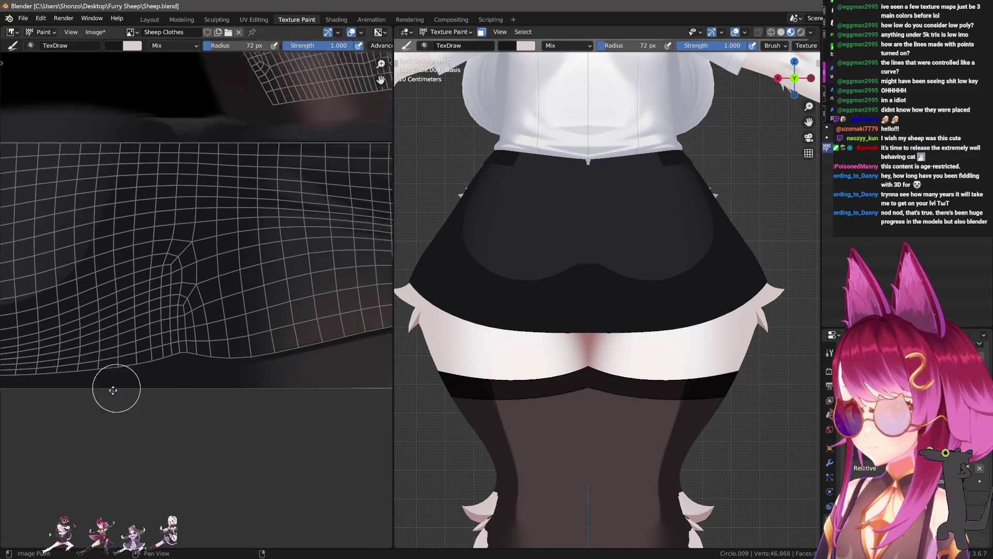
scroll(164, 241, up, 1)
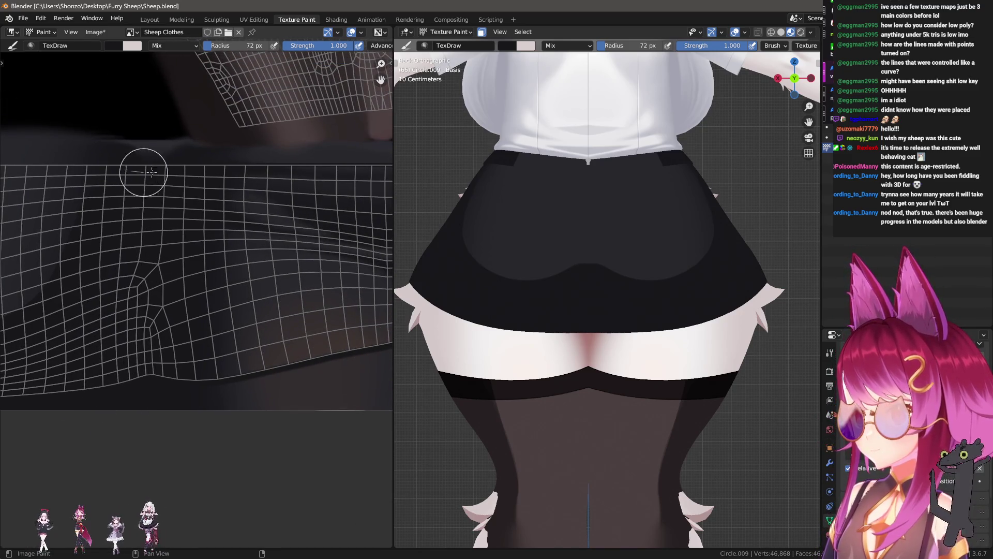
middle_drag(128, 243, 239, 264)
scroll(141, 356, up, 1)
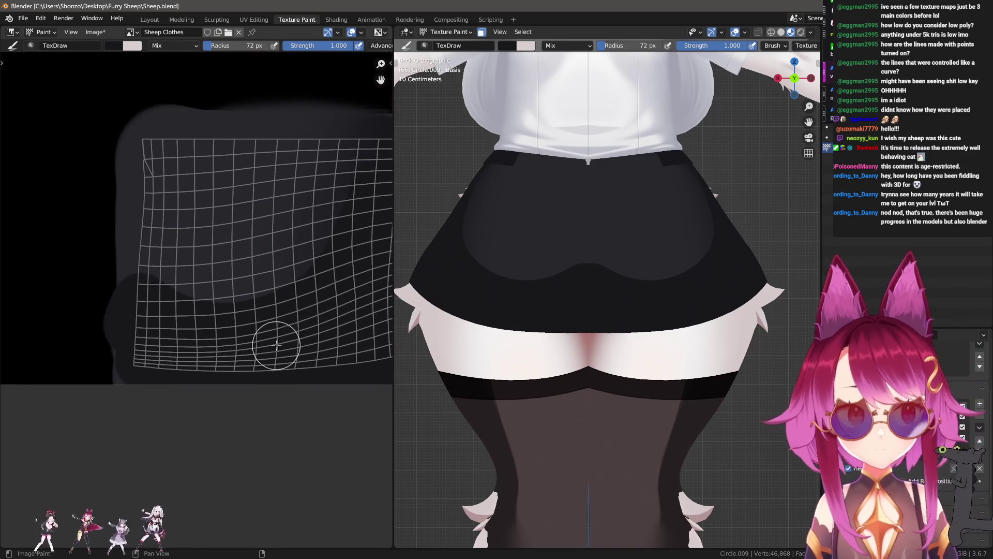
middle_drag(277, 344, 160, 365)
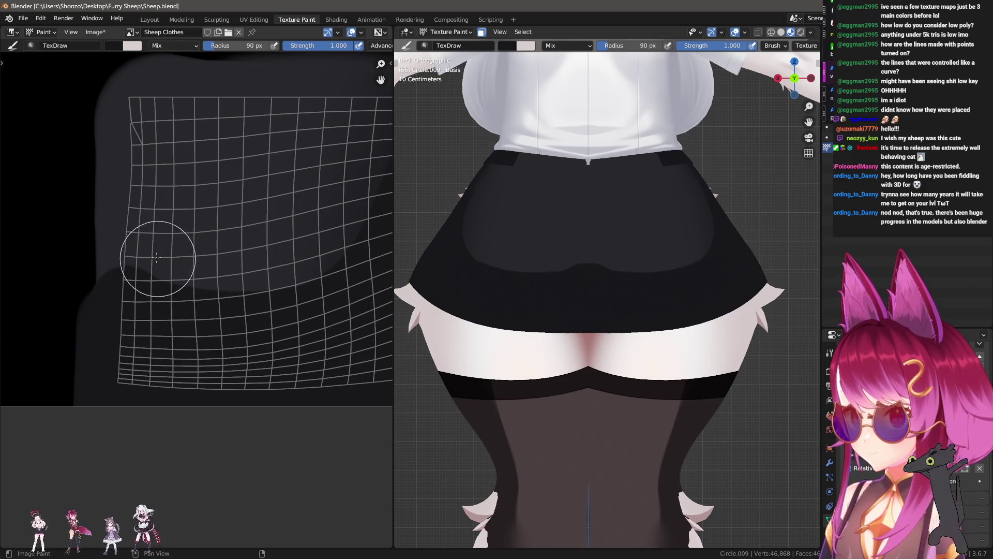
key(shift+space)
- Smudge the left edge of the dark patch, tuning the Smear radius between passes
drag(156, 233, 202, 235)
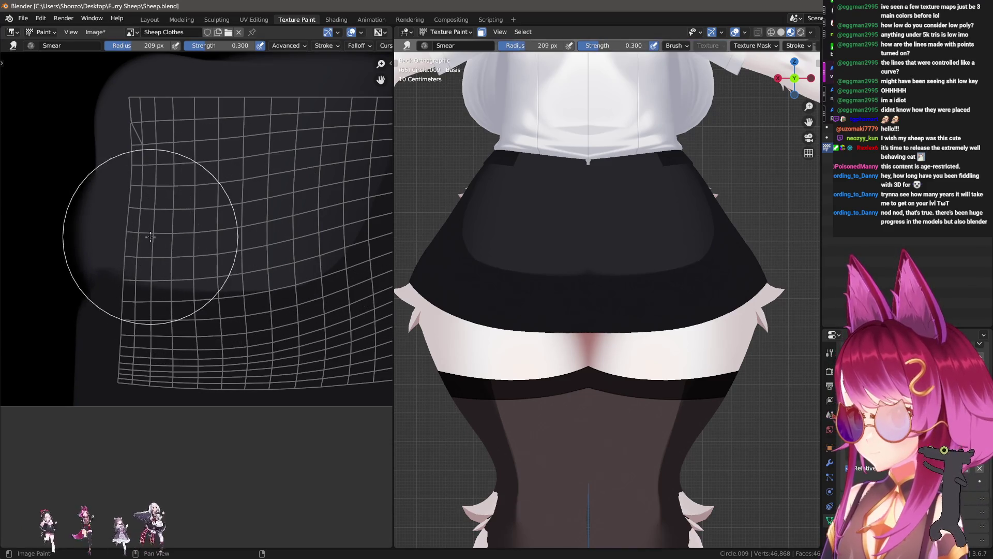
key(f)
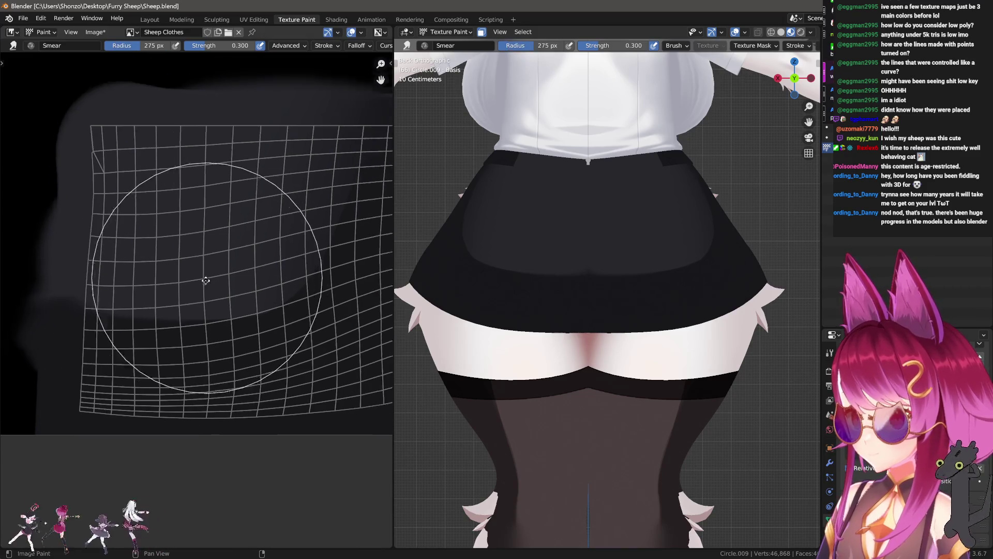
click(194, 281)
key(f)
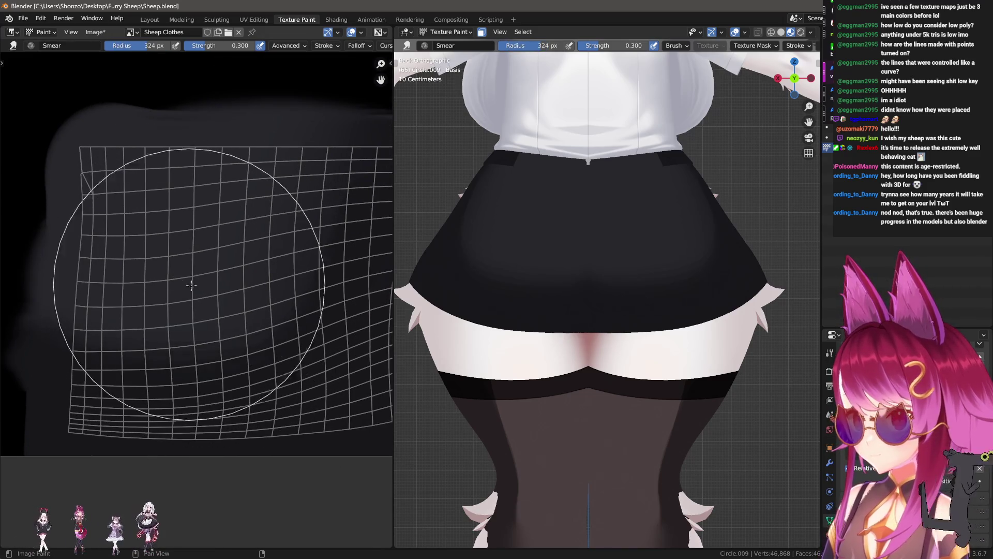
click(217, 276)
key(f)
click(180, 284)
key(f)
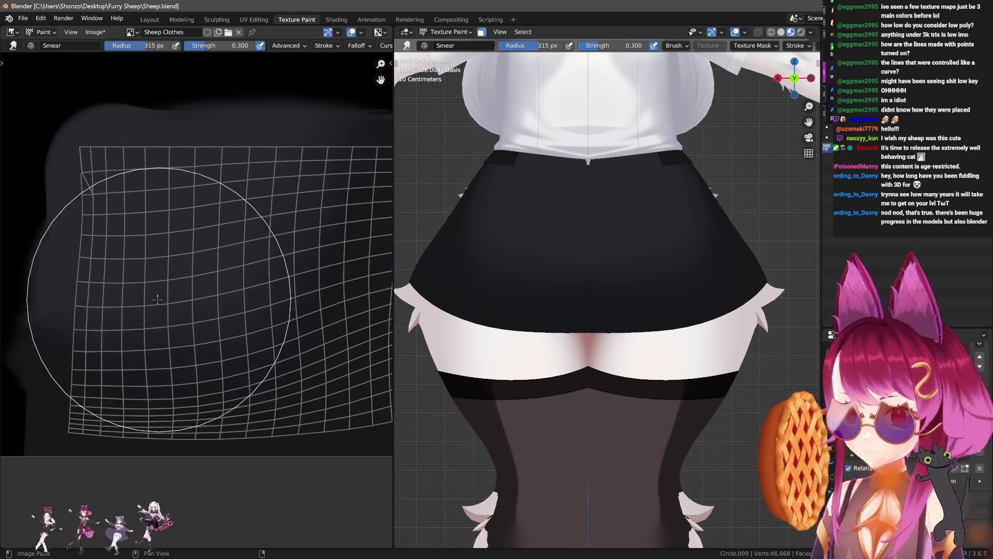
click(124, 322)
key(f)
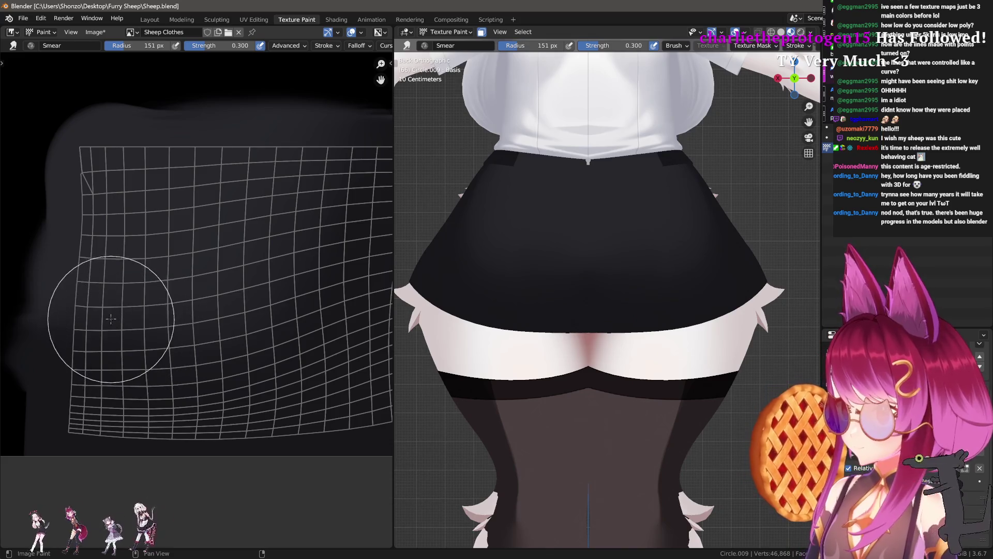
click(110, 279)
- Keep varying the Smear radius over the island's shading, ending on the TexDraw brush at its right edge
key(f)
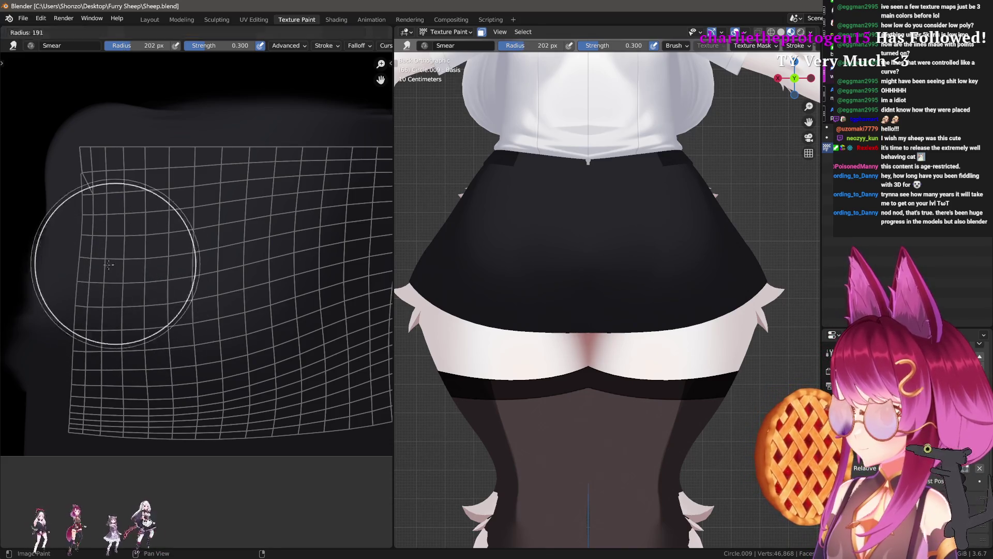
click(154, 299)
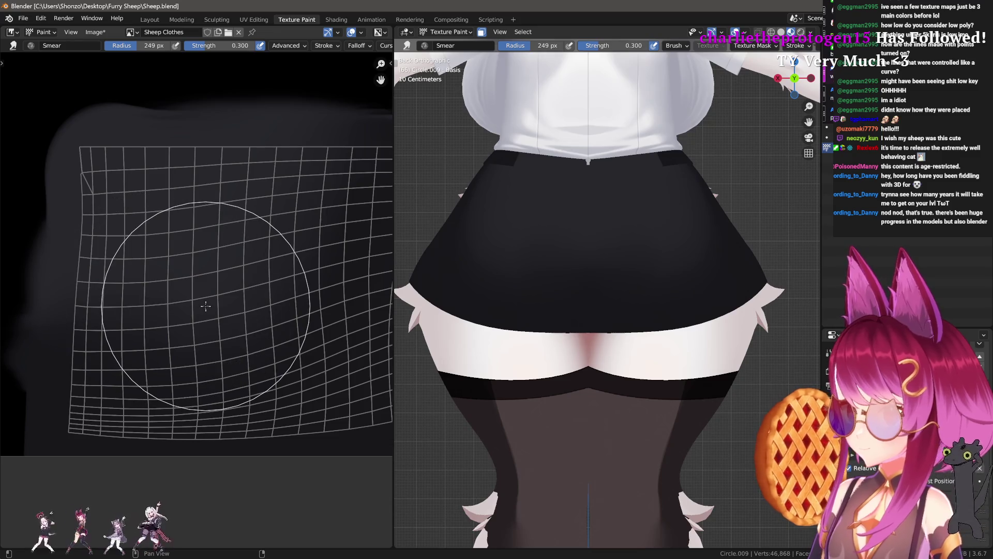
key(f)
click(179, 293)
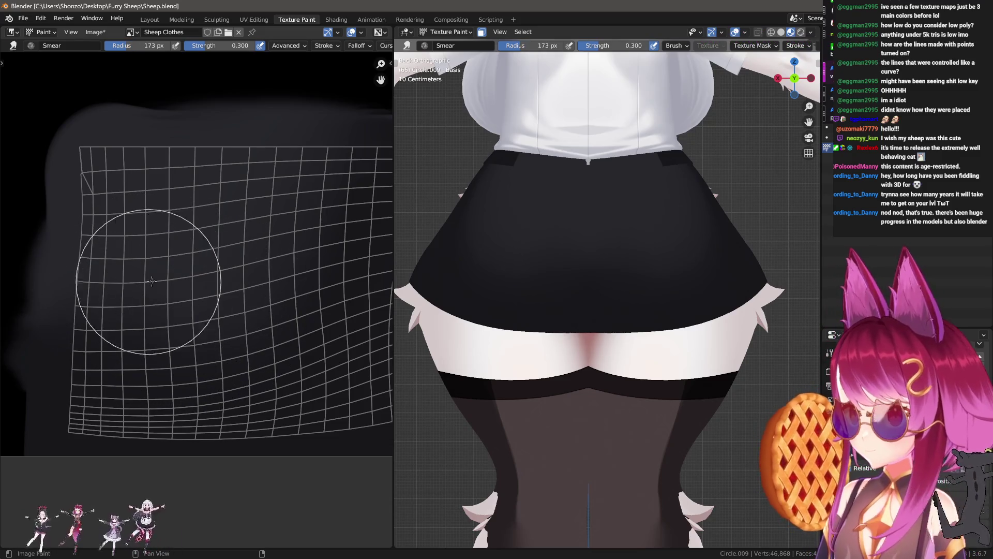
key(f)
click(155, 297)
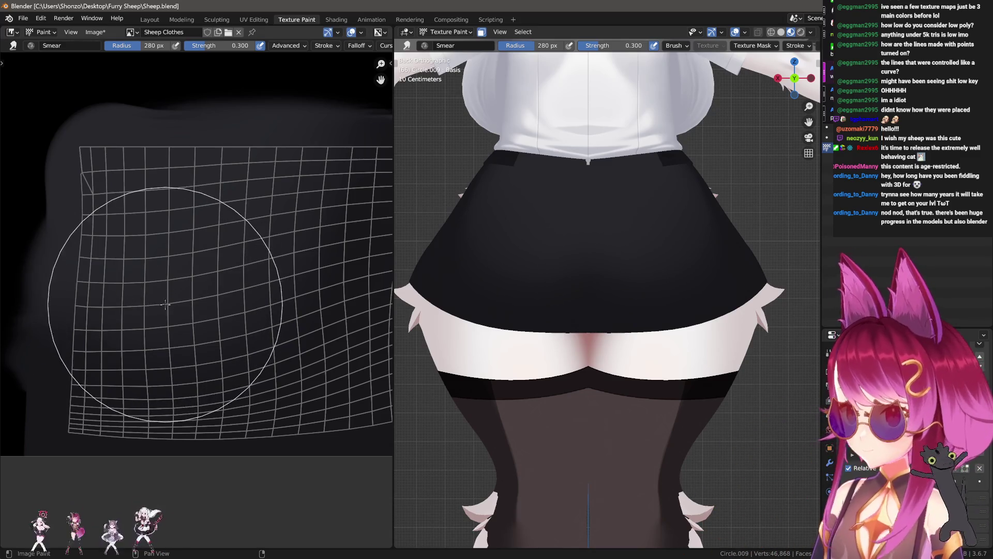
key(f)
click(193, 270)
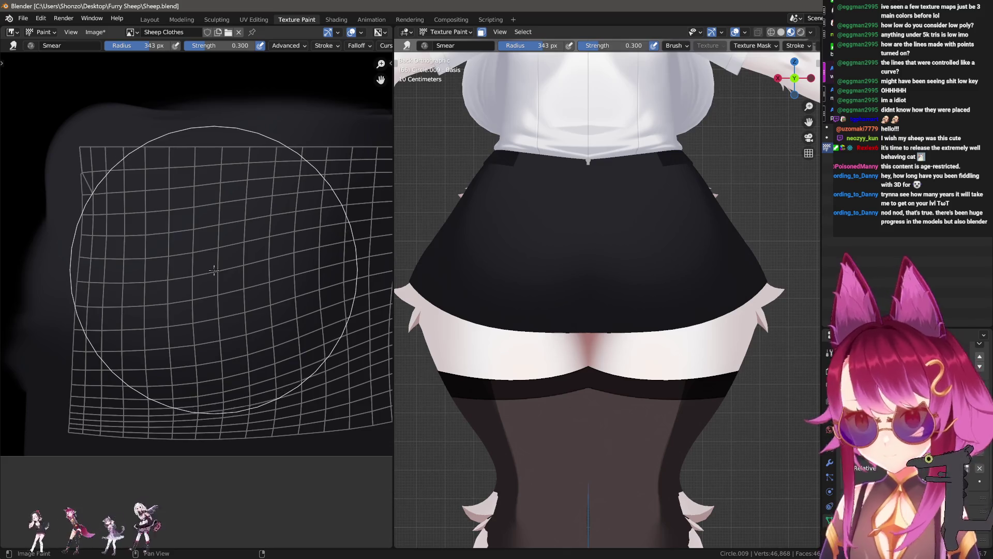
key(f)
click(188, 290)
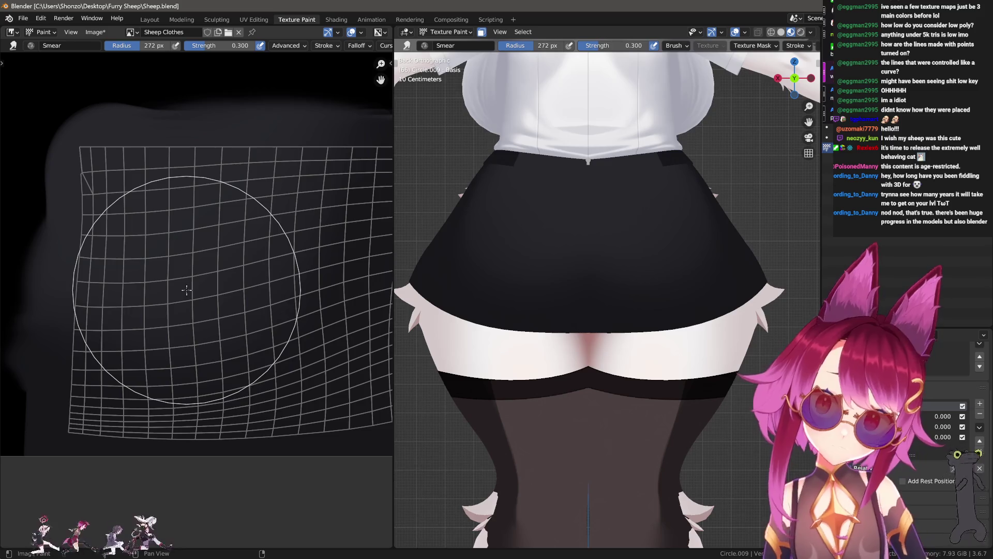
middle_drag(187, 289, 224, 305)
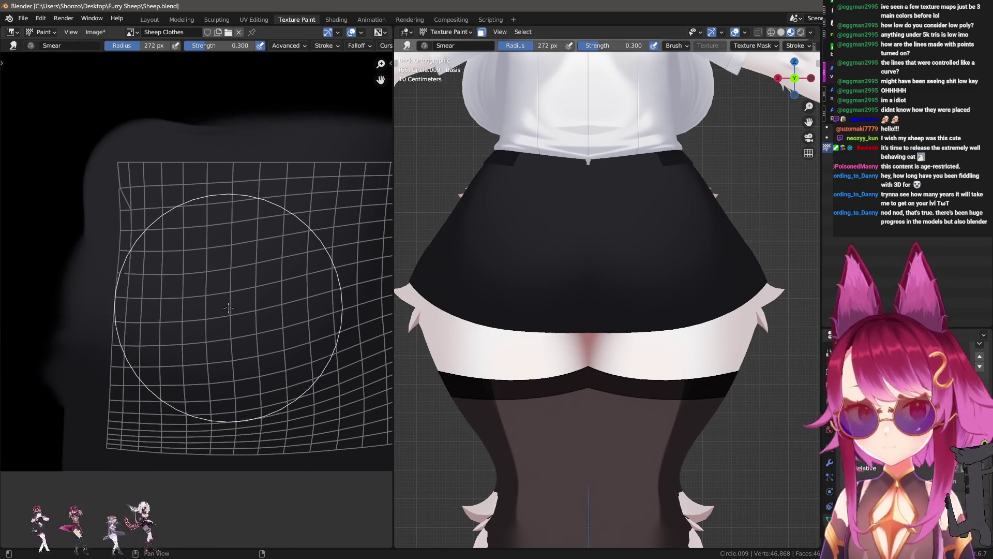
key(d)
middle_drag(333, 316, 242, 315)
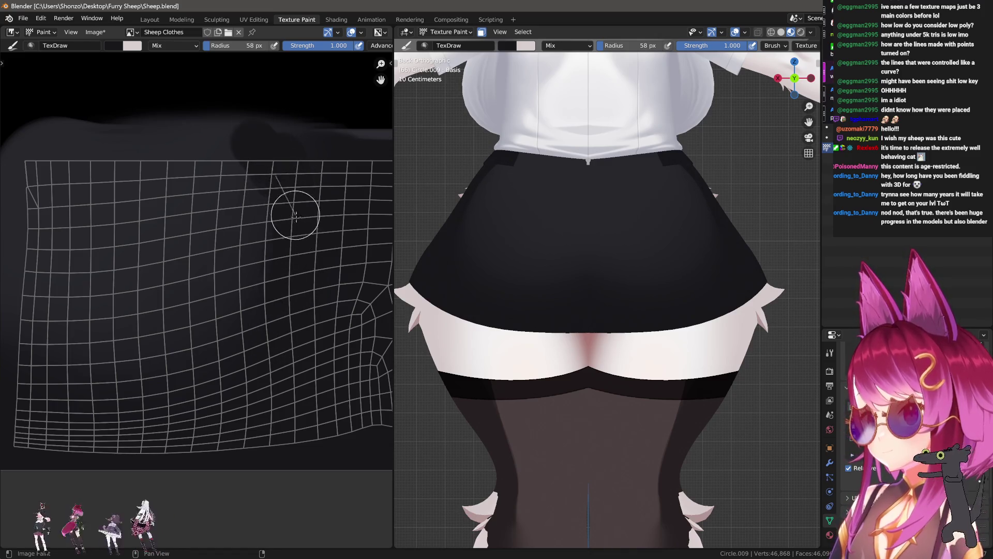
- Return to the Smear brush and smooth the shading with alternately larger and smaller radii
key(s)
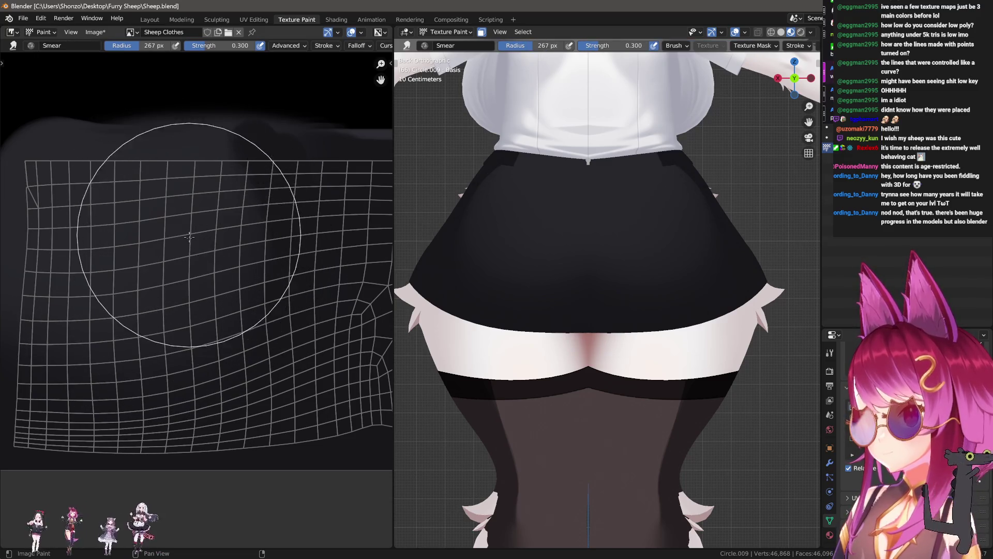
key(f)
click(311, 249)
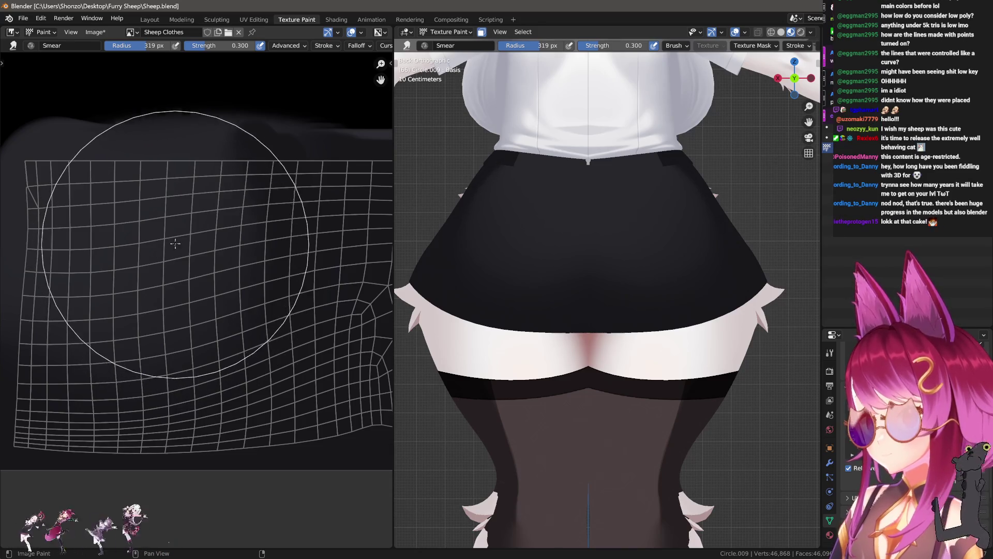
key(f)
click(167, 267)
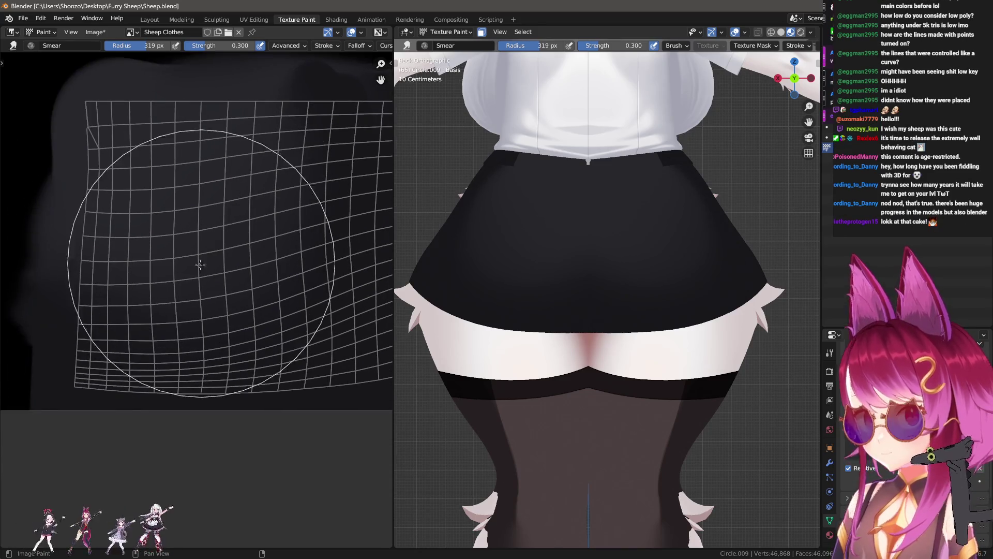
scroll(171, 260, up, 2)
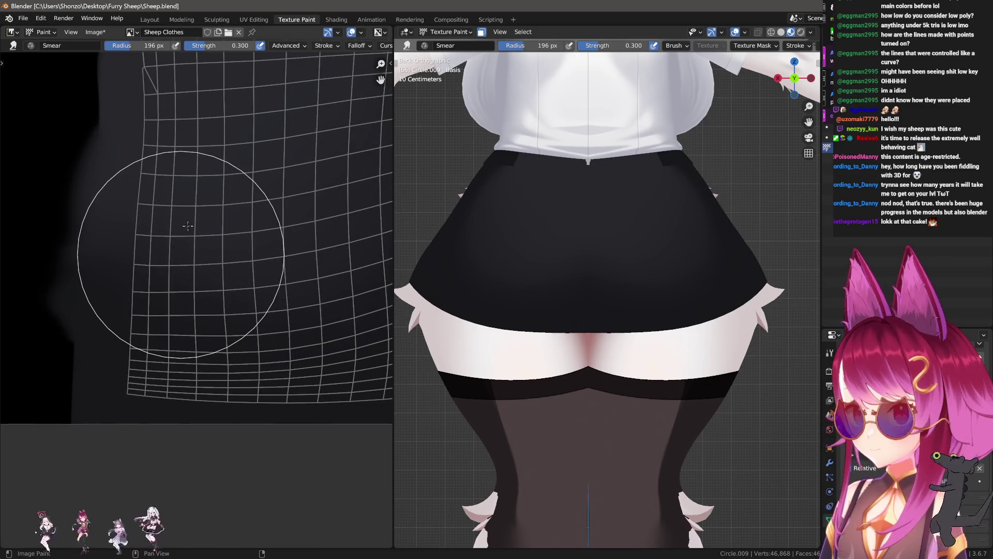
key(f)
click(215, 229)
scroll(215, 229, up, 2)
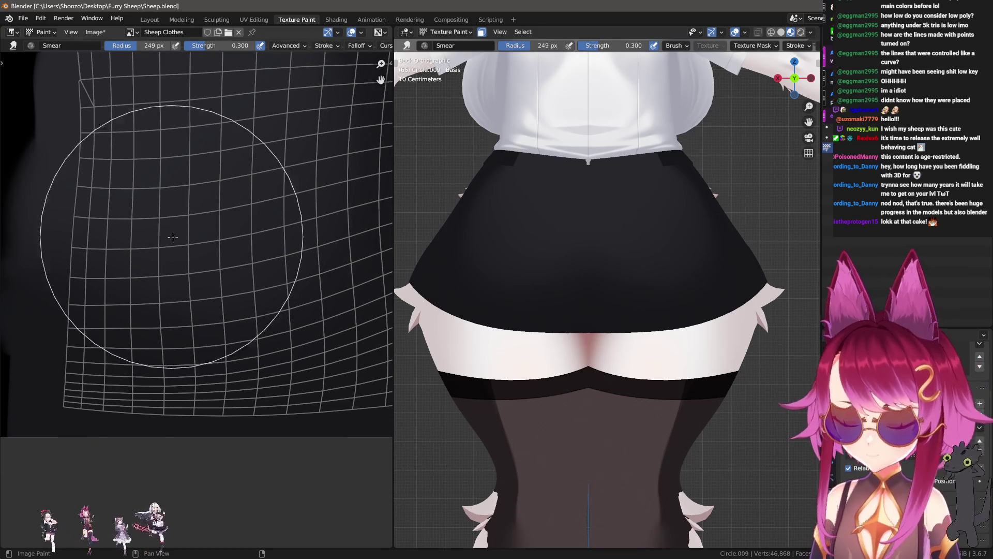
- Finish smearing the fade, check the skirt from the side, and set a larger TexDraw radius
key(f)
click(222, 237)
key(f)
click(209, 261)
key(f)
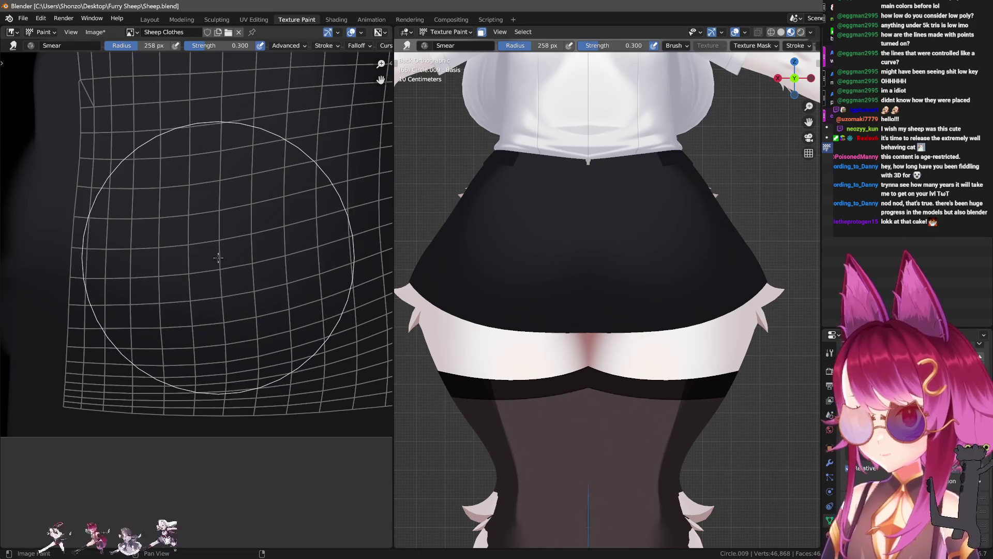
click(211, 219)
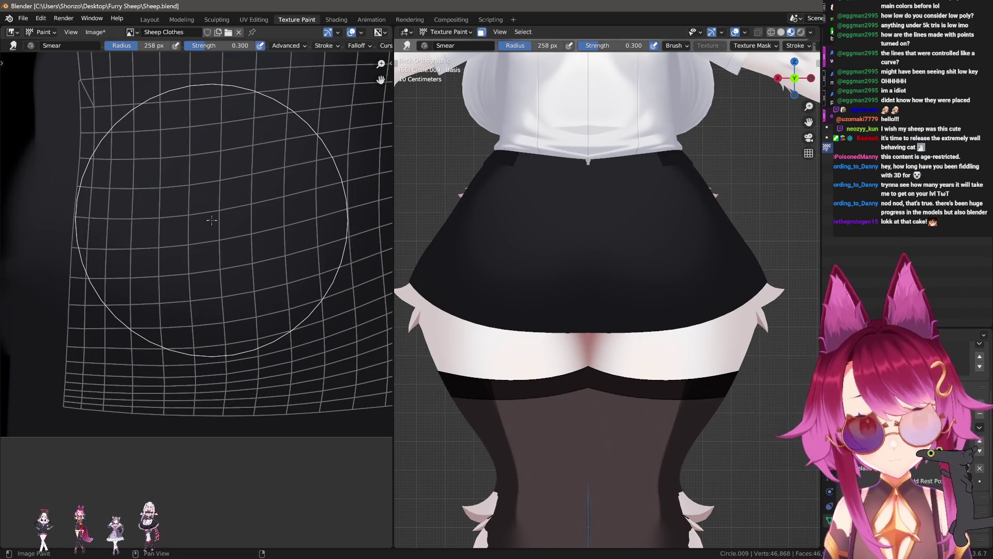
mouse_move(609, 288)
middle_down()
mouse_move(739, 272)
mouse_move(682, 326)
middle_up()
key(f)
click(144, 319)
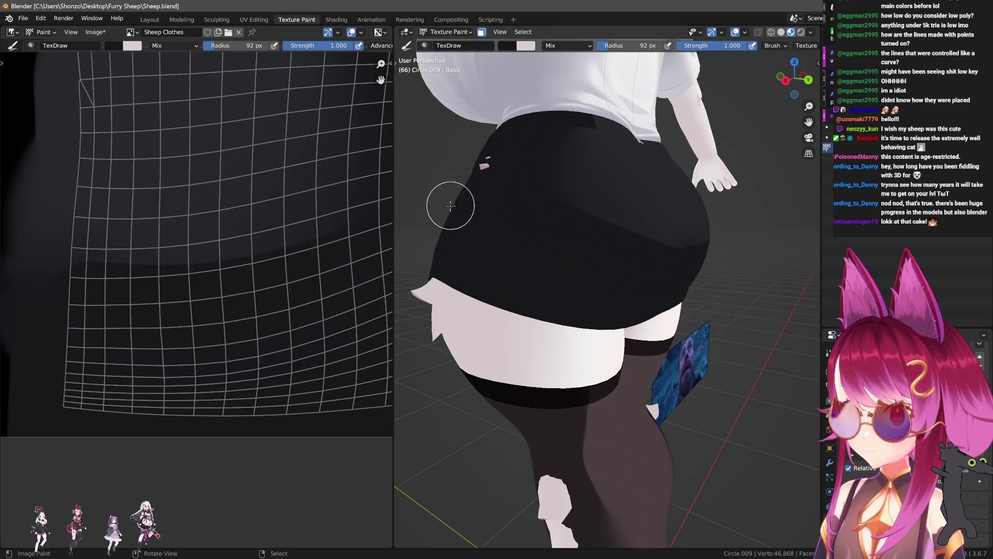
- Shrink the draw brush, then blend the skirt's edge shading with a resized Smear brush from a closer front view
key(f)
click(85, 341)
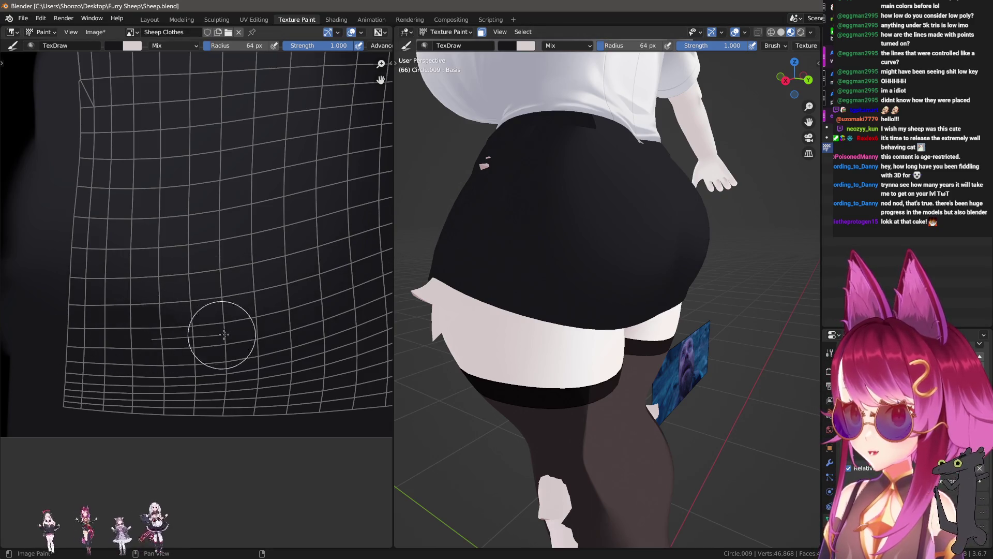
middle_drag(527, 233, 496, 257)
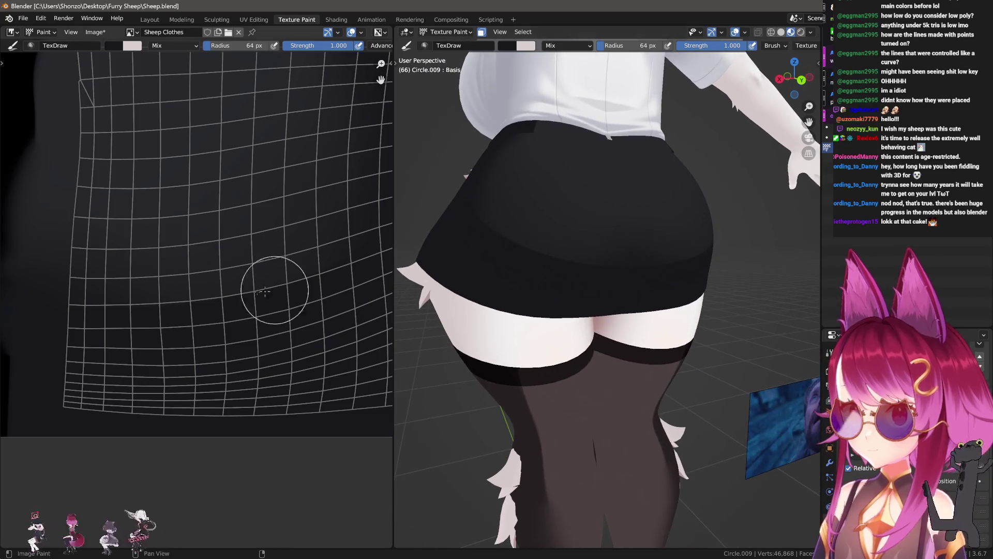
key(shift+space)
key(3)
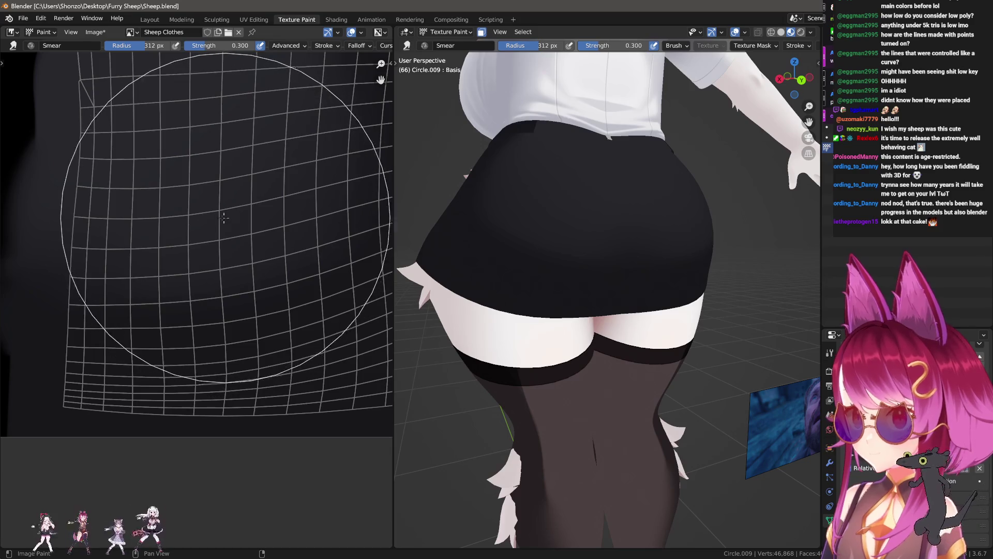
key(f)
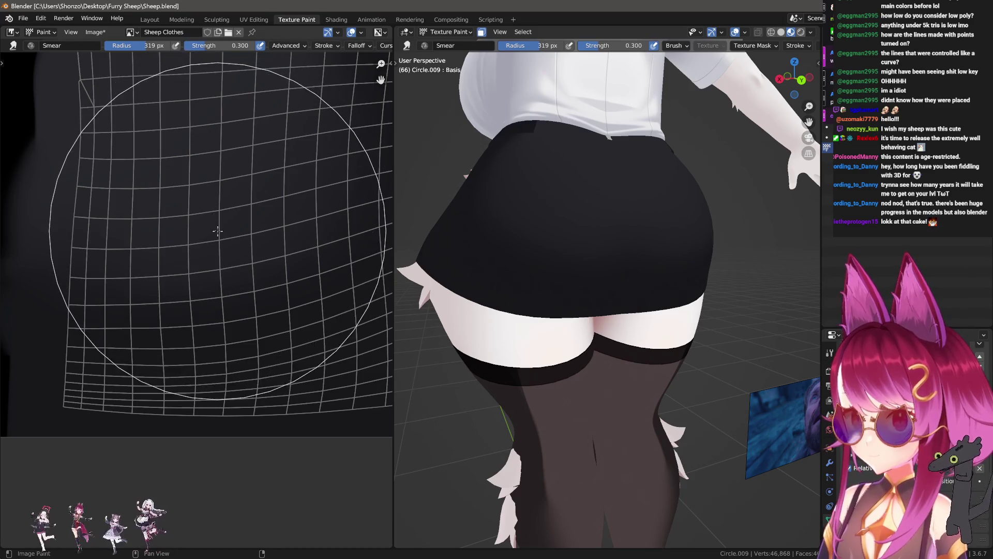
click(214, 234)
key(f)
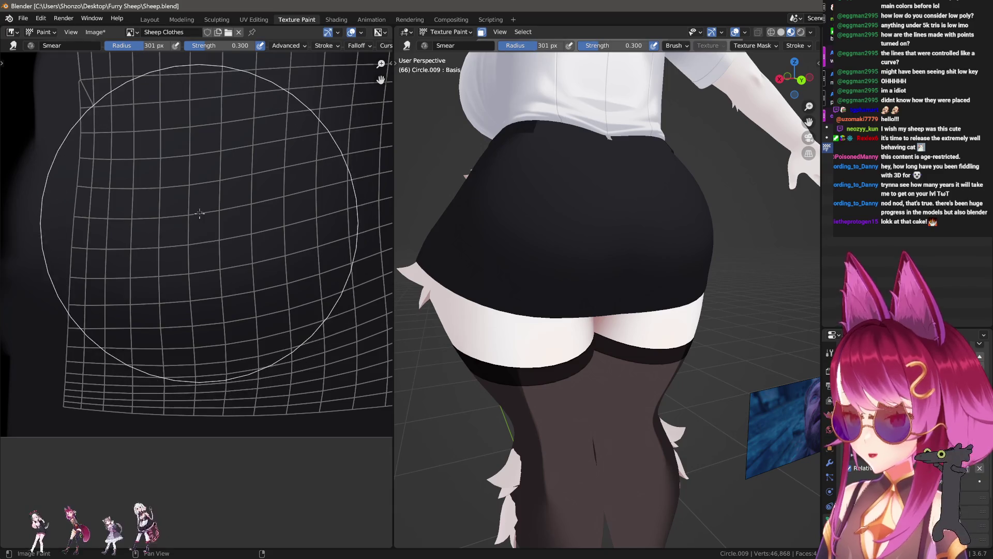
click(213, 225)
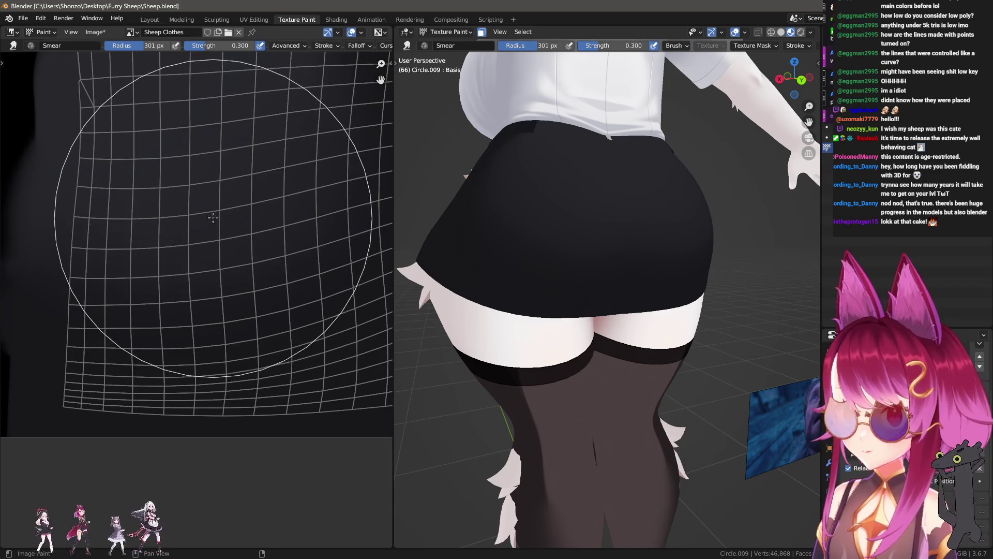
- Soften the blended shading with a sized Soften brush and view the skirt from straight behind
key(f)
click(260, 248)
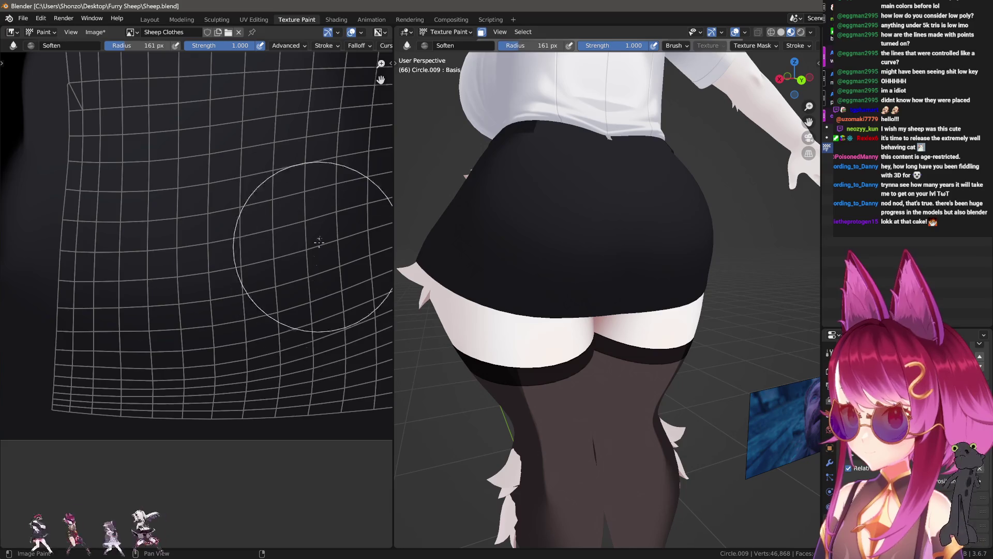
middle_drag(599, 240, 590, 326)
scroll(178, 244, up, 2)
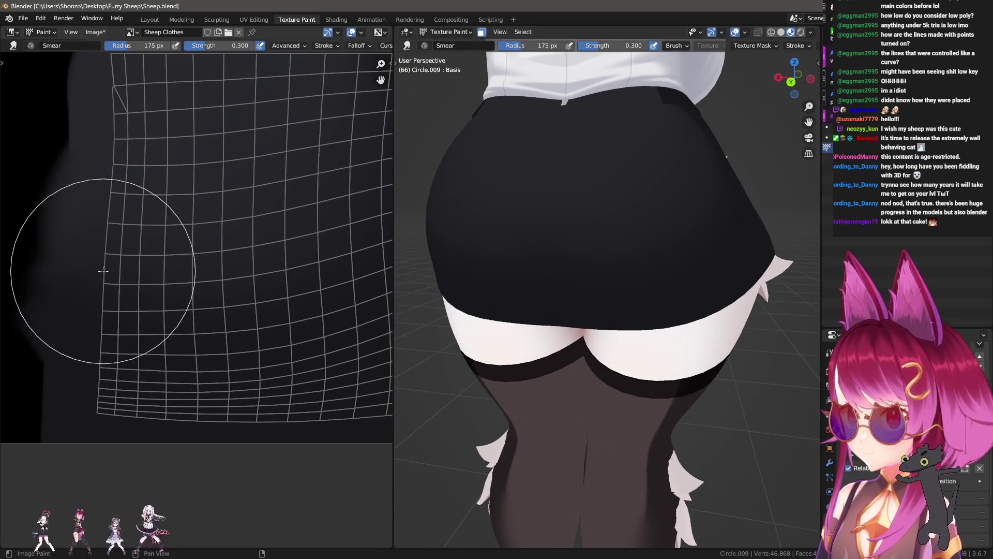
- Settle on a smaller brush radius, shift the UV island into view and return to the paint brush
key(f)
click(128, 311)
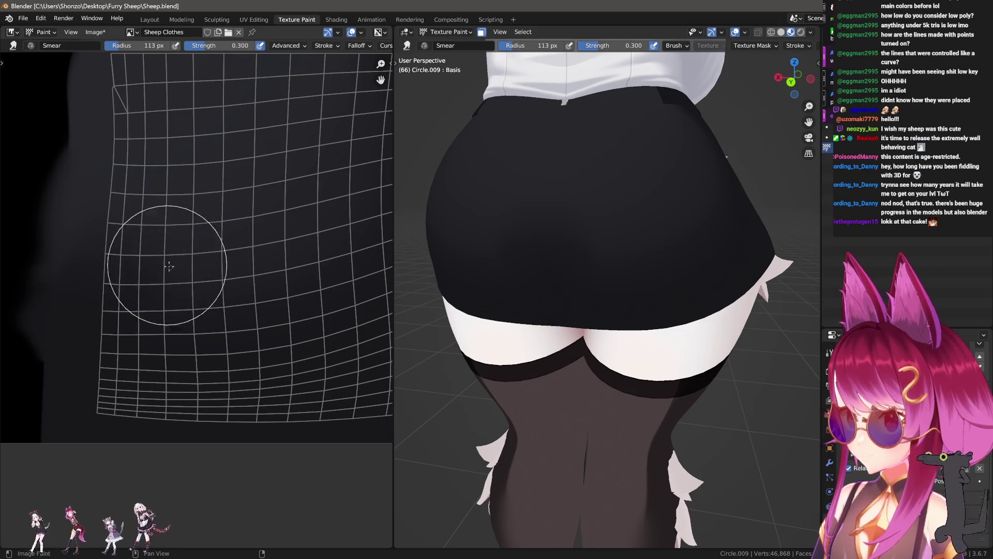
key(f)
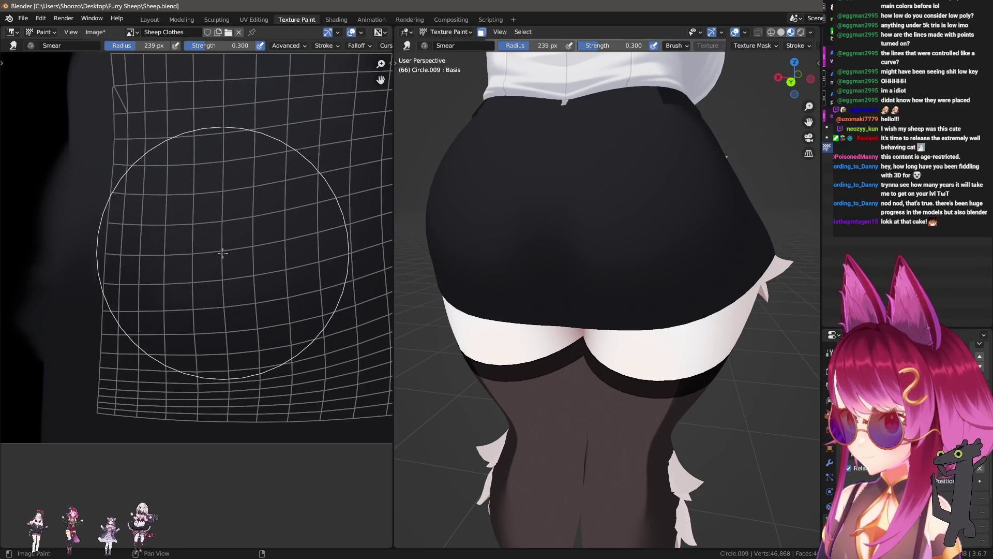
click(230, 257)
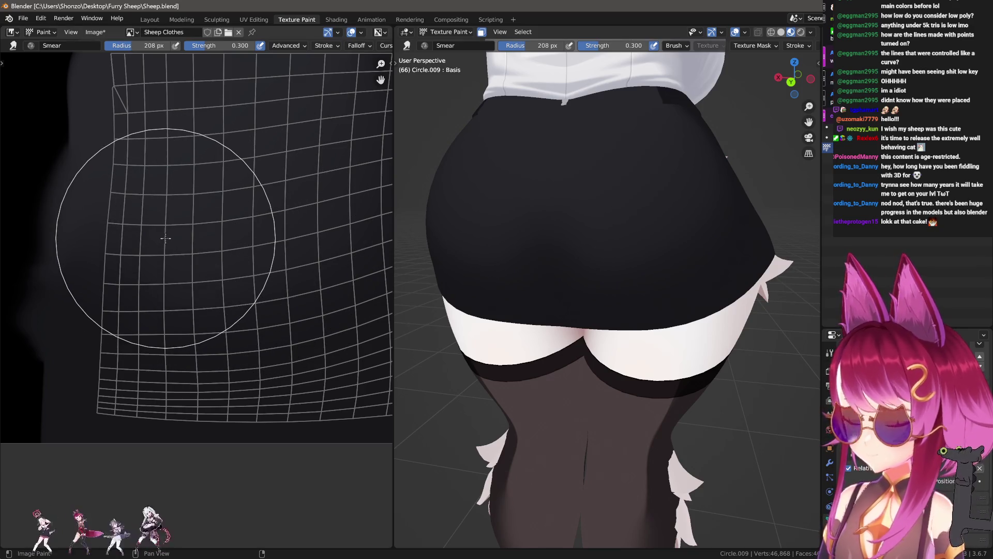
key(f)
click(78, 271)
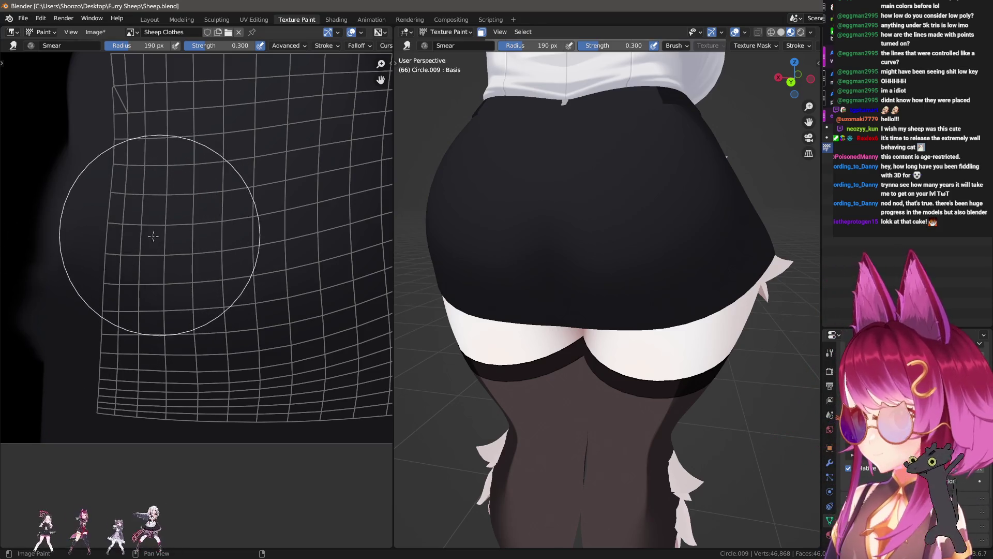
middle_drag(71, 200, 126, 379)
key(1)
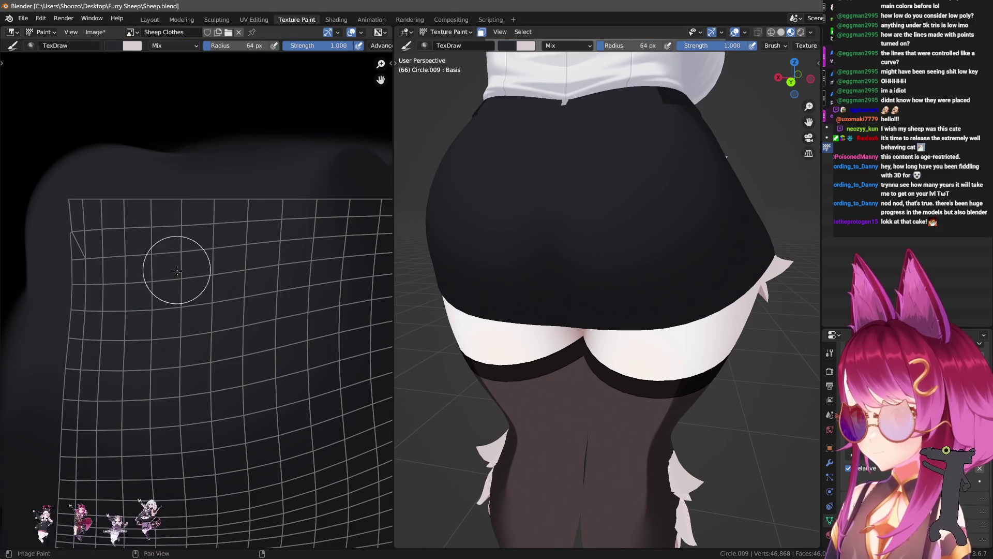
scroll(117, 365, down, 5)
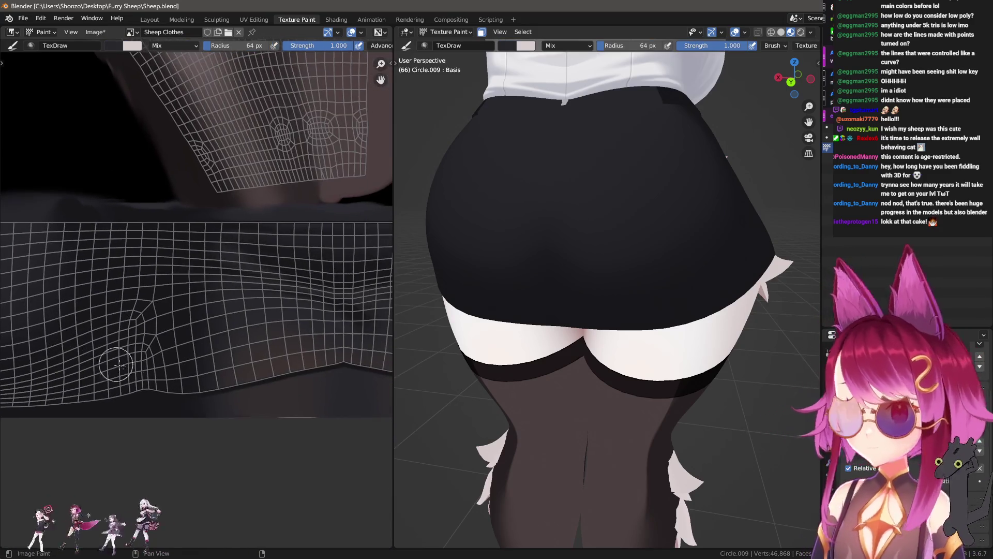
scroll(285, 362, up, 3)
- Give the paint brush a dark colour, a larger radius and 0.400 strength
key(n)
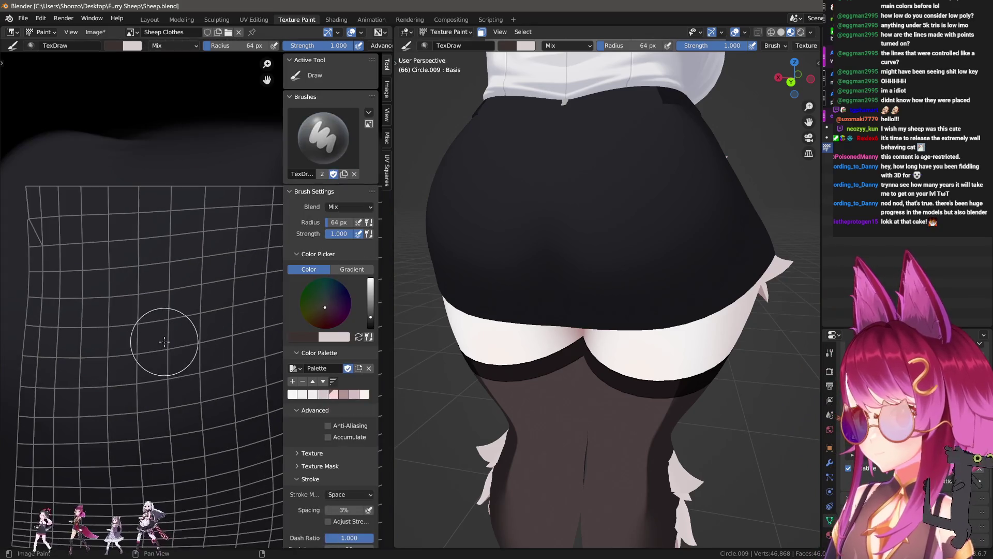
click(314, 337)
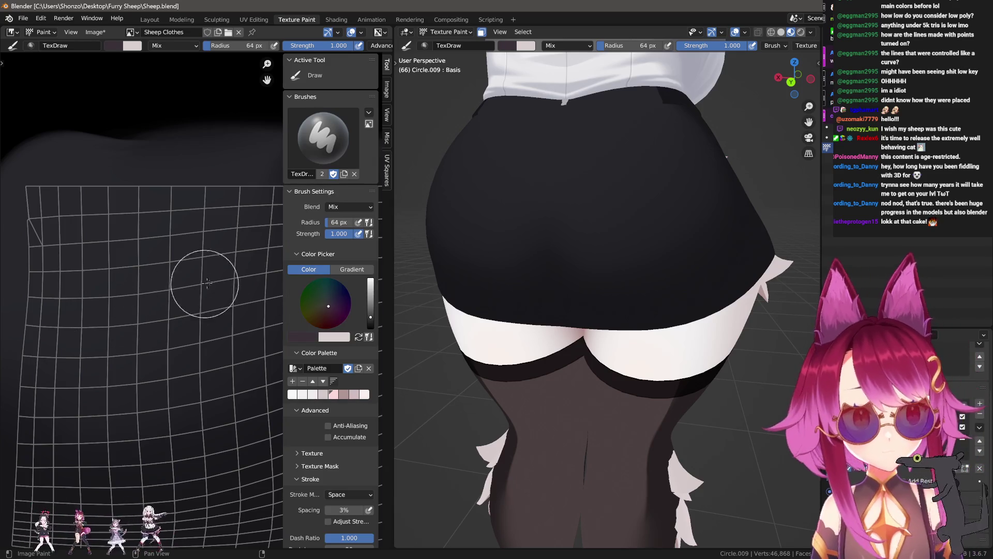
key(n)
key(f)
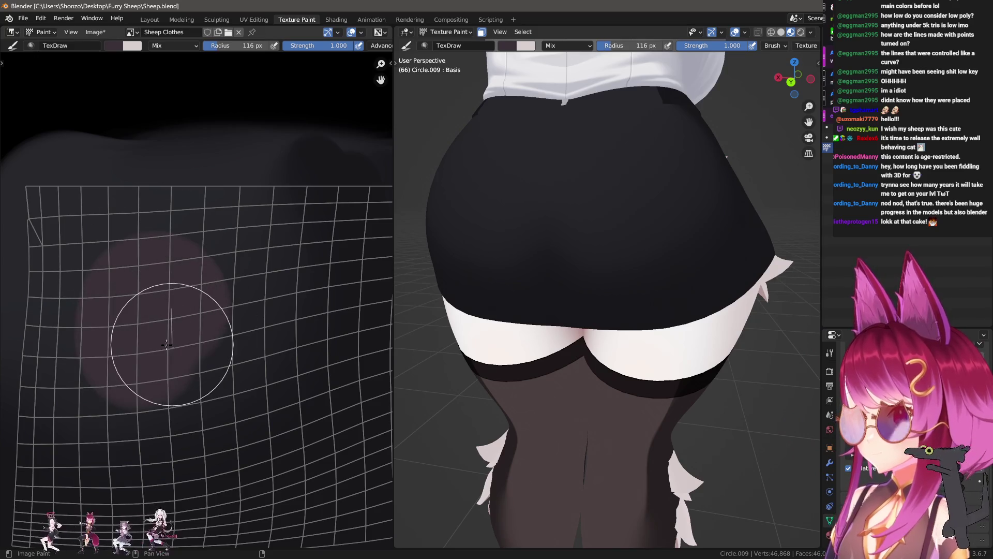
click(167, 300)
key(shift+f)
click(136, 333)
key(e)
click(131, 343)
key(f)
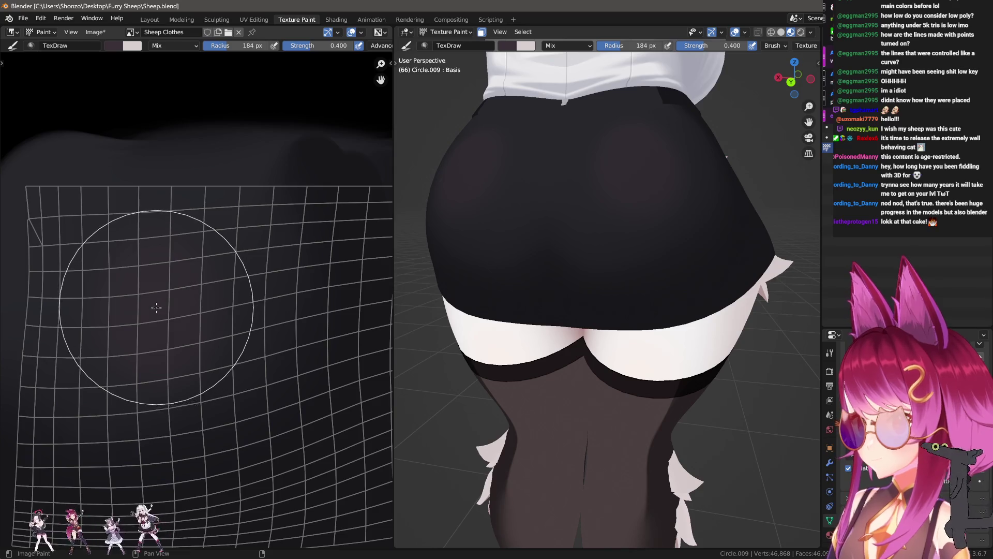
- Switch to the Smear brush and widen its radius for blending
key(shift+space)
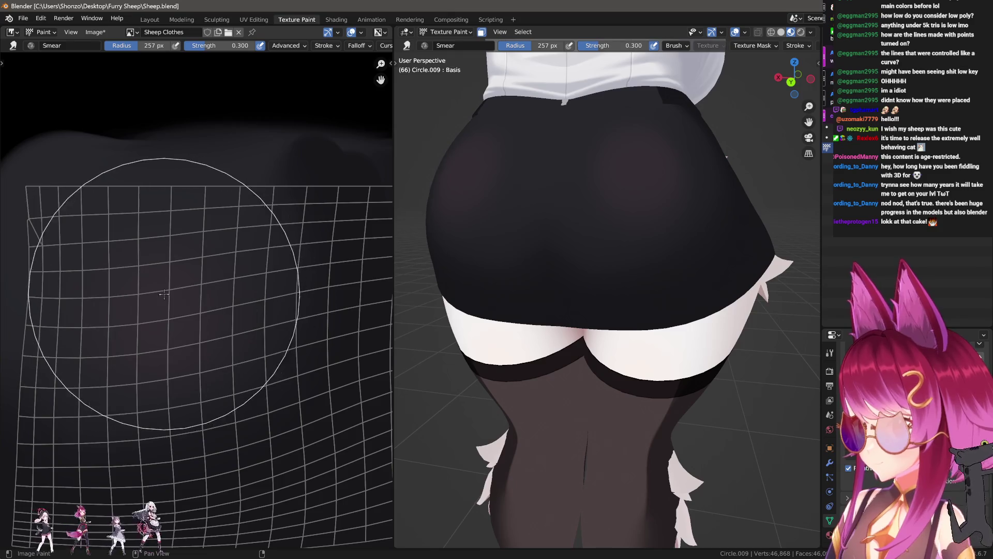
key(f)
click(159, 217)
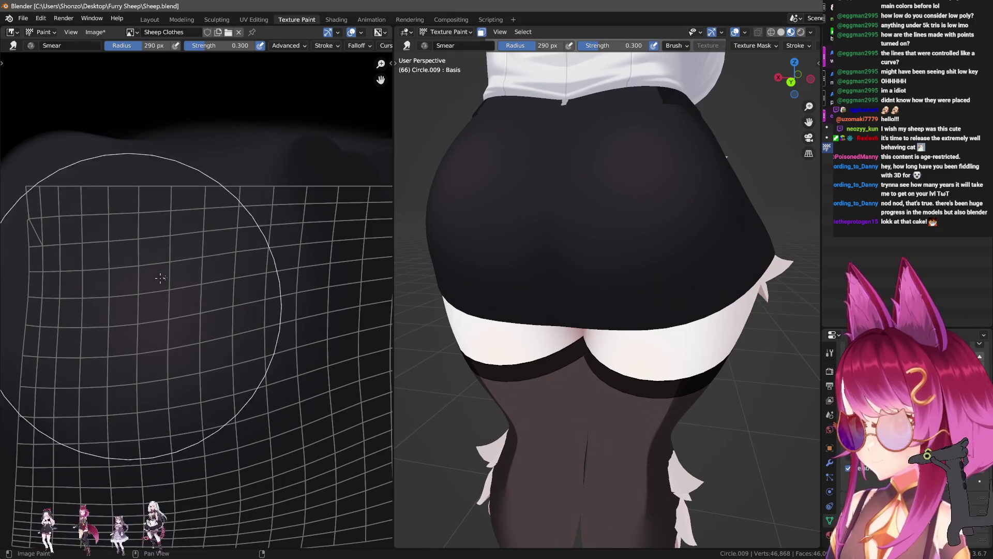
scroll(595, 260, down, 3)
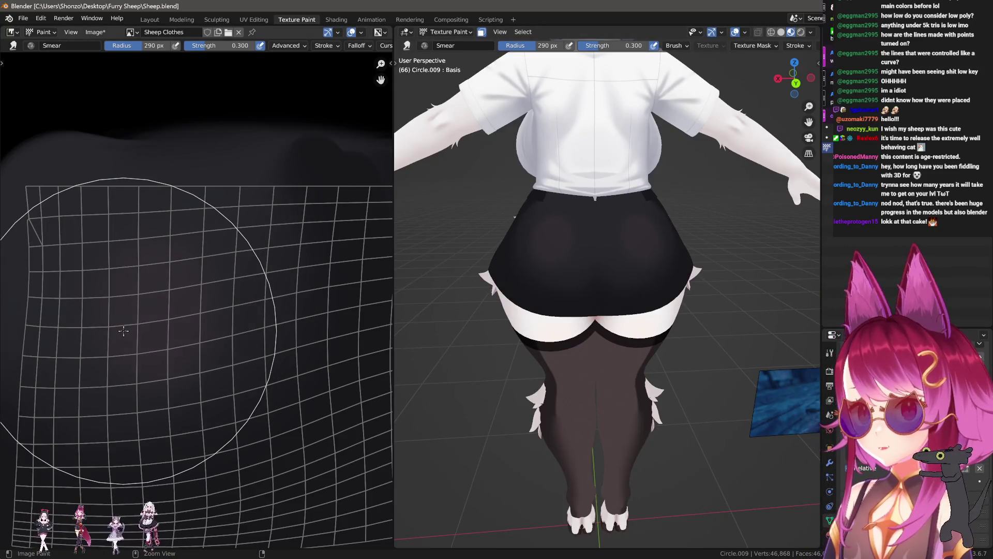
- Set the TexDraw brush to Screen blending at 0.300 strength with an adjusted radius
key(shift+space)
key(d)
right_click(133, 305)
click(55, 280)
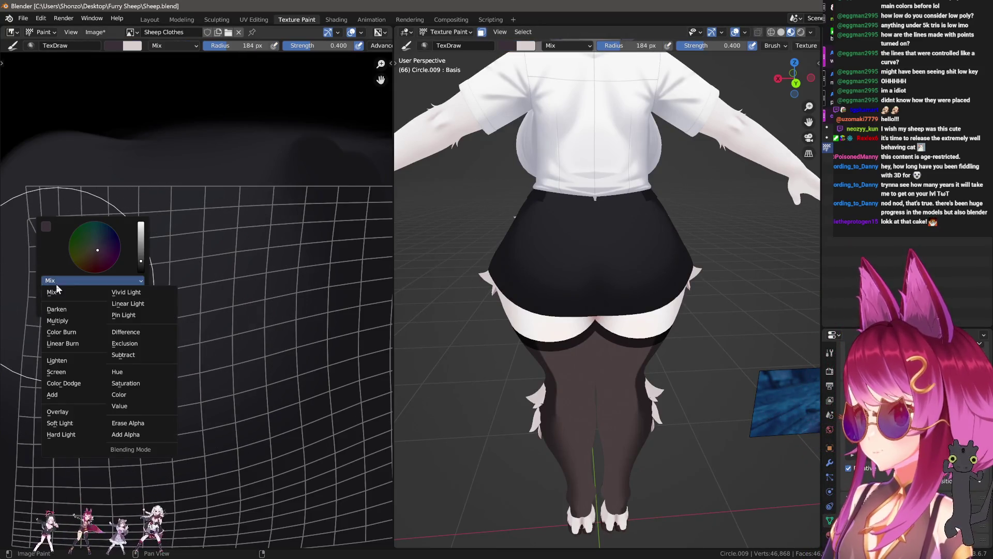
click(66, 372)
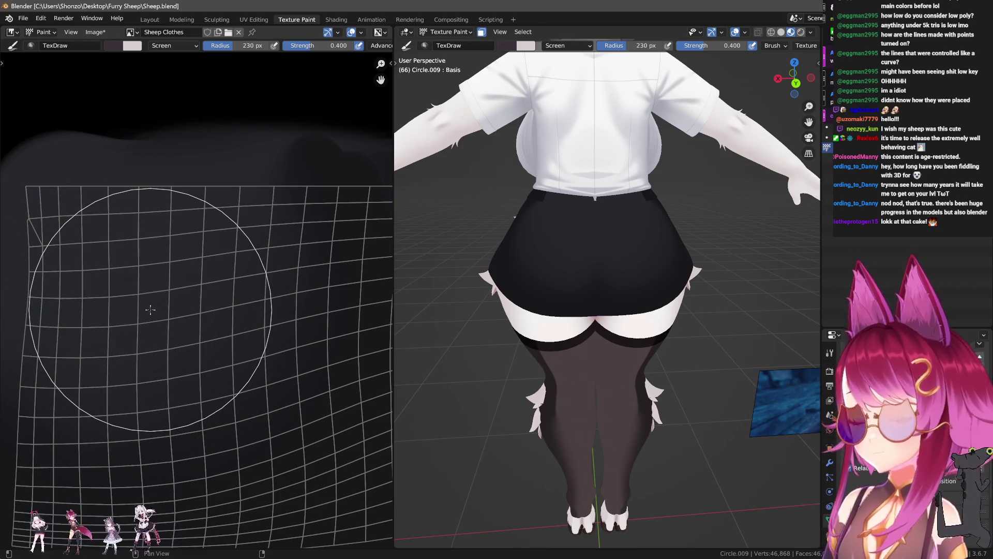
key(shift+f)
click(151, 310)
key(f)
click(172, 314)
key(f)
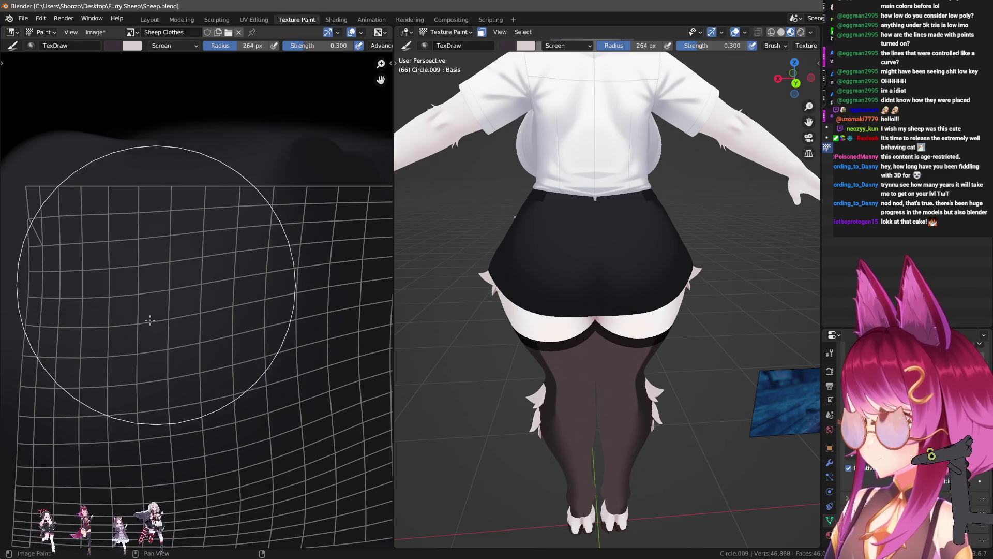
click(163, 286)
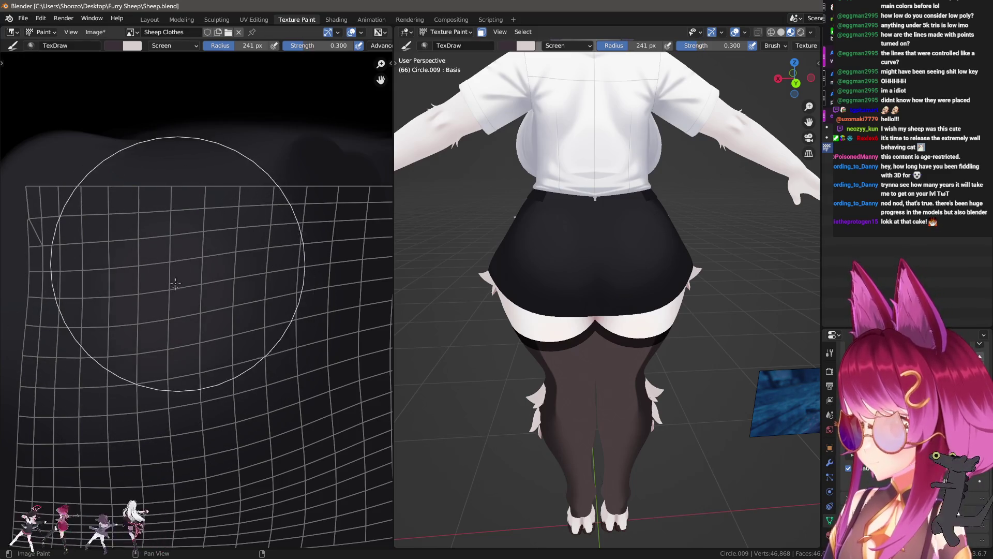
- Resize the Smear brush larger then slightly smaller for the skirt shading
key(shift+space)
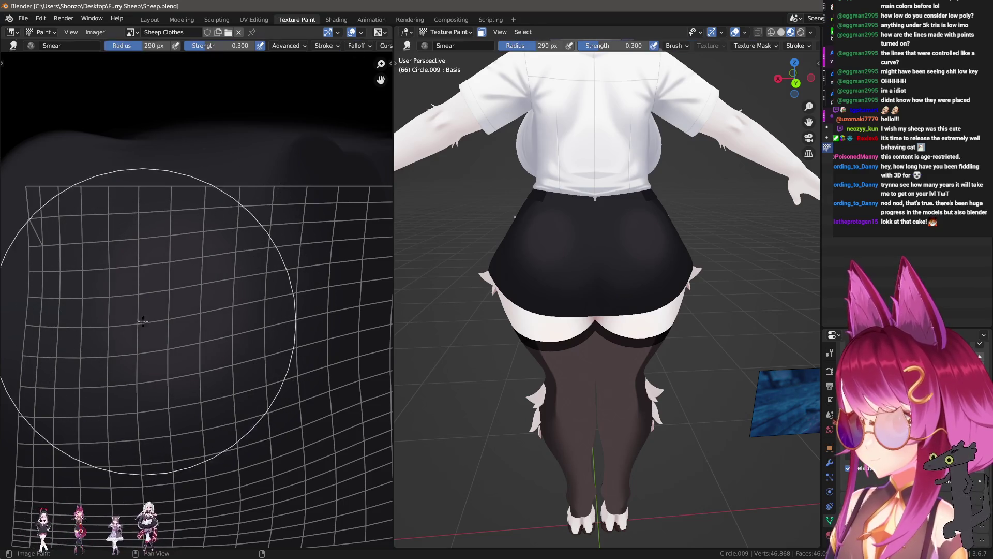
key(f)
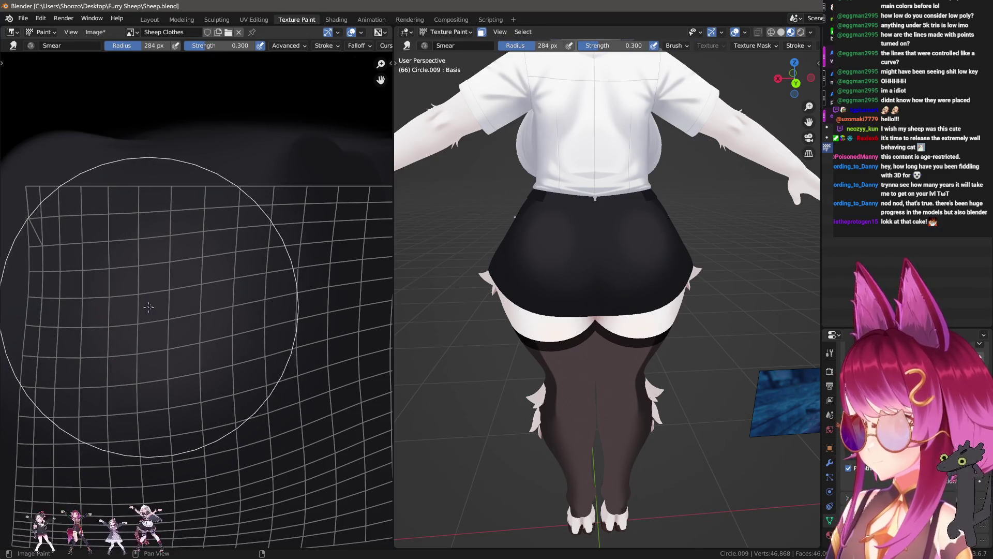
click(309, 304)
key(f)
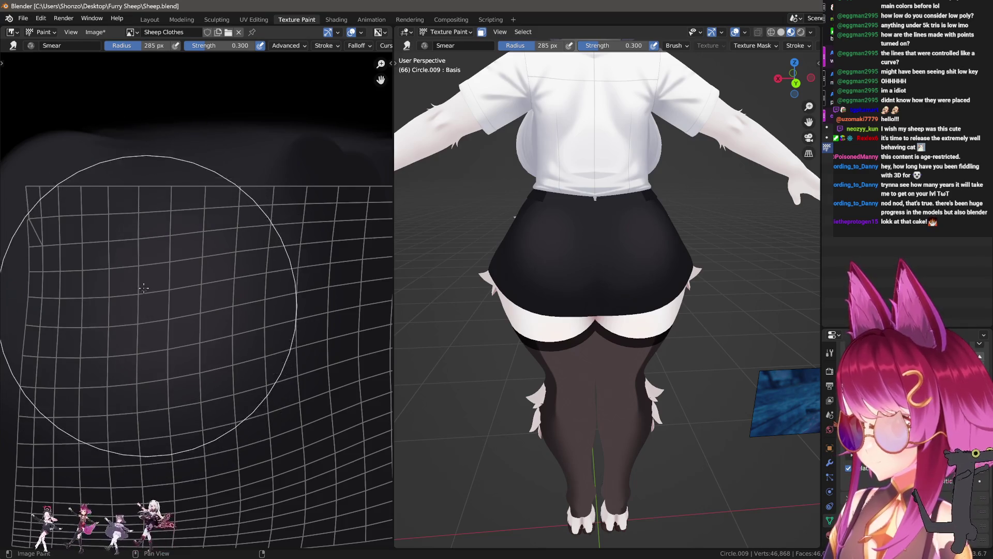
click(279, 305)
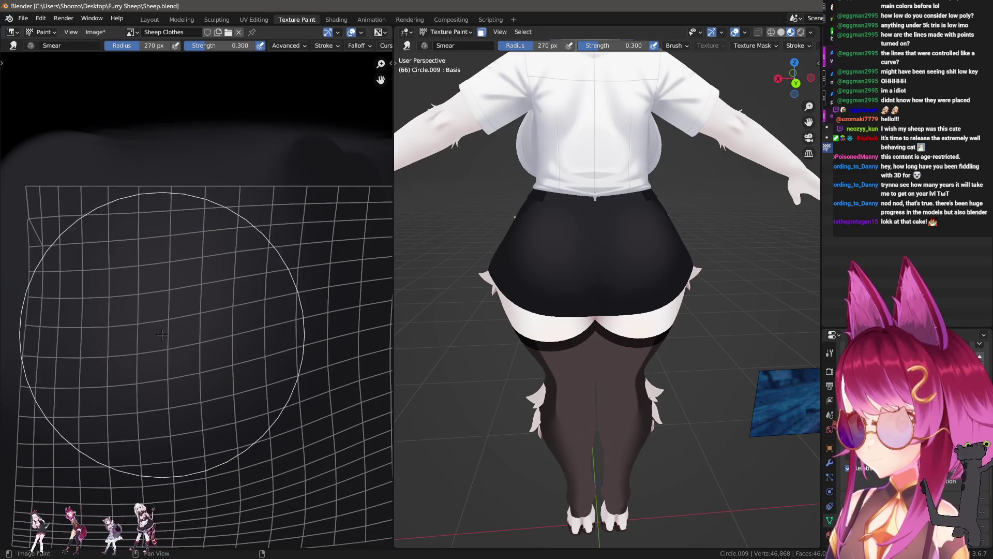
- Sample a colour from the texture and paint a light grey patch onto the skirt at full strength
key(shift+space)
key(s)
key(f)
click(141, 260)
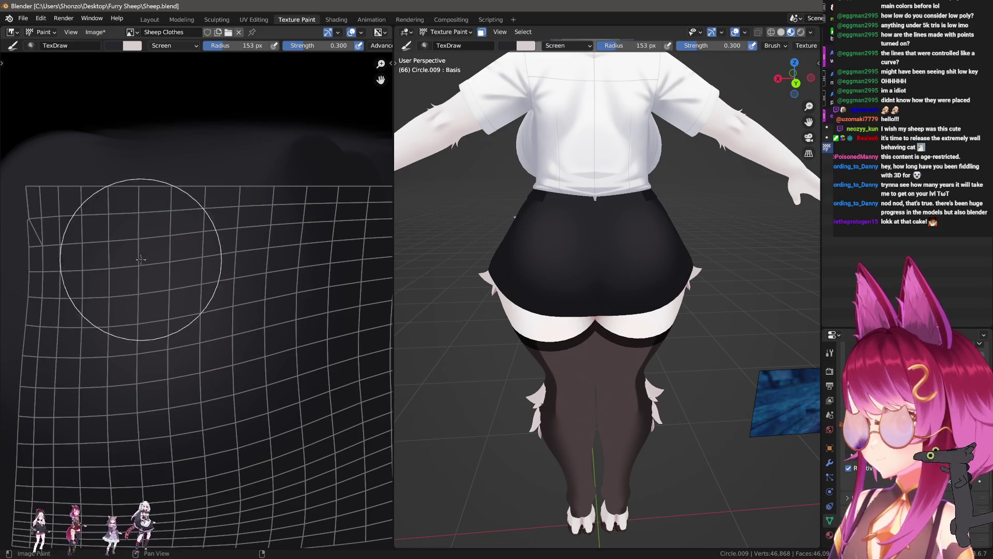
key(shift+f)
click(125, 311)
key(f)
click(132, 233)
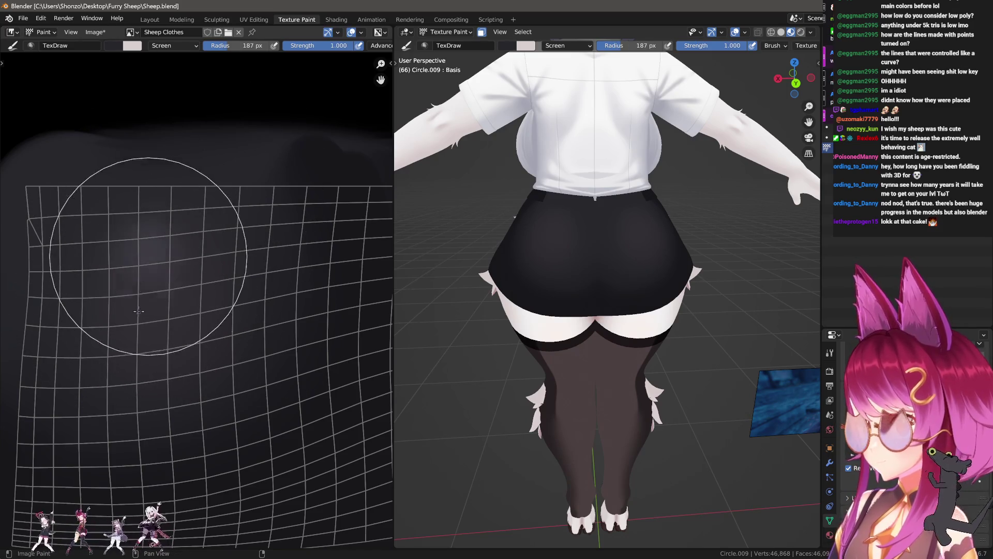
drag(133, 233, 146, 316)
key(f)
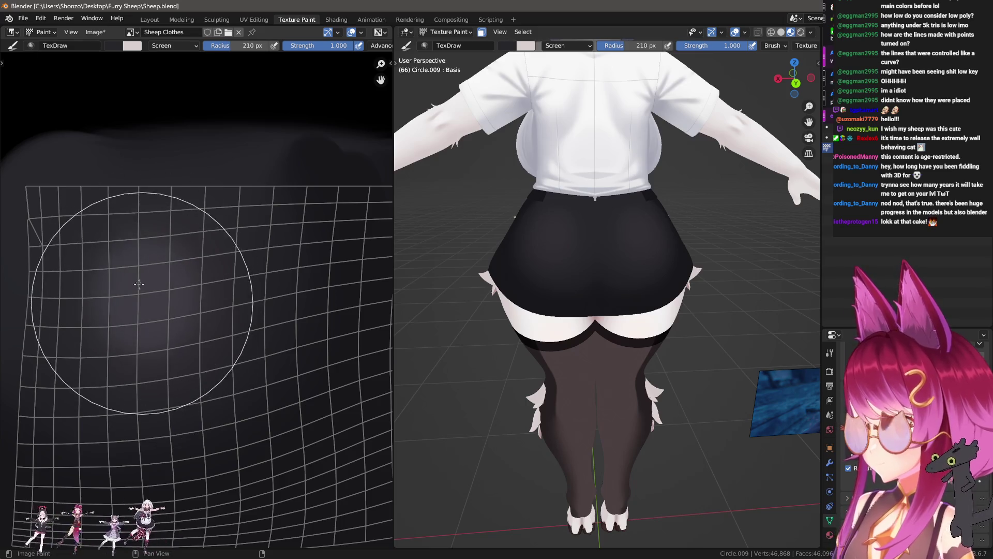
click(169, 290)
- Go back to smearing and work the patch into the shading with repeatedly resized smear strokes
key(ctrl+z)
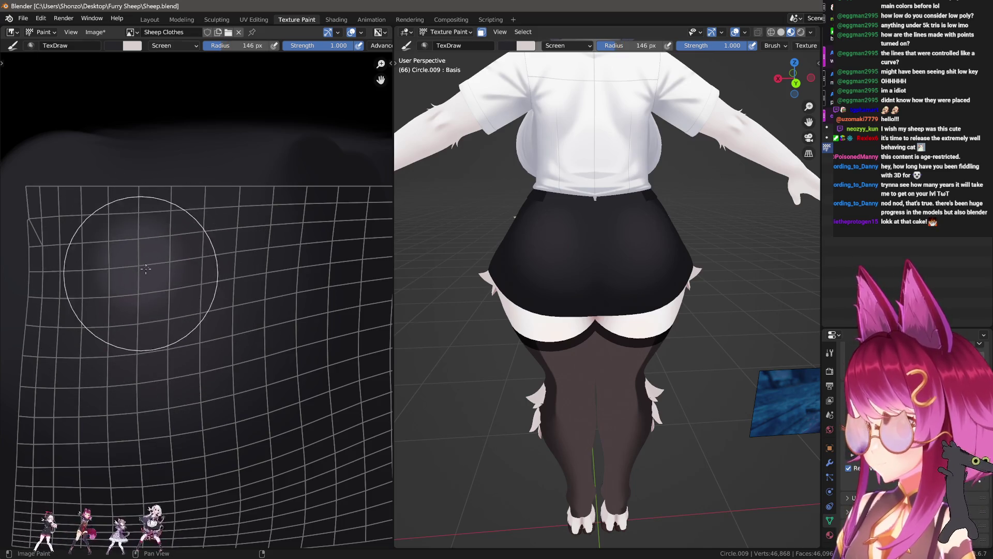
key(s)
key(f)
click(115, 357)
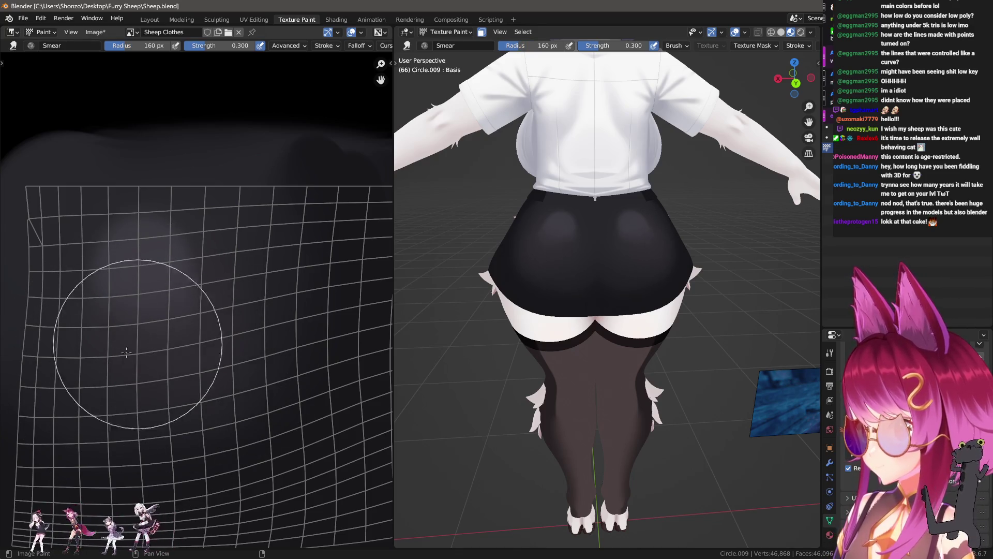
key(f)
click(311, 341)
key(f)
click(163, 308)
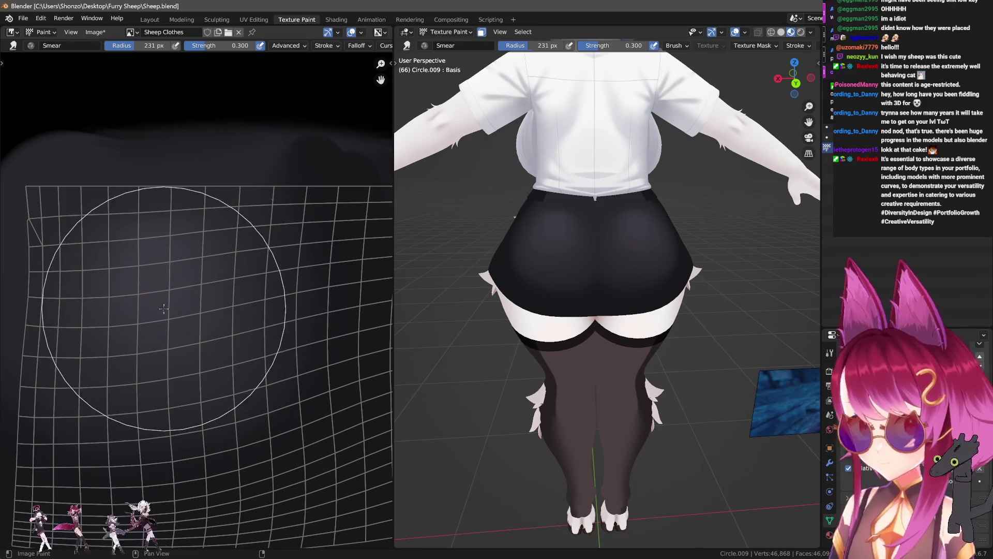
key(f)
click(314, 298)
key(f)
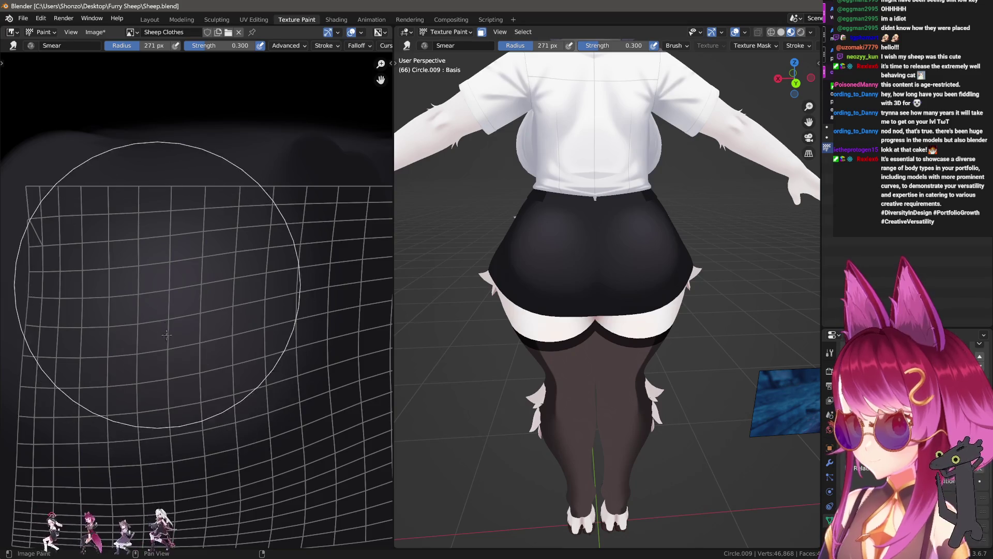
key(f)
click(166, 336)
- Keep smearing the gradient smoother across the panned island with a growing brush, ending on Soften
middle_drag(102, 355, 187, 353)
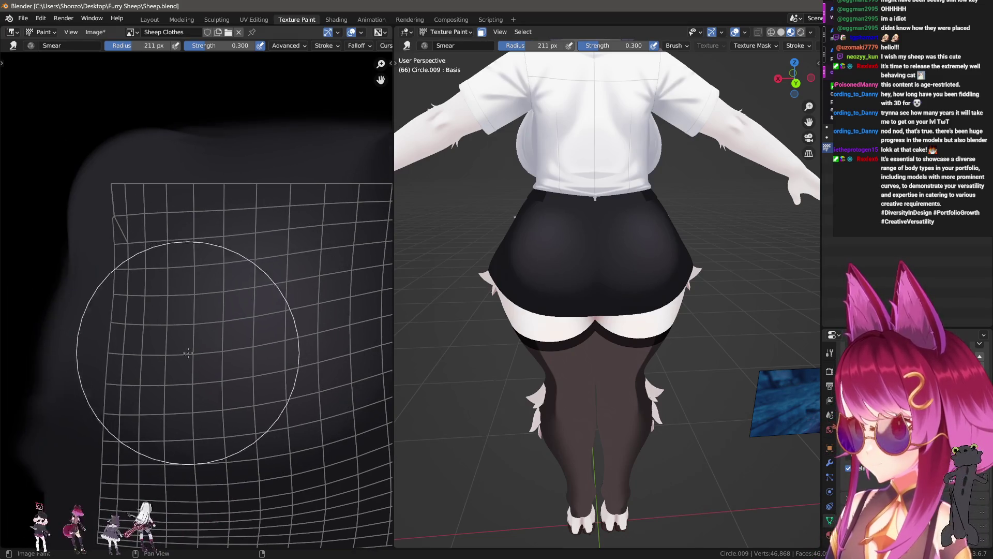
key(f)
click(95, 277)
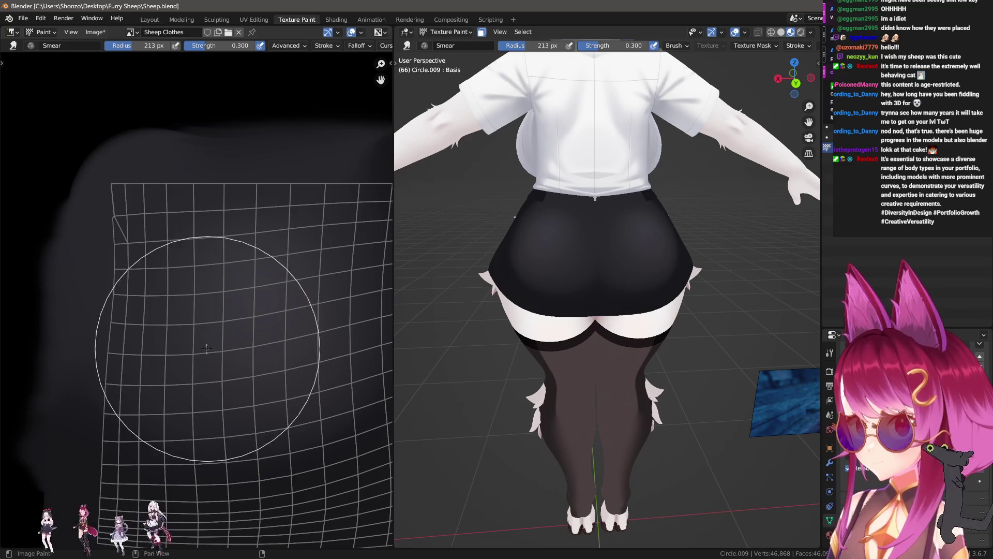
key(f)
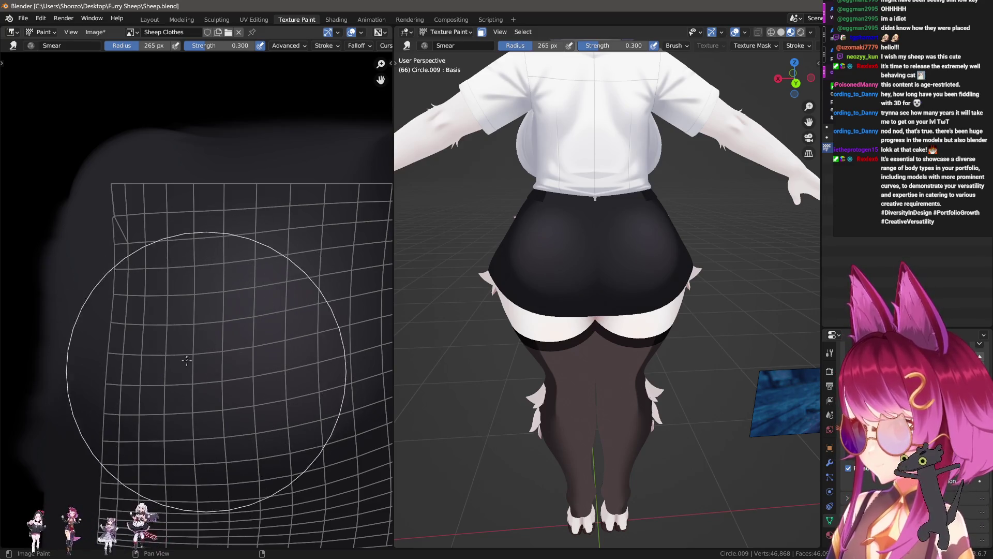
click(209, 355)
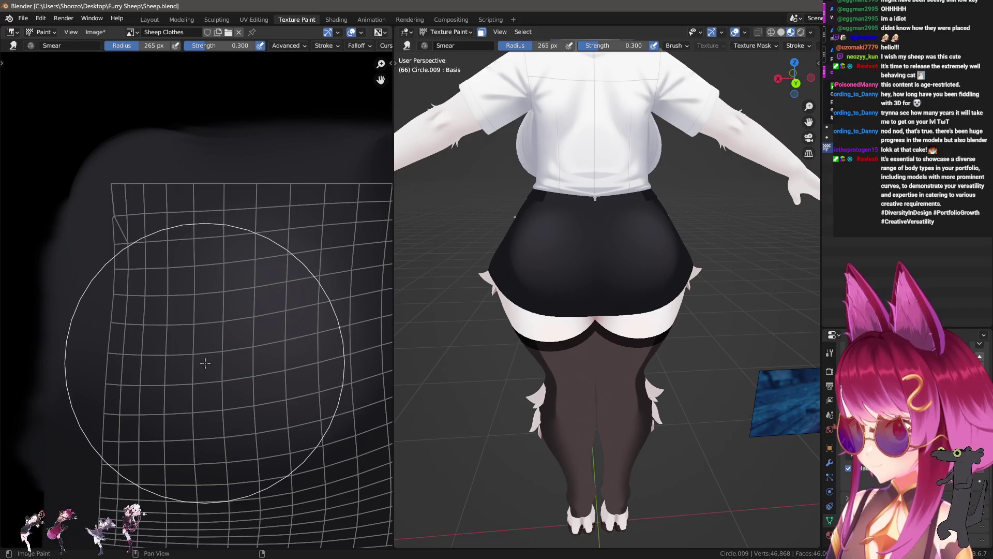
key(f)
click(236, 368)
middle_drag(236, 367, 171, 380)
key(f)
click(141, 350)
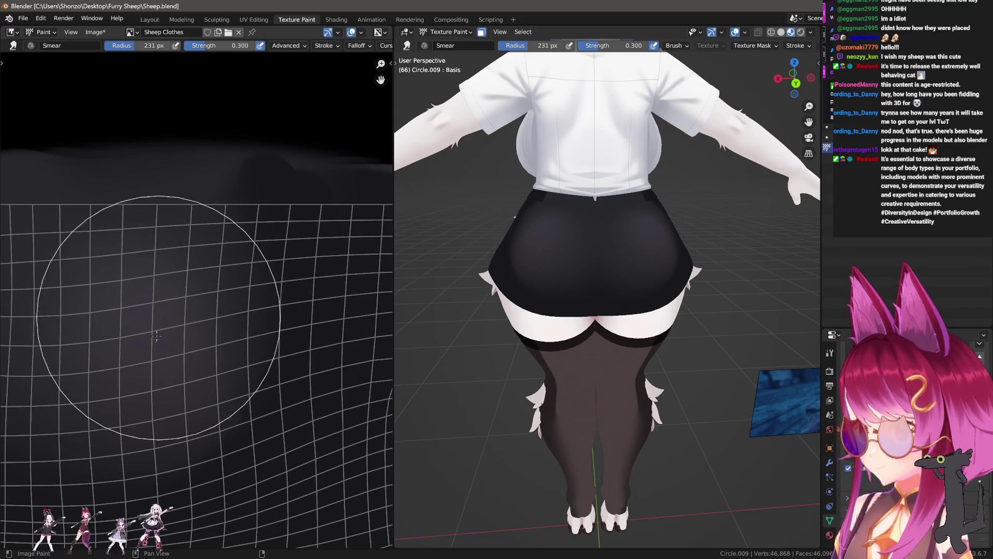
key(f)
click(156, 374)
key(f)
click(147, 361)
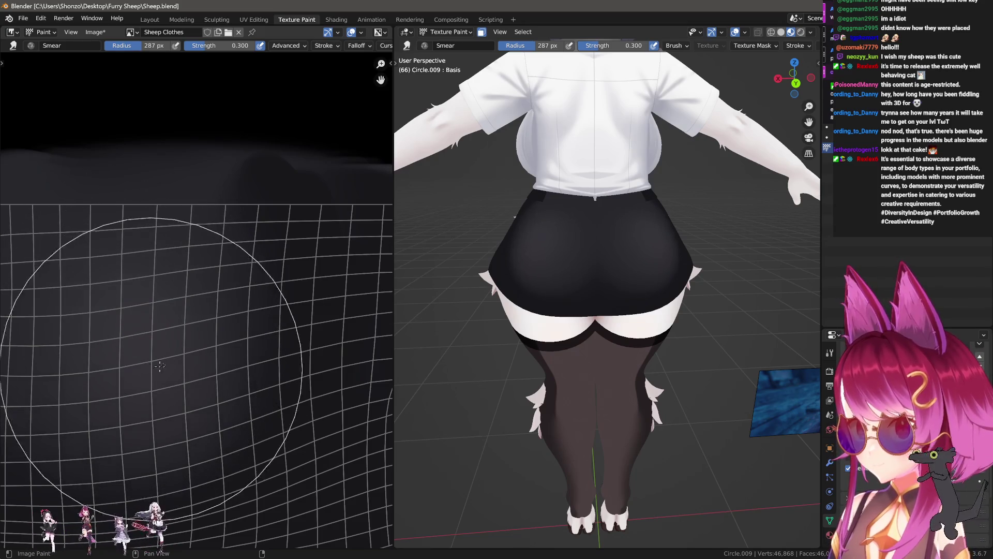
key(shift+space)
key(2)
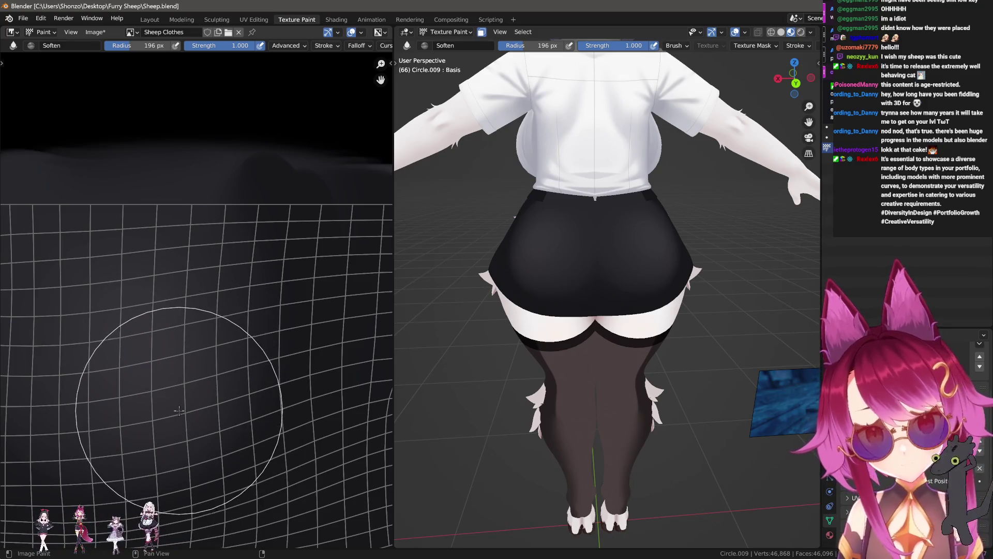
- Check the Soften brush settings and shrink its radius over the skirt island
middle_drag(241, 414, 241, 379)
key(f)
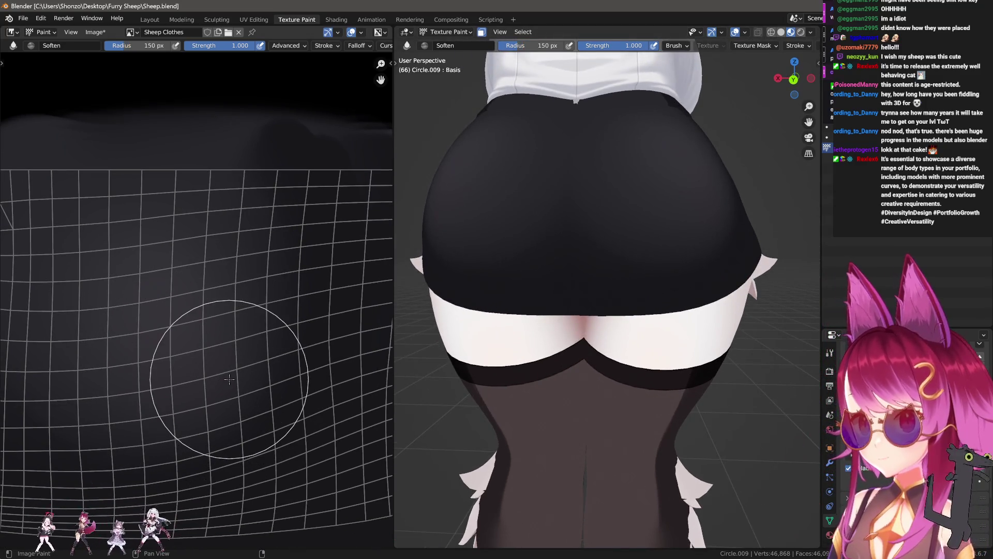
click(131, 450)
key(n)
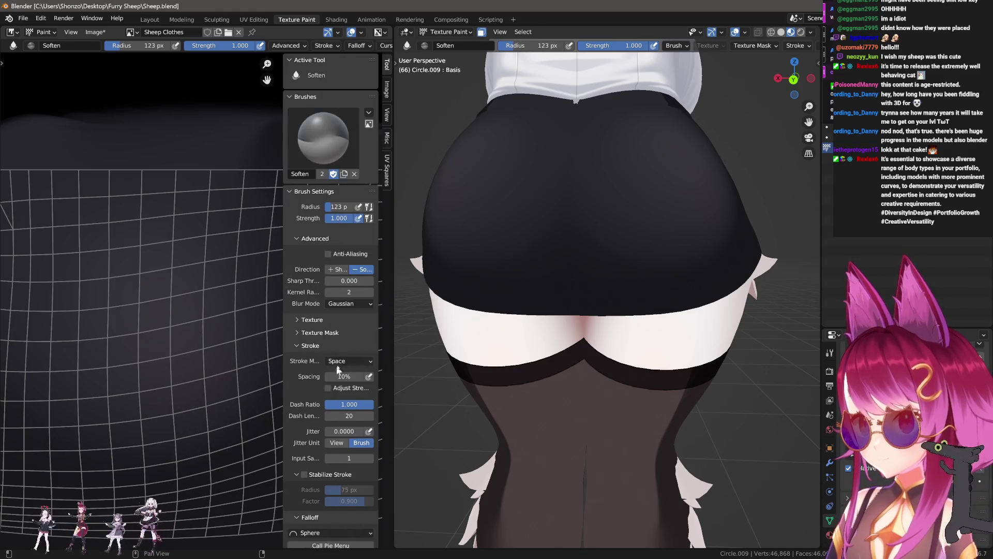
key(n)
key(f)
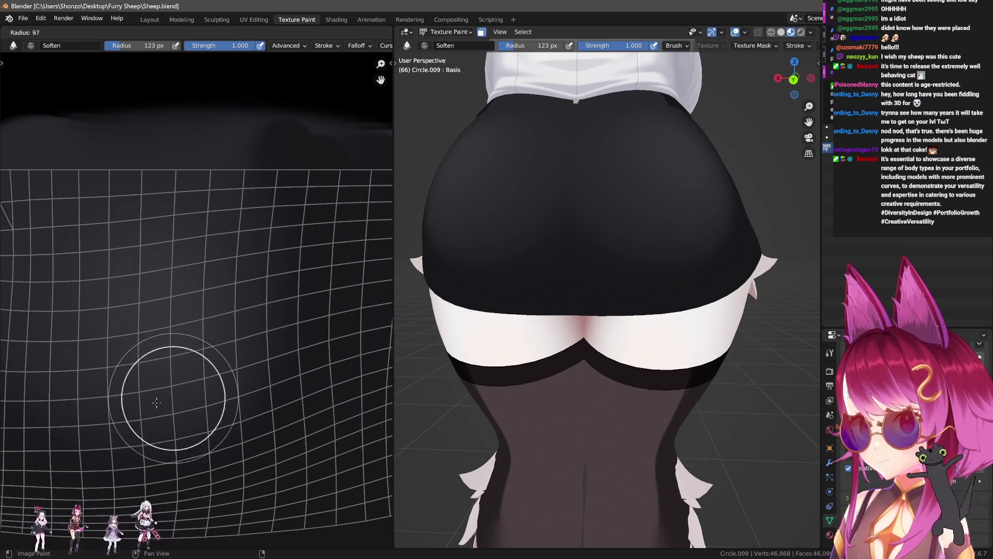
click(227, 432)
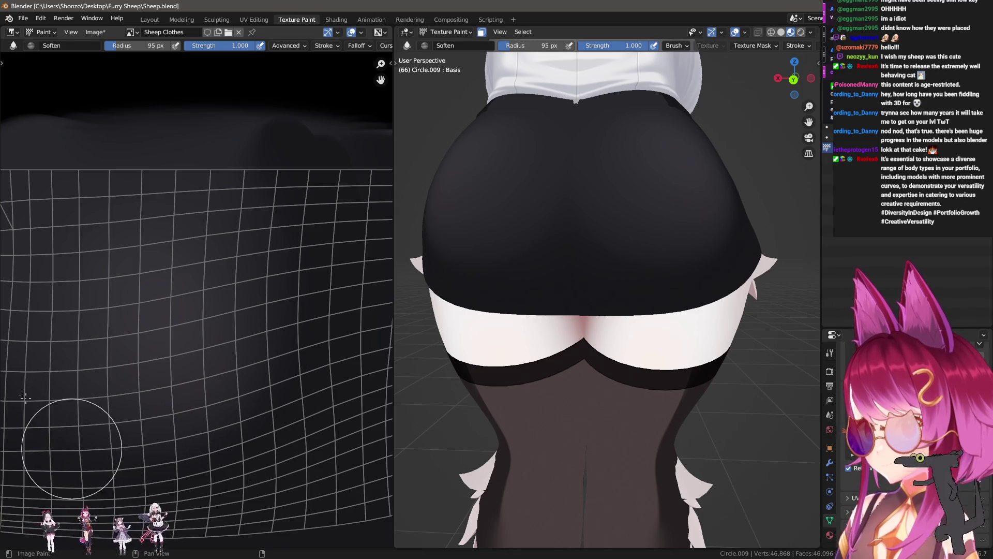
- Blend the shading with a large, low-strength Smear brush of about 247 px
key(shift+space)
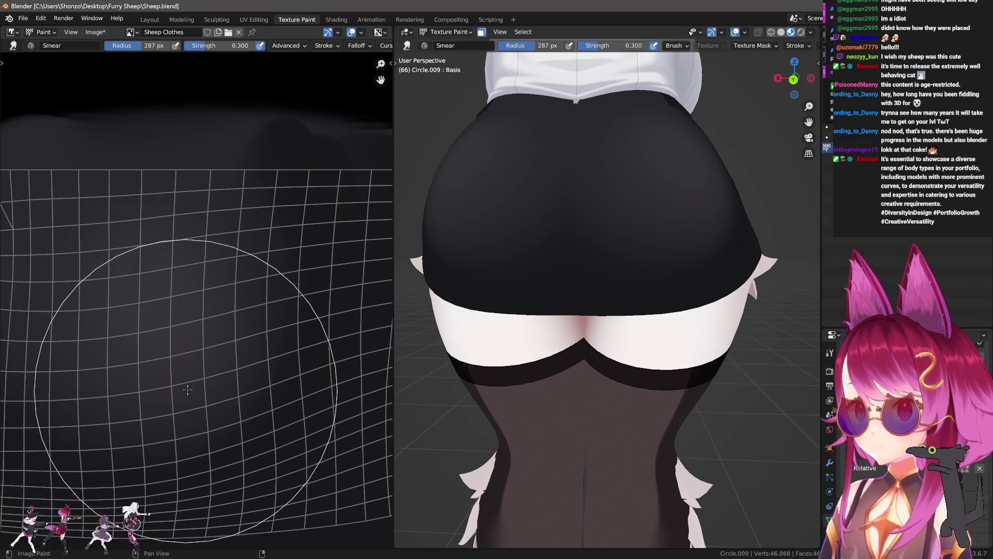
middle_drag(183, 378, 177, 338)
key(f)
click(161, 324)
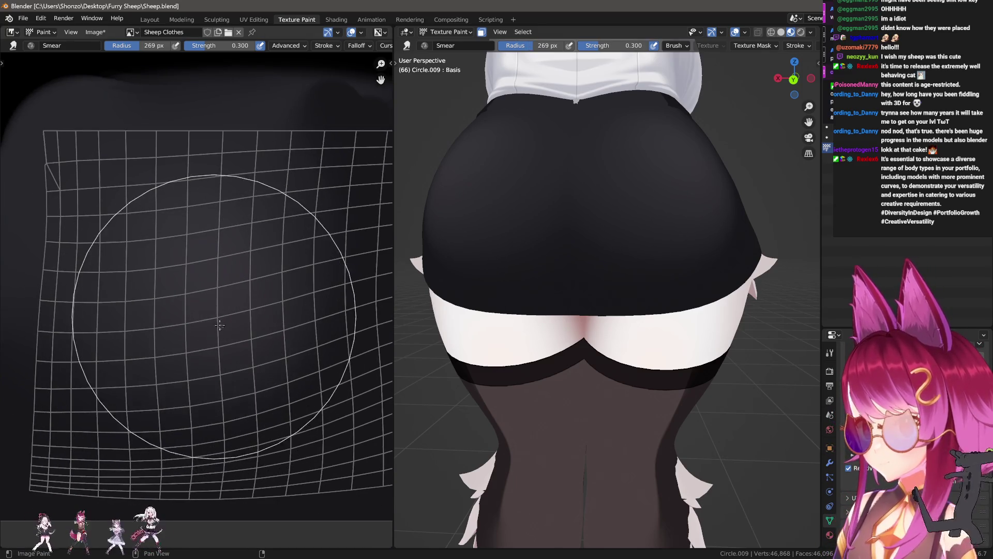
key(f)
click(190, 320)
key(f)
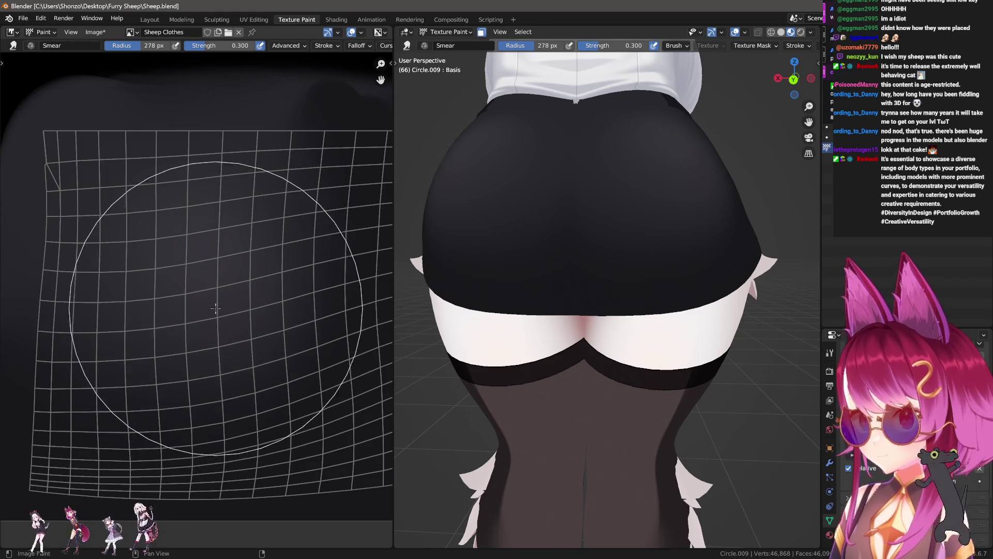
click(222, 303)
middle_drag(590, 233, 479, 152)
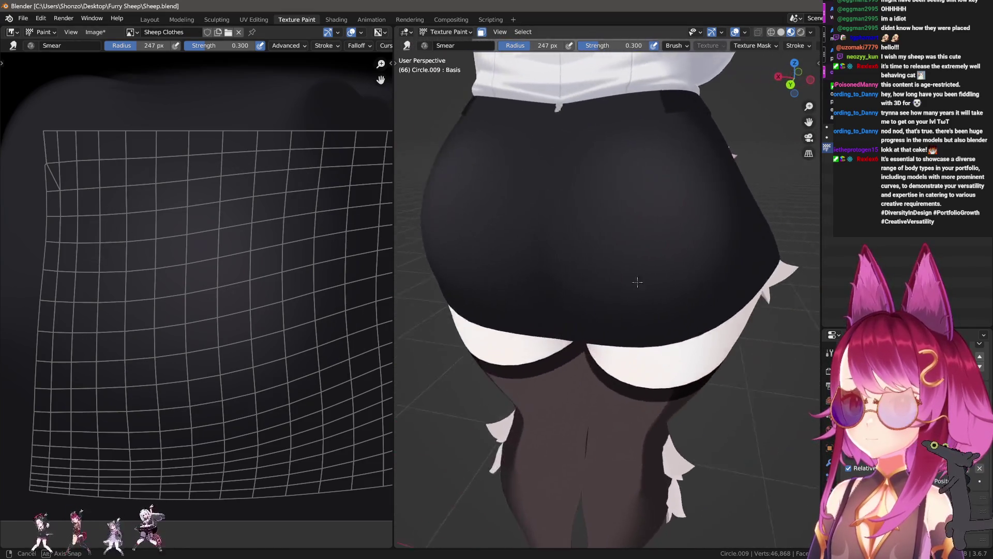
- Orbit around the skirt and shrink the current brush while framing the texture view
mouse_move(479, 153)
middle_down()
mouse_move(692, 289)
mouse_move(720, 293)
mouse_move(510, 310)
middle_up()
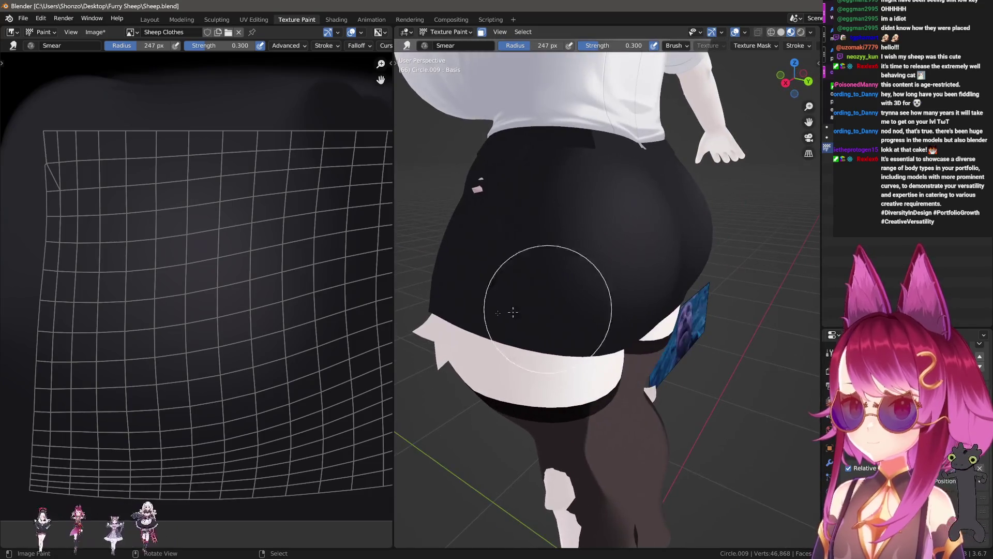
scroll(210, 244, up, 1)
key(f)
click(222, 278)
key(f)
click(225, 342)
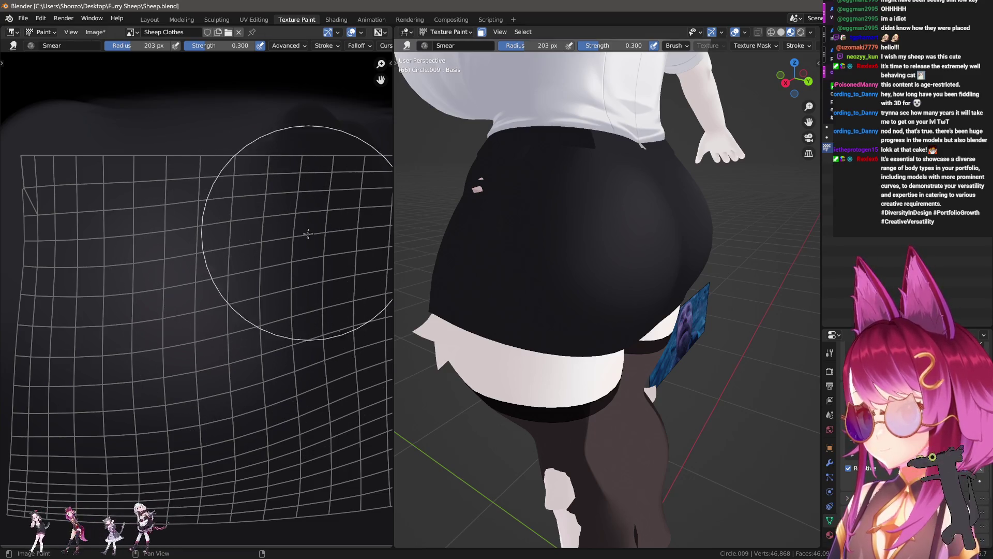
middle_drag(308, 233, 288, 222)
- Set the TexDraw brush back to Mix blending at about 67 px and view the skirt from the rear
key(1)
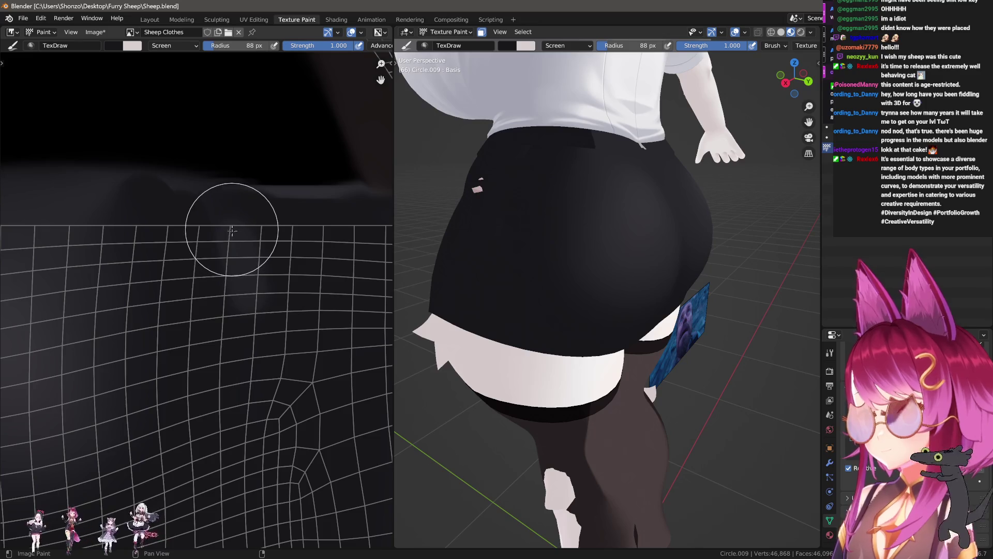
right_click(191, 151)
click(155, 218)
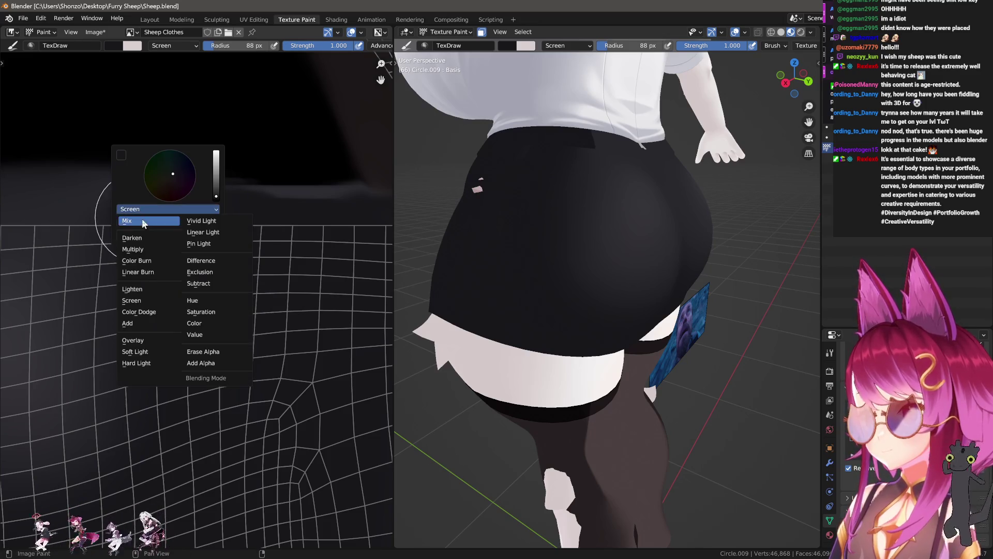
key(e)
key(Escape)
key(f)
click(200, 232)
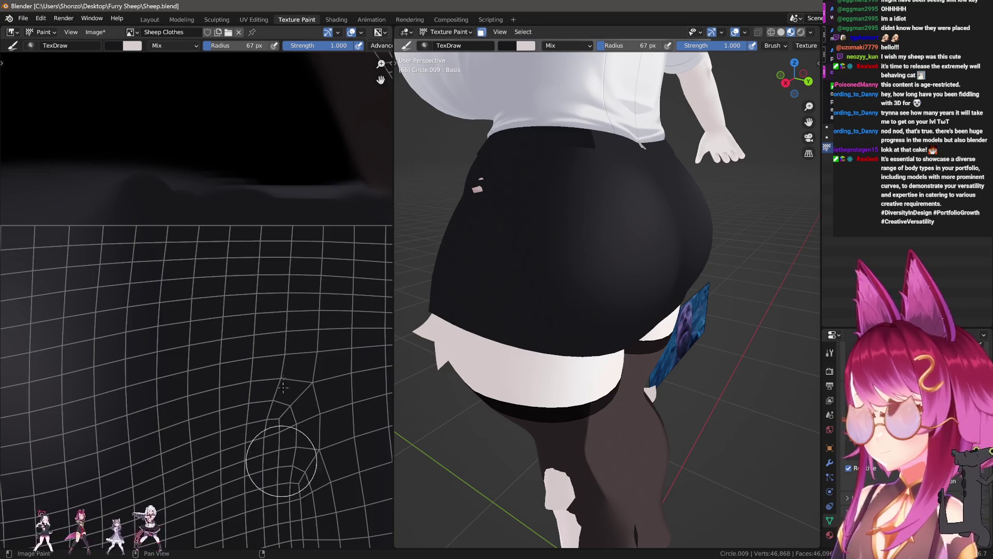
middle_drag(631, 305, 590, 302)
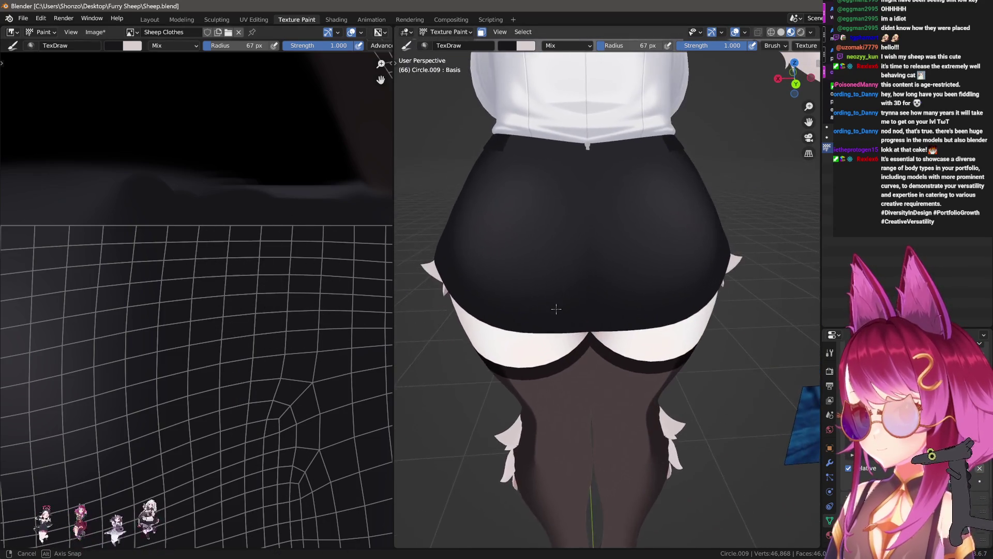
mouse_move(243, 406)
middle_down()
mouse_move(173, 412)
mouse_move(158, 340)
mouse_move(211, 415)
mouse_move(181, 338)
mouse_move(194, 339)
middle_up()
scroll(211, 415, up, 2)
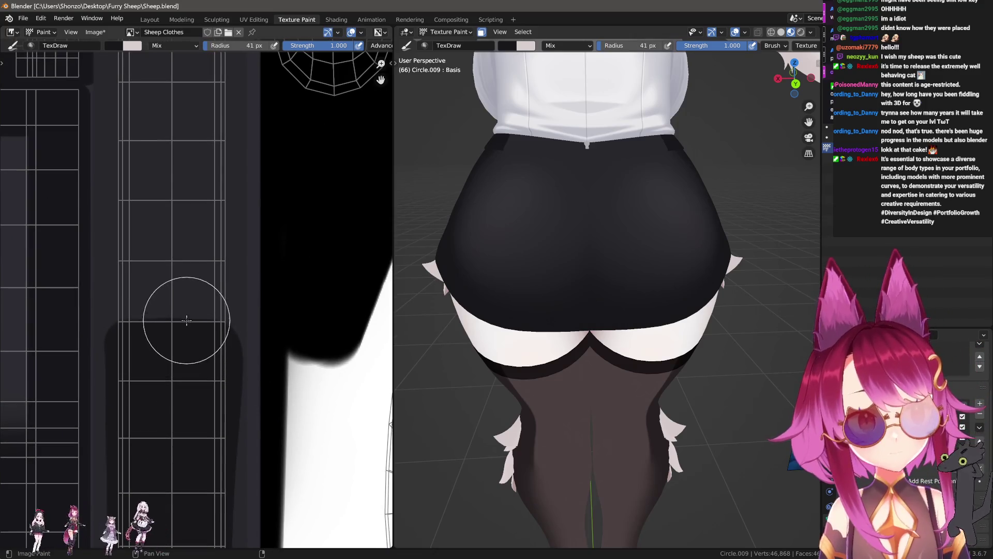
- Smear straight Line-method streaks through the dark area of the skirt island
key(e)
click(177, 282)
scroll(181, 359, down, 2)
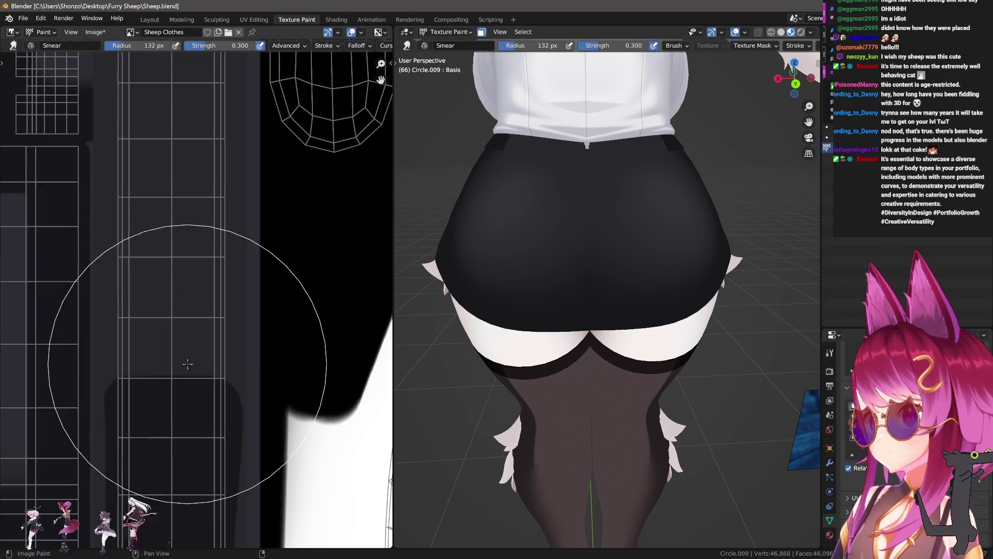
drag(191, 312, 175, 380)
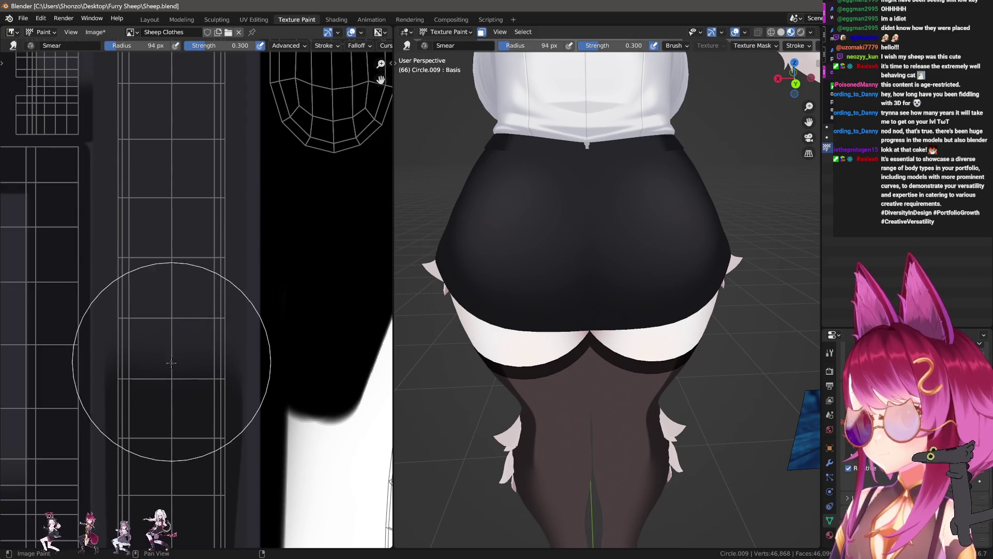
drag(178, 392, 174, 397)
drag(179, 326, 185, 307)
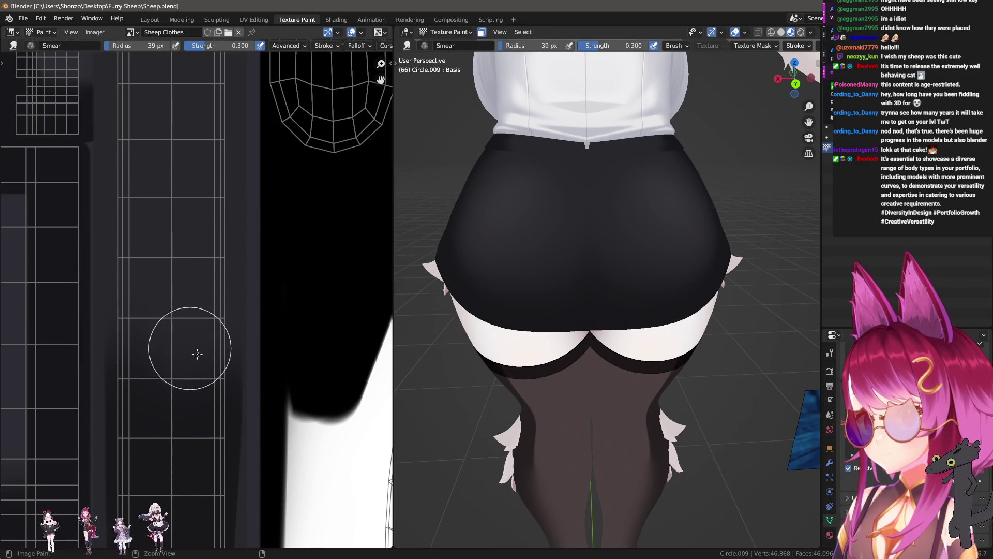
- Enlarge the smear brush, raise its strength to 0.500 and pull a long straight streak down the island
key(f)
drag(174, 247, 173, 369)
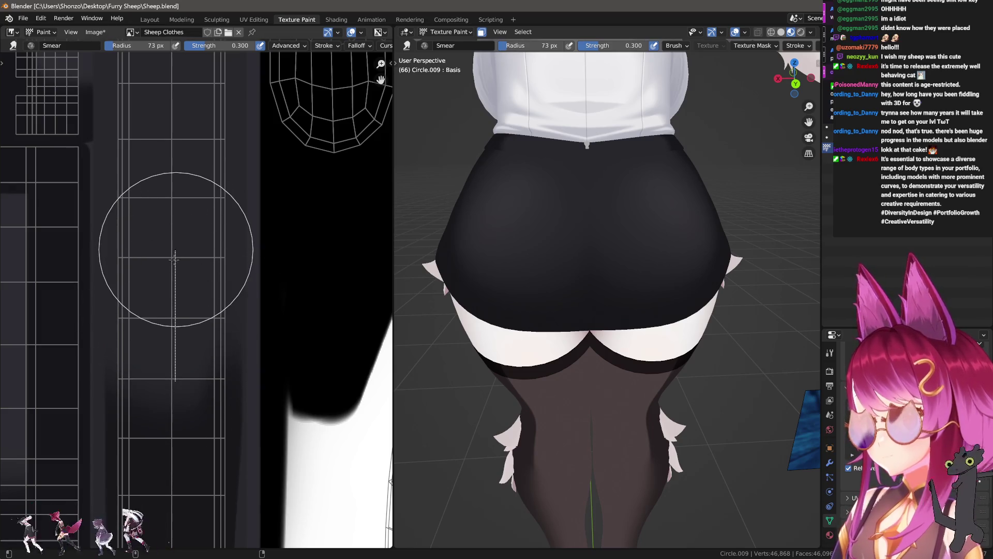
key(shift+f)
click(200, 302)
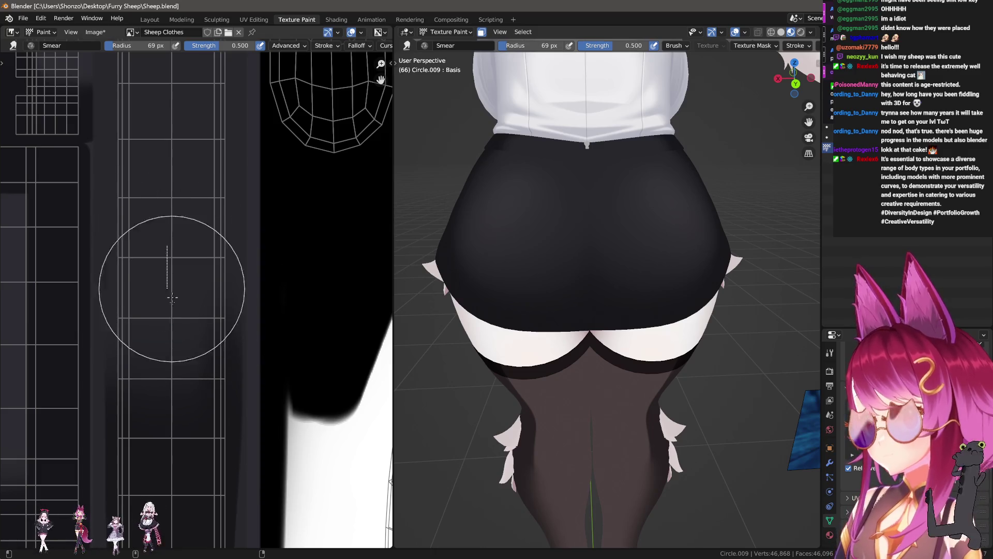
drag(168, 269, 167, 285)
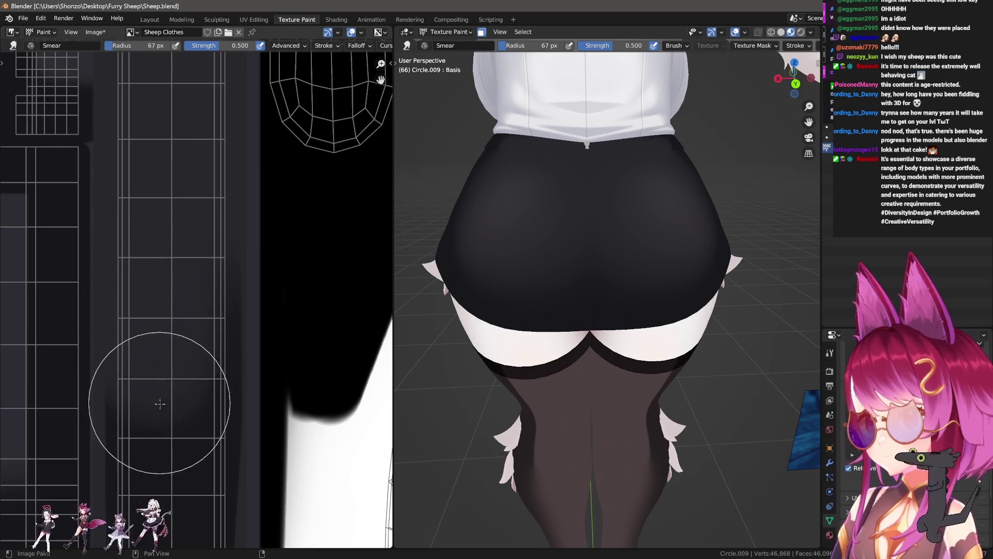
scroll(621, 200, up, 1)
scroll(621, 199, up, 3)
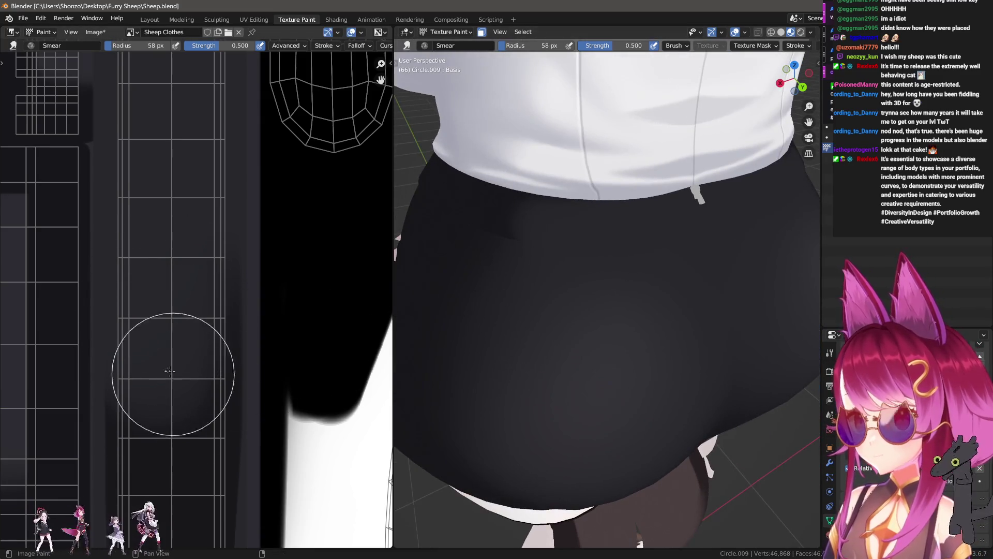
key(shift+space)
key(d)
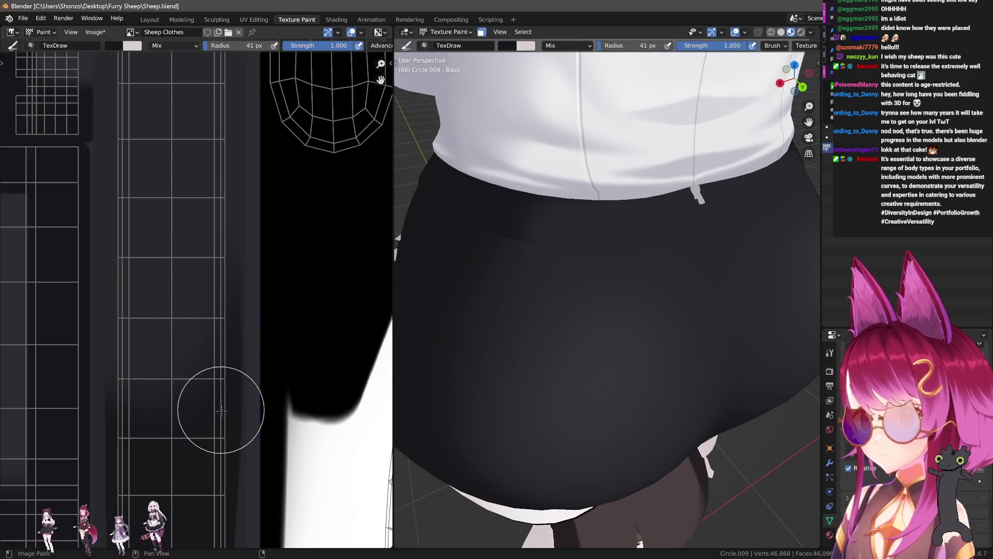
- Undo the light strip on the waistband and move to the UV Editing workspace
key(e)
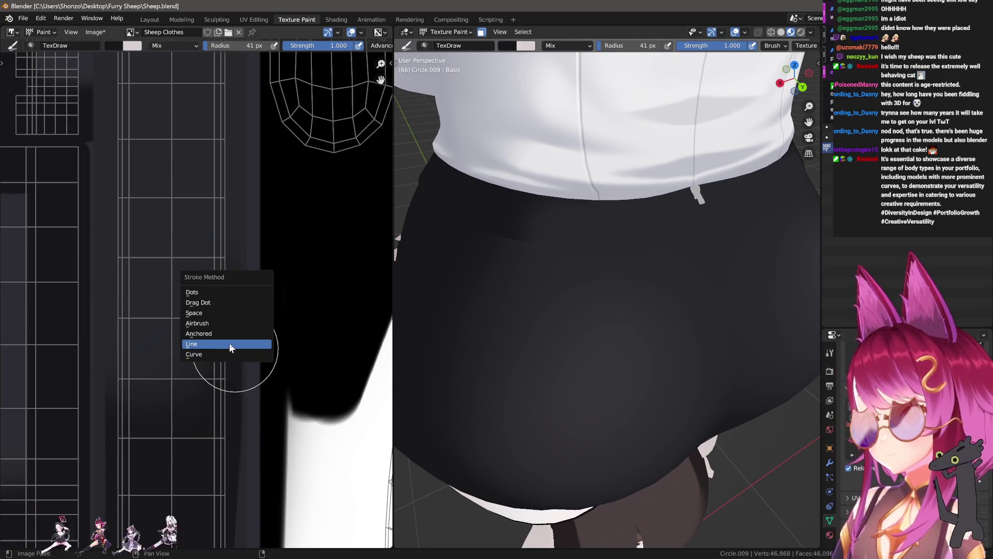
click(228, 343)
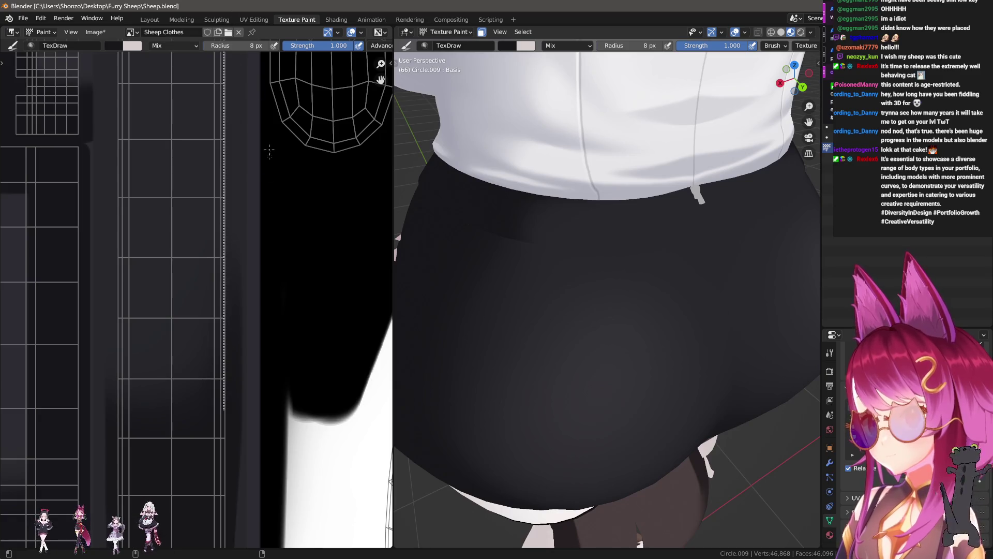
ctrl+middle_drag(268, 151, 207, 122)
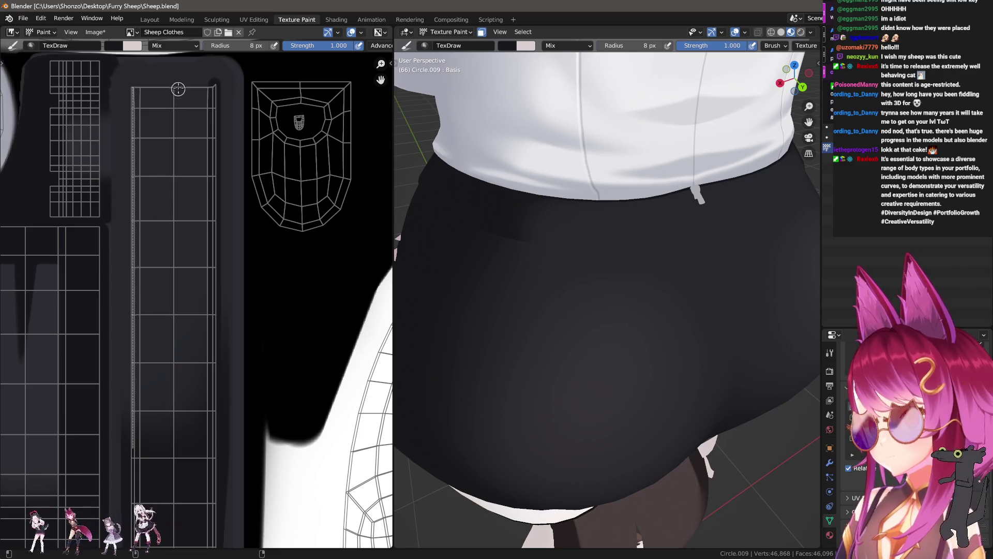
key(ctrl+z)
scroll(417, 251, down, 3)
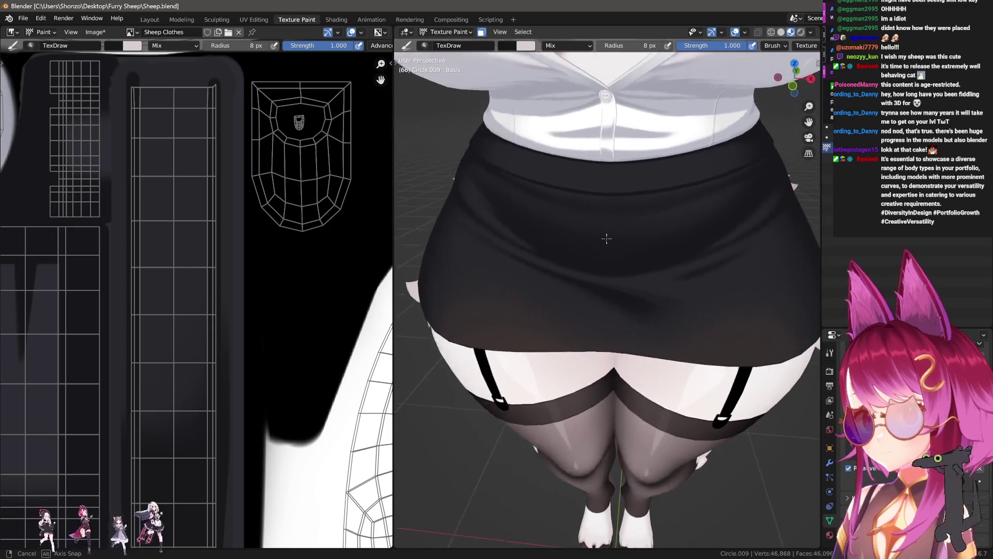
scroll(427, 234, up, 3)
middle_drag(403, 236, 798, 236)
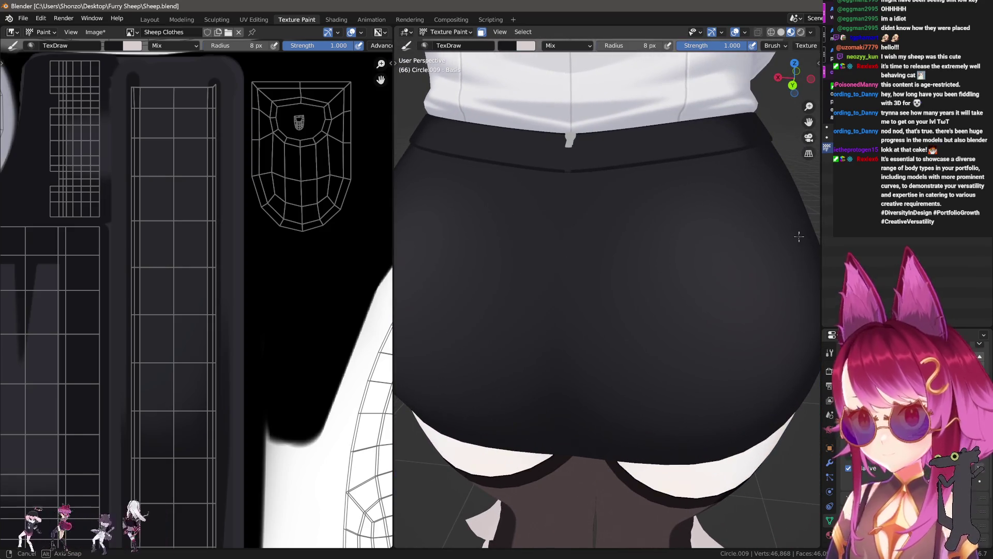
scroll(178, 249, up, 3)
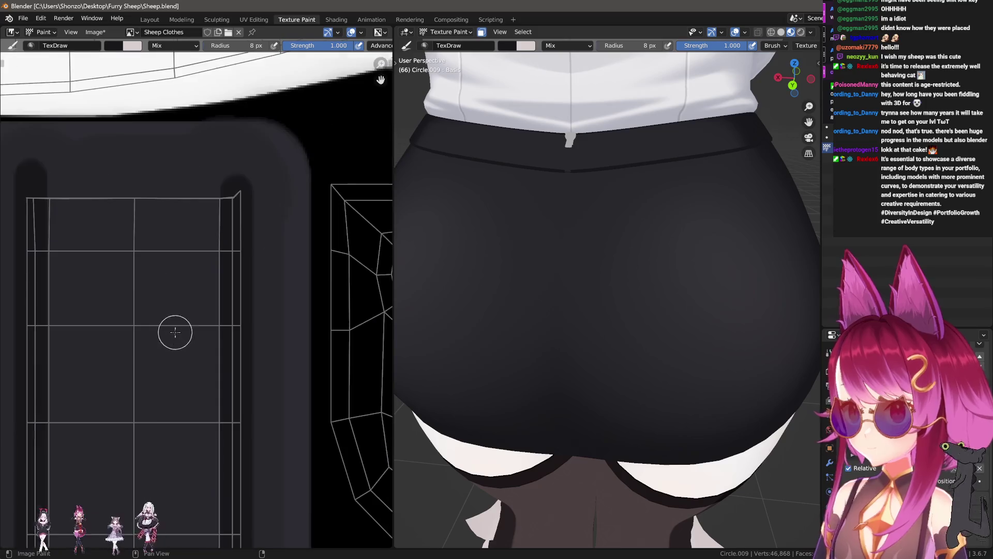
scroll(210, 314, up, 3)
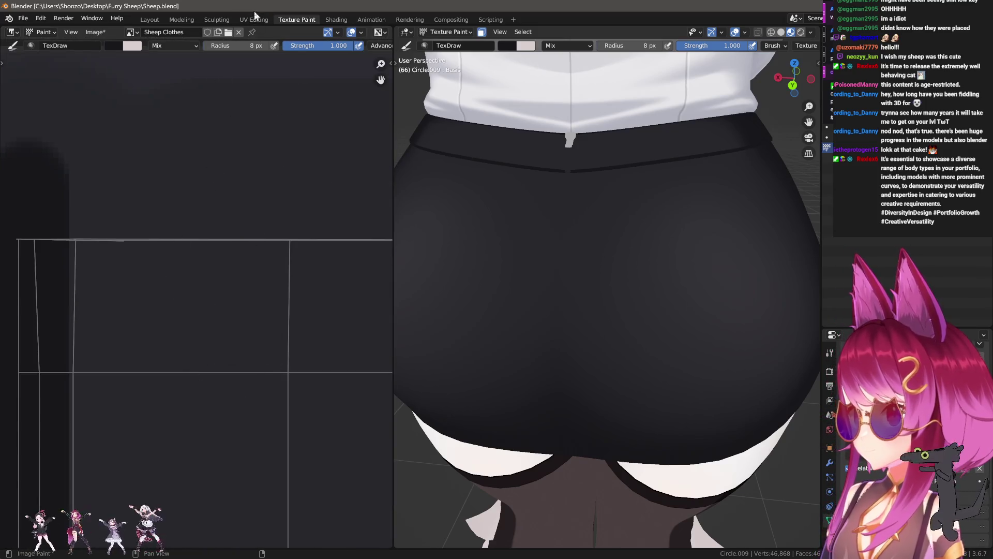
click(253, 18)
scroll(148, 290, down, 3)
scroll(181, 217, up, 3)
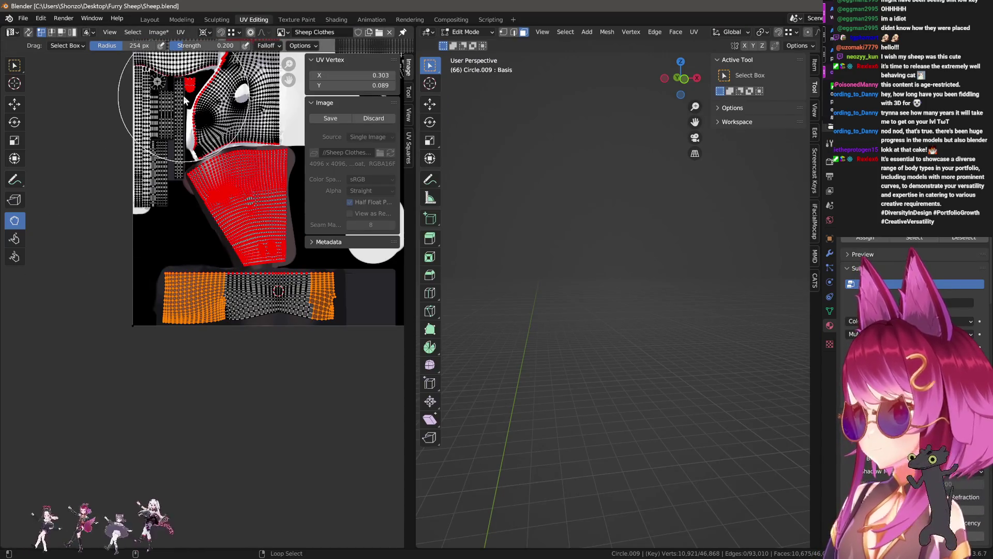
scroll(186, 100, up, 3)
- Box-select the island's tip vertices and nudge them, then the right-hand tip vertex, slightly up-left
click(14, 65)
scroll(262, 493, down, 3)
scroll(248, 247, up, 2)
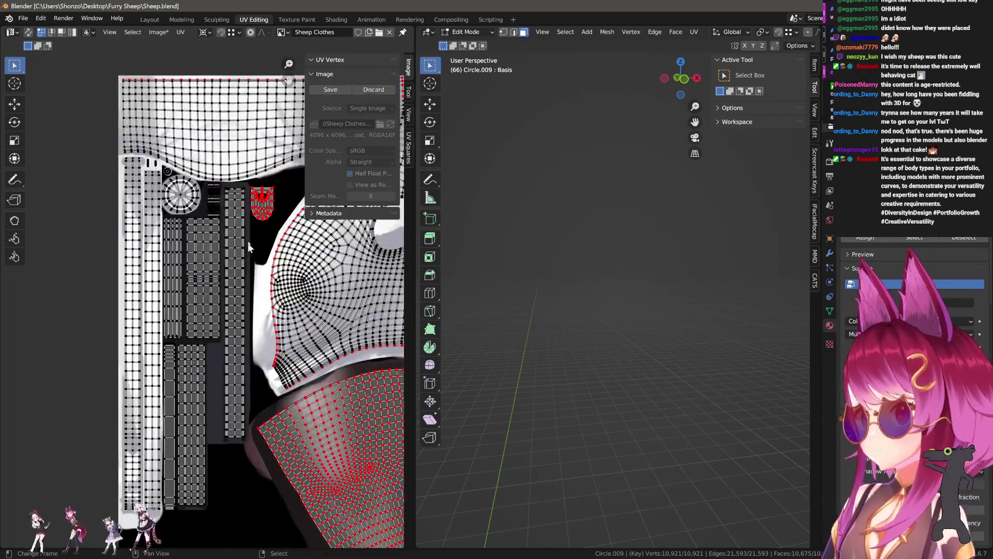
scroll(248, 248, up, 3)
scroll(229, 436, down, 3)
scroll(233, 388, up, 3)
scroll(252, 322, up, 2)
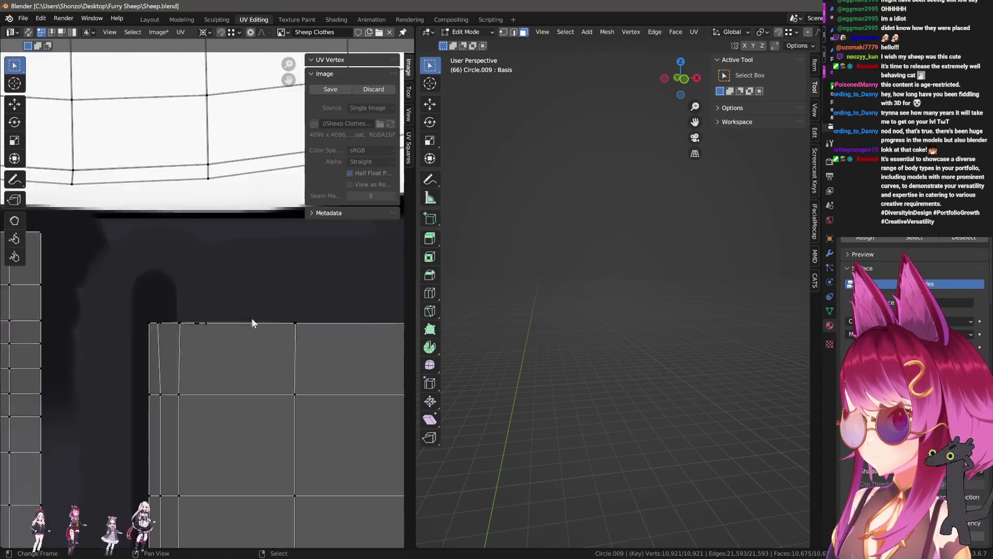
scroll(251, 322, down, 1)
click(195, 364)
key(g)
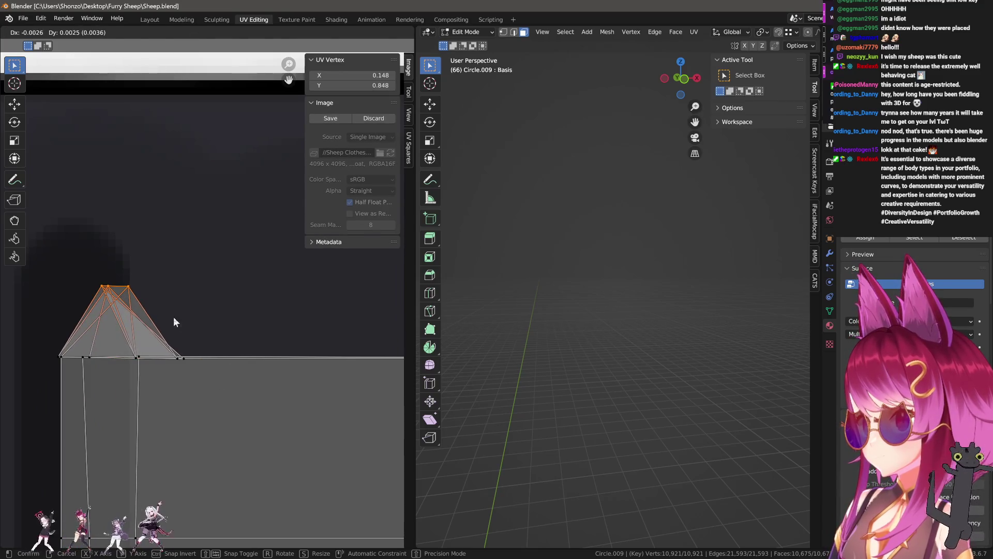
click(174, 322)
click(171, 362)
key(g)
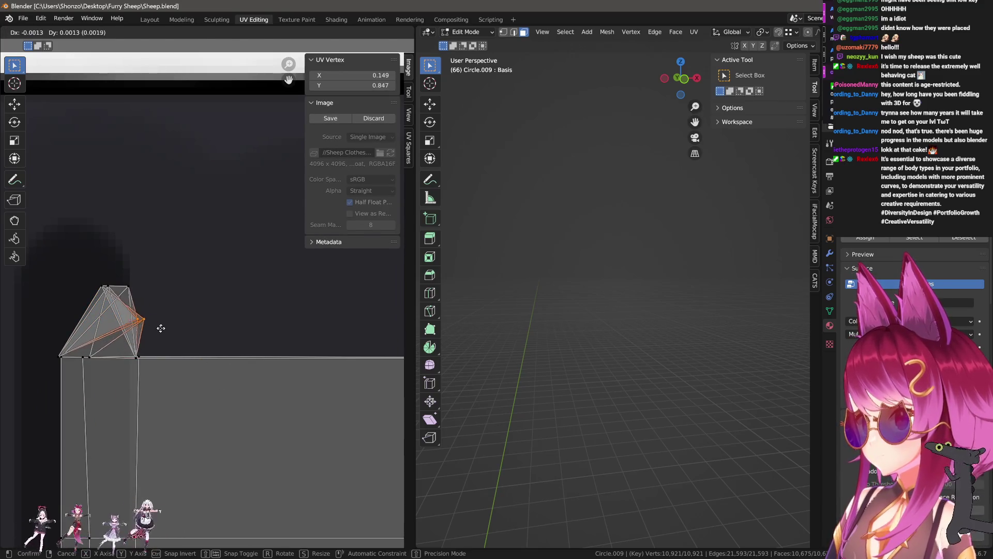
click(159, 320)
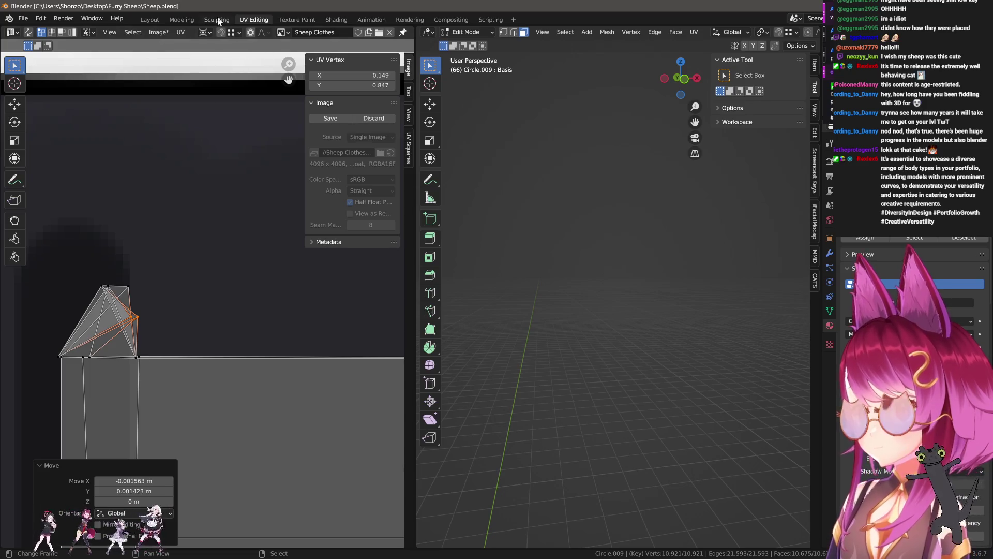
- Check the skirt in the Sculpting and Layout workspaces, then return to UV Editing
click(217, 20)
click(158, 19)
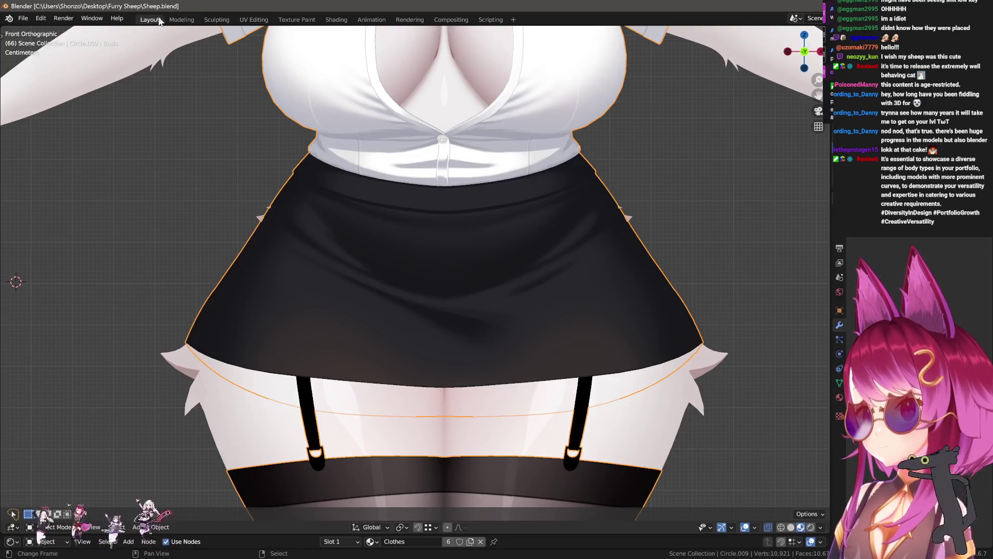
click(252, 20)
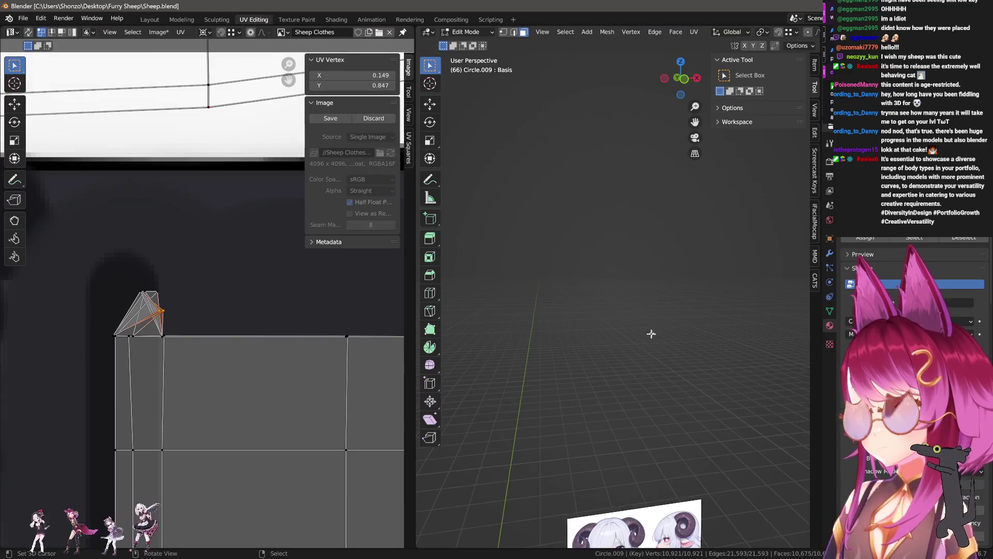
scroll(599, 353, up, 3)
scroll(627, 348, up, 3)
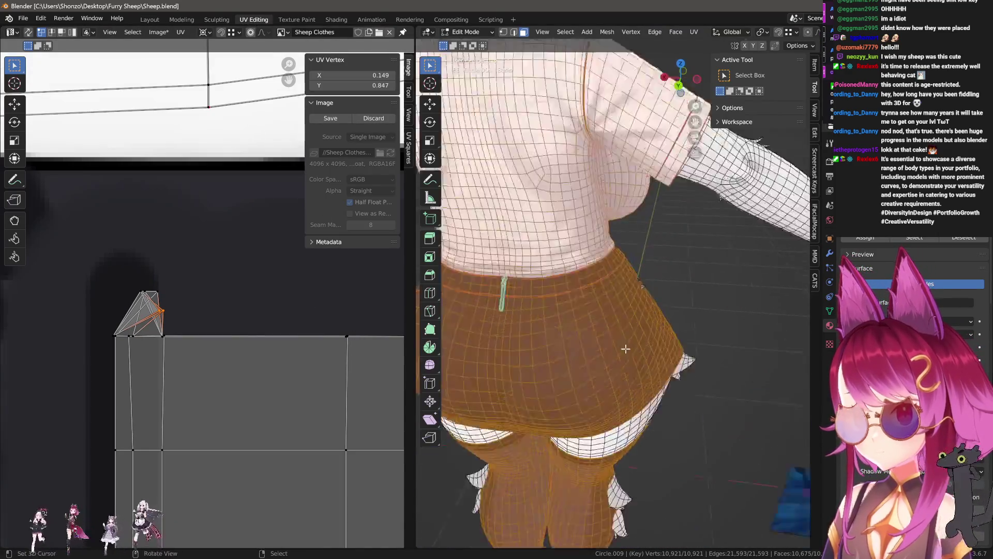
scroll(613, 321, up, 3)
scroll(621, 256, up, 2)
- In face mode, select only the garter strap strip's linked faces and unwrap them
key(ctrl+Tab)
click(617, 238)
key(alt+a)
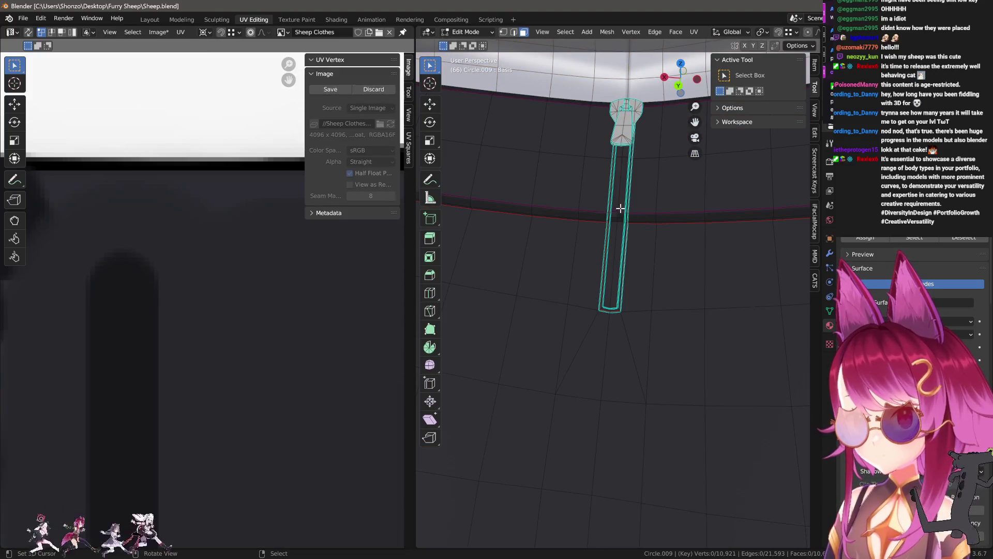
key(l)
click(260, 309)
key(u)
click(259, 308)
scroll(266, 375, down, 4)
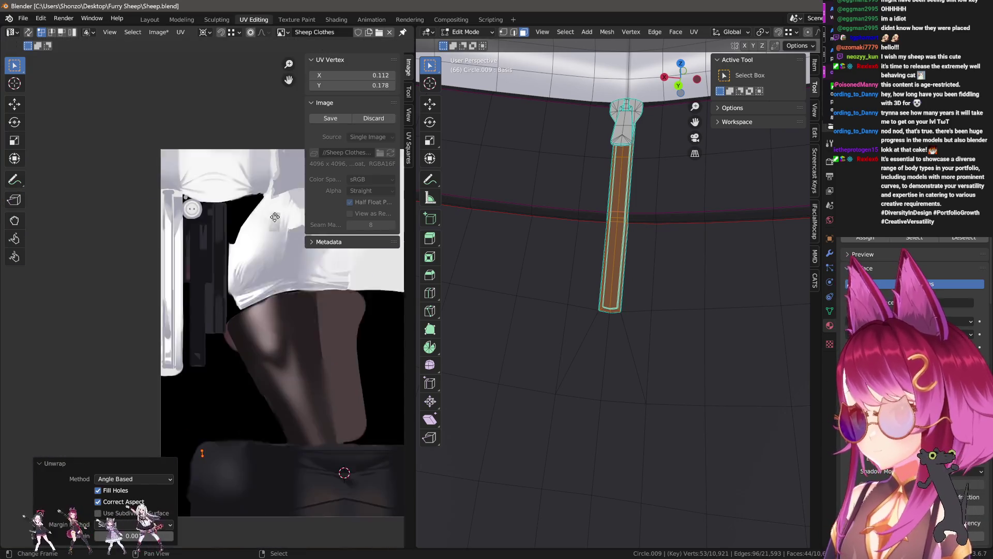
scroll(234, 342, up, 3)
scroll(233, 349, up, 3)
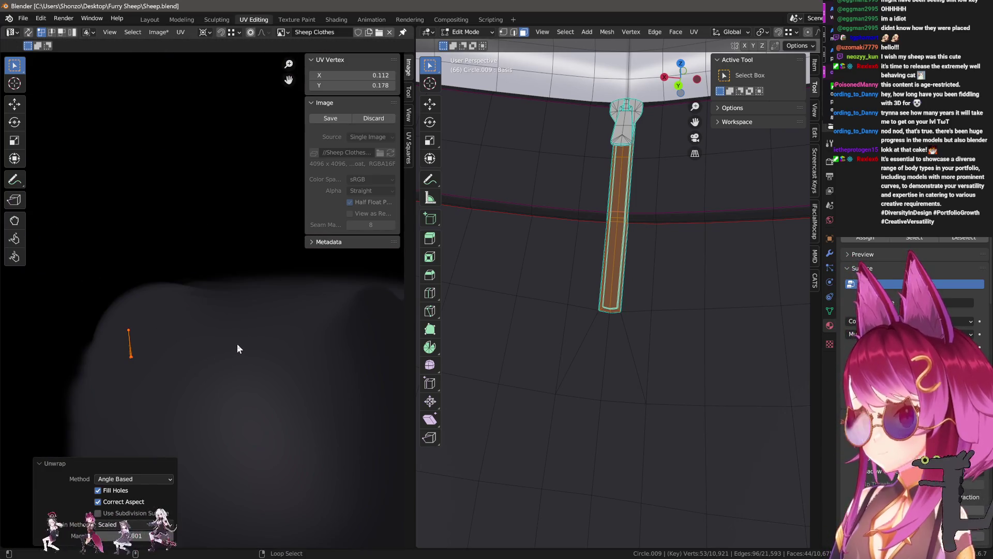
key(u)
click(237, 344)
scroll(278, 354, down, 2)
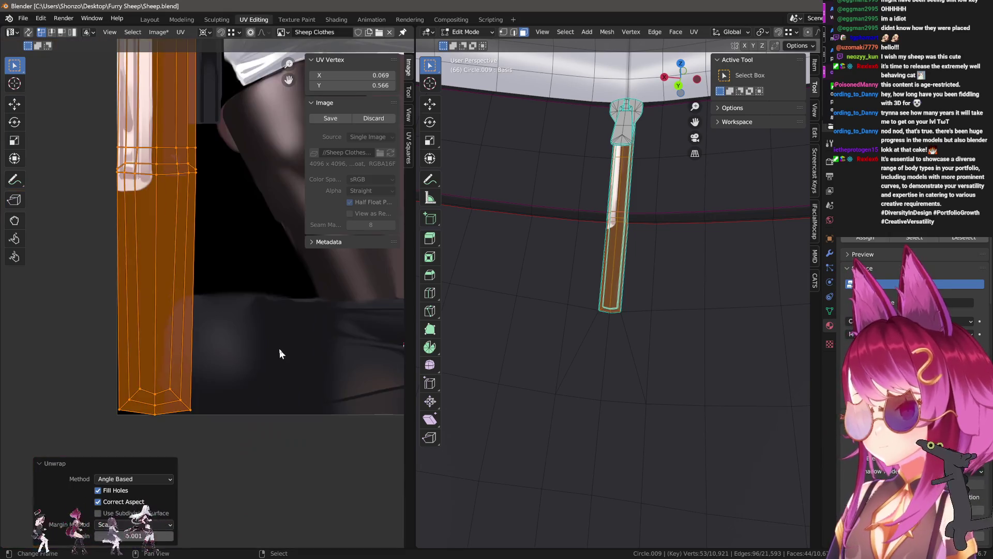
scroll(278, 354, down, 2)
- Move the strap's UV island down-left so it sits beside the skirt's UV grid with all UVs shown
key(g)
click(272, 324)
key(ctrl+z)
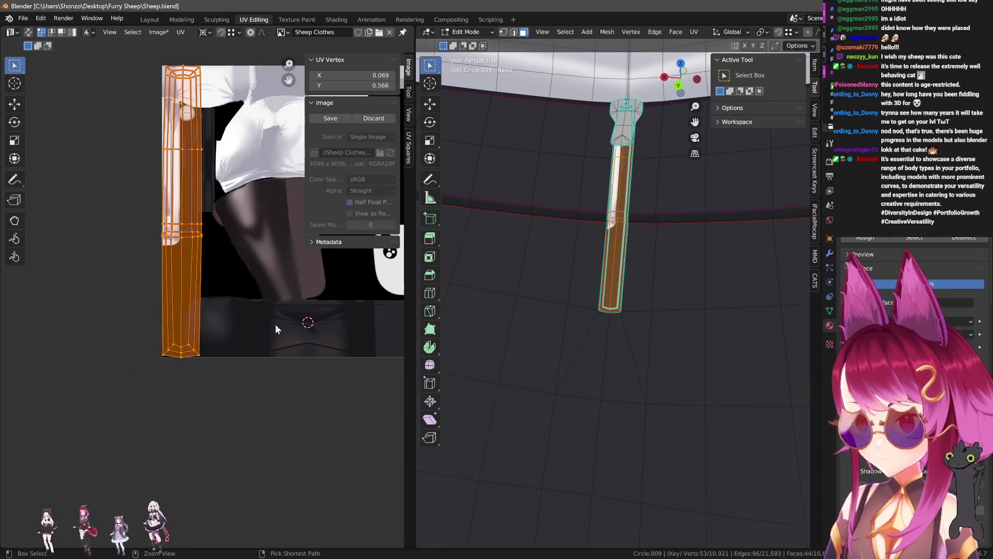
key(g)
click(209, 350)
scroll(269, 352, up, 3)
key(g)
click(194, 381)
click(654, 284)
key(a)
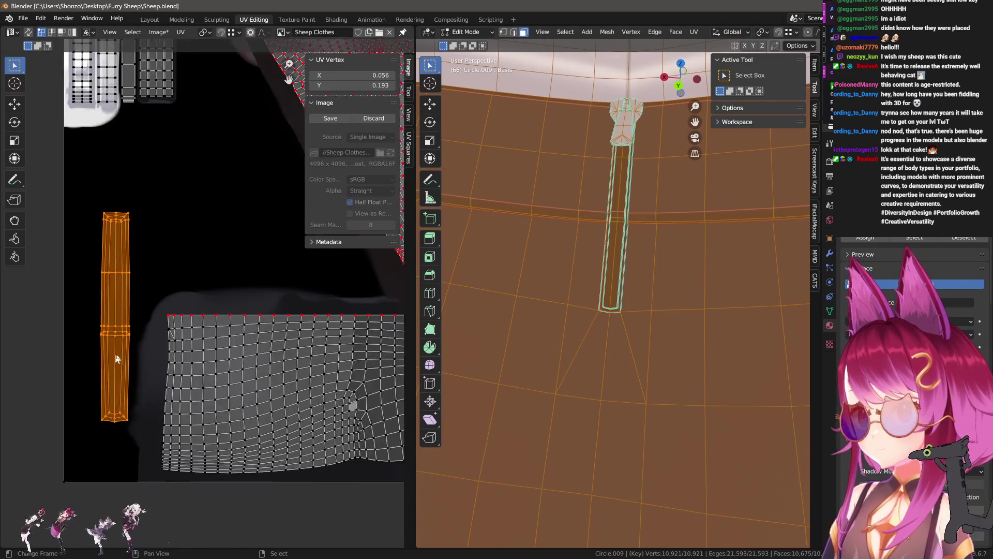
scroll(116, 357, up, 2)
key(g)
click(193, 374)
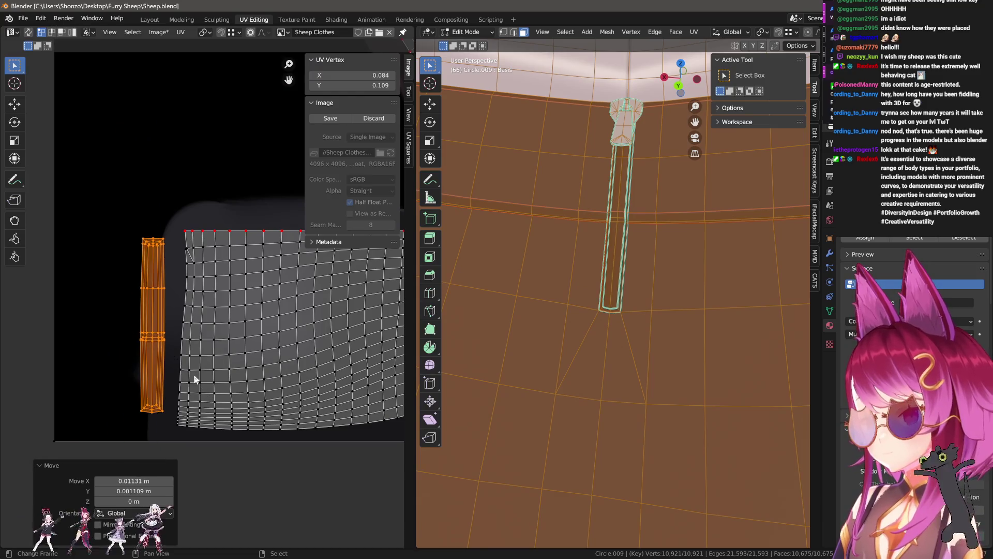
scroll(193, 374, down, 3)
scroll(173, 377, up, 1)
- Rotate the strap island a quarter turn and place it lower-left below the skirt grid
key(g)
click(335, 379)
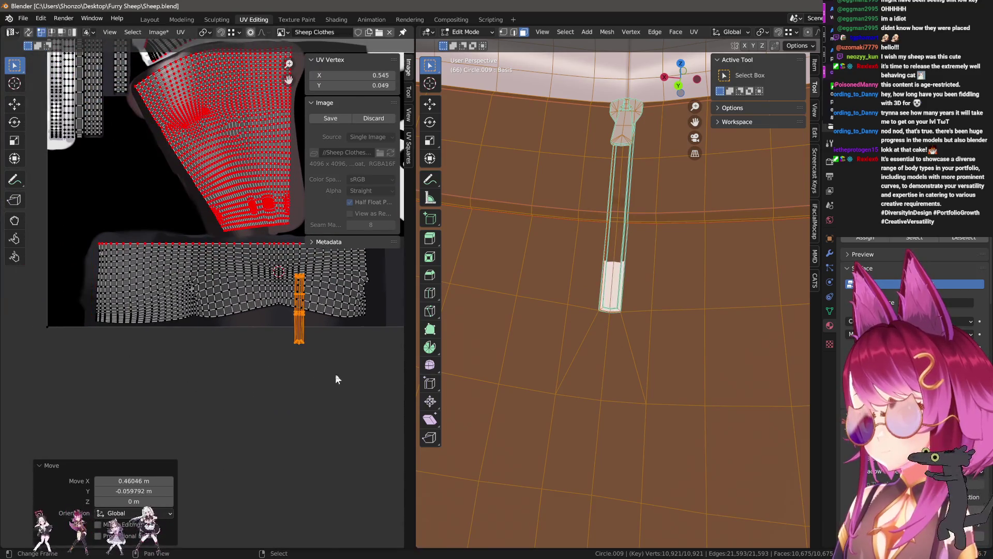
scroll(335, 378, up, 2)
key(r)
click(296, 271)
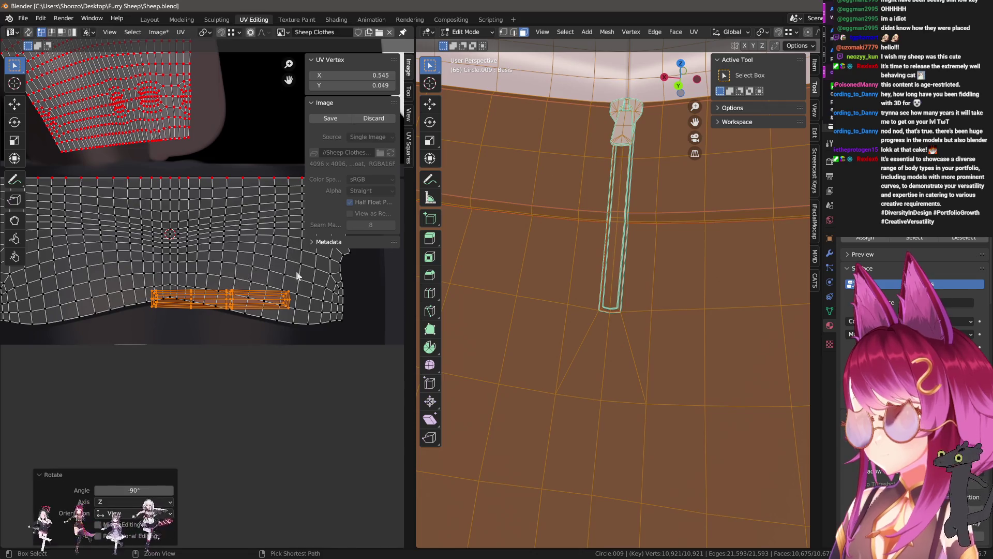
key(g)
click(250, 328)
scroll(250, 329, up, 2)
key(g)
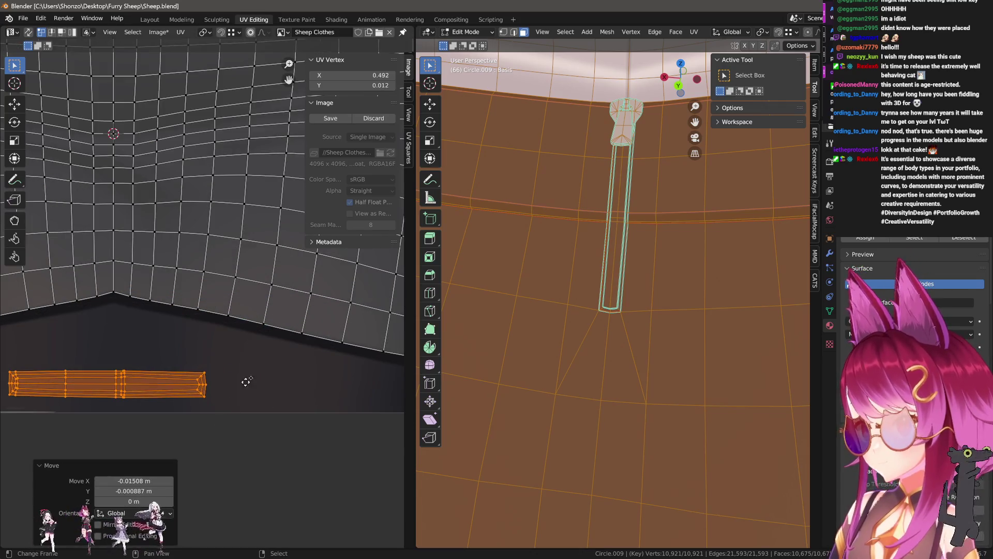
click(288, 338)
scroll(288, 337, up, 2)
scroll(324, 282, down, 1)
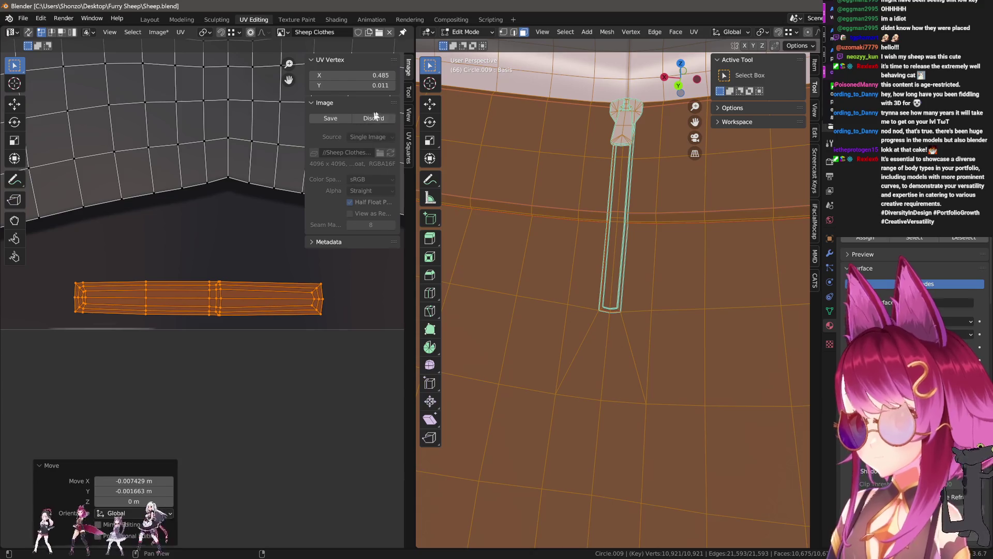
- Straighten the strap island into a rectangular grid with UV Squares
click(408, 143)
click(347, 128)
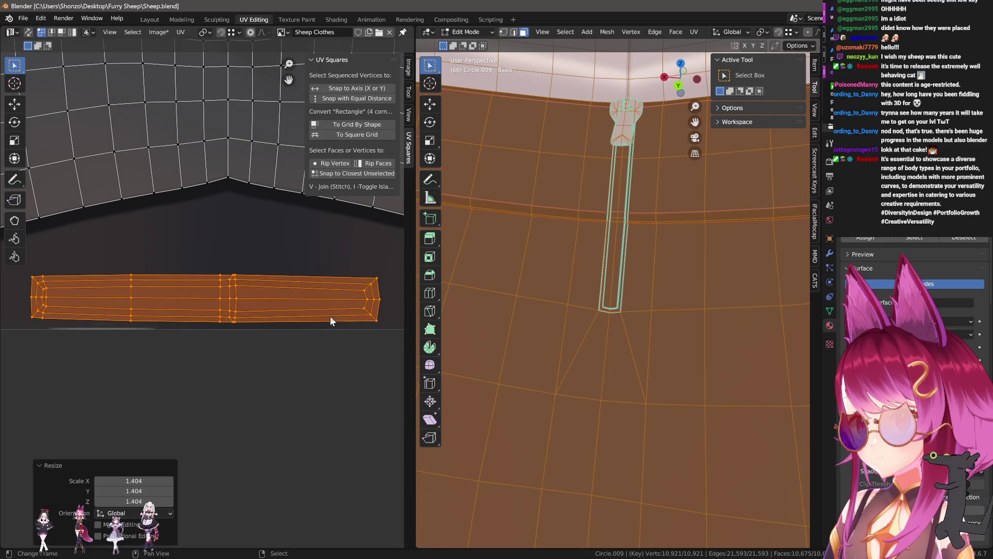
click(287, 326)
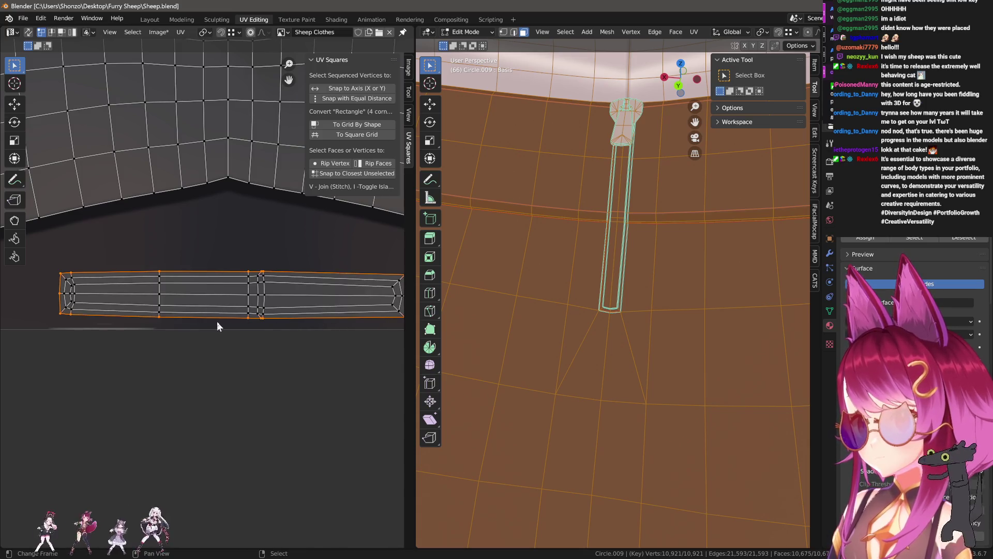
- Straighten the strap's bottom, inner and top edge loops with UV align
middle_drag(360, 332, 307, 337)
alt+click(345, 321)
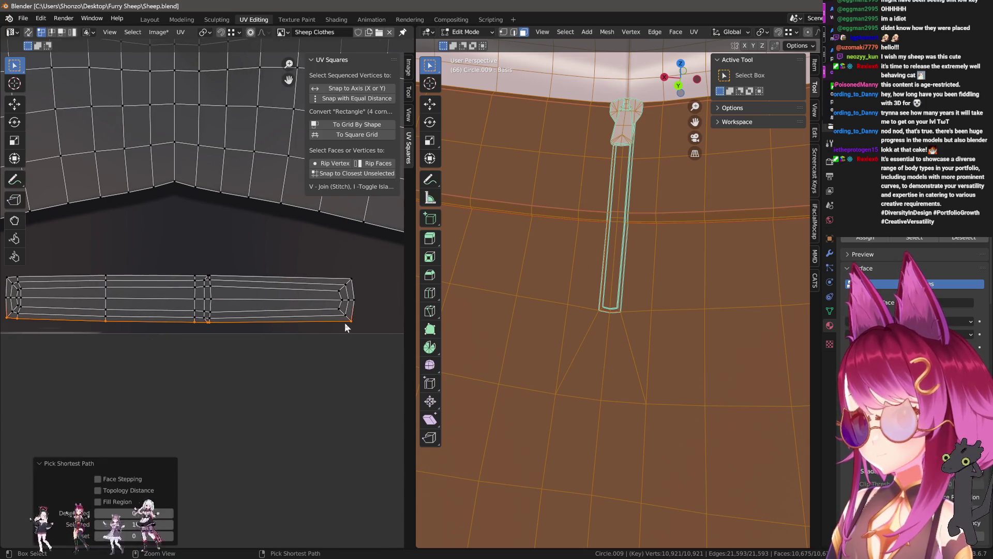
click(9, 316)
right_click(9, 316)
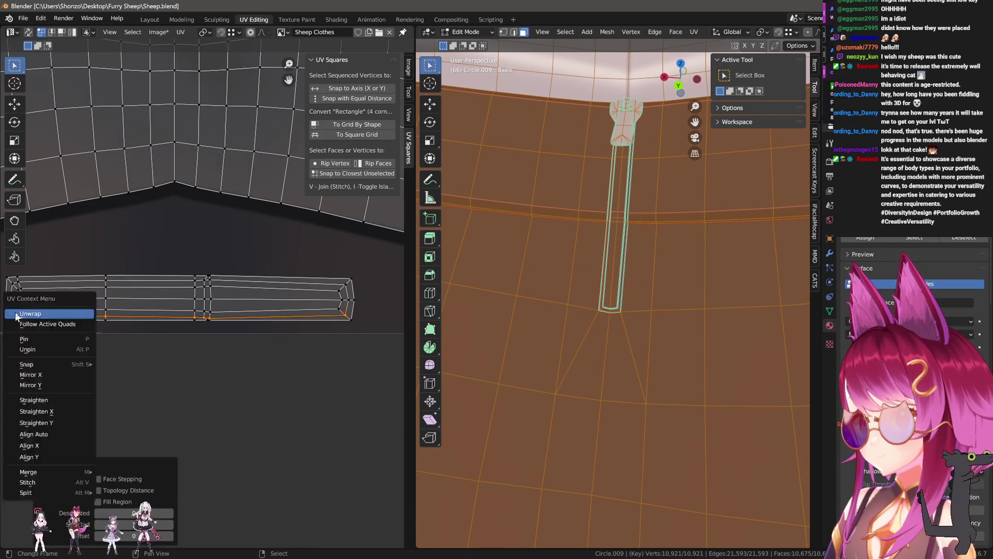
alt+click(343, 308)
key(shift+w)
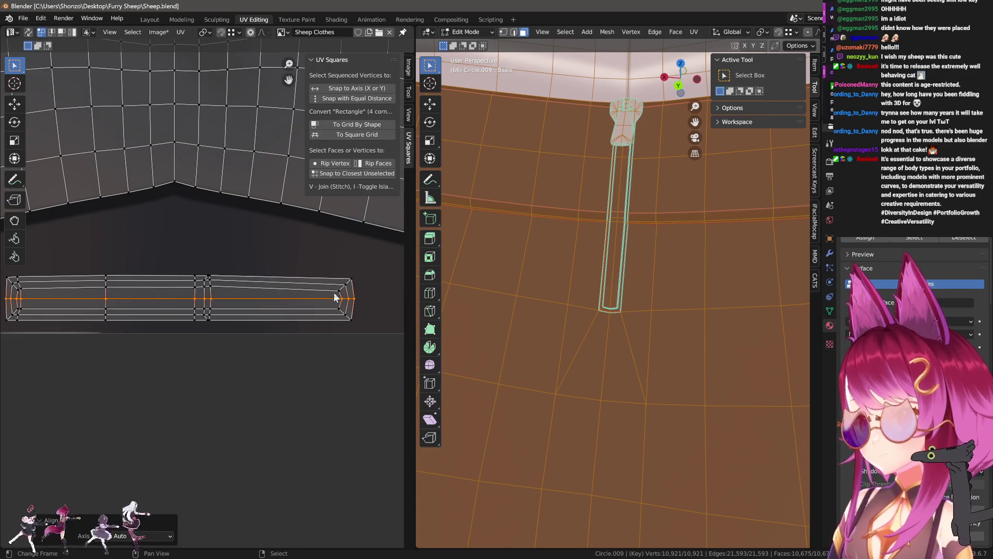
alt+click(19, 291)
key(shift+w)
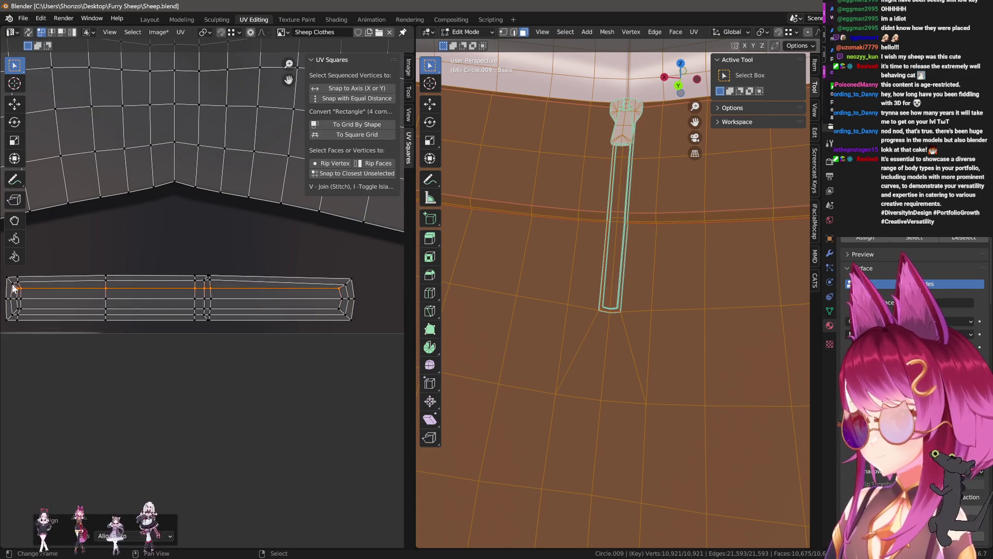
- Auto-align the strip's whole top edge loop and scan along its length
click(346, 285)
right_click(345, 285)
key(Escape)
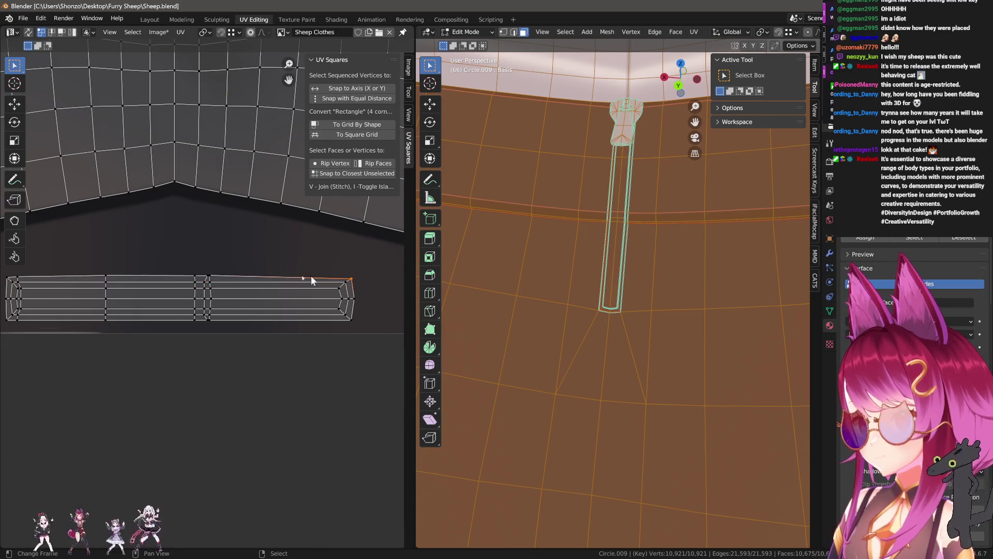
alt+click(27, 281)
key(shift+w)
click(57, 300)
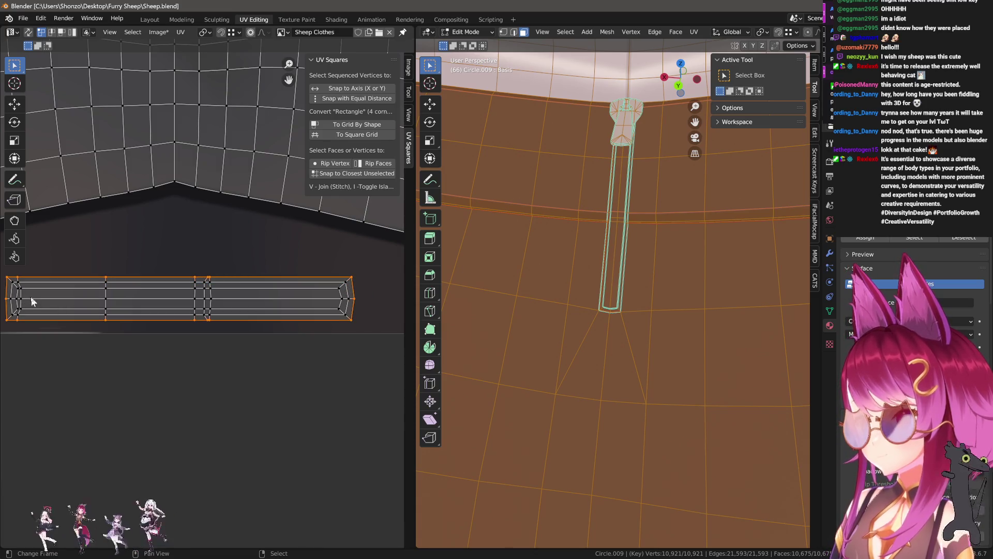
middle_drag(29, 319, 151, 316)
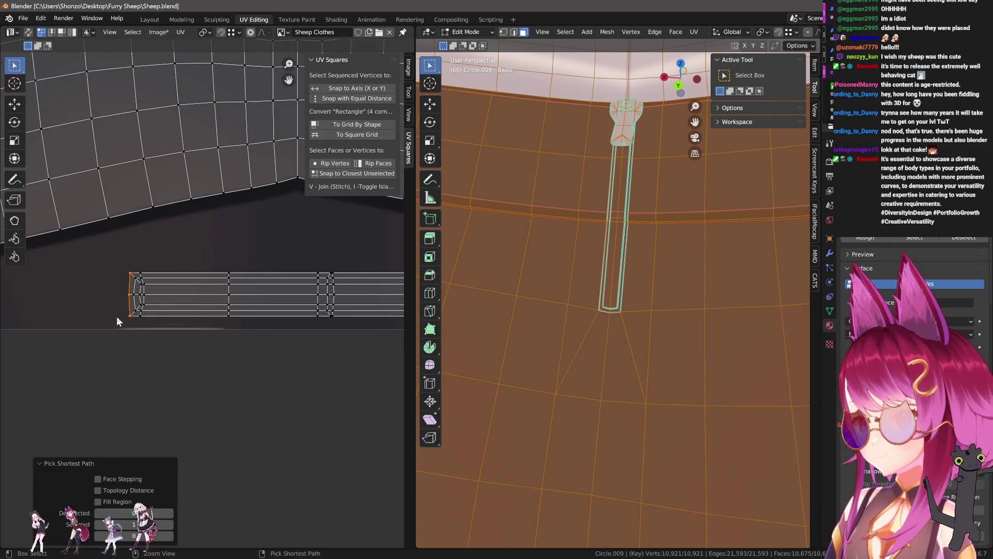
middle_drag(135, 282, 14, 285)
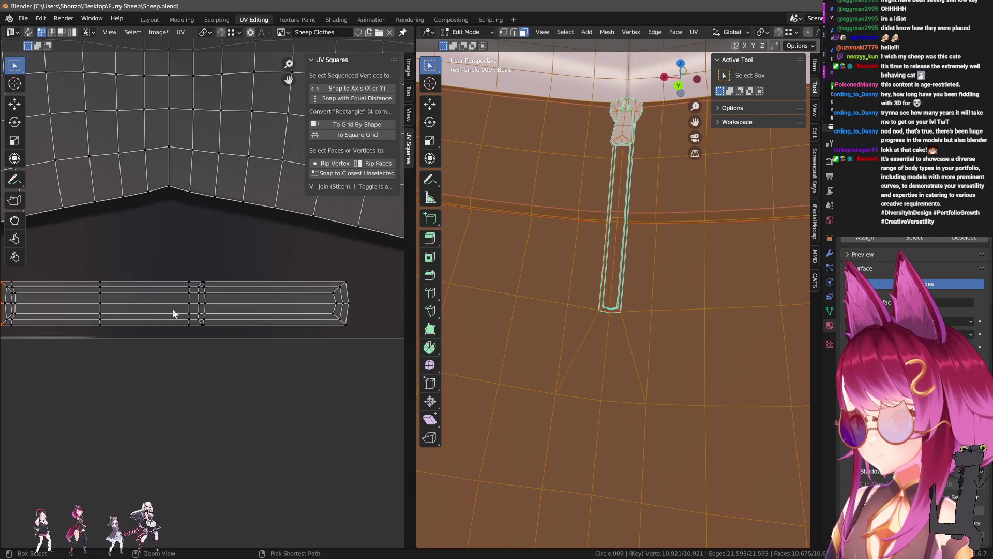
- Check the strap area of the texture in Texture Paint, then return to UV Editing
key(Tab)
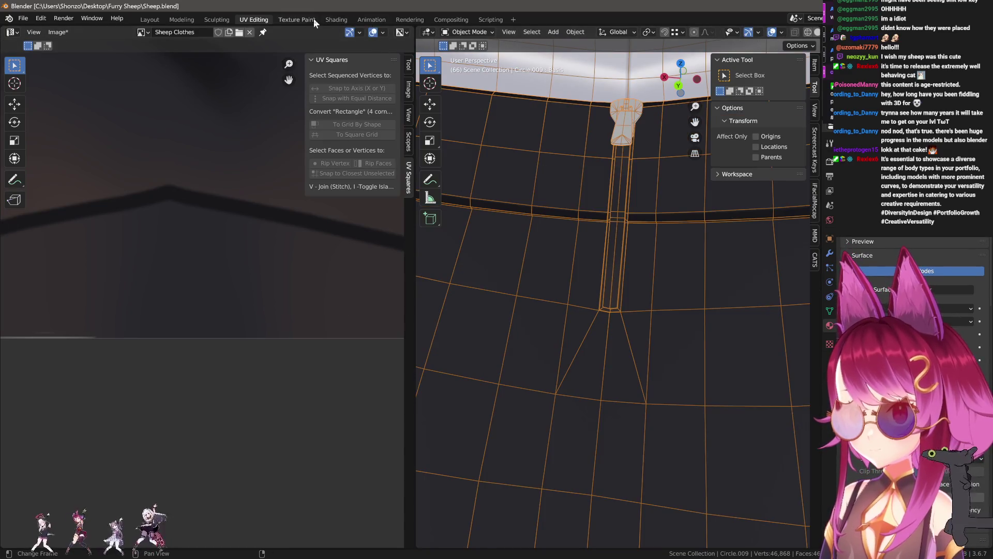
click(314, 18)
scroll(183, 217, down, 2)
middle_drag(255, 199, 243, 226)
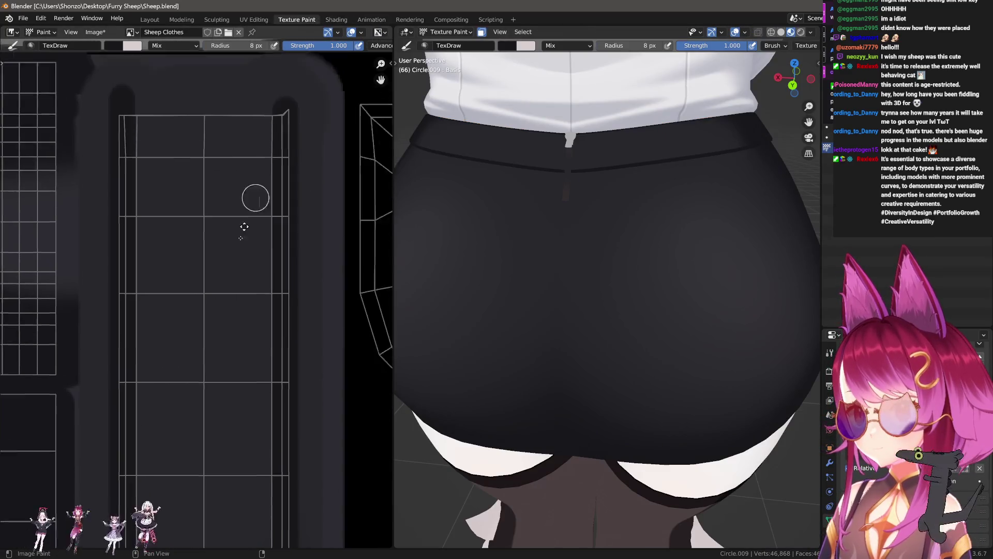
click(254, 19)
scroll(153, 180, down, 1)
scroll(153, 181, down, 2)
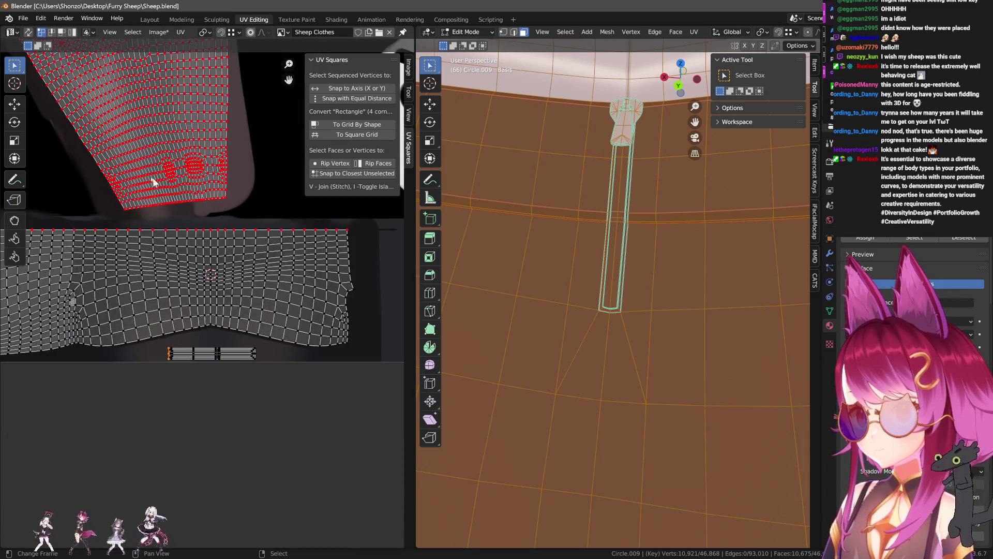
scroll(152, 181, up, 3)
scroll(170, 233, up, 3)
scroll(187, 272, up, 3)
scroll(187, 272, up, 2)
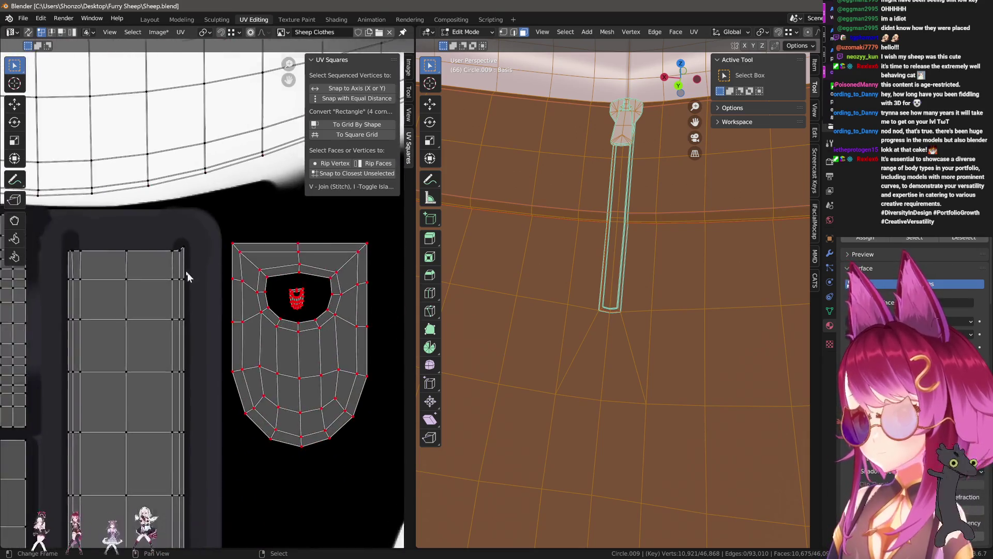
scroll(187, 272, up, 5)
scroll(244, 338, up, 5)
- Move the stray peaked corner vertex down so it sits flat on the strip's top edge
key(g)
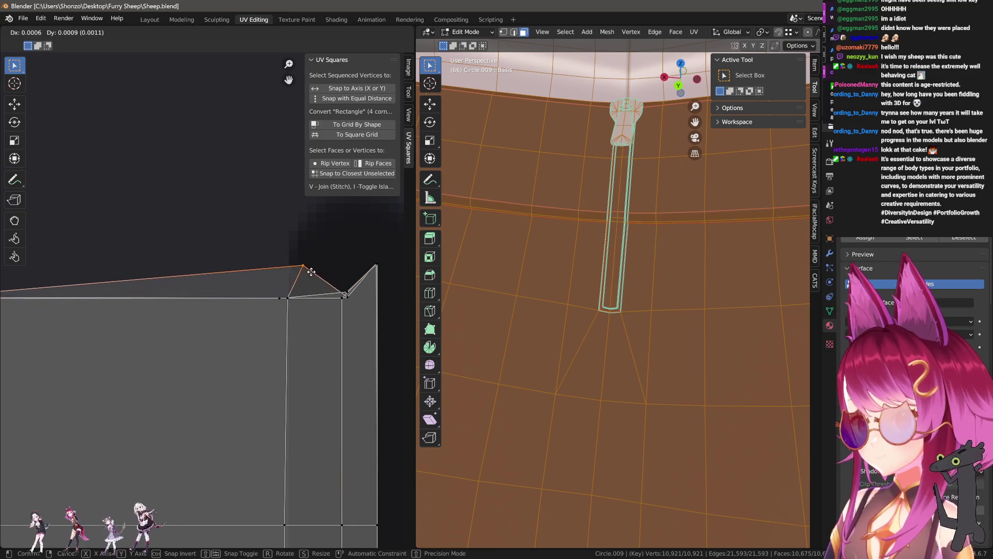
right_click(280, 299)
ctrl+scroll(283, 306, right, 3)
key(c)
key(g)
click(325, 316)
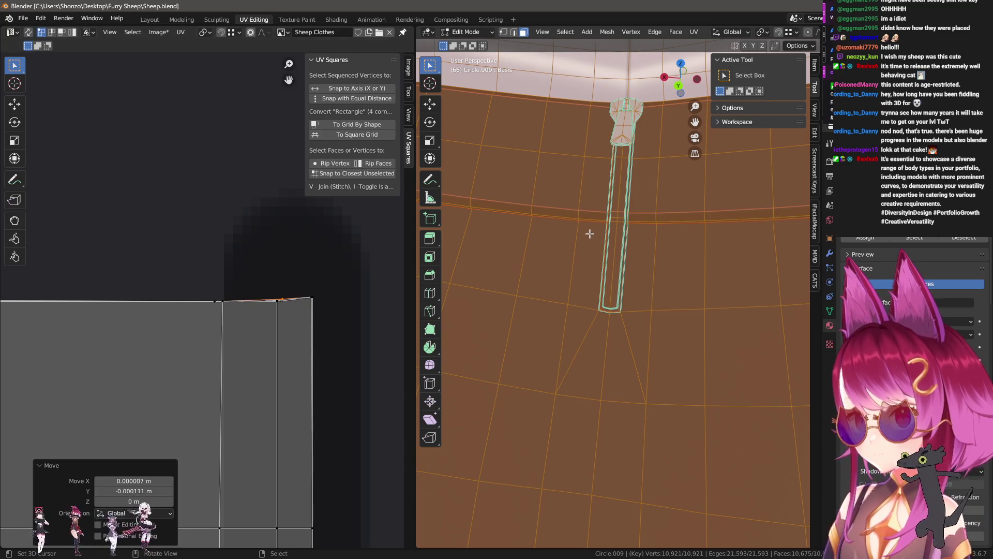
- Select the linked faces of the strap's small top clip piece
click(627, 135)
key(l)
key(ctrl+Tab)
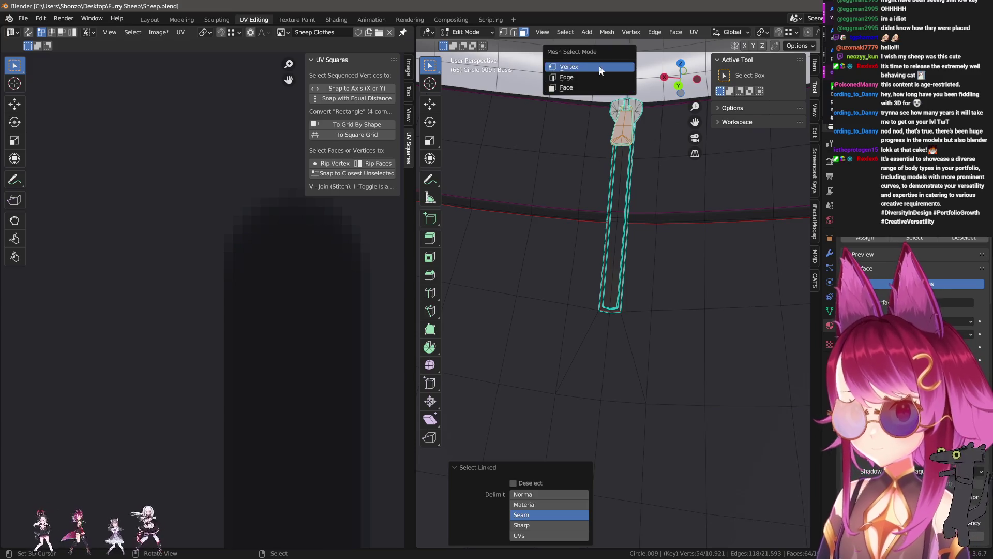
- In vertex mode grow the clip selection and move its UVs to a new spot on the texture
click(606, 62)
key(l)
scroll(267, 264, down, 5)
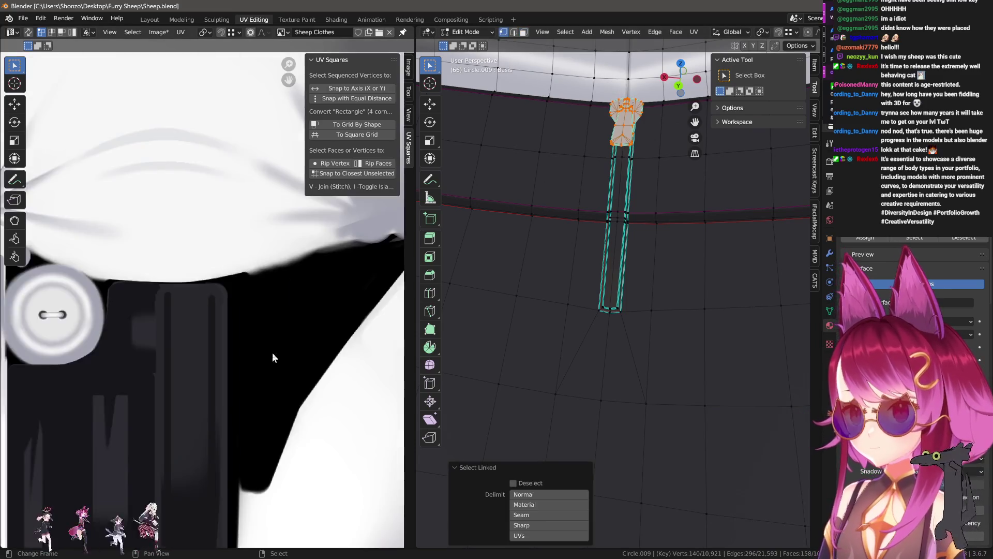
key(g)
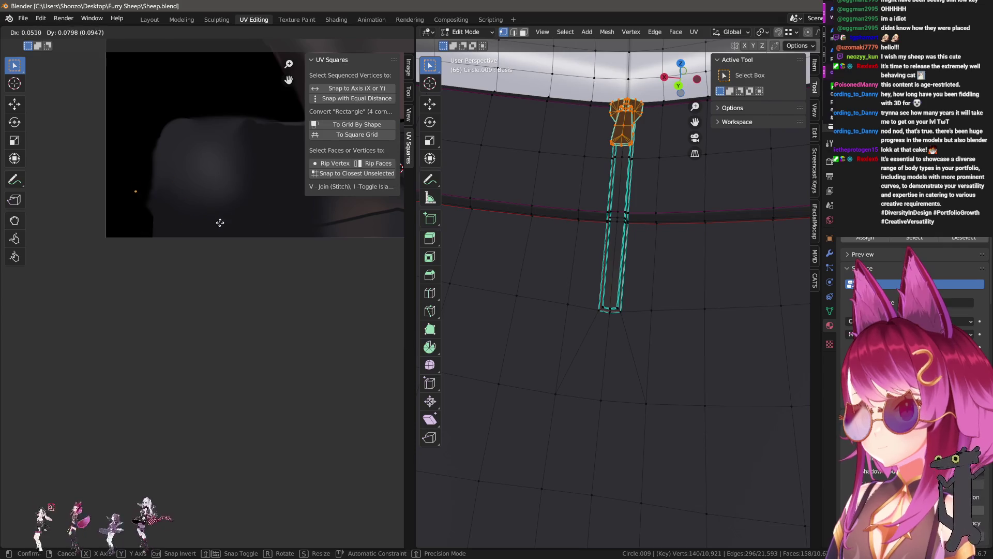
click(233, 225)
- Orbit to inspect the strap, then select the seam-bounded skirt region above it
mouse_move(583, 186)
middle_down()
mouse_move(656, 167)
mouse_move(621, 234)
mouse_move(613, 321)
middle_up()
scroll(654, 253, up, 4)
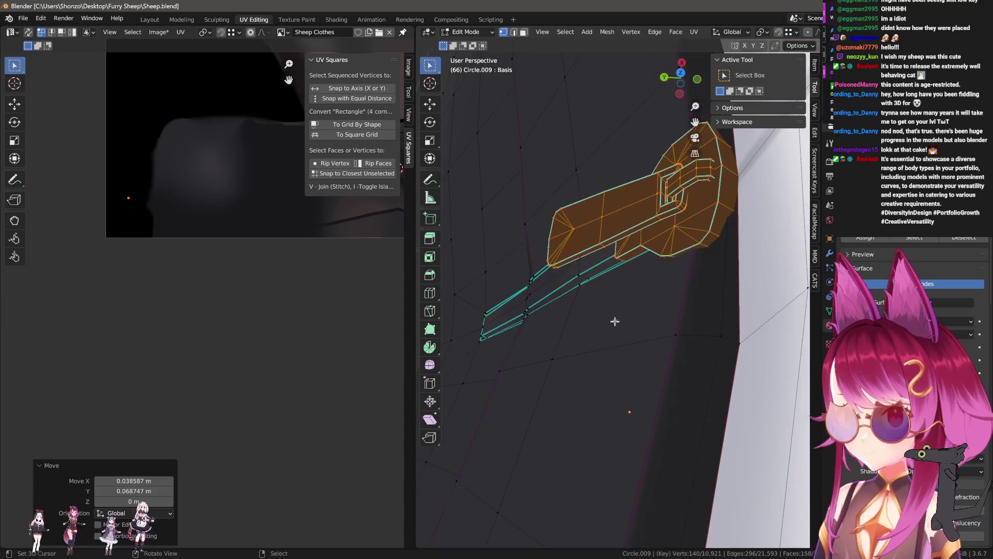
click(654, 279)
mouse_move(654, 280)
middle_down()
mouse_move(644, 312)
mouse_move(718, 334)
mouse_move(500, 245)
middle_up()
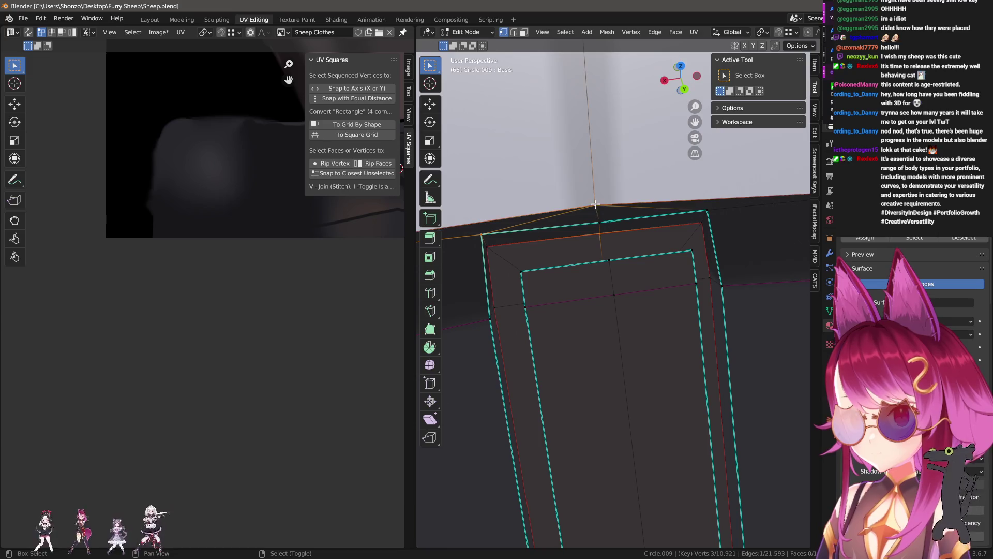
scroll(595, 204, down, 3)
key(ctrl+Tab)
click(702, 311)
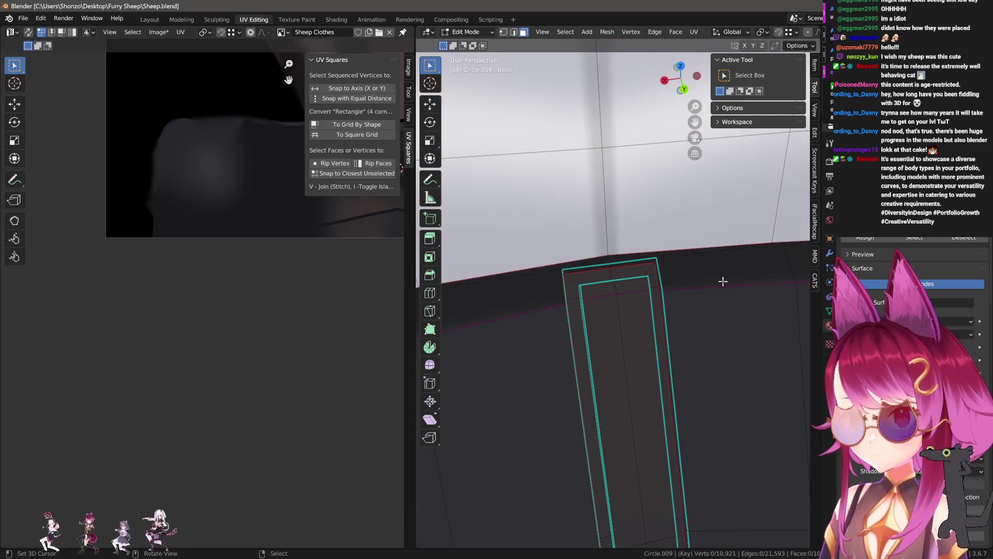
key(l)
scroll(240, 243, down, 4)
scroll(222, 284, down, 2)
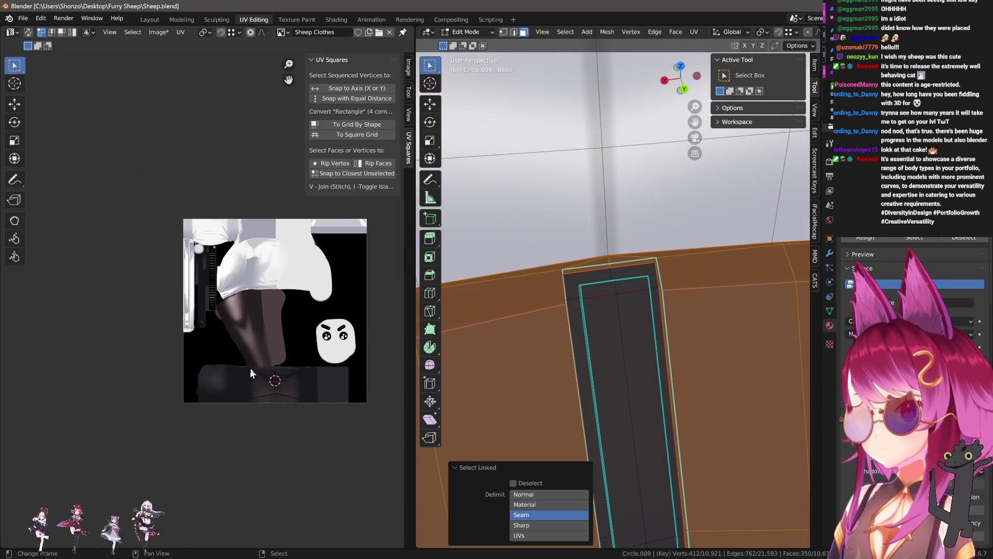
scroll(233, 350, up, 1)
scroll(218, 334, up, 3)
scroll(174, 302, up, 3)
scroll(179, 216, up, 3)
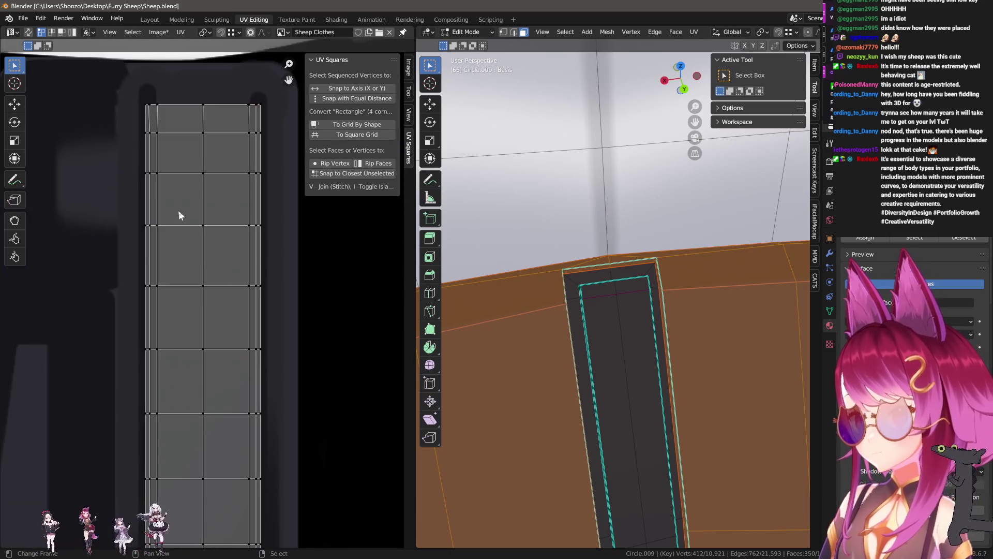
- Unwrap the waistband strip island and straighten it into a rectangle, deselecting its top face row
drag(149, 160, 250, 160)
scroll(213, 317, down, 4)
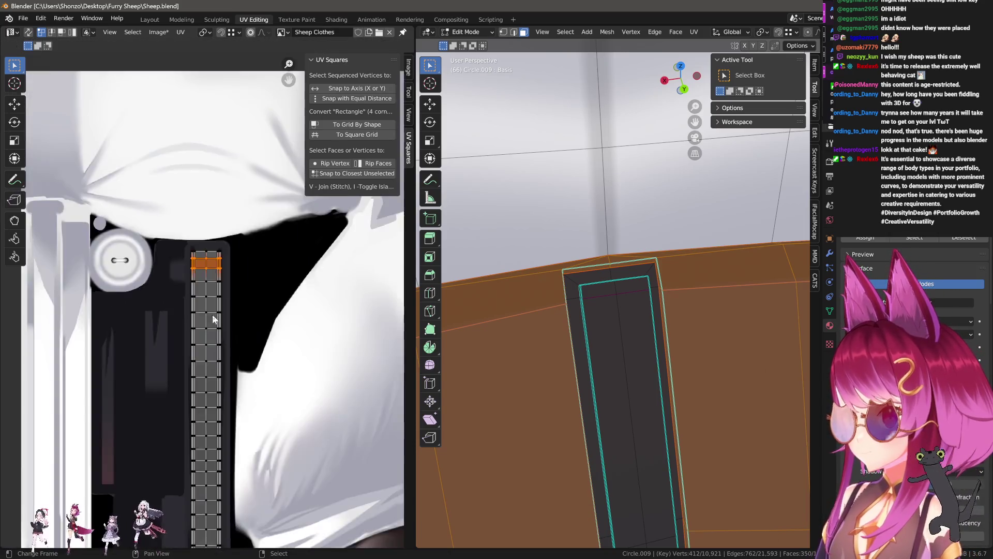
scroll(214, 341, down, 2)
scroll(224, 409, up, 2)
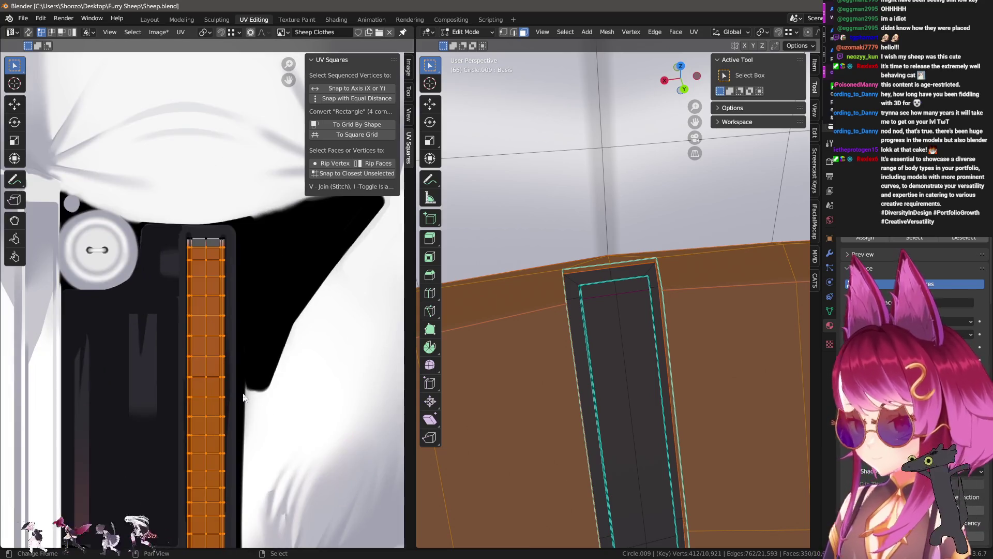
scroll(215, 396, up, 2)
scroll(233, 349, up, 2)
key(l)
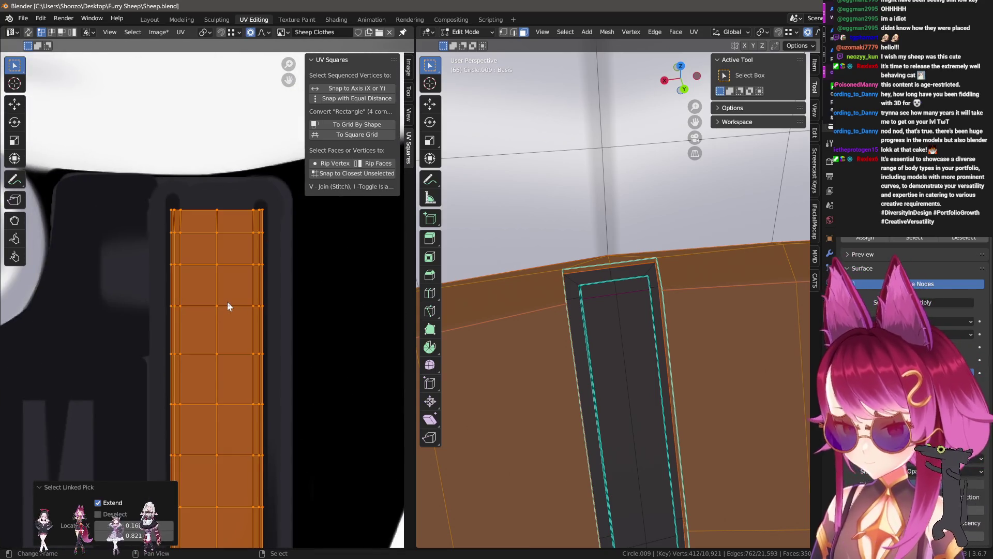
key(u)
click(226, 300)
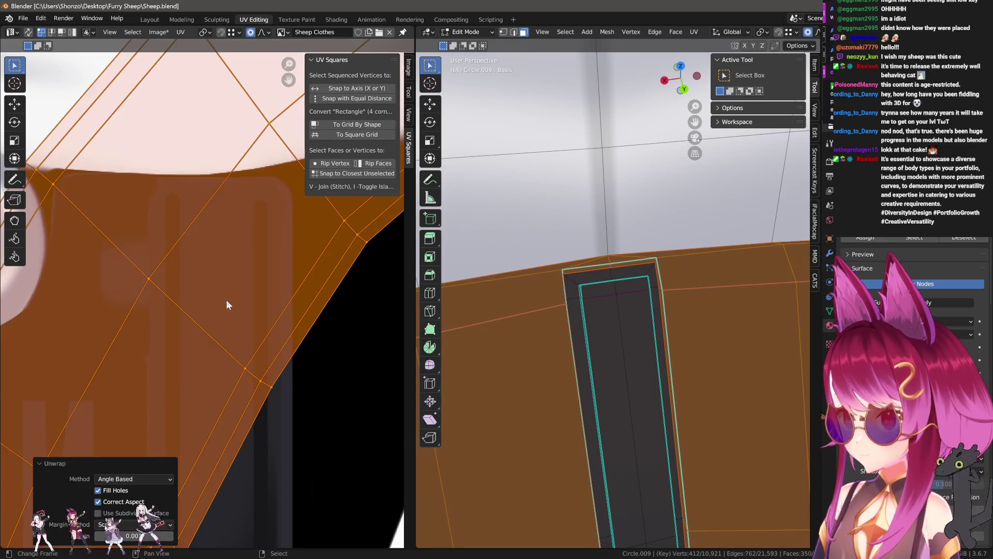
scroll(231, 321, down, 3)
scroll(239, 343, down, 2)
key(alt+e)
scroll(228, 347, up, 3)
scroll(227, 347, up, 3)
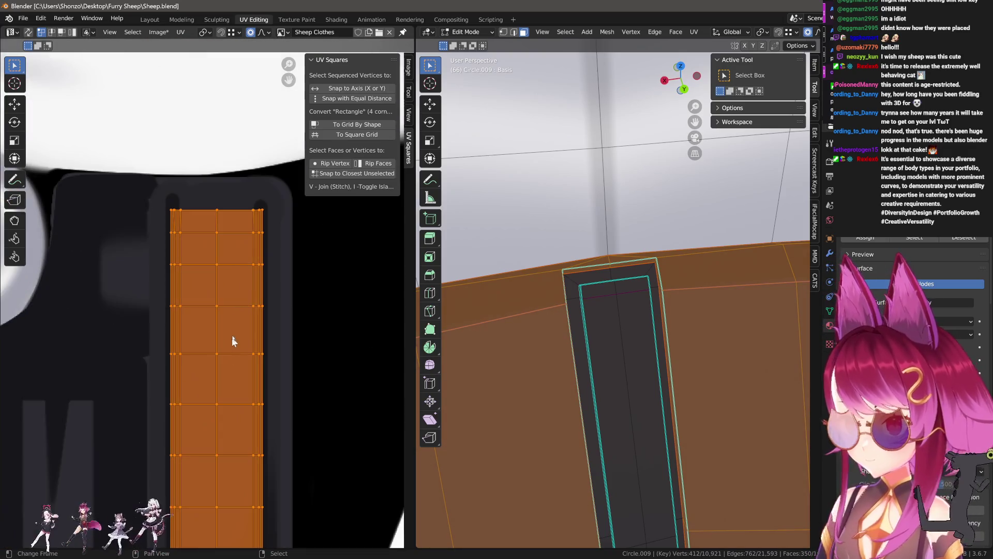
key(c)
middle_drag(177, 186, 233, 200)
key(Escape)
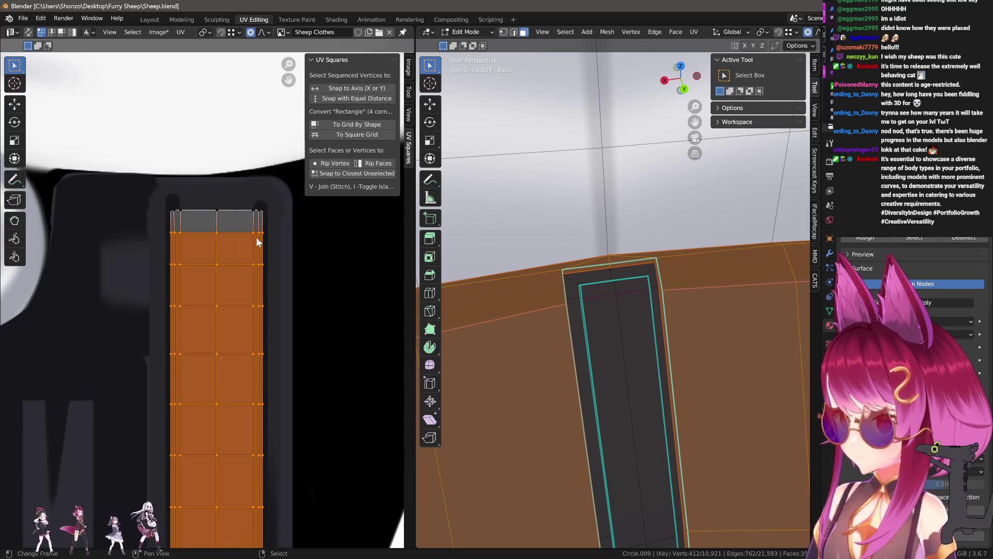
- In edge mode clear the seam where the strap meets the waistband
key(alt+a)
key(ctrl+Tab)
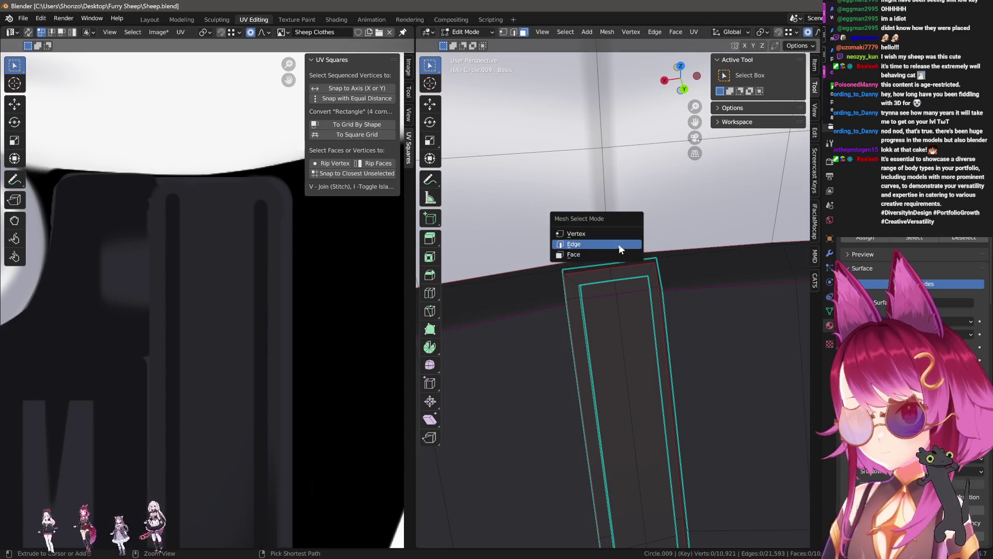
ctrl+click(618, 252)
mouse_move(618, 252)
middle_down()
mouse_move(652, 377)
mouse_move(643, 328)
middle_up()
key(ctrl+e)
click(639, 322)
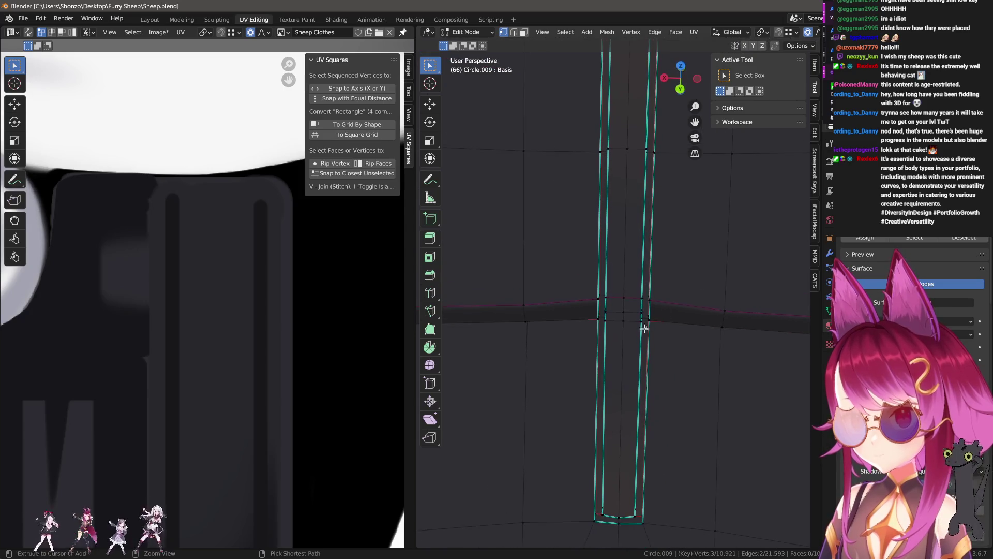
- Back in face mode, select the seam-bounded skirt region showing the strap's long UV strip
click(667, 302)
key(a)
key(alt+a)
key(l)
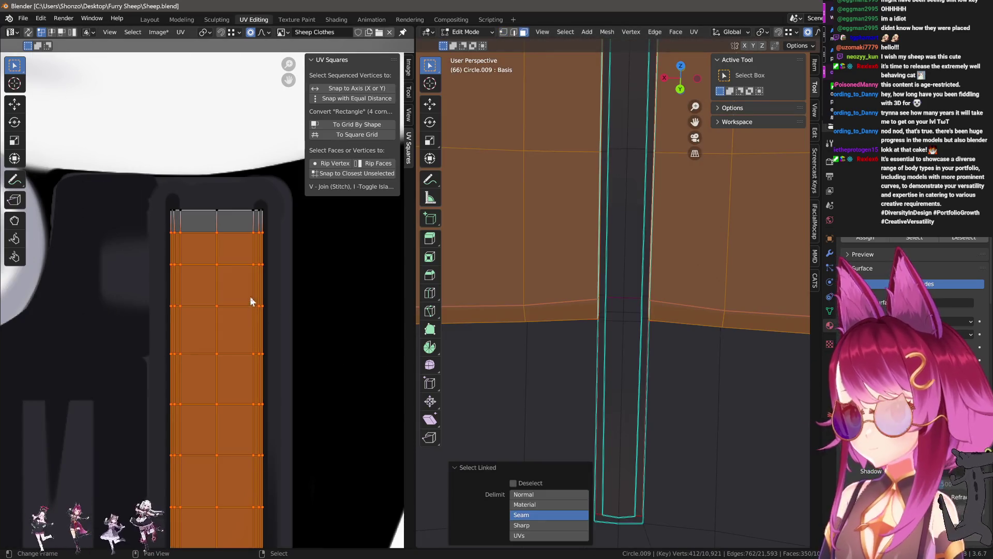
- Unwrap the region and brush-select the vertices of the corner UV edge row
key(u)
click(288, 298)
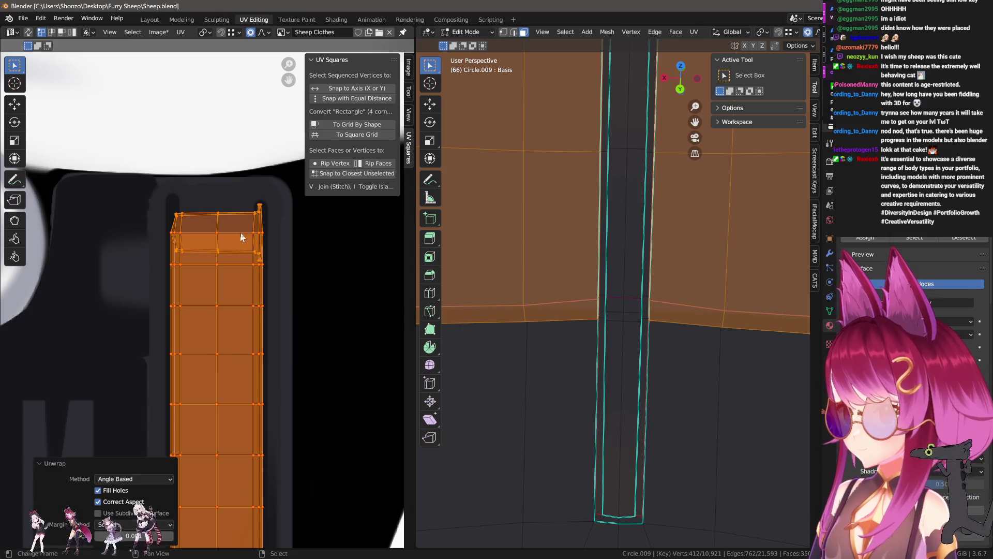
scroll(241, 238, up, 5)
key(alt+a)
scroll(68, 320, down, 2)
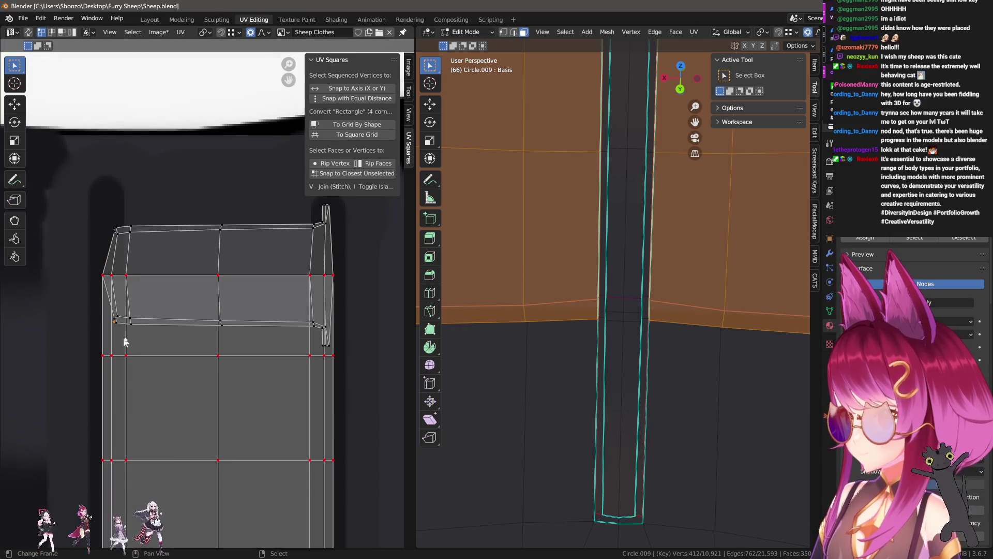
key(a)
key(alt+a)
key(c)
drag(129, 322, 311, 335)
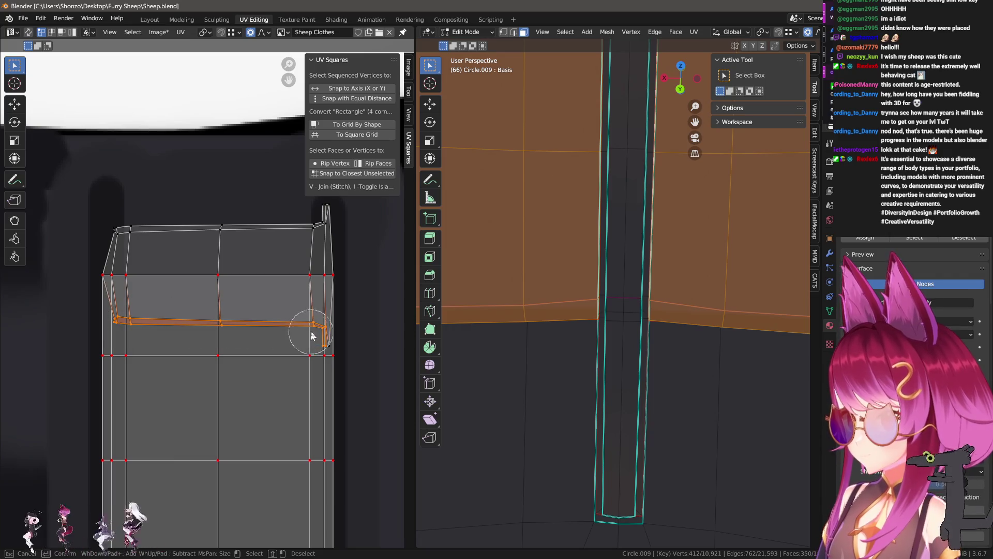
- Mirror the selected edge row on the vertical (Y) axis
key(ctrl+m)
key(y)
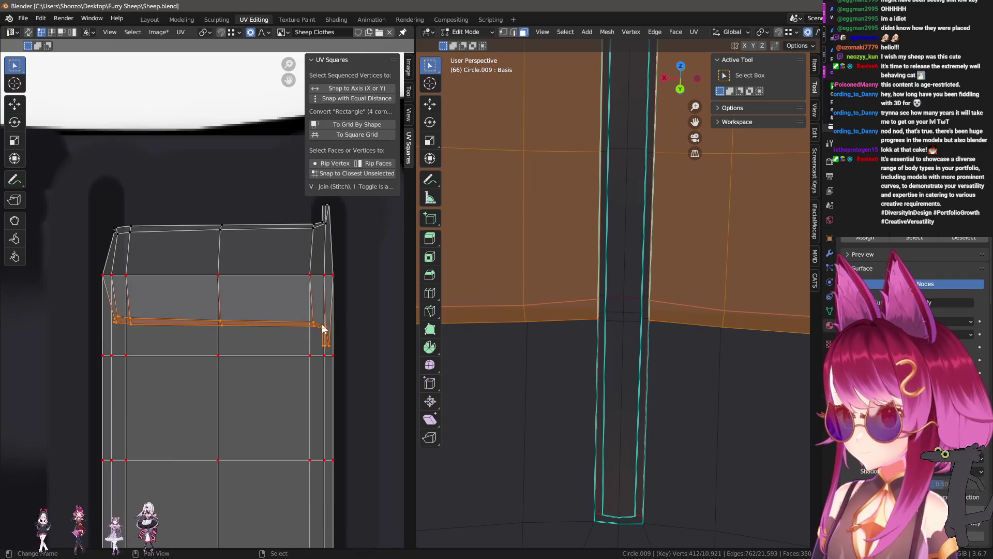
key(x)
key(y)
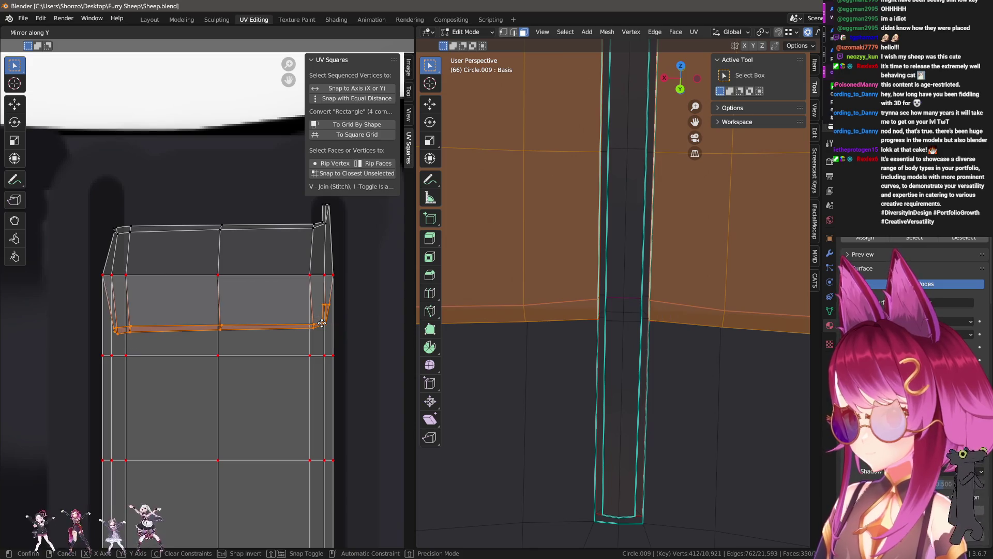
click(295, 329)
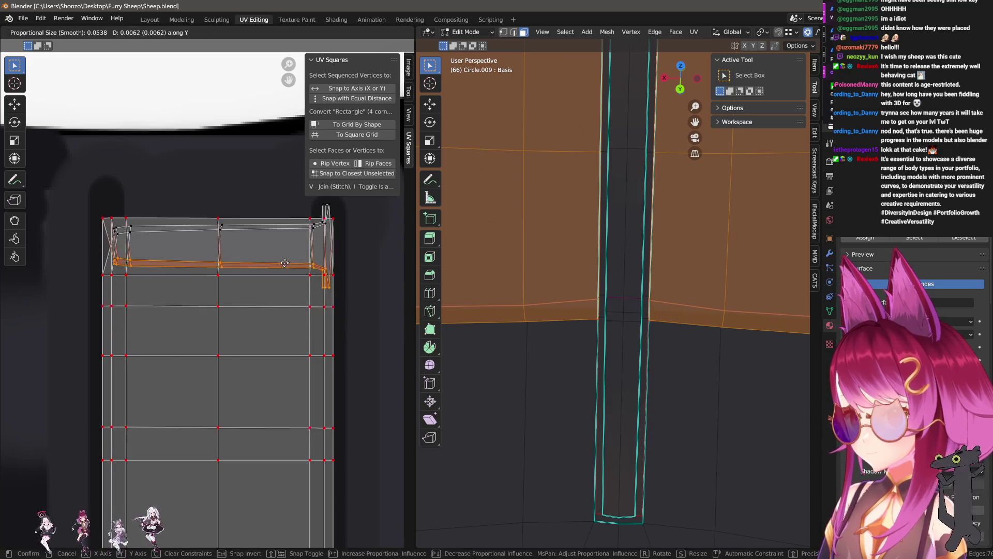
- Move the flipped edge row up to the top edge of the skirt's UV island
click(269, 297)
key(g)
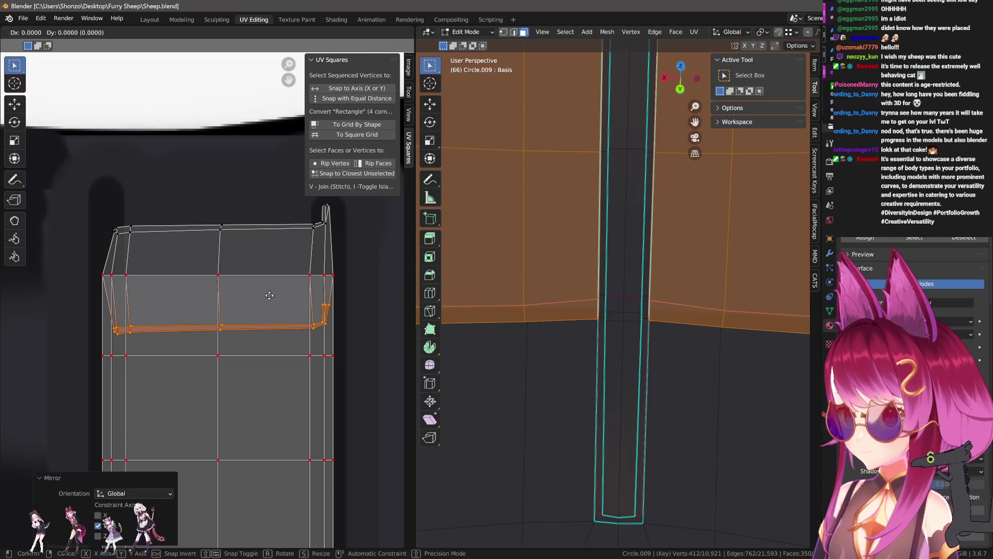
click(271, 205)
scroll(233, 248, up, 2)
scroll(169, 320, up, 2)
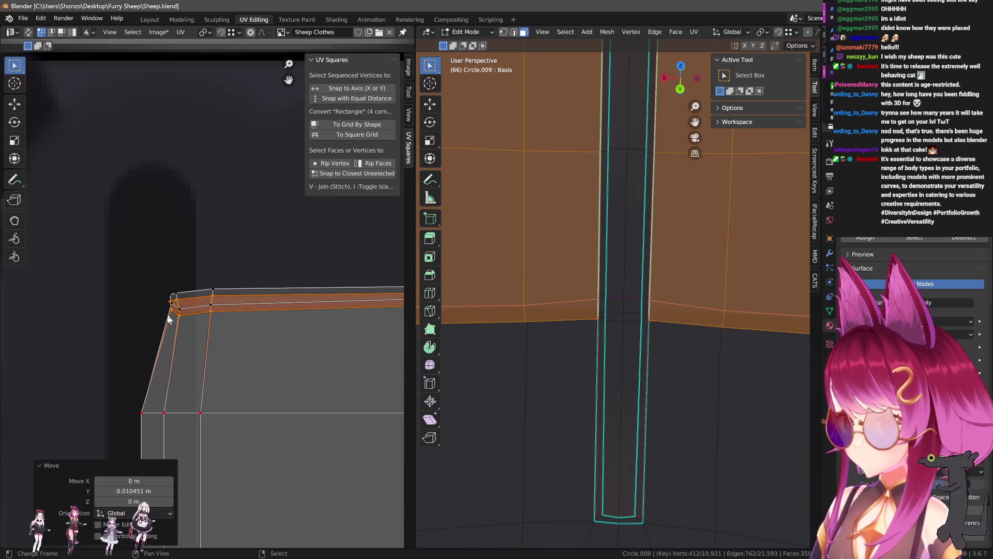
scroll(147, 302, up, 2)
- Nudge the corner UV vertices slightly into place and clear the selection
key(g)
click(135, 288)
key(alt+a)
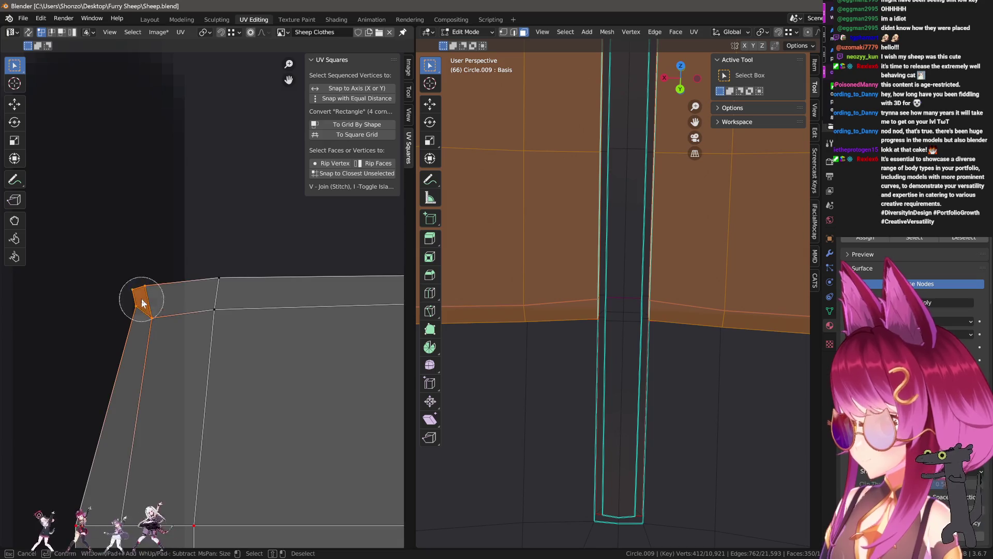
key(Escape)
scroll(155, 310, down, 1)
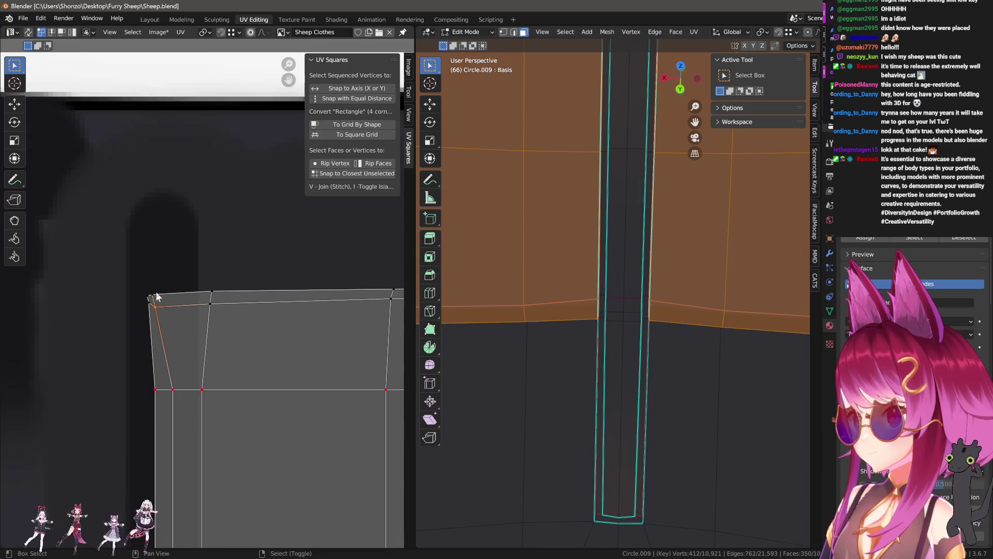
key(alt+a)
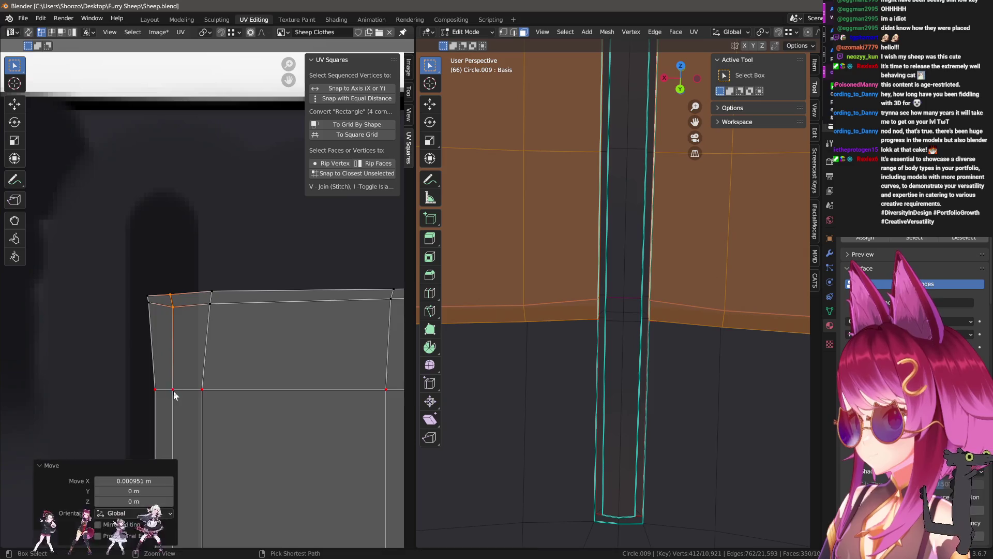
- Select the top UV strips and slide the top-right strip horizontally into line
key(c)
click(185, 300)
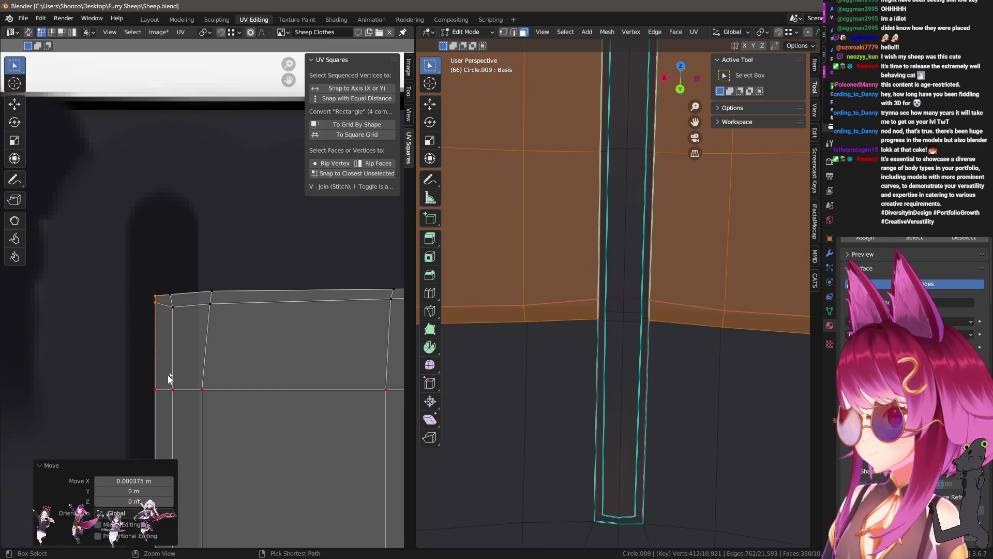
right_click(195, 346)
key(Escape)
click(225, 298)
right_click(239, 346)
key(Escape)
key(g)
key(x)
click(199, 381)
scroll(295, 389, down, 2)
key(alt+a)
- Straighten the top-right corner strip's right edge vertically and nudge its top vertex sideways
key(c)
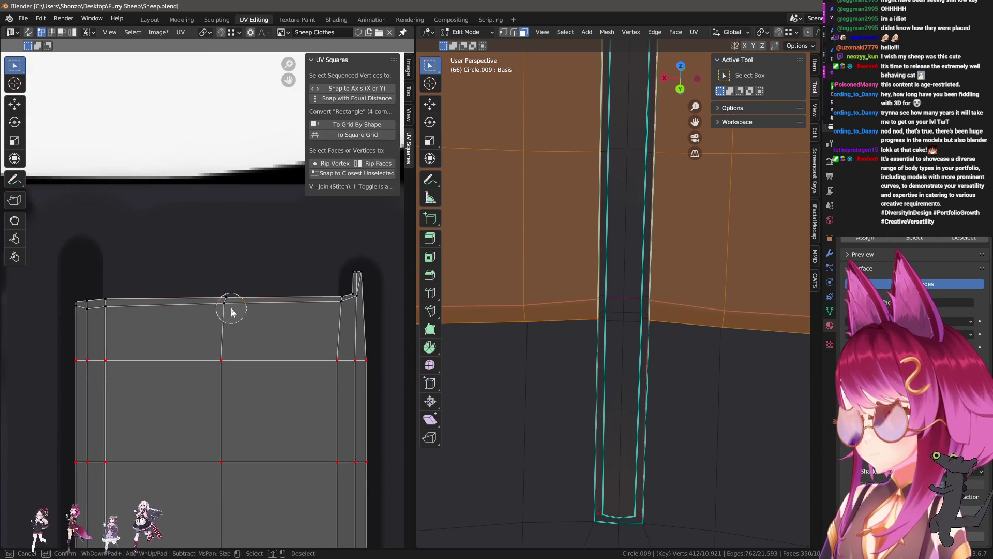
key(Escape)
scroll(221, 362, up, 2)
scroll(214, 341, up, 1)
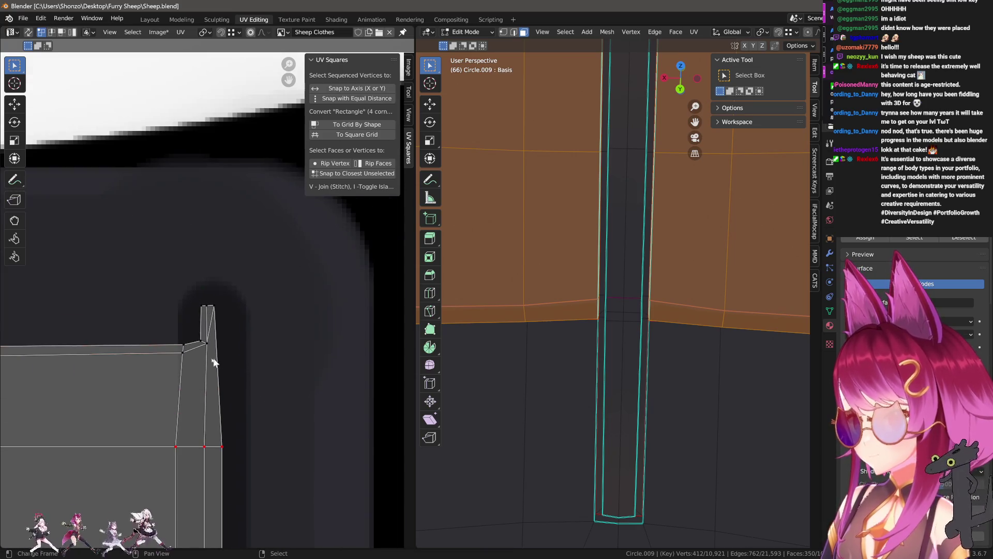
click(225, 315)
middle_drag(251, 372, 264, 326)
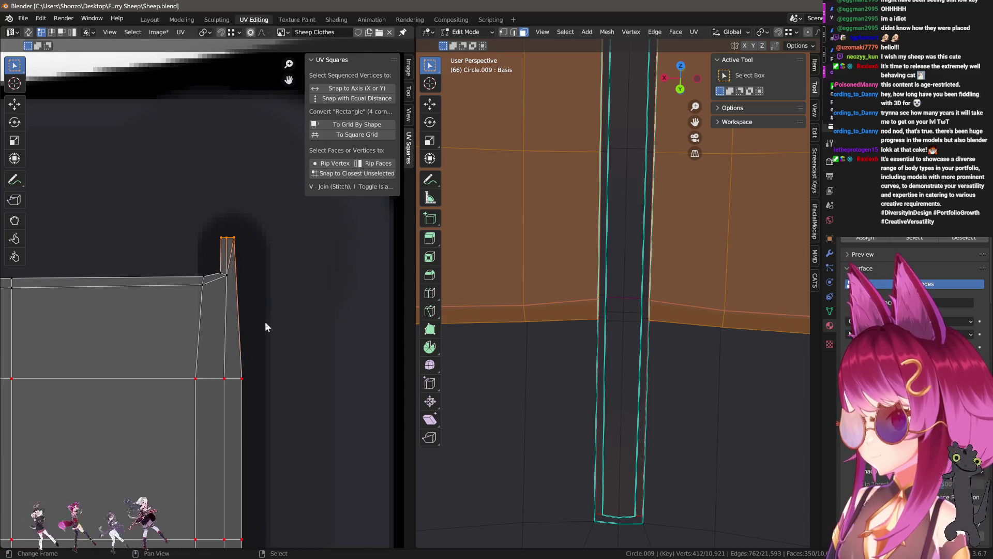
key(shift+w)
click(244, 381)
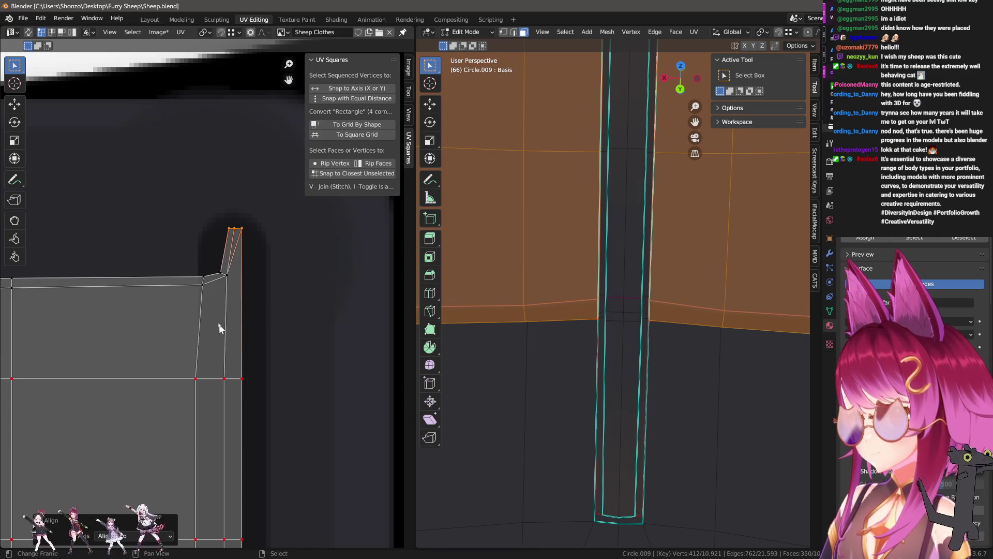
key(Escape)
key(g)
key(x)
click(240, 332)
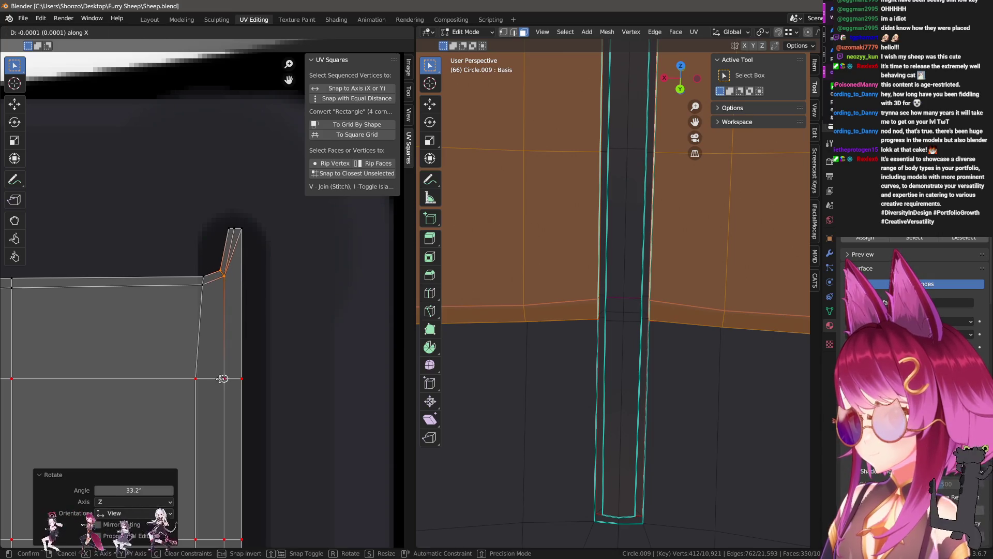
- Square the left strip into a rectangular grid and circle-select the island's top edge vertices
alt+click(199, 288)
key(shift+w)
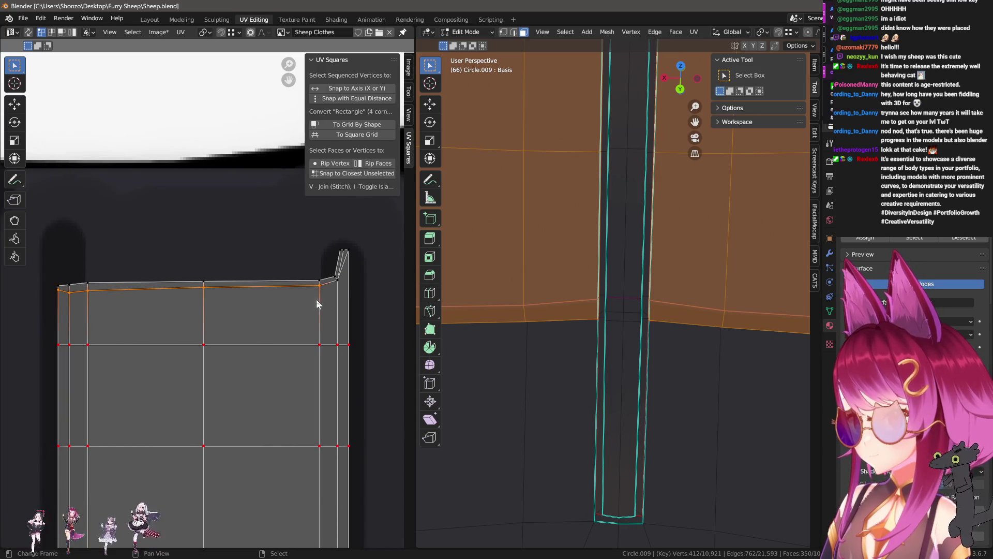
drag(62, 272, 277, 269)
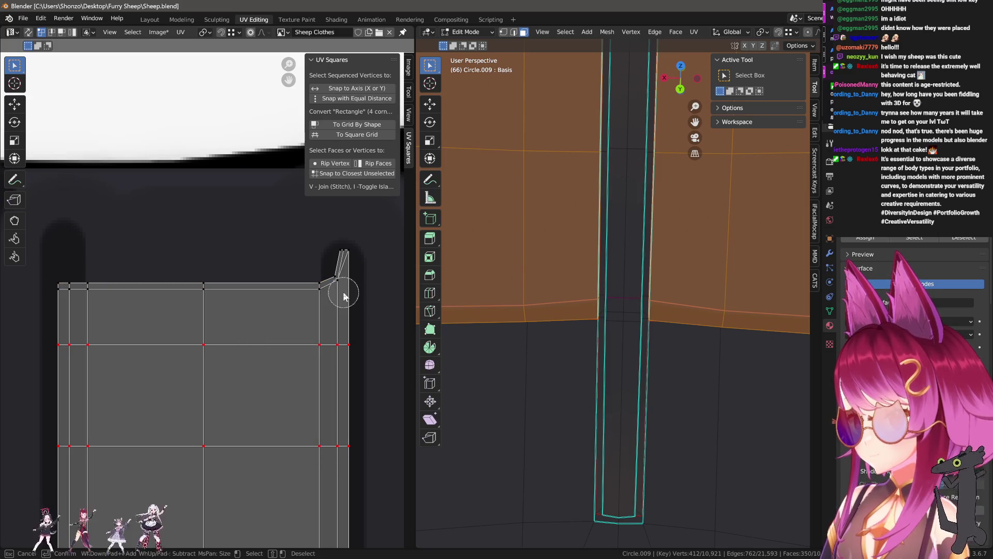
key(c)
key(Escape)
key(c)
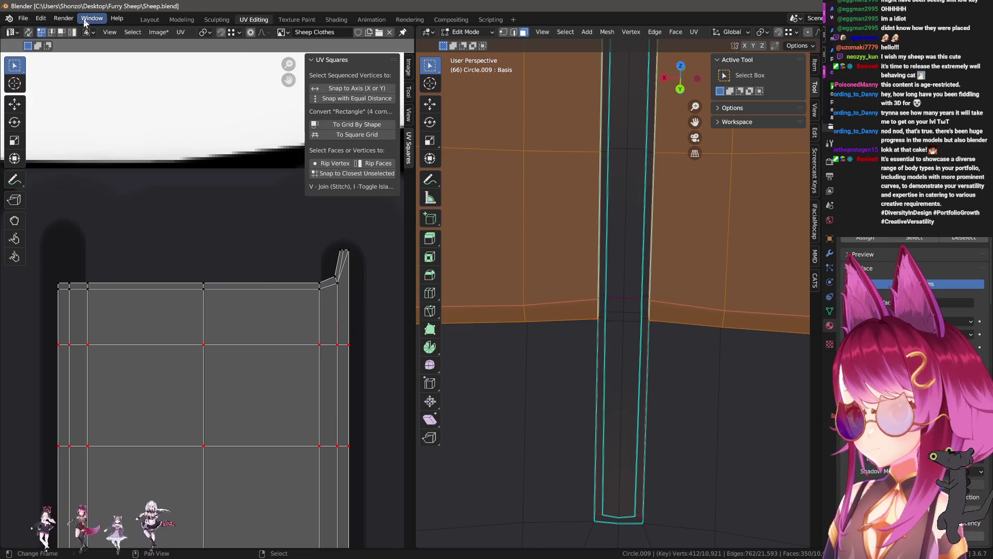
- Return to Texture Paint with the skirt's back in view, the strap UVs framed and brush settings shown
click(150, 20)
scroll(443, 239, down, 4)
scroll(474, 306, up, 4)
mouse_move(269, 262)
middle_down()
mouse_move(474, 306)
mouse_move(425, 292)
middle_up()
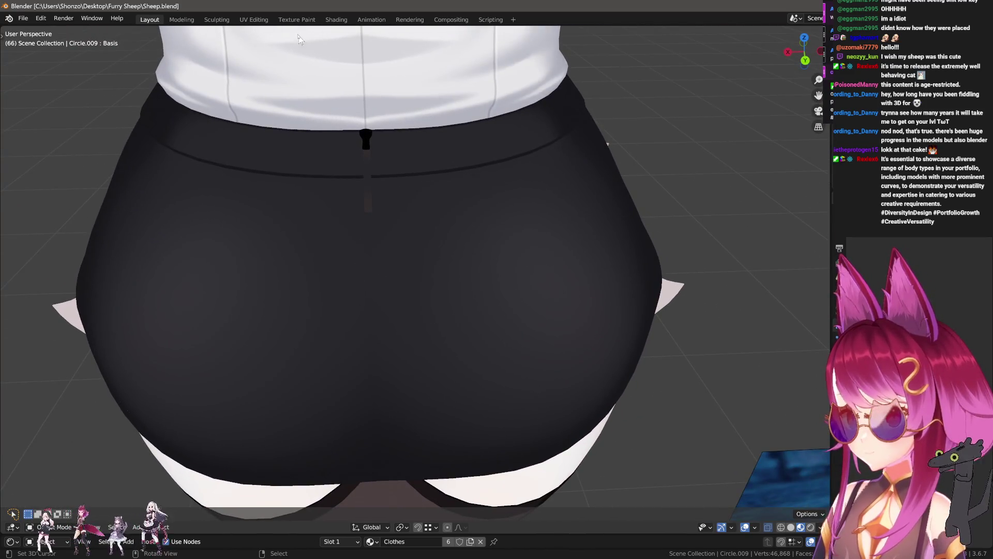
click(297, 20)
mouse_move(169, 305)
middle_down()
mouse_move(220, 316)
mouse_move(249, 359)
middle_up()
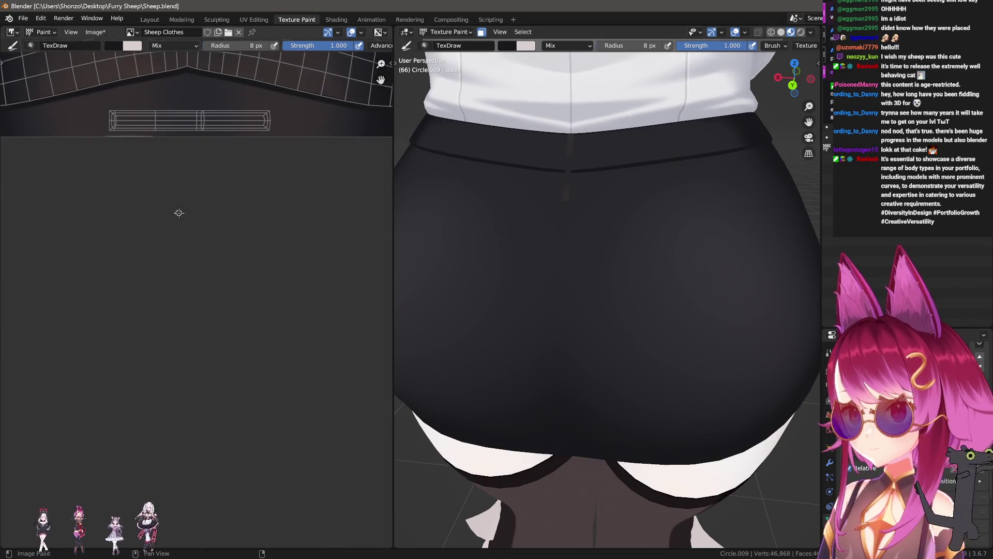
mouse_move(240, 215)
middle_down()
mouse_move(180, 297)
mouse_move(204, 251)
middle_up()
key(n)
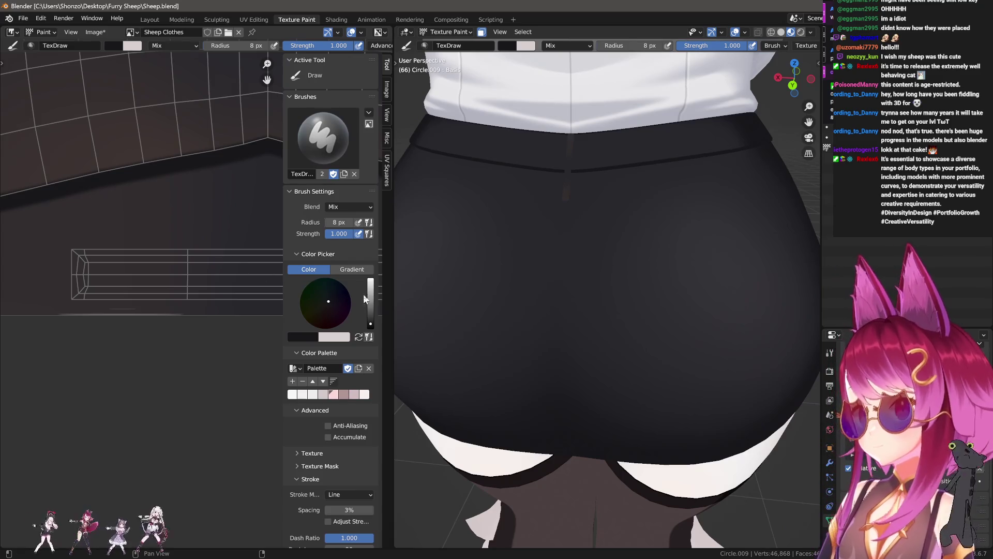
- Pick a light lavender brush colour, try a pale stroke across the strap bar and undo it
click(371, 282)
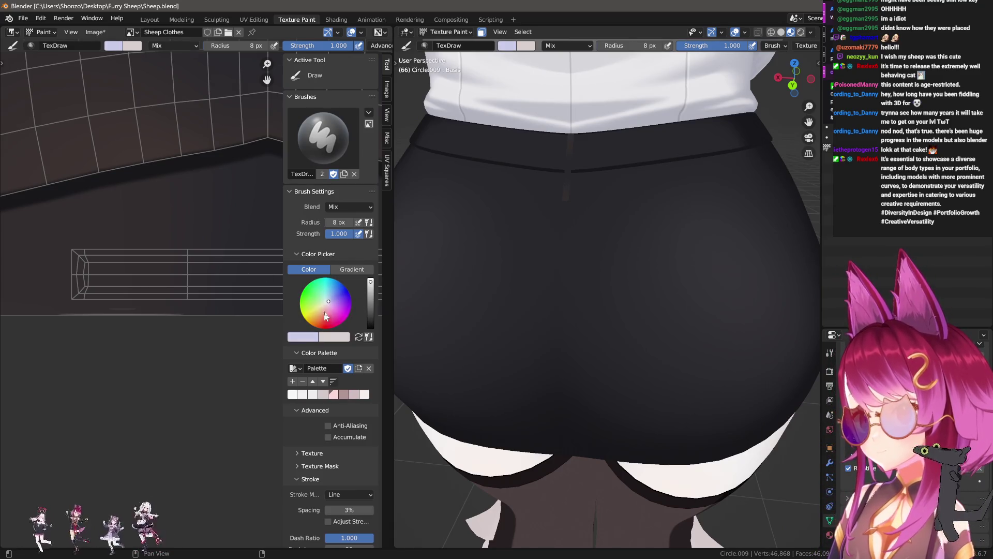
click(311, 337)
key(n)
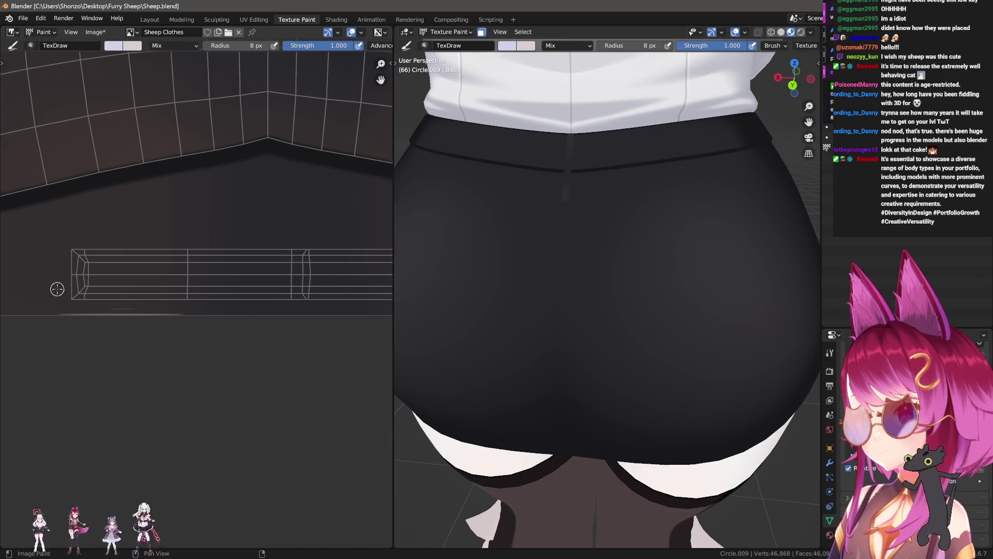
key(f)
click(266, 285)
drag(78, 288, 164, 303)
key(ctrl+z)
key(f)
click(183, 303)
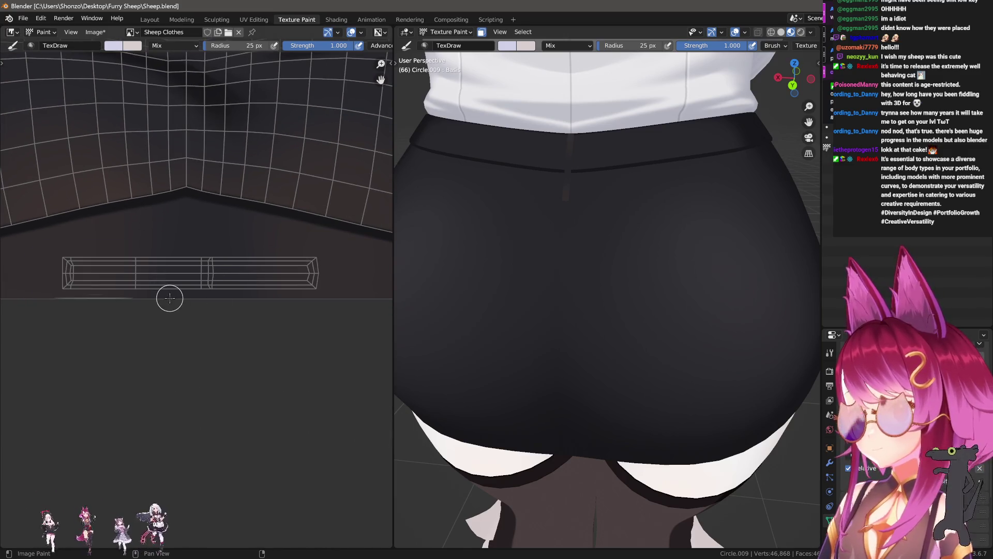
- Desaturate the lavender slightly and paint the light strap along the whole UV bar
key(n)
click(304, 339)
click(333, 235)
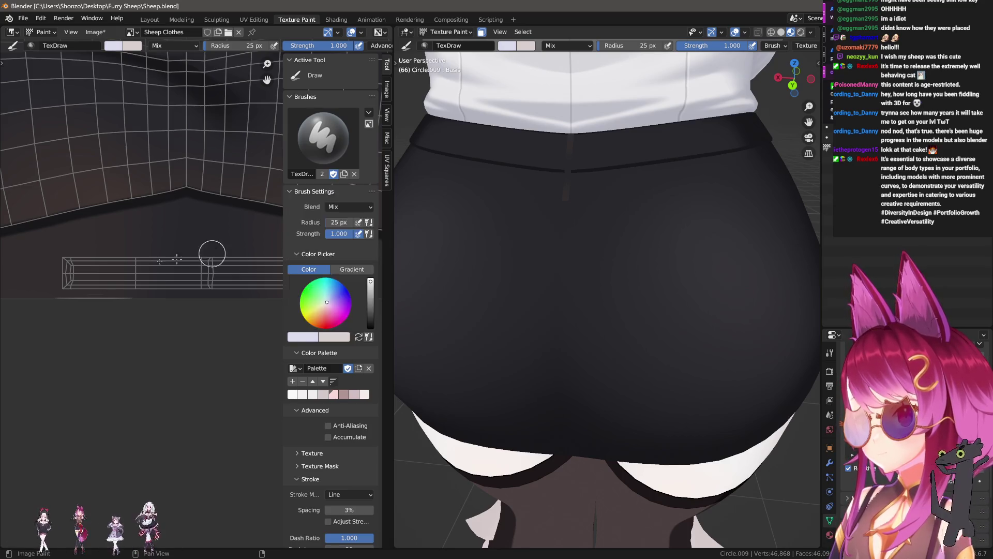
key(n)
key(f)
click(89, 270)
drag(89, 271, 357, 272)
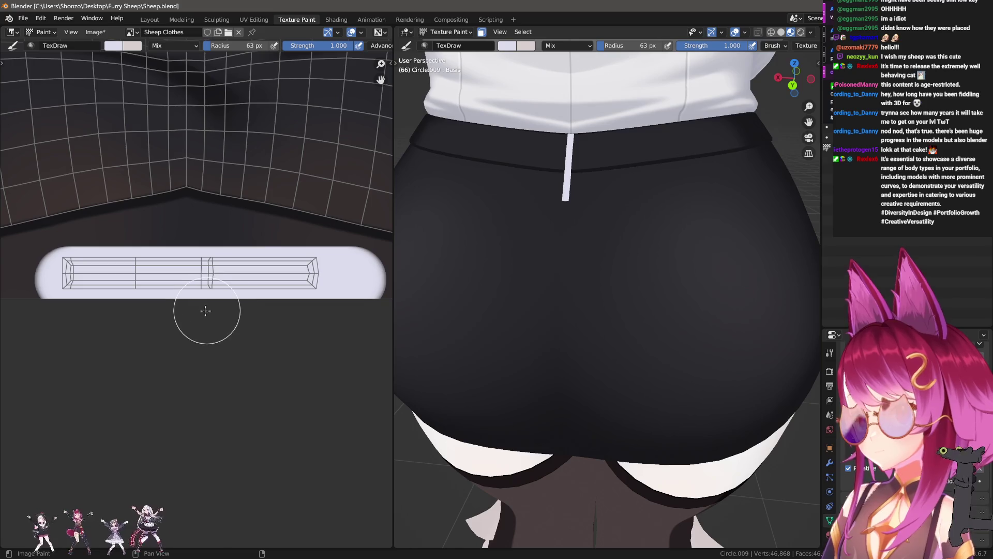
middle_drag(164, 313, 182, 322)
scroll(182, 322, up, 1)
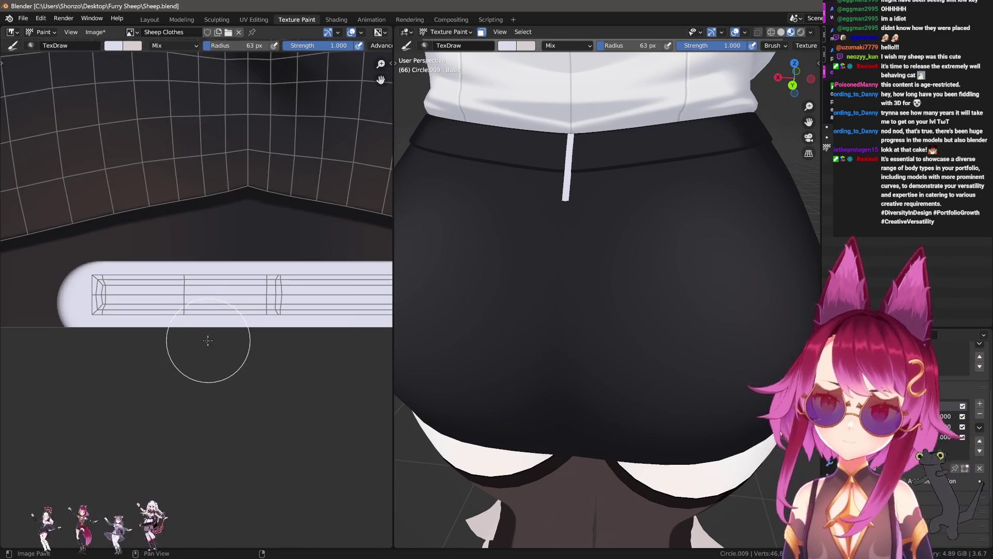
key(f)
click(244, 315)
- Darken the brush colour to grey and shrink the brush to its smallest size
key(n)
drag(370, 282, 370, 293)
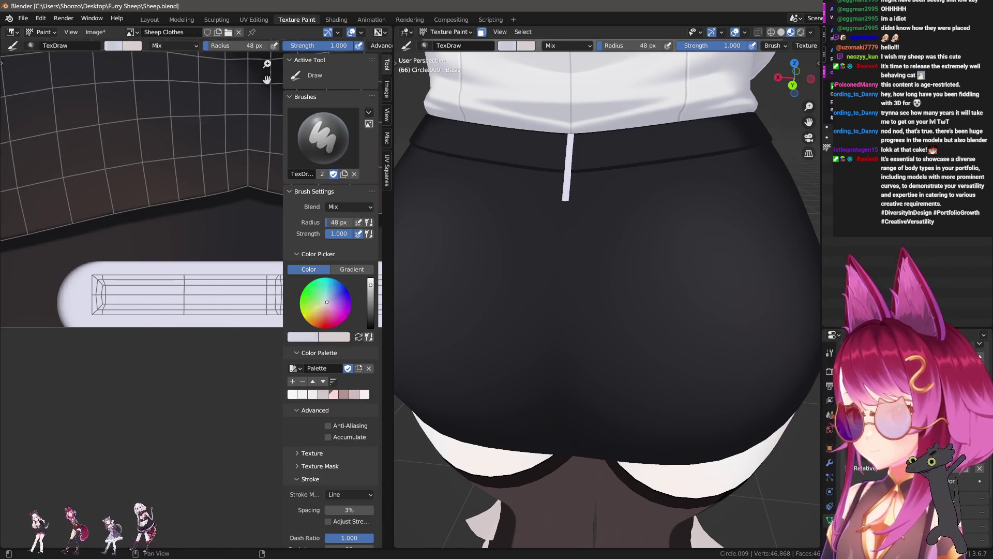
key(n)
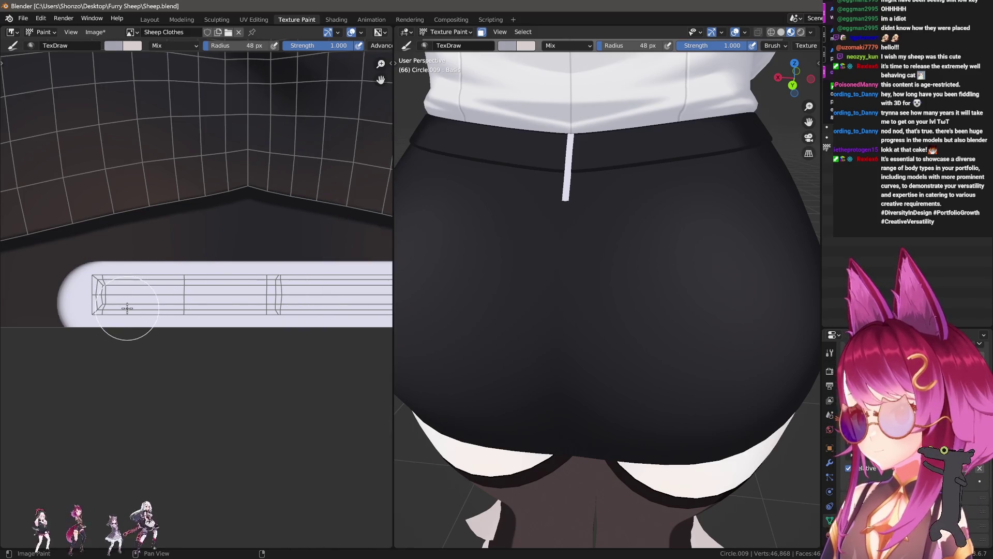
key(e)
click(135, 268)
scroll(152, 344, down, 1)
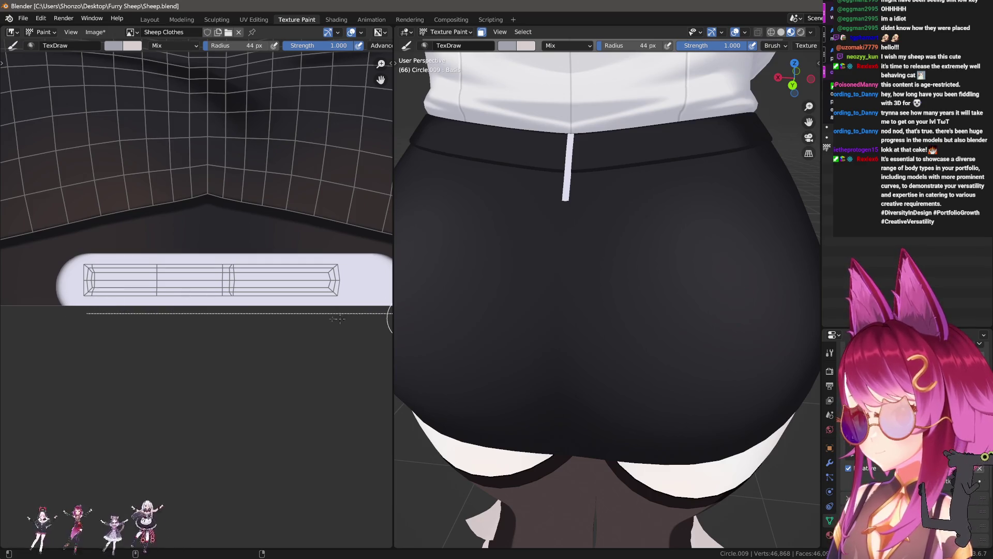
key(f)
click(88, 326)
middle_drag(88, 326, 174, 354)
scroll(556, 218, up, 3)
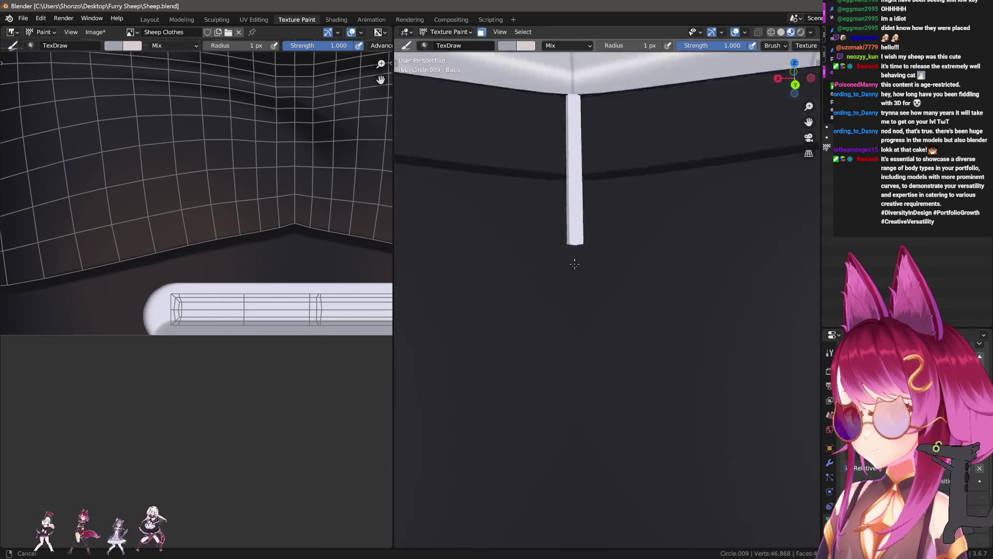
scroll(575, 261, up, 2)
- Try a dark line along the strap's bottom edge and undo it
key(n)
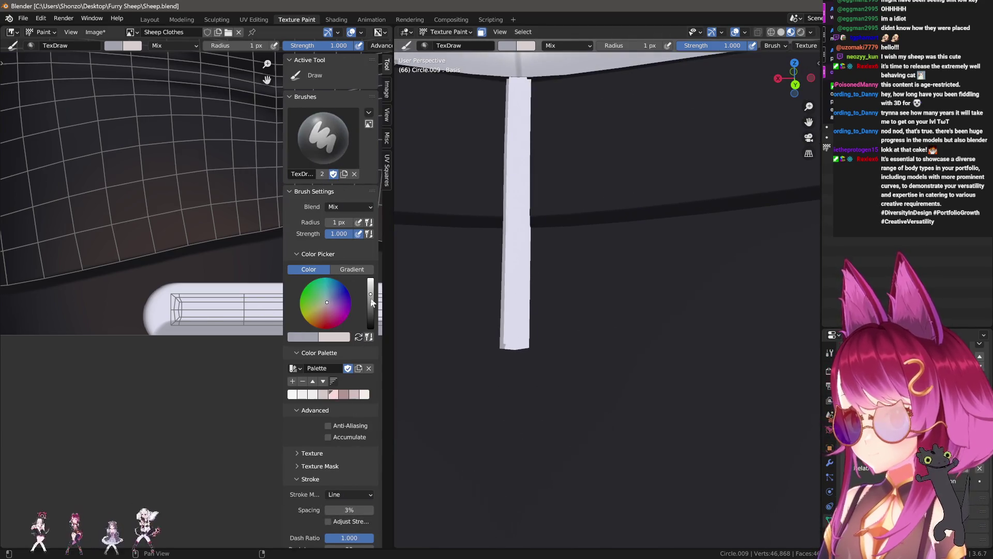
key(n)
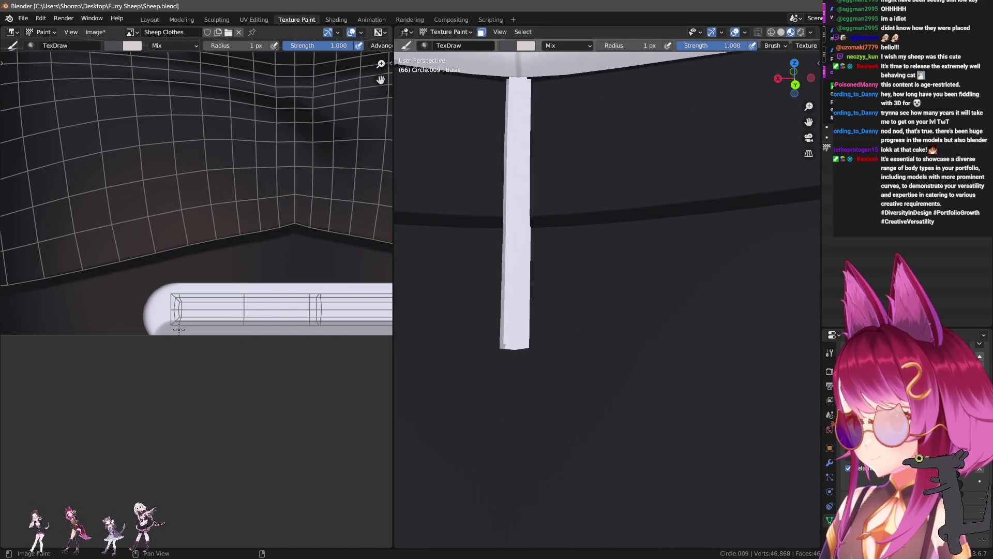
scroll(196, 332, up, 2)
middle_drag(197, 332, 128, 335)
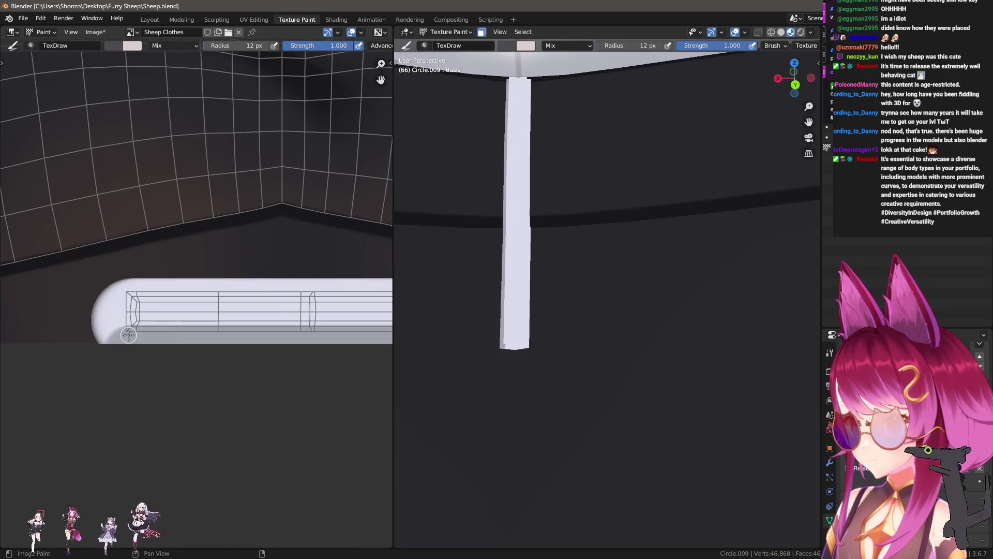
drag(217, 336, 315, 348)
scroll(160, 348, down, 1)
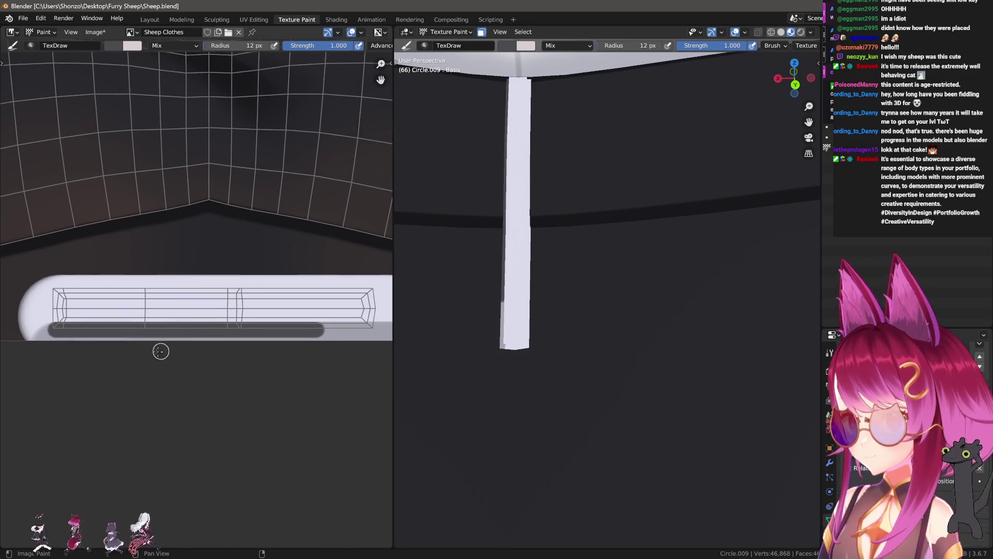
middle_drag(161, 349, 162, 325)
key(ctrl+z)
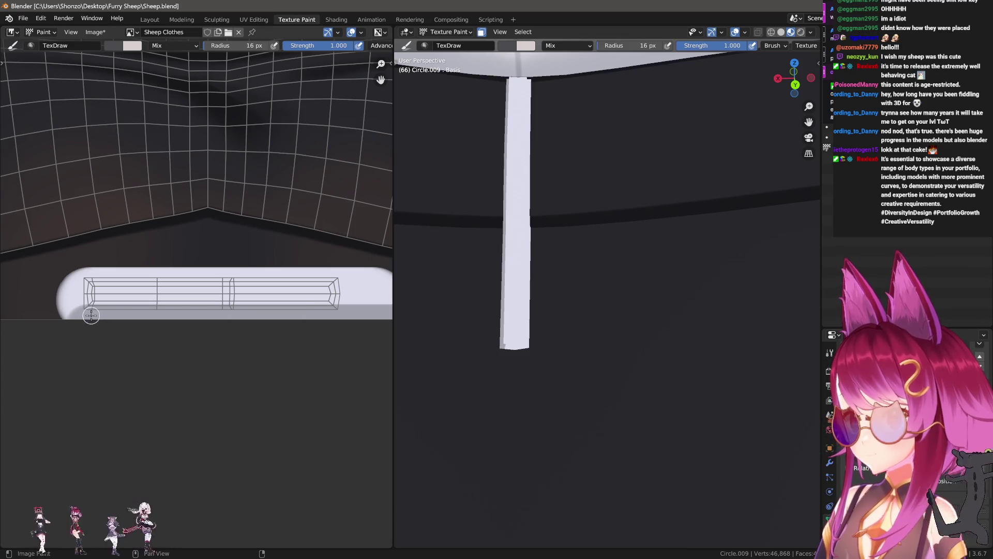
- Darken the paint to near black, paint the bottom edge line again and undo it
key(n)
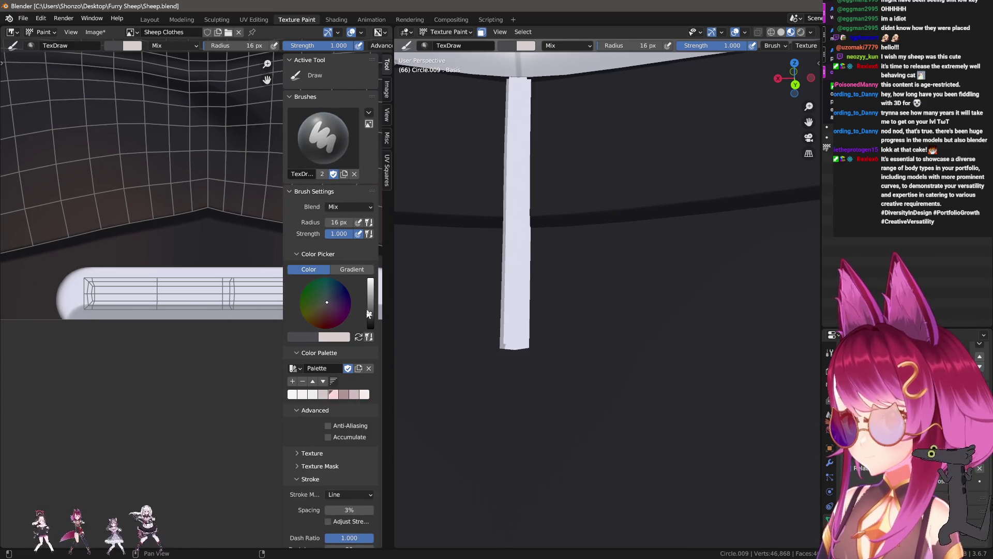
drag(368, 313, 370, 320)
key(n)
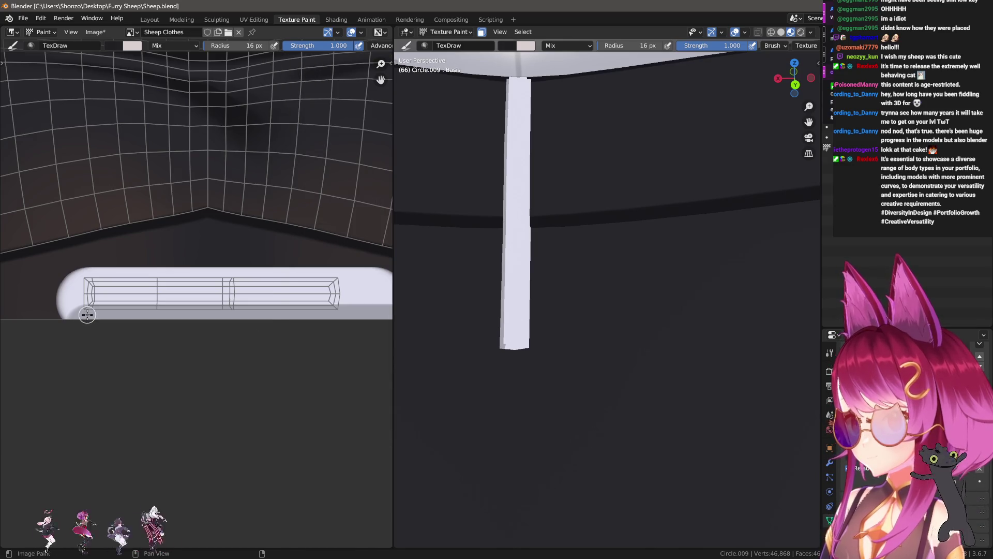
drag(90, 313, 333, 321)
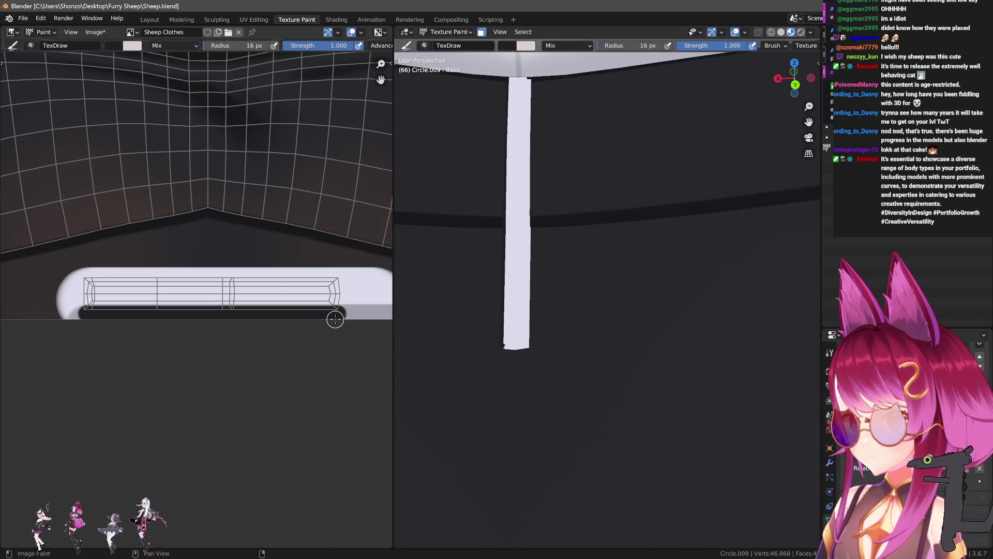
key(ctrl+z)
key(n)
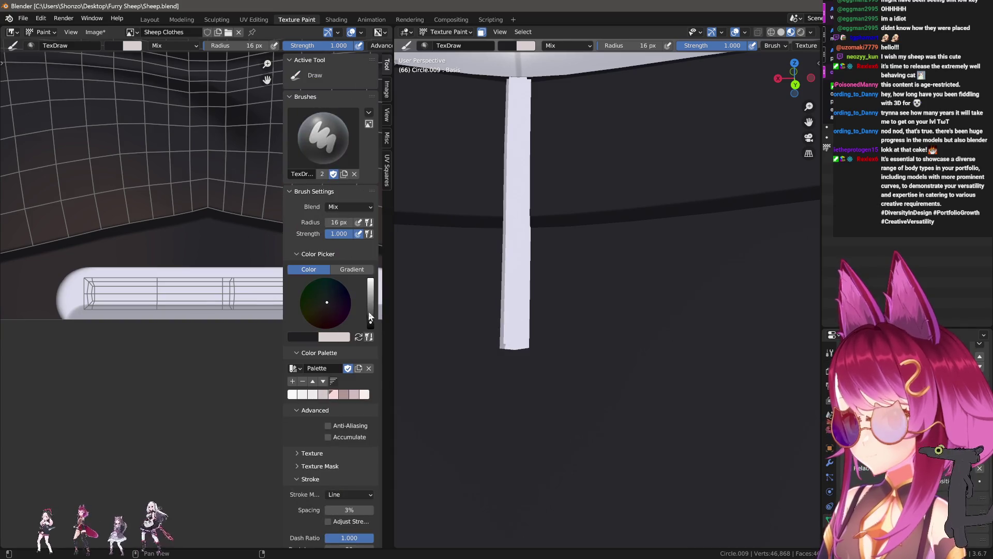
key(n)
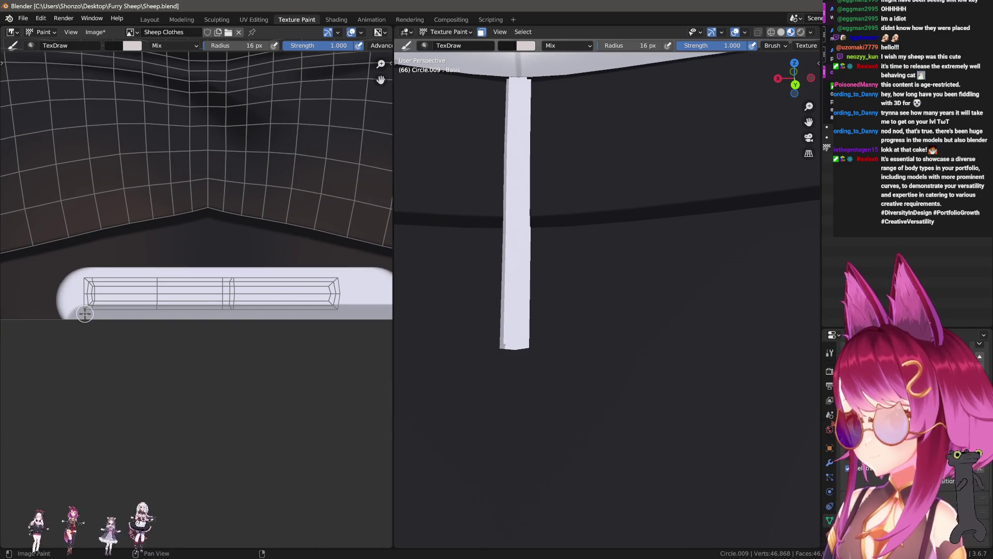
- Paint dark edging along the strap's lower edge and right end, undoing the stroke that covered the strap
drag(294, 317, 331, 312)
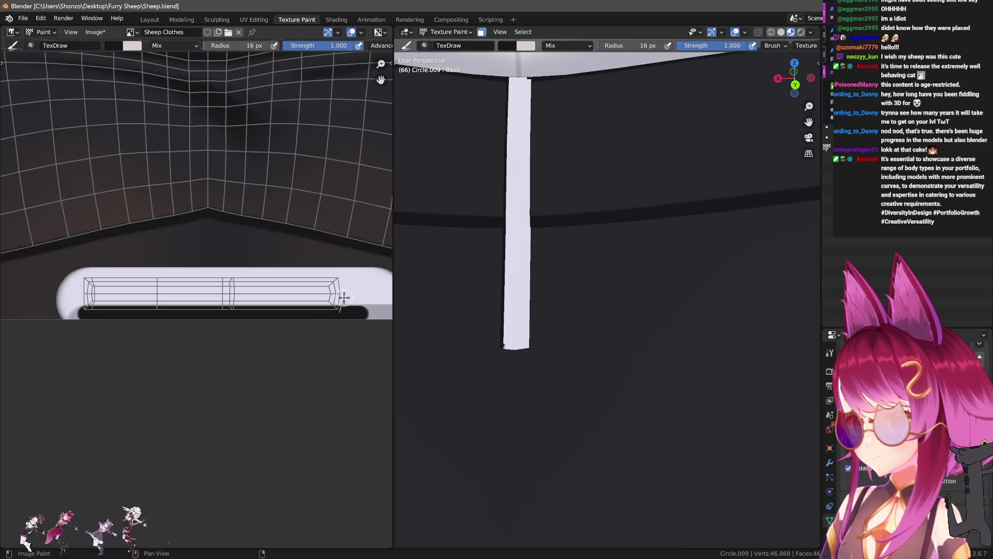
drag(342, 279, 63, 292)
ctrl+middle_drag(111, 321, 221, 309)
key(ctrl+z)
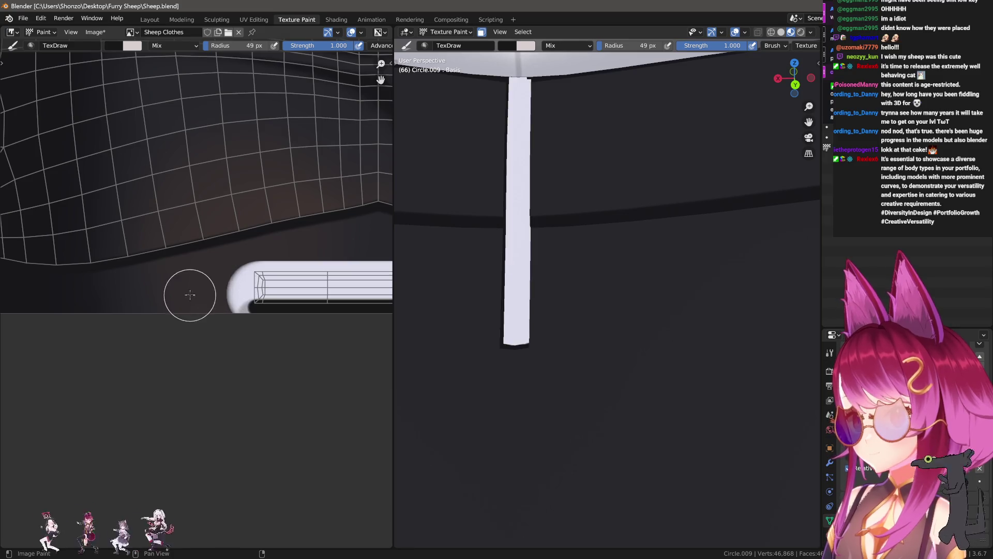
key(f)
click(253, 18)
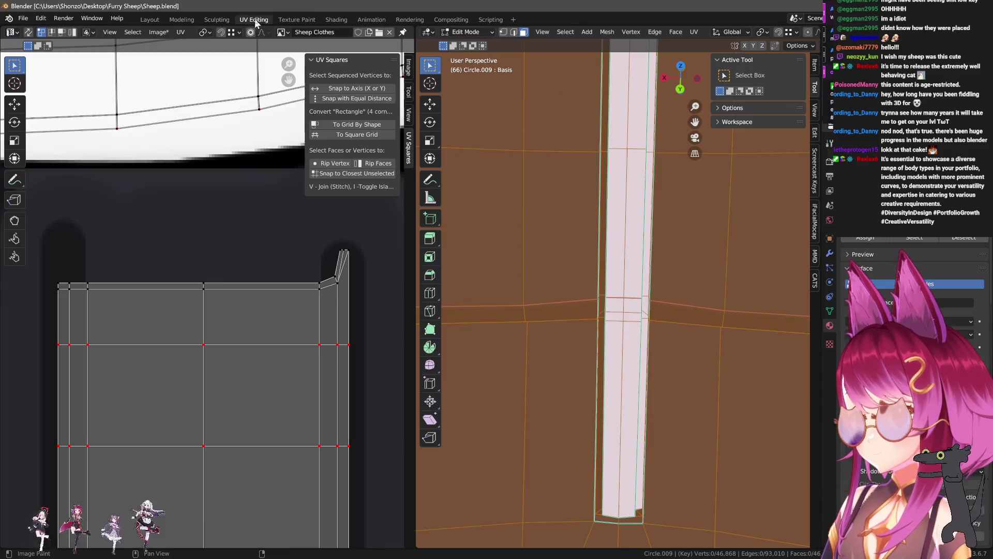
scroll(244, 351, down, 5)
scroll(218, 266, up, 4)
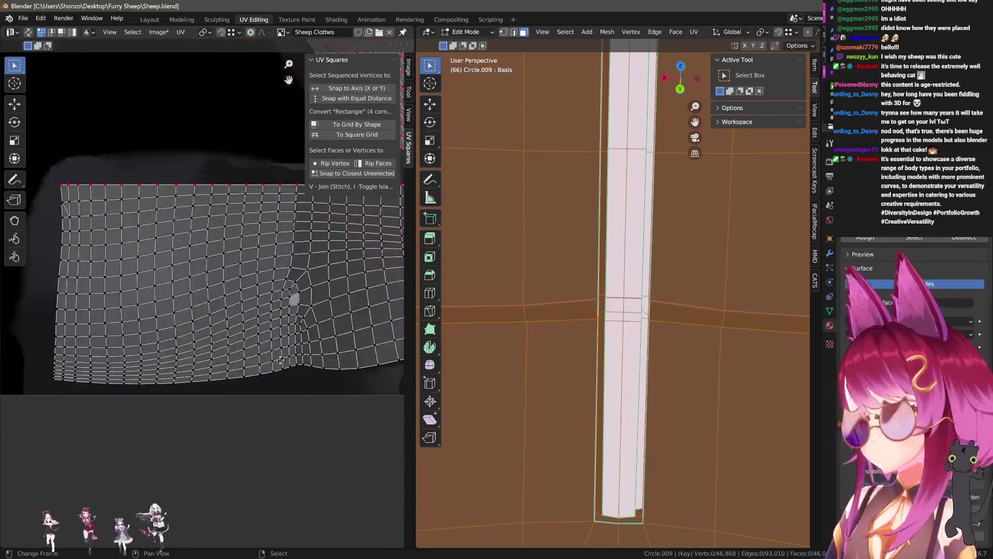
scroll(225, 295, up, 3)
scroll(253, 350, up, 2)
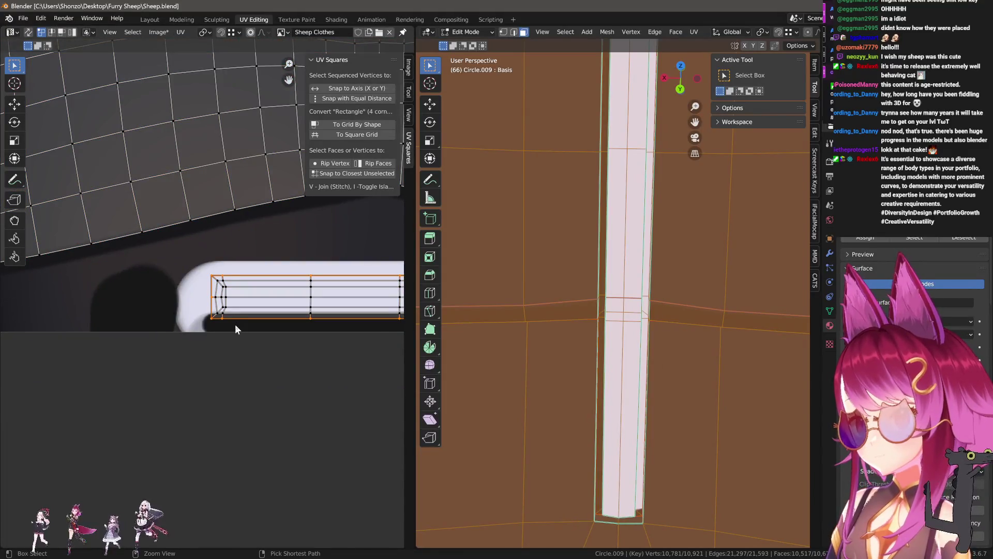
- Move one UV edge loop of the strap aside, scale it into a tiny strip and return to Texture Paint
alt+click(235, 324)
key(g)
click(229, 342)
key(s)
click(206, 342)
key(g)
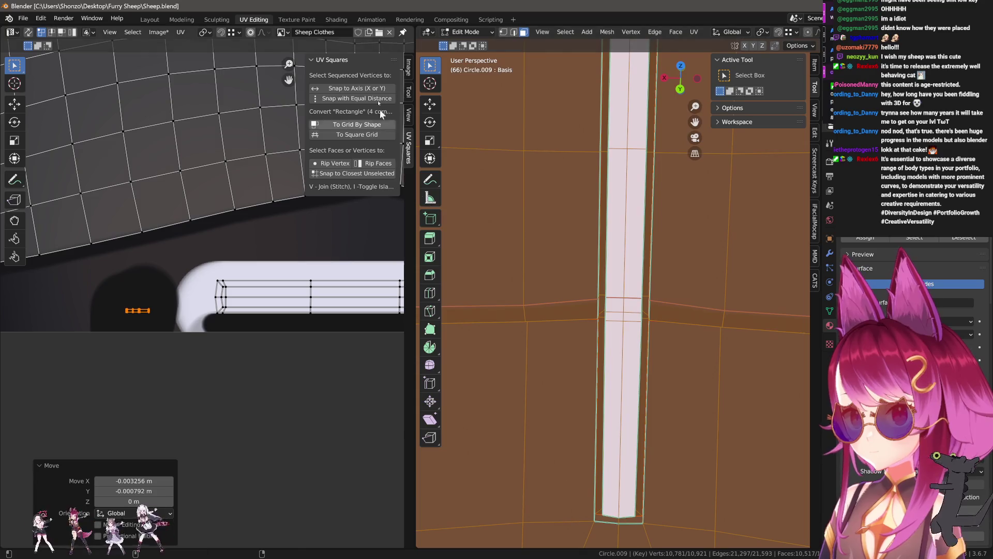
click(297, 19)
scroll(184, 328, up, 1)
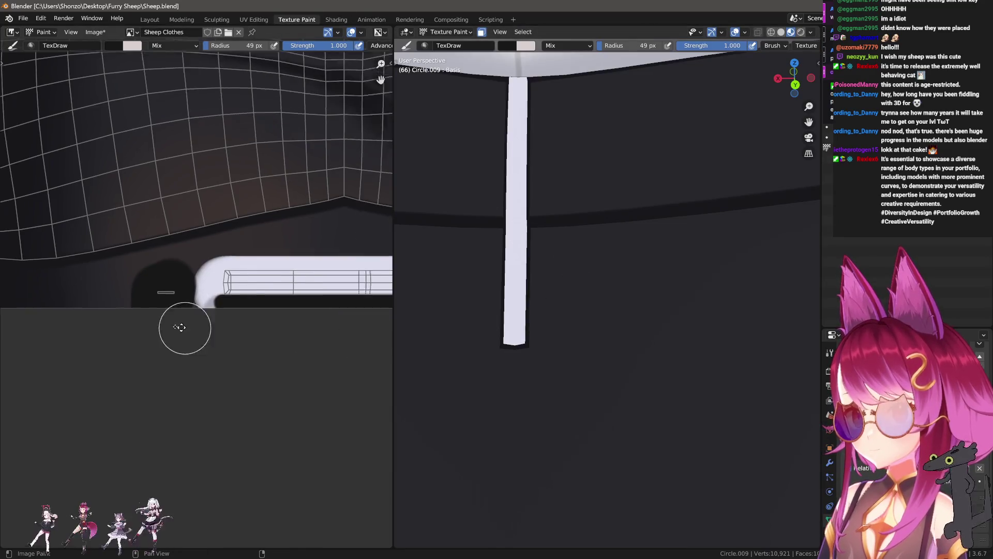
scroll(219, 292, up, 2)
scroll(166, 331, up, 1)
scroll(167, 331, down, 3)
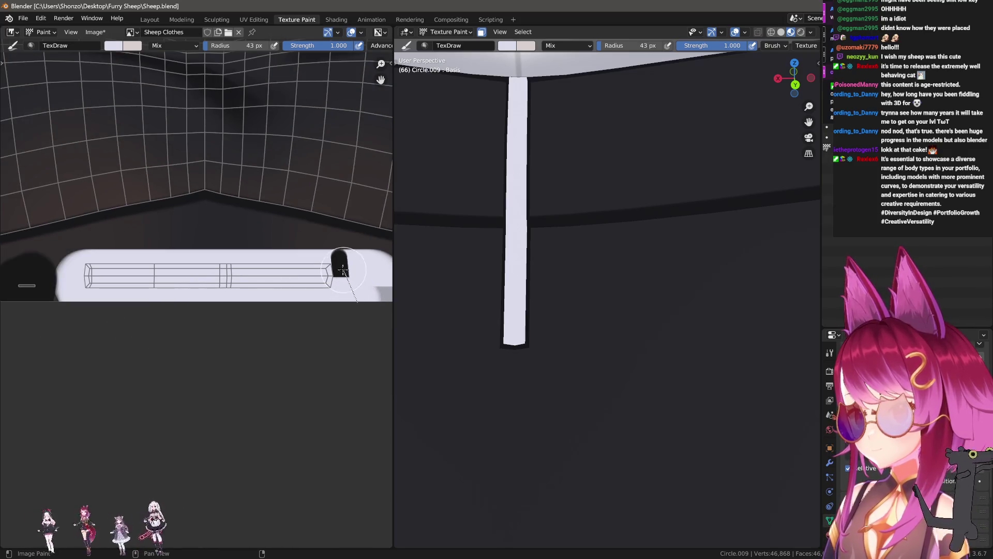
- Set the brush to a 41 px radius with strength 0.8
middle_drag(78, 293, 100, 274)
scroll(188, 305, up, 1)
key(shift+f)
click(209, 291)
key(shift+f)
click(204, 288)
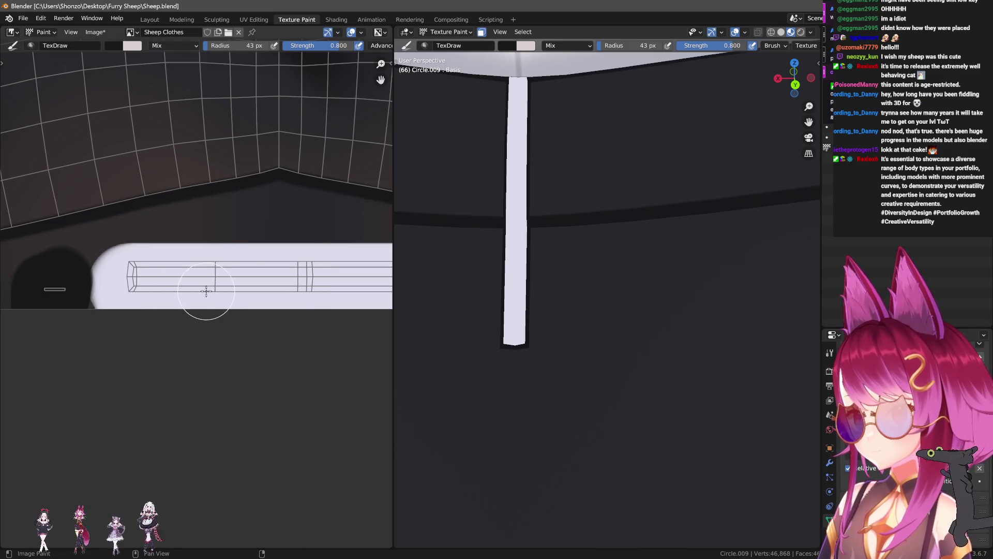
scroll(204, 288, down, 1)
middle_drag(204, 287, 104, 288)
click(104, 288)
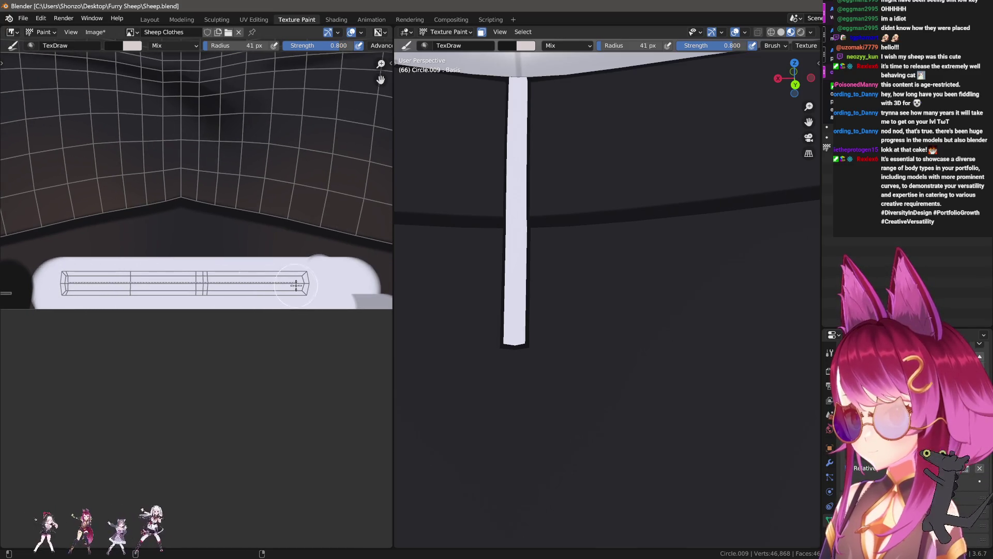
- Test dark strokes on the strap at strength 0.8 and 0.9, undoing each
drag(296, 284, 326, 286)
key(ctrl+z)
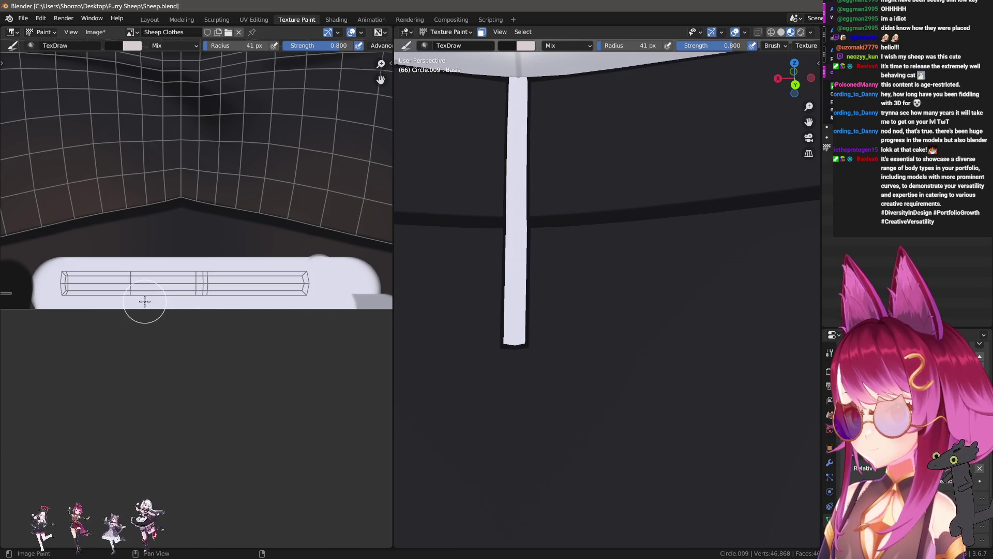
key(shift+f)
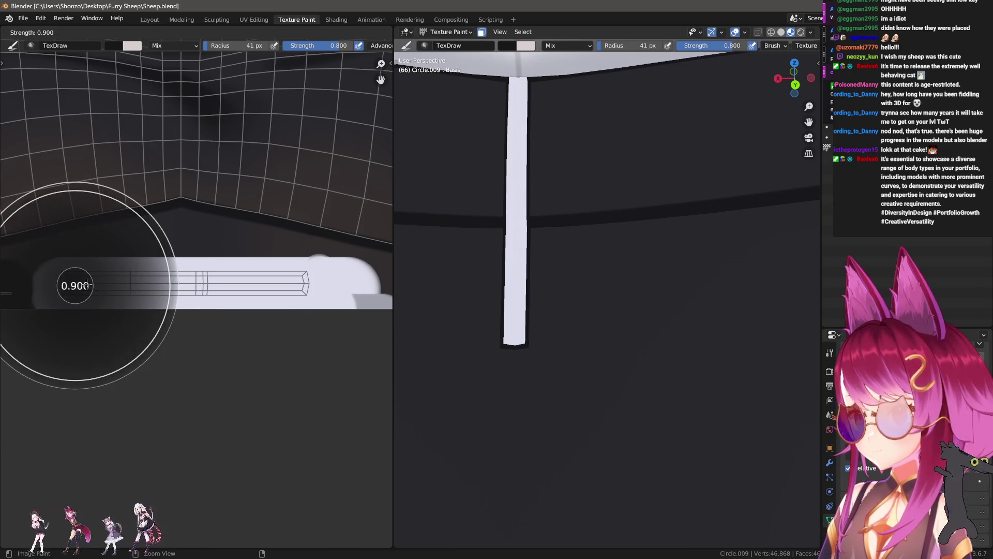
click(80, 283)
drag(297, 283, 323, 284)
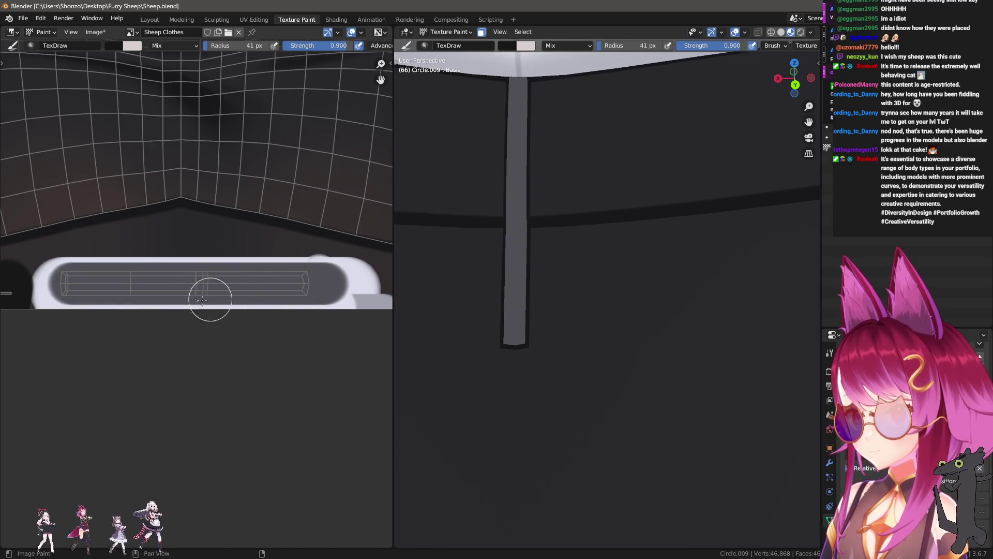
key(ctrl+z)
- Try strength 1.0, undo it, settle on 0.9 and darken the strap with one long stroke
key(shift+f)
click(99, 304)
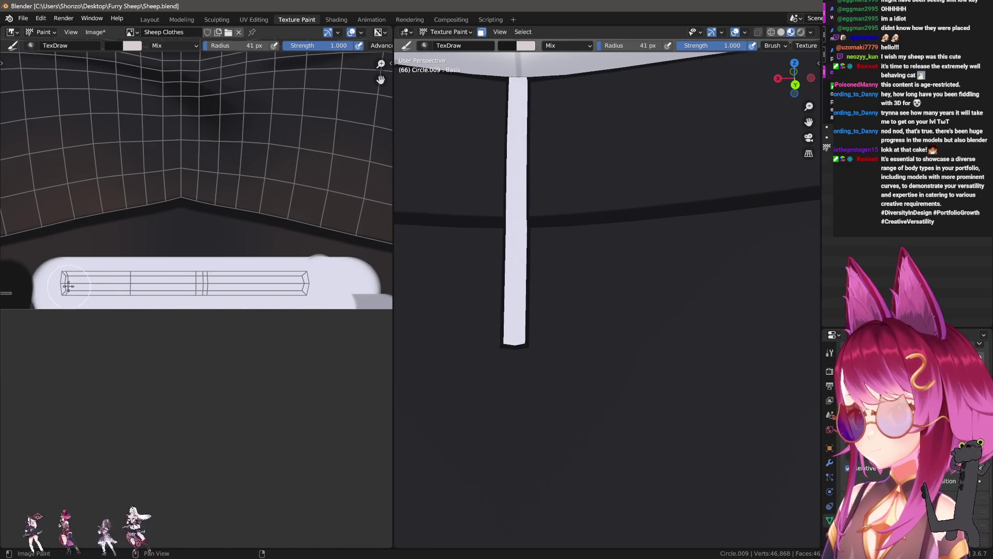
drag(336, 288, 111, 284)
key(ctrl+z)
key(shift+f)
click(124, 291)
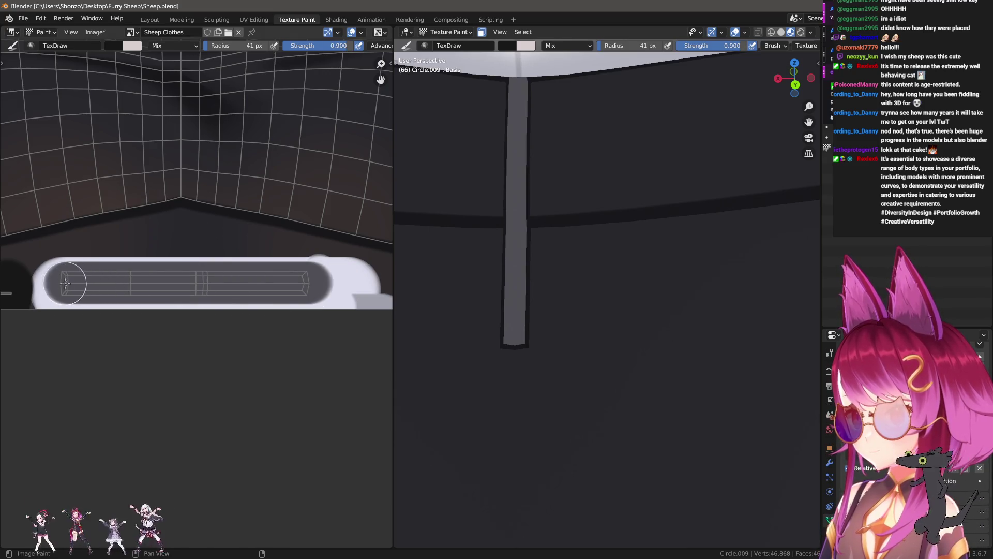
drag(50, 293, 319, 284)
scroll(105, 325, up, 2)
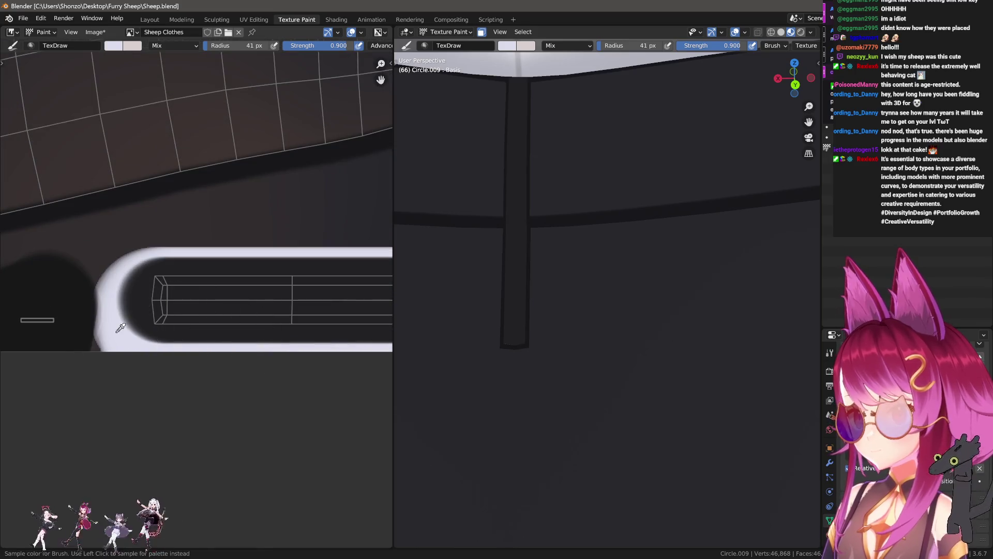
scroll(218, 339, up, 2)
- Shrink the brush radius to 9 px and choose a falloff preset for fine detail
key(f)
click(168, 335)
scroll(169, 336, up, 1)
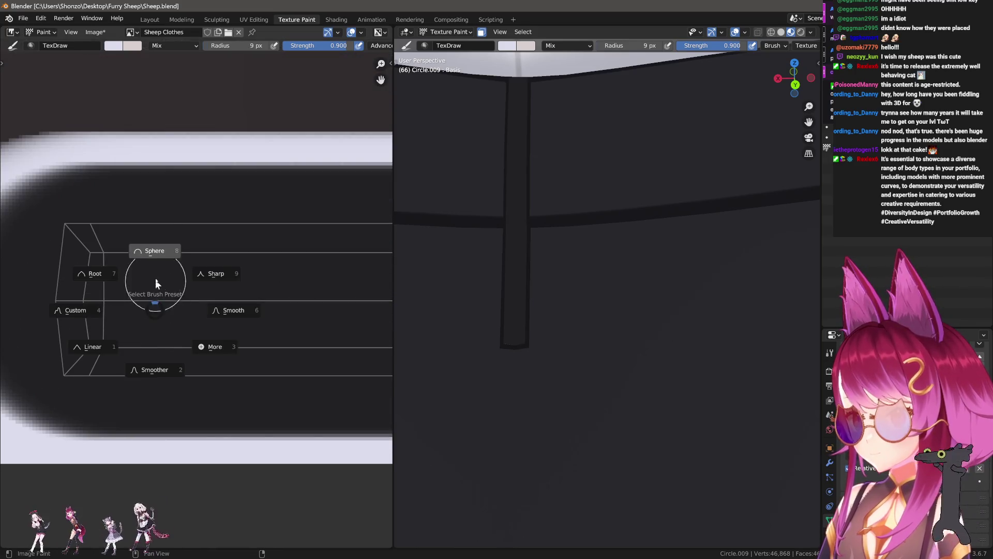
key(e)
click(139, 219)
scroll(140, 263, down, 1)
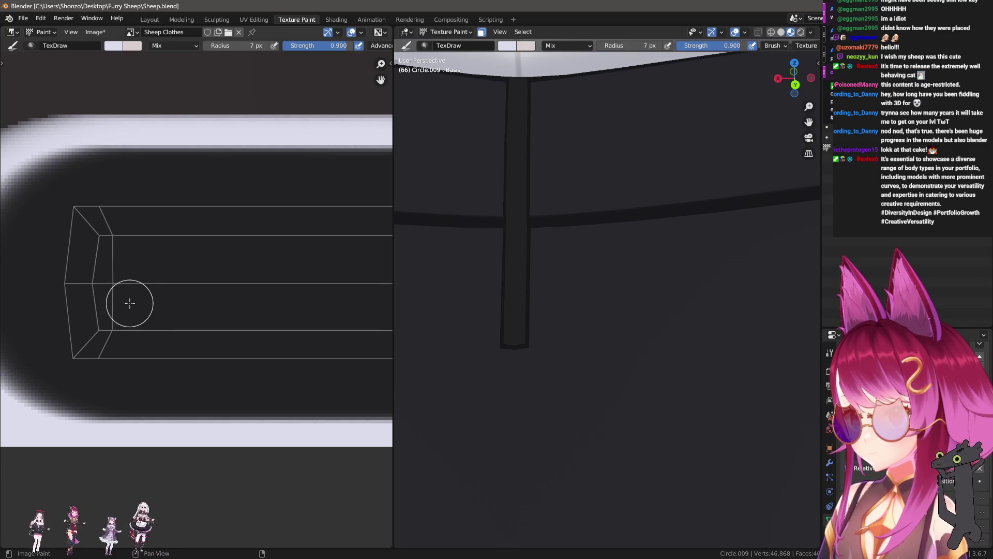
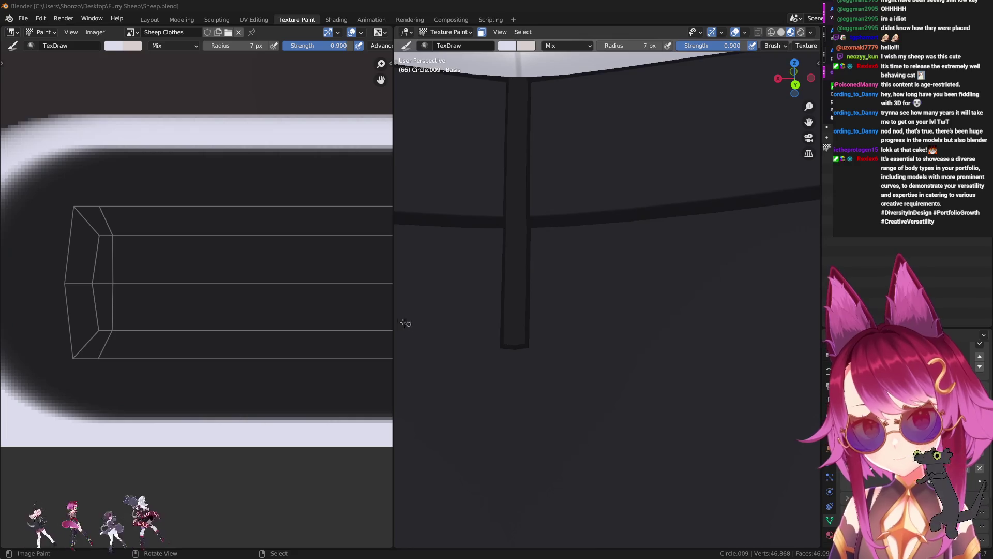
- Shrink the brush to 4 px and paint, then undo, a white test dab on the strap
key(bracketleft)
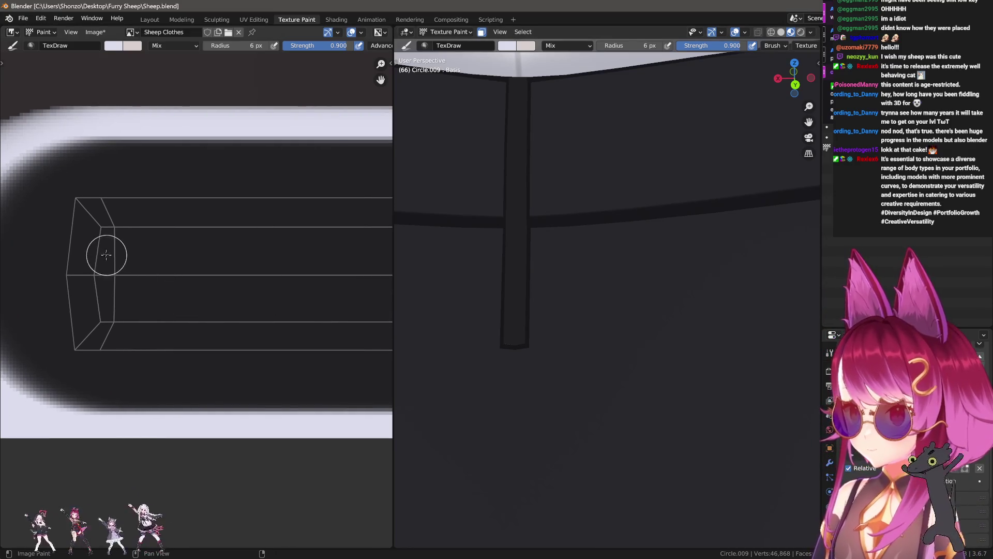
click(107, 254)
scroll(636, 392, down, 5)
scroll(645, 265, up, 5)
mouse_move(645, 264)
middle_down()
mouse_move(624, 311)
mouse_move(628, 344)
middle_up()
key(f)
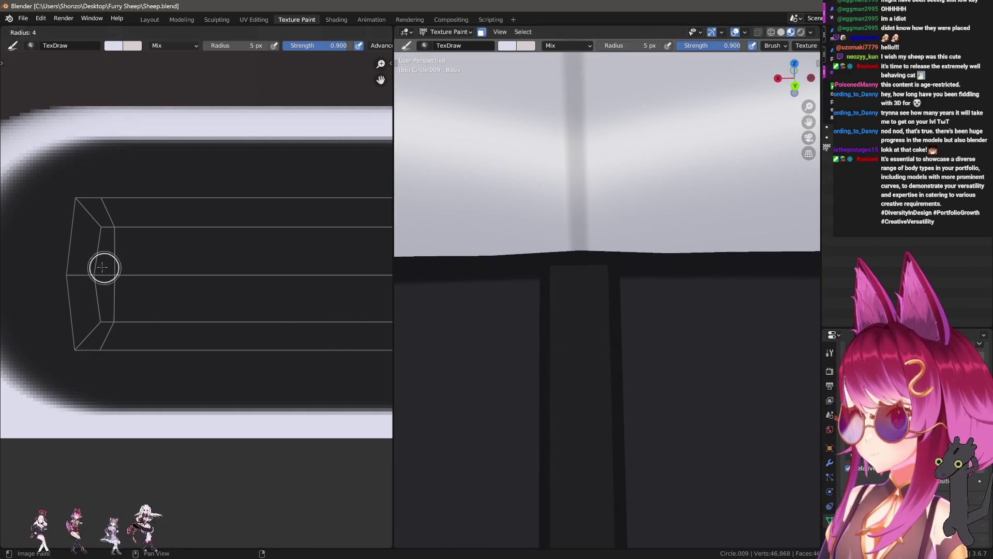
click(102, 267)
drag(103, 264, 111, 267)
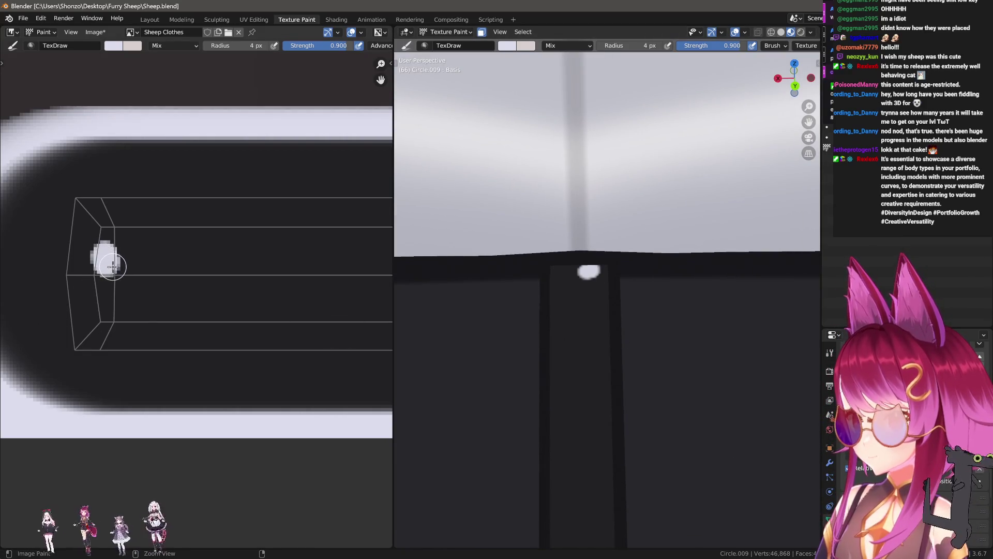
key(ctrl+z)
- Set the brush Stroke Method to Line and enlarge the radius to 6 px
right_click(113, 263)
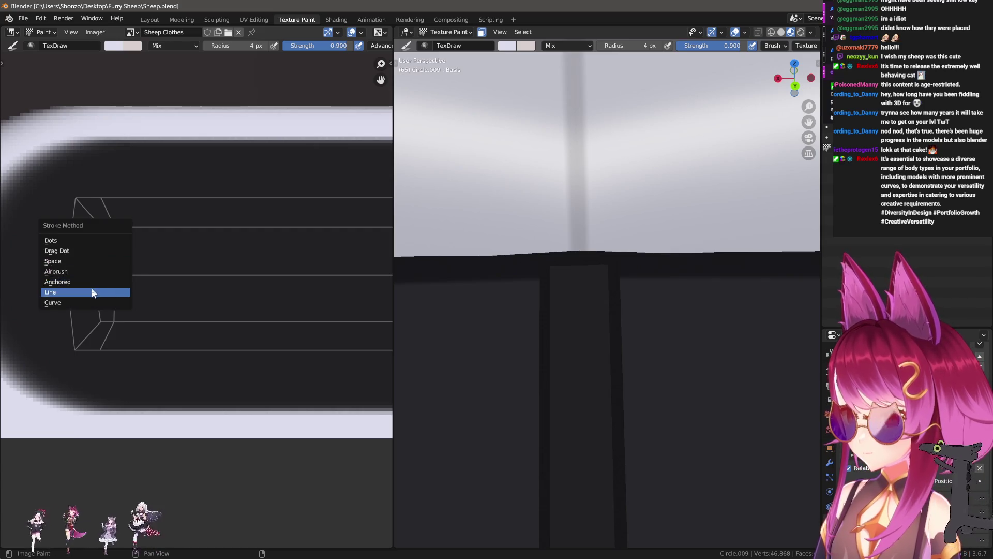
click(111, 291)
key(bracketright)
key(bracketright)
key(bracketright)
scroll(108, 259, down, 3)
- Set the line brush radius to 8 px and its Stroke Spacing to 120% in the sidebar
key(n)
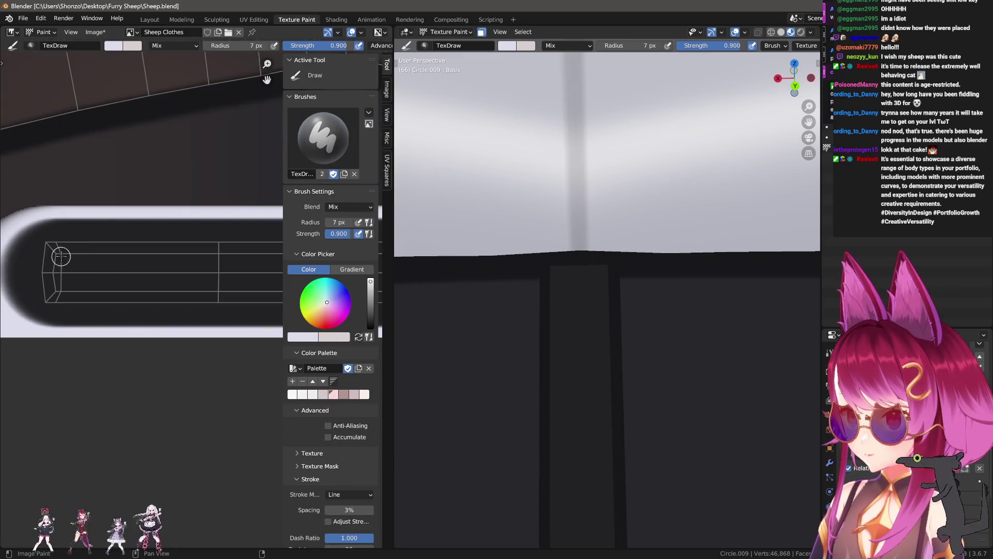
key(bracketleft)
key(bracketleft)
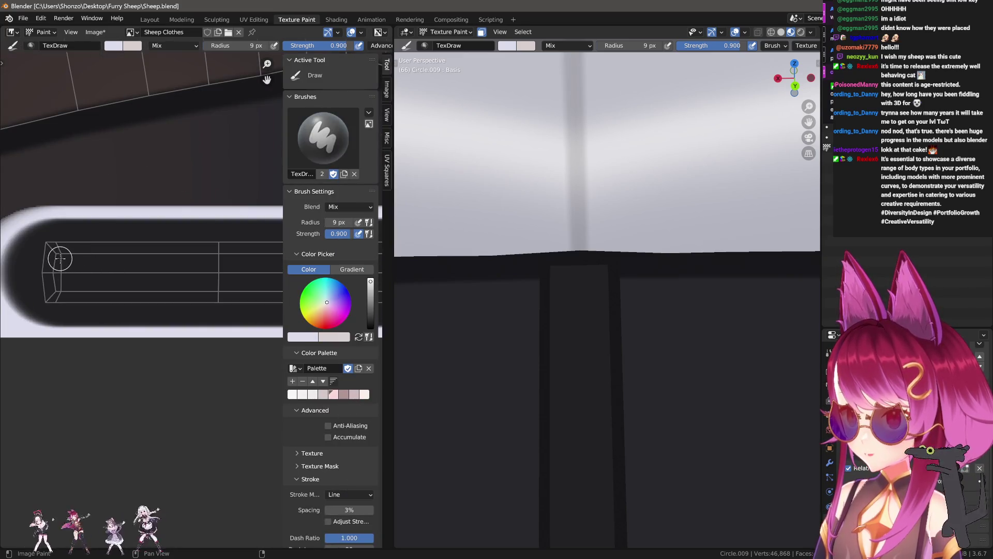
key(bracketleft)
key(bracketleft)
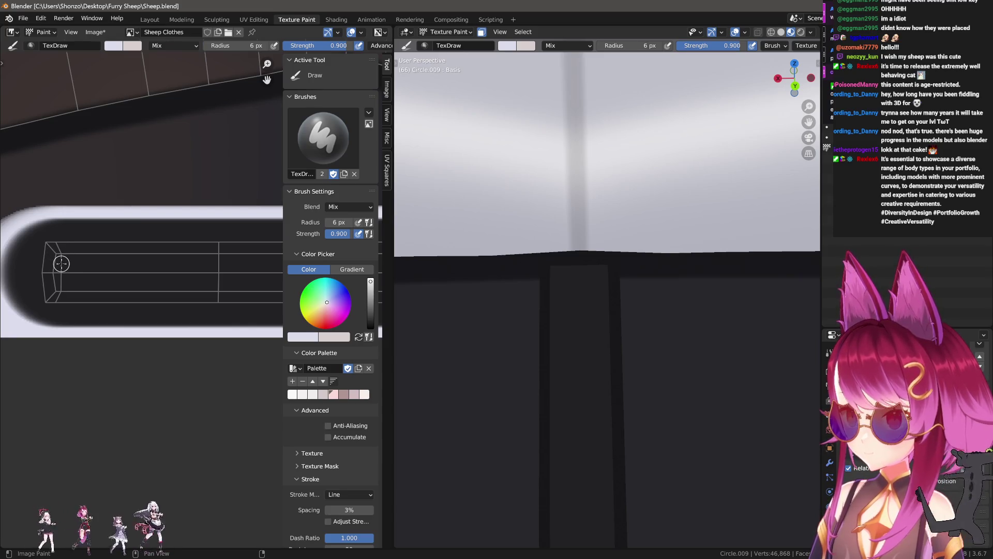
key(bracketright)
key(bracketright)
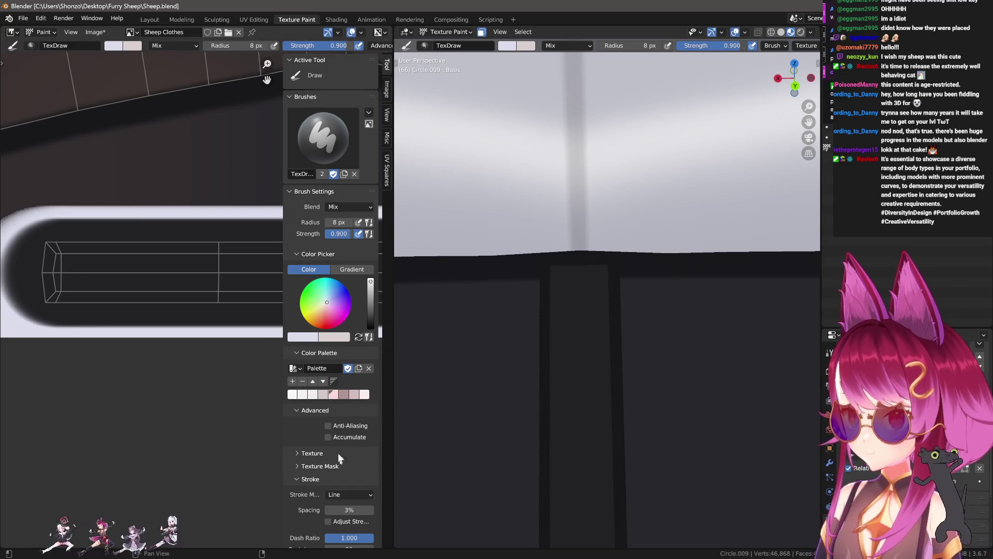
click(354, 509)
text(100)
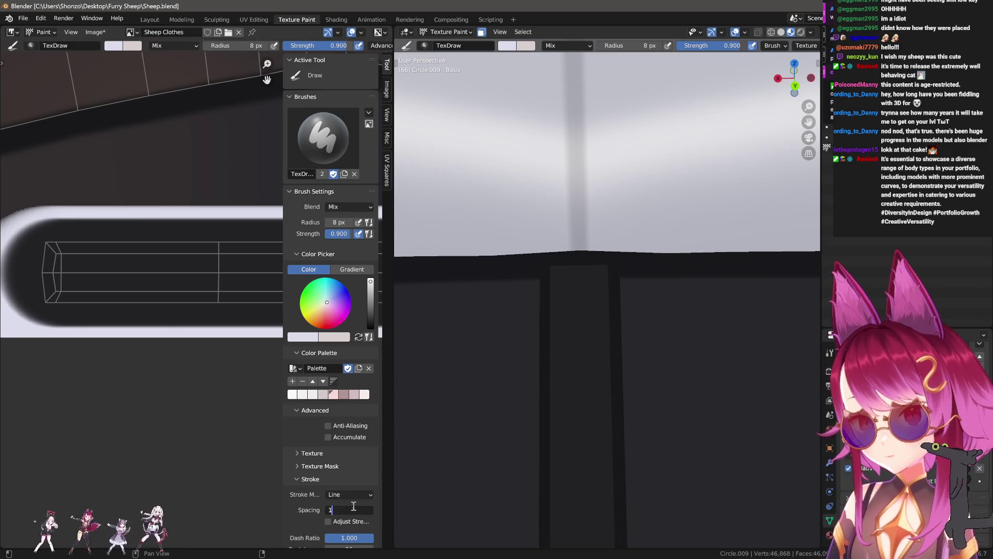
key(Return)
key(n)
scroll(111, 270, down, 1)
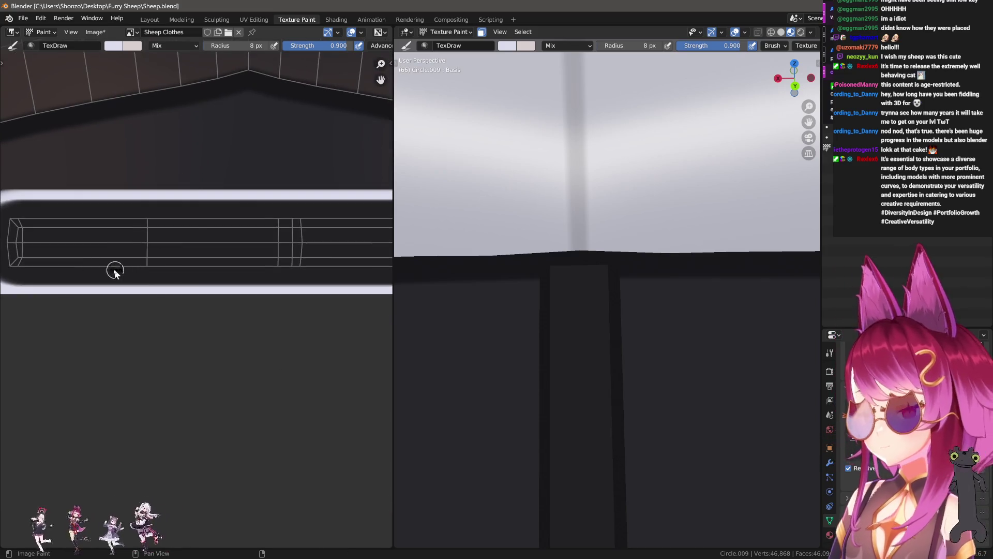
scroll(60, 265, down, 1)
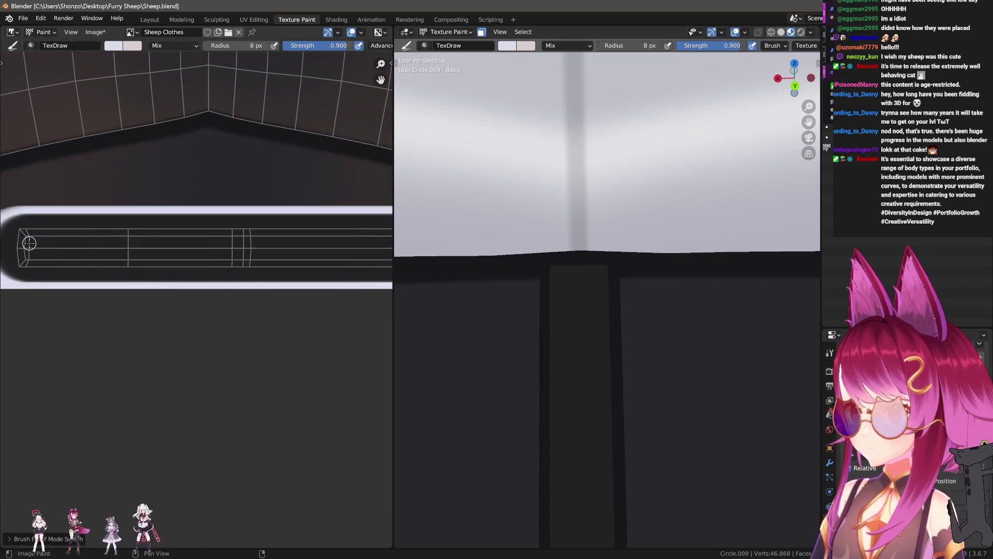
- Paint a dotted test line along the strap, undo it, and recheck the spacing value
drag(29, 244, 423, 249)
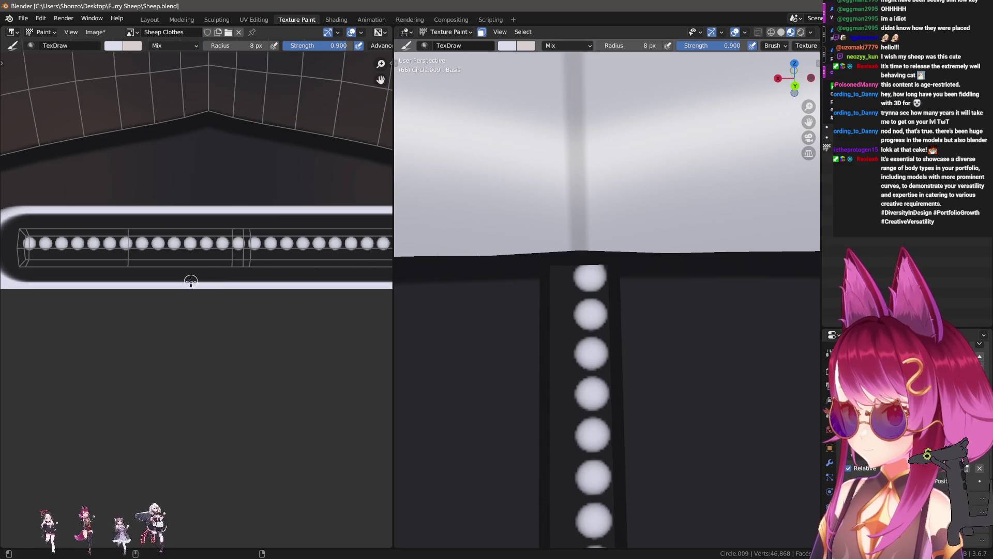
key(ctrl+z)
key(n)
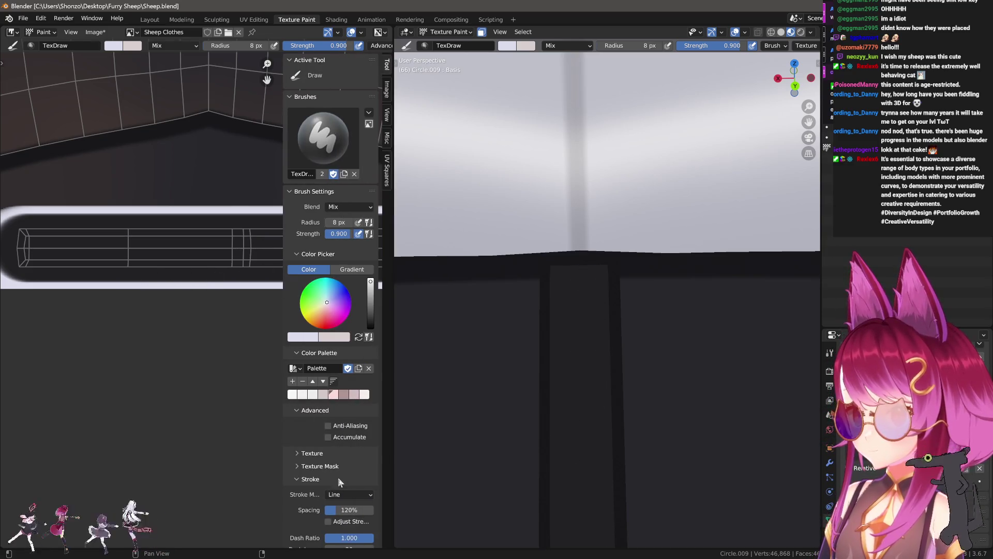
key(Return)
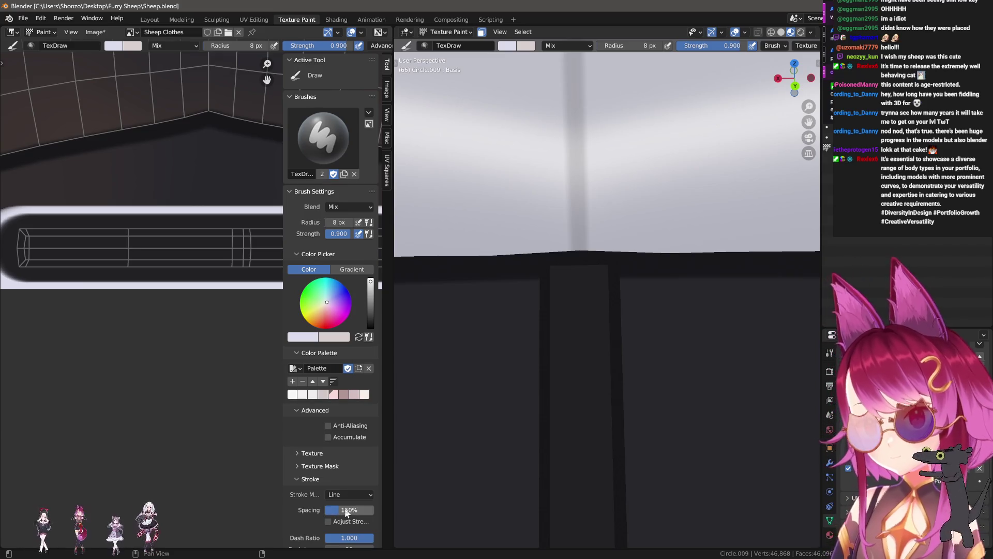
key(n)
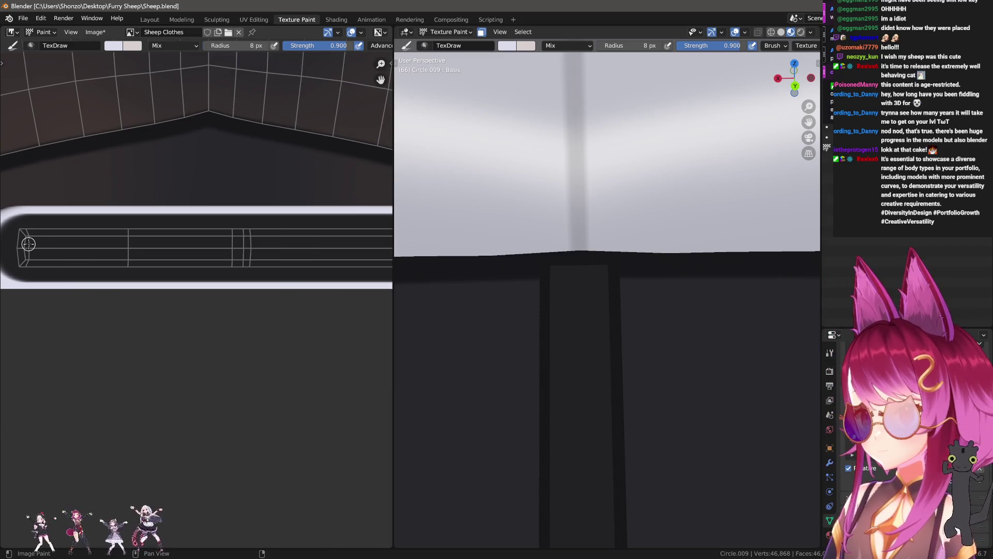
- Raise the Stroke Spacing further in the sidebar with the brush at 9 px
key(n)
click(338, 510)
text(1100)
key(Return)
key(n)
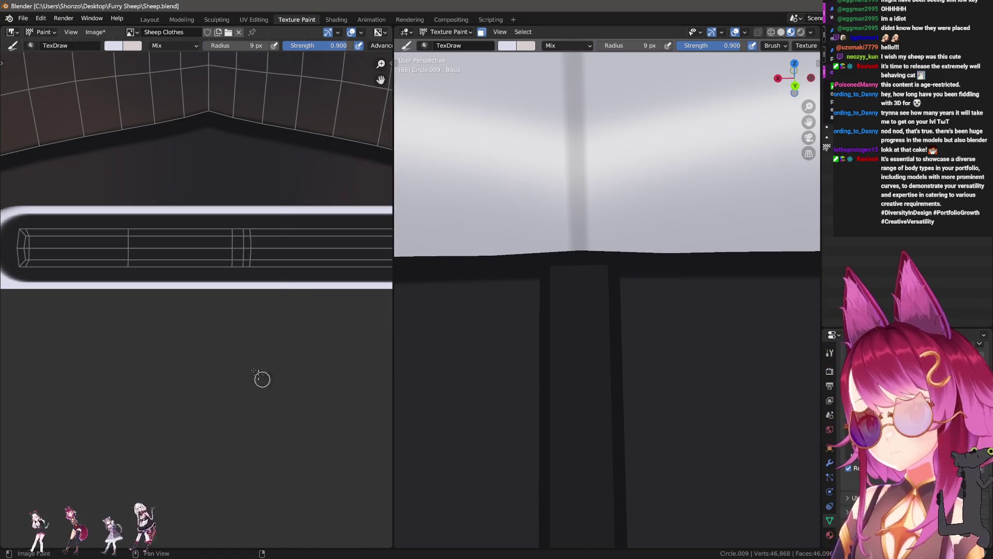
scroll(240, 346, down, 2)
key(n)
text(180)
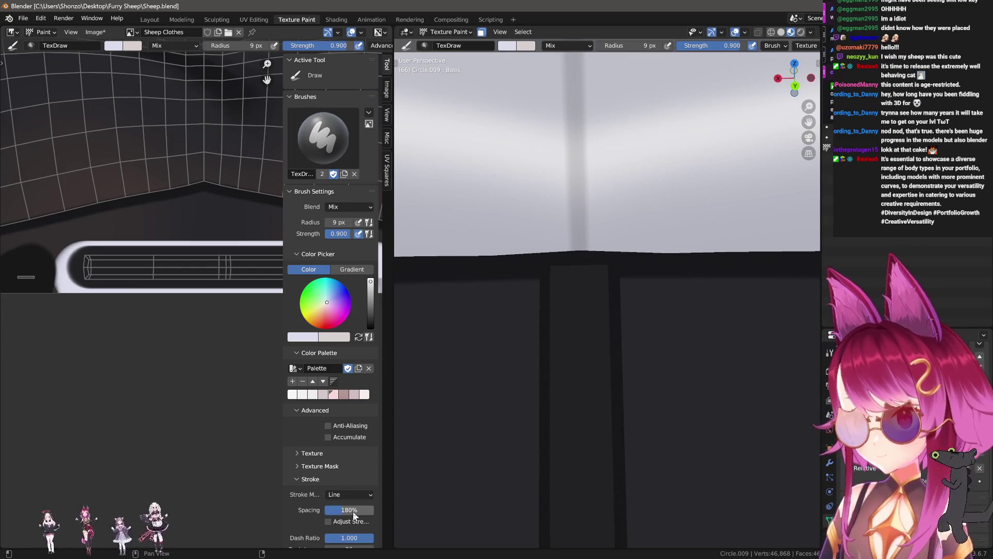
key(n)
scroll(58, 256, up, 1)
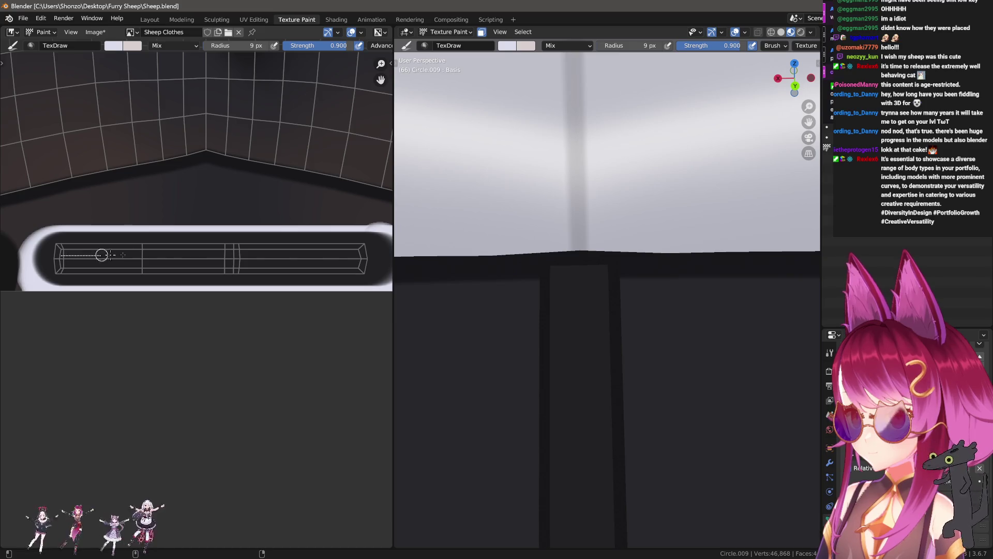
- Paint two offset rows of white dots along the dark strap with line strokes
drag(102, 255, 363, 256)
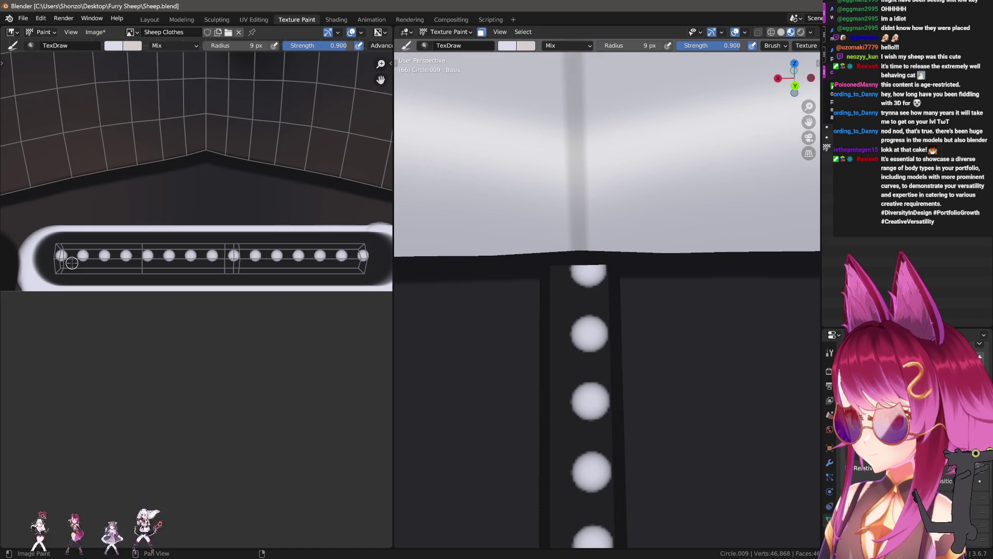
drag(77, 263, 375, 264)
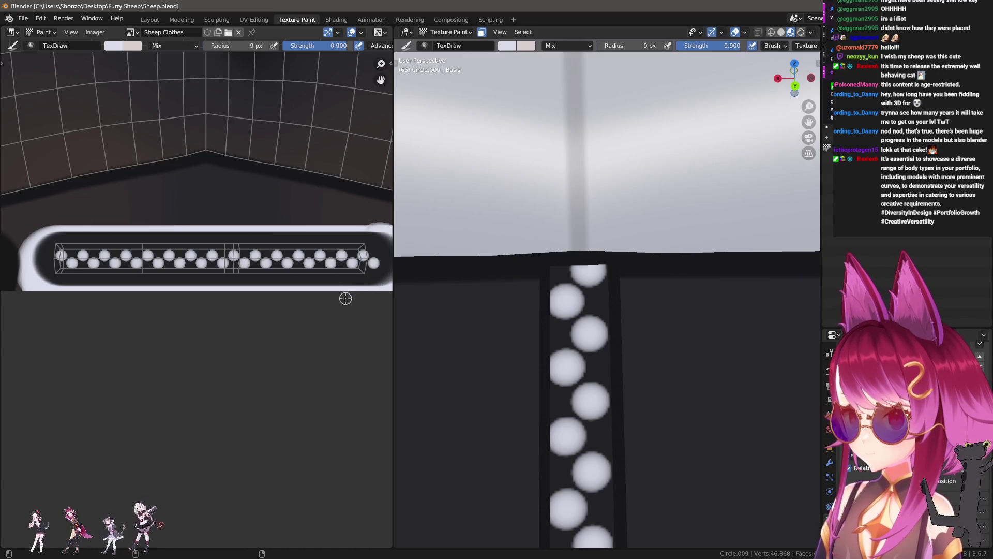
scroll(177, 317, up, 3)
scroll(250, 337, up, 4)
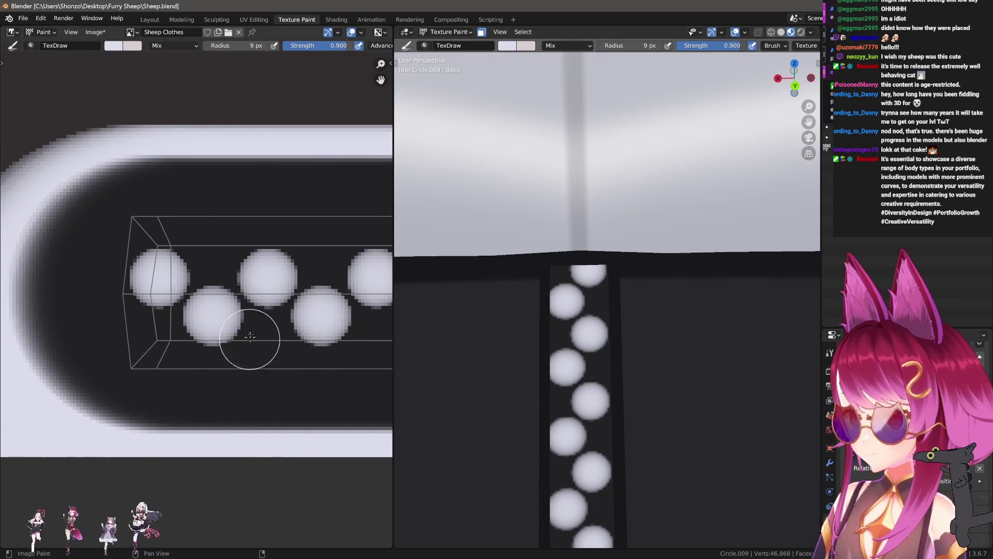
- Keep Line stroke, adjust spacing, paint two trial dotted lines and undo them
key(e)
click(167, 335)
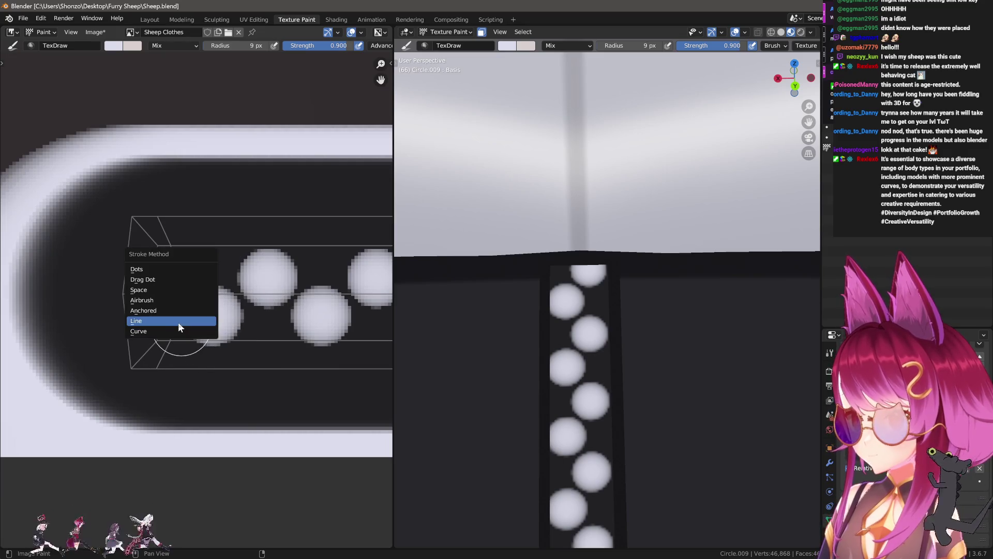
click(179, 328)
key(n)
click(349, 509)
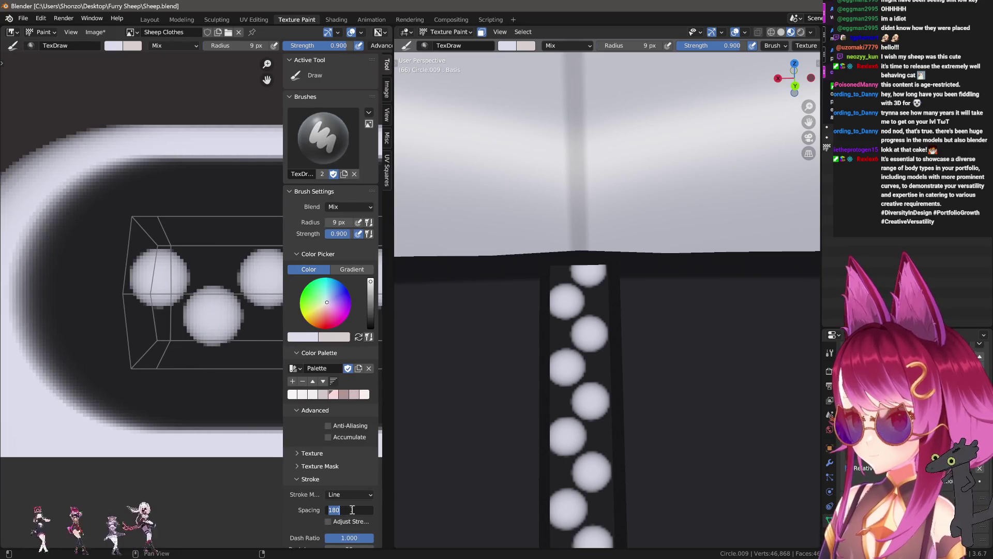
text(5)
key(Return)
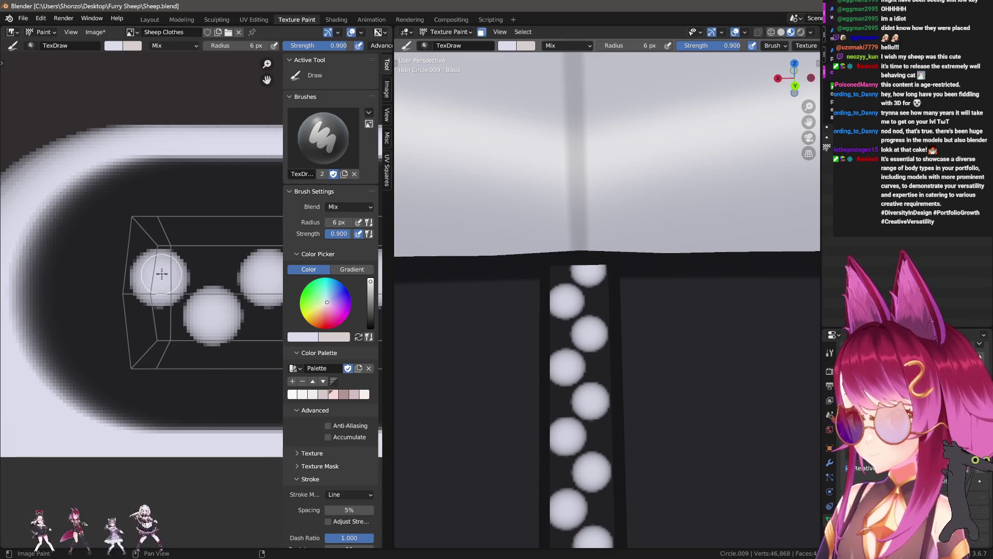
drag(167, 201, 167, 204)
mouse_move(206, 317)
middle_down()
mouse_move(169, 290)
mouse_move(136, 288)
middle_up()
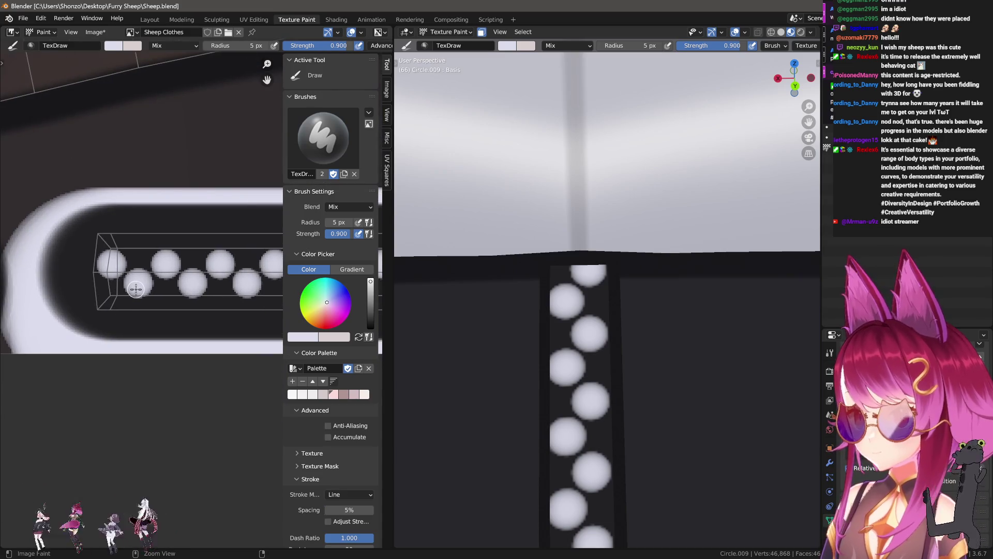
key(ctrl+z)
key(ctrl+z)
- Set the brush falloff to Custom with 5% spacing and a 12 px radius
key(shift+f)
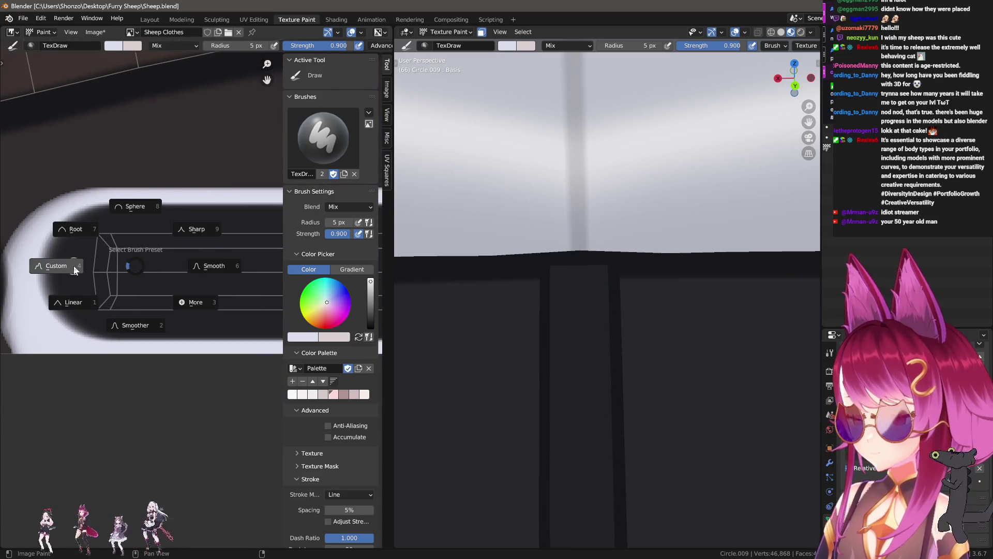
click(74, 269)
scroll(335, 388, down, 8)
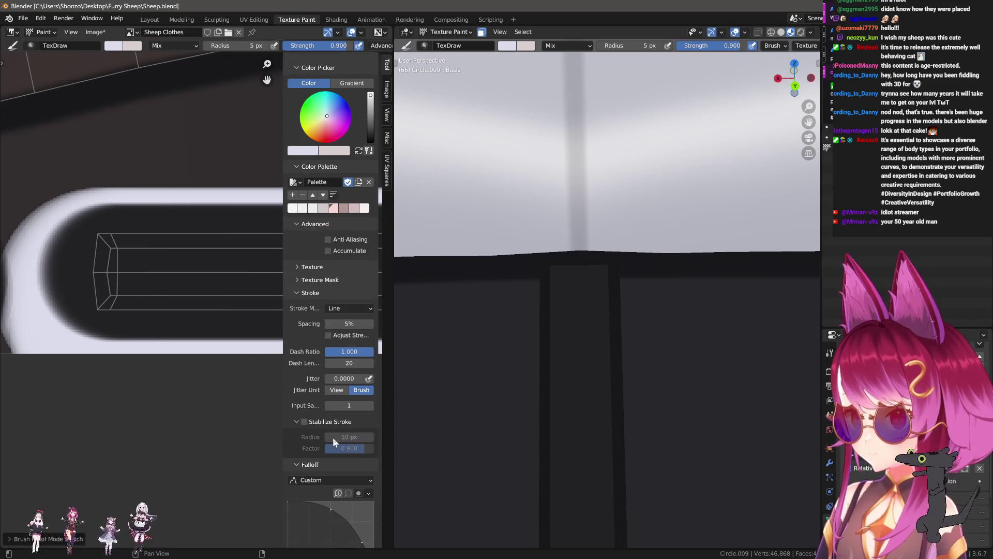
key(n)
scroll(104, 350, down, 3)
scroll(137, 204, up, 7)
scroll(98, 262, down, 4)
scroll(98, 261, down, 2)
key(n)
double_click(354, 250)
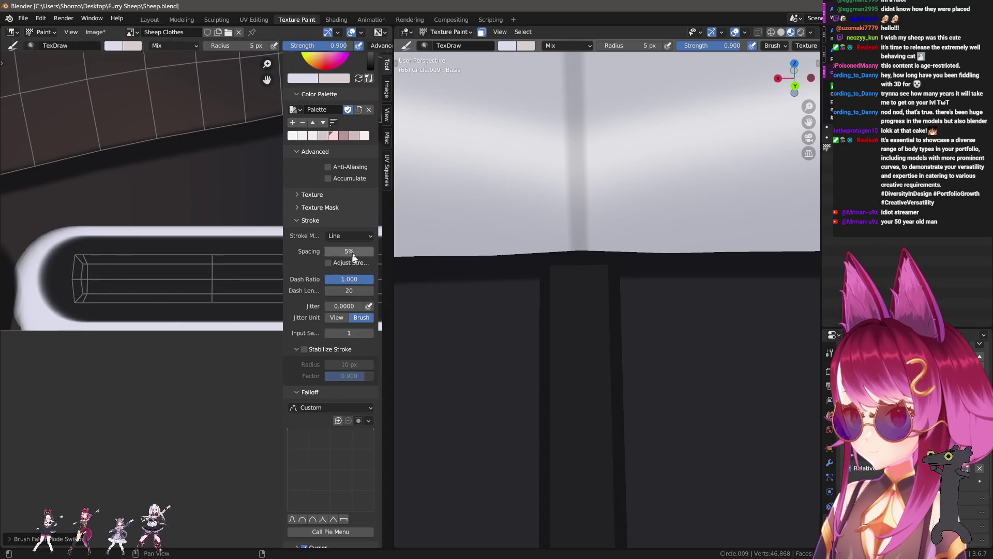
text(180)
key(Return)
key(n)
scroll(129, 271, down, 2)
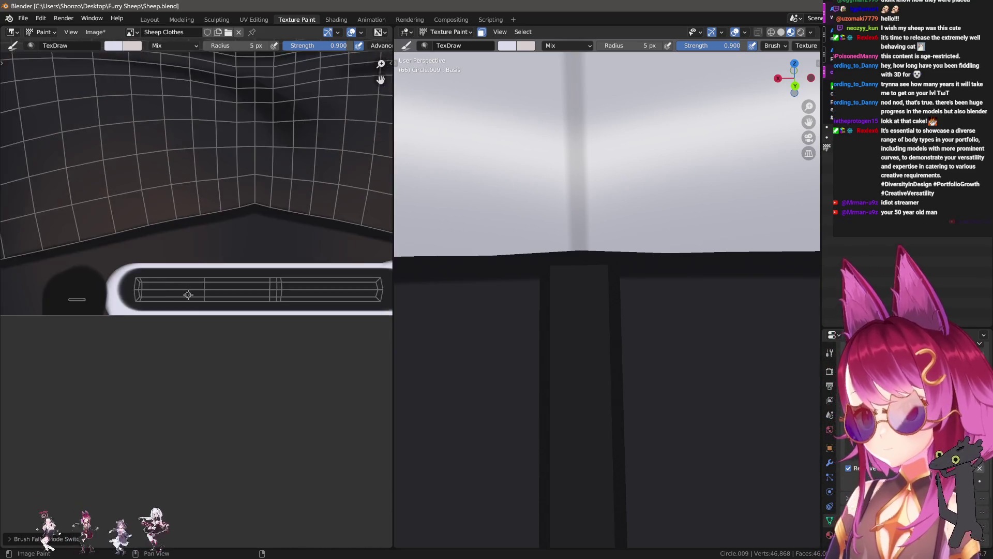
key(shift+f)
key(Escape)
key(f)
- Try dot rows along the strap at 12 px and 10 px radius, undoing each attempt
click(101, 272)
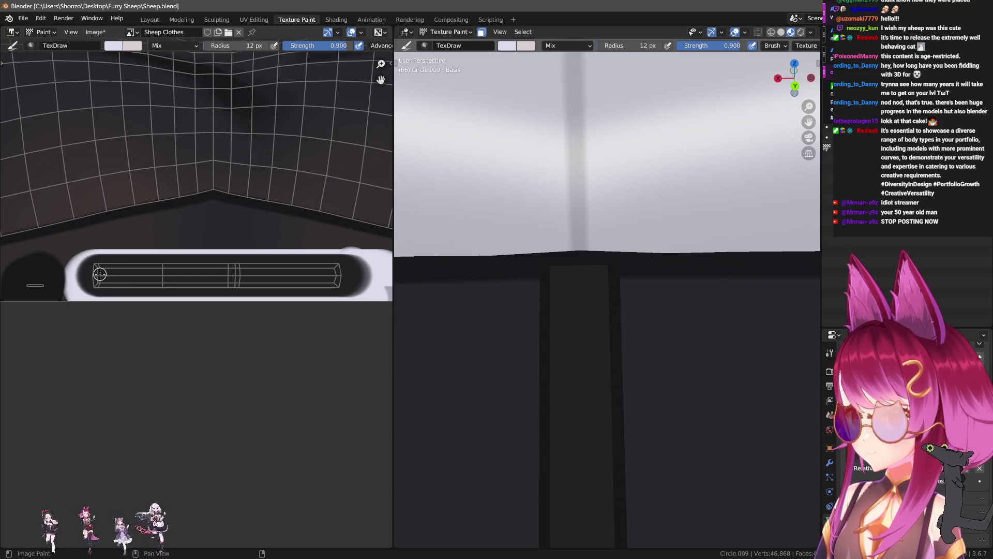
drag(142, 274, 350, 274)
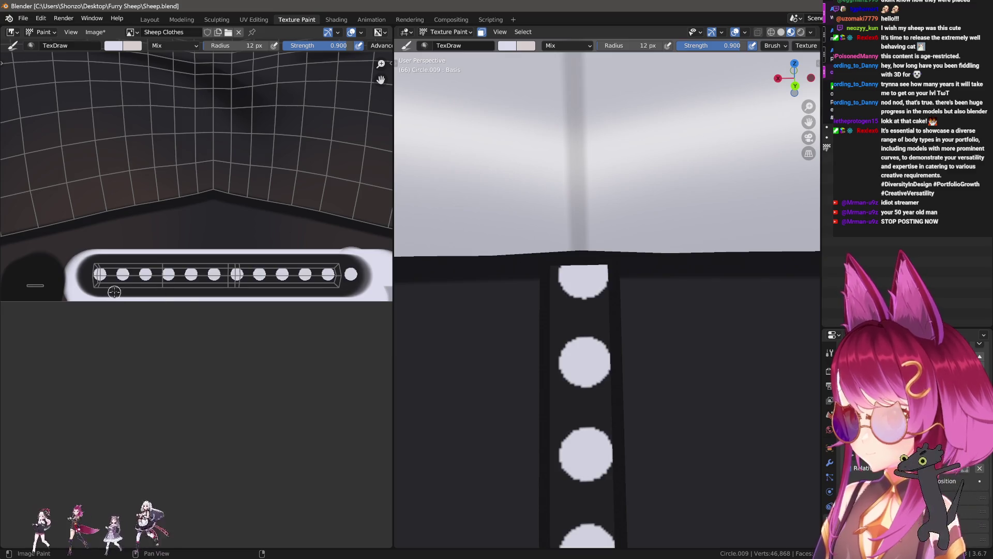
key(ctrl+z)
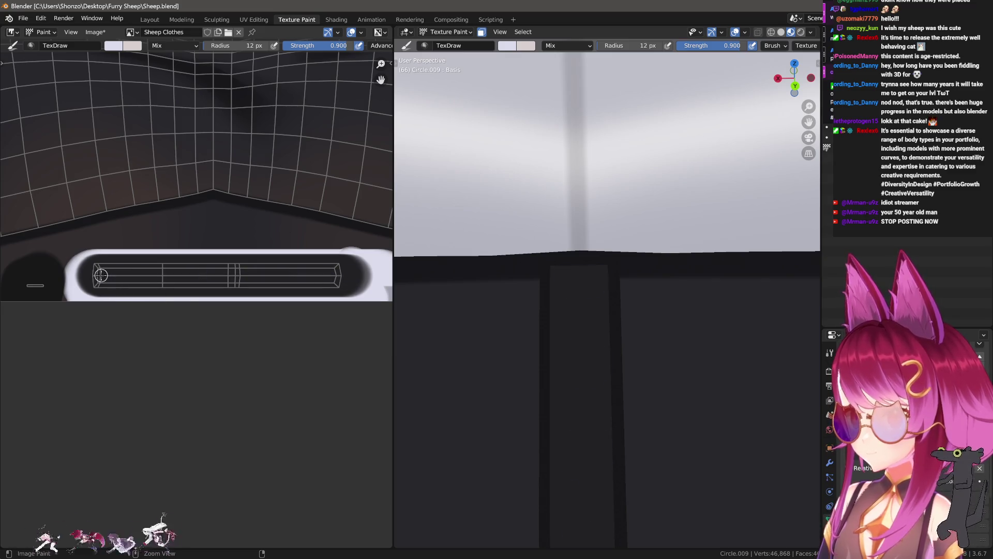
mouse_move(99, 273)
mouse_down()
mouse_move(371, 274)
mouse_move(365, 283)
mouse_up()
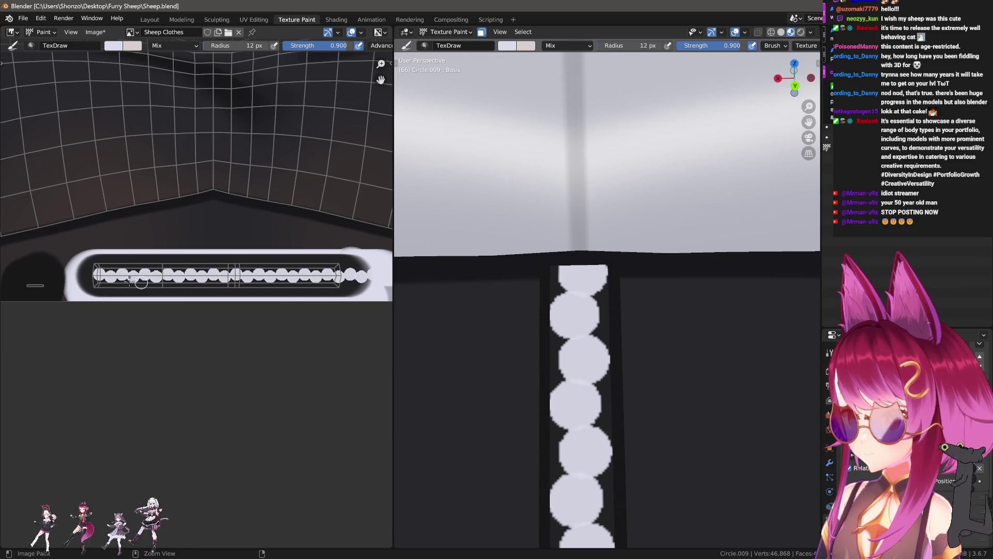
key(ctrl+z)
key(ctrl+z)
key(f)
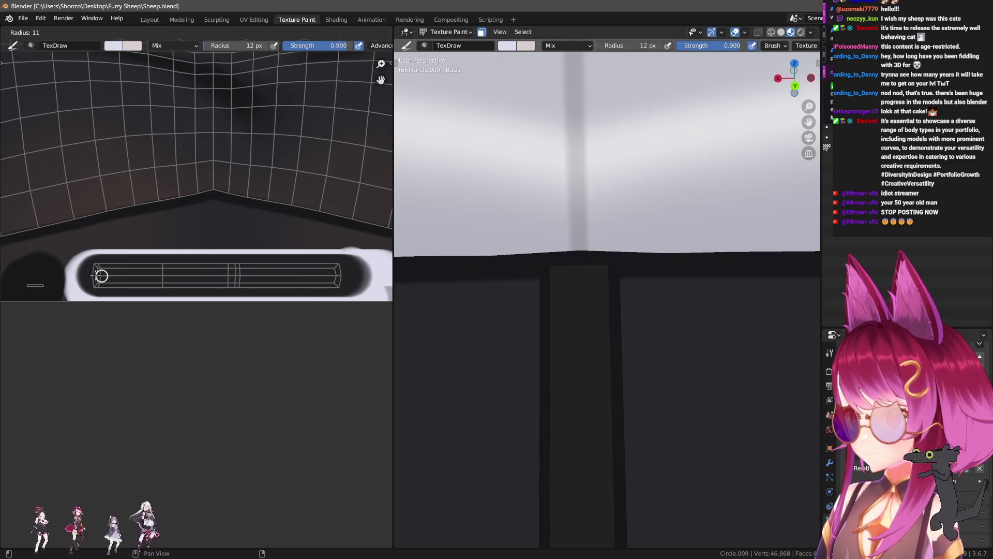
click(92, 275)
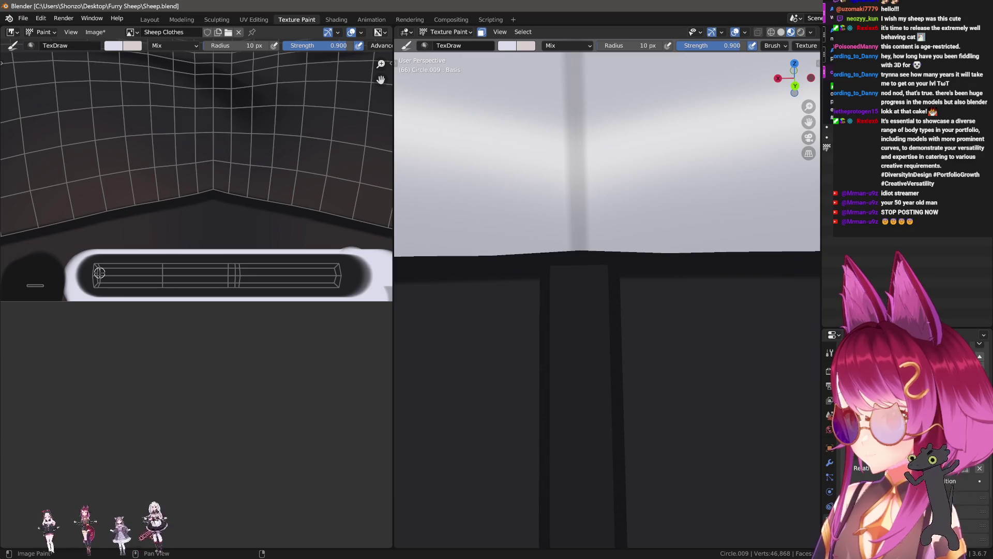
drag(100, 273, 365, 272)
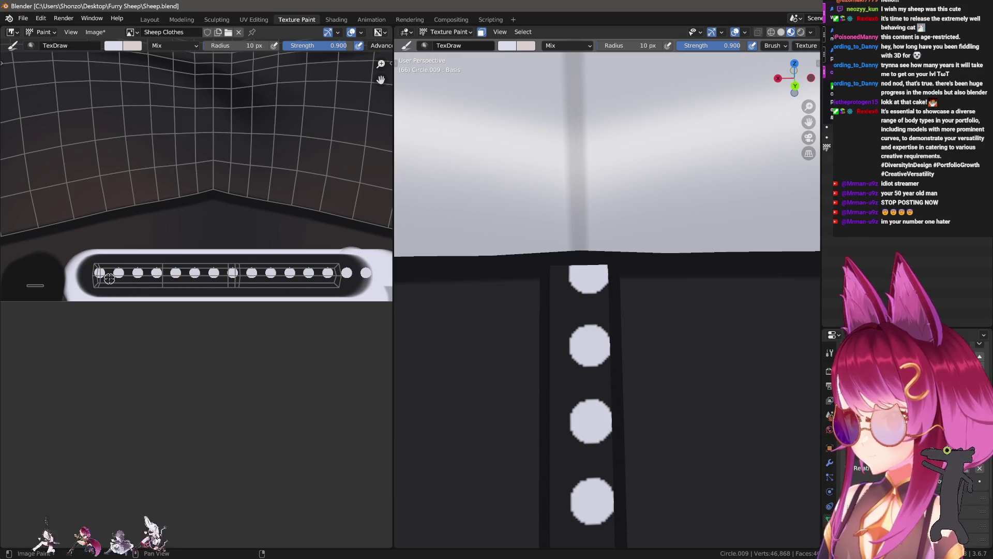
drag(108, 279, 355, 289)
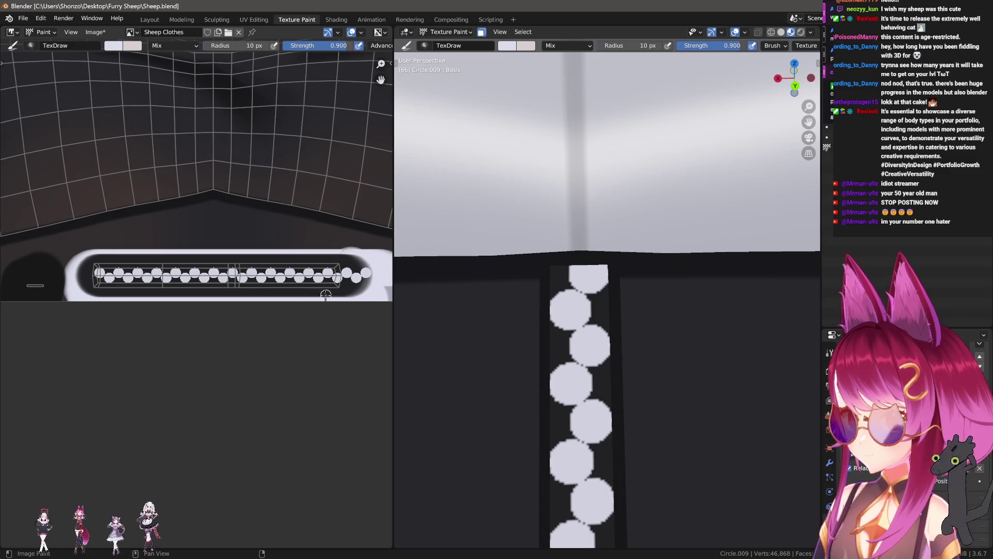
key(ctrl+z)
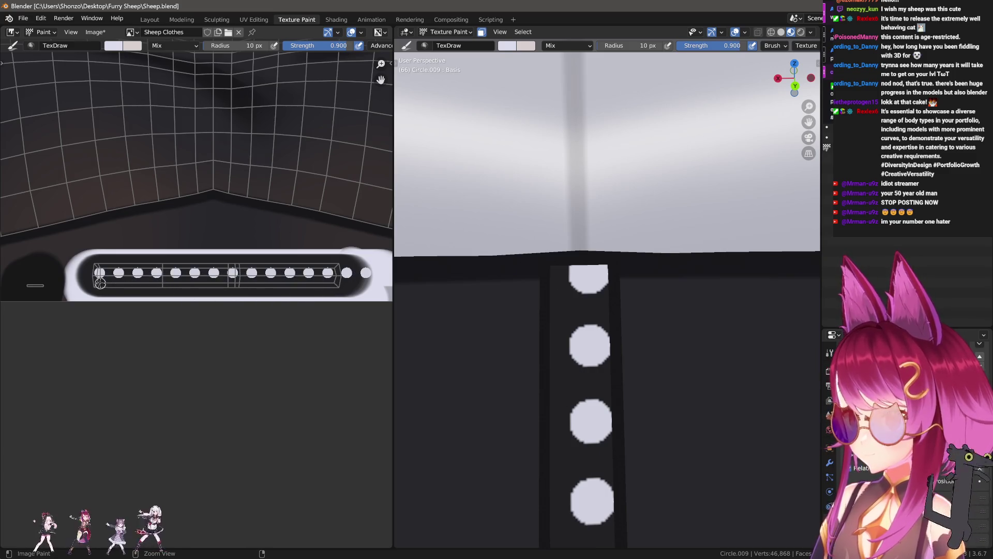
key(ctrl+z)
- Try two offset dot rows at 9 px radius and undo them again
key(f)
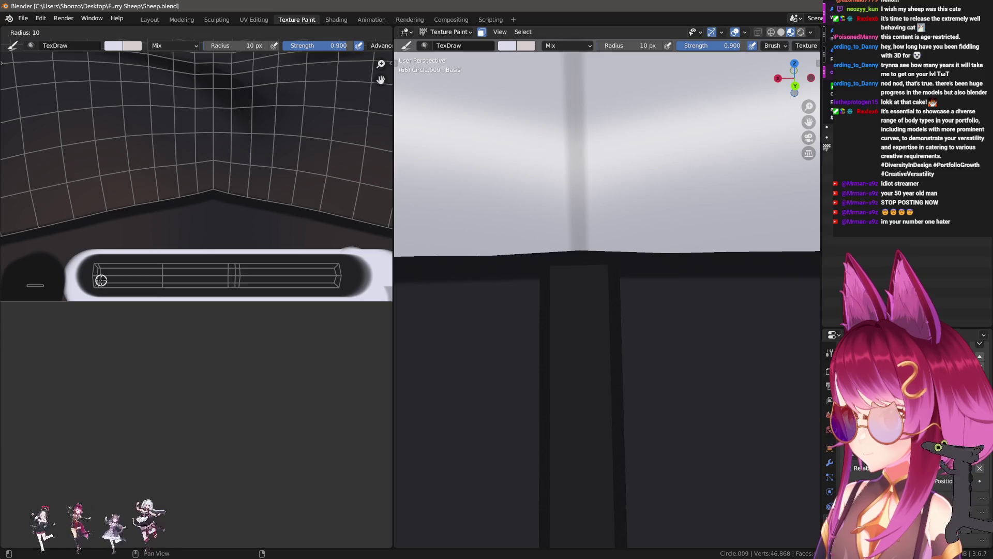
click(100, 279)
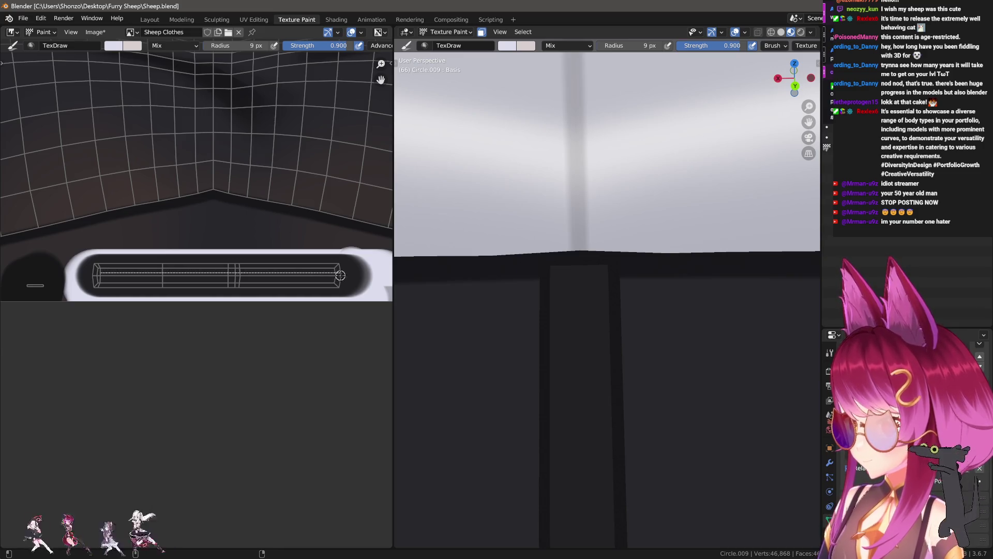
drag(340, 275, 357, 272)
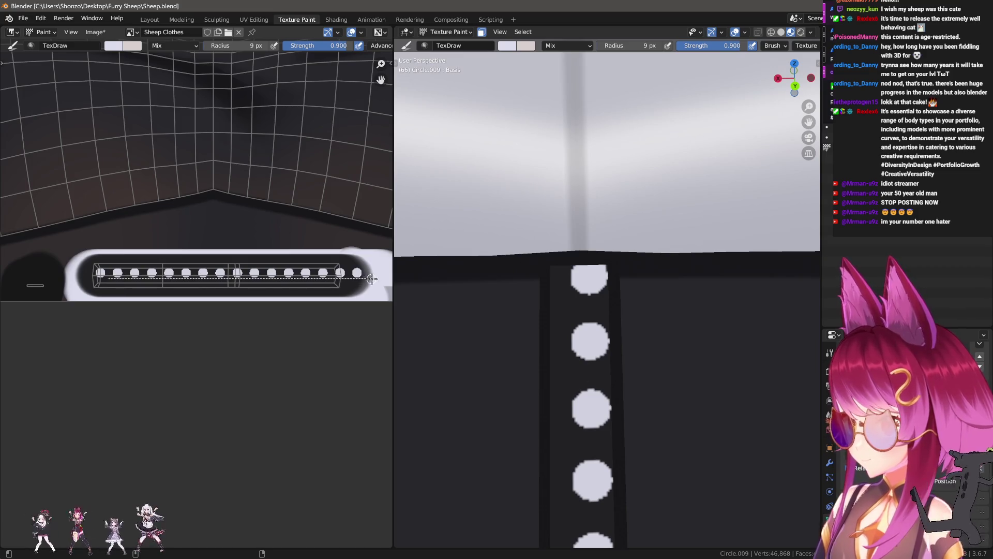
drag(371, 278, 364, 283)
key(ctrl+z)
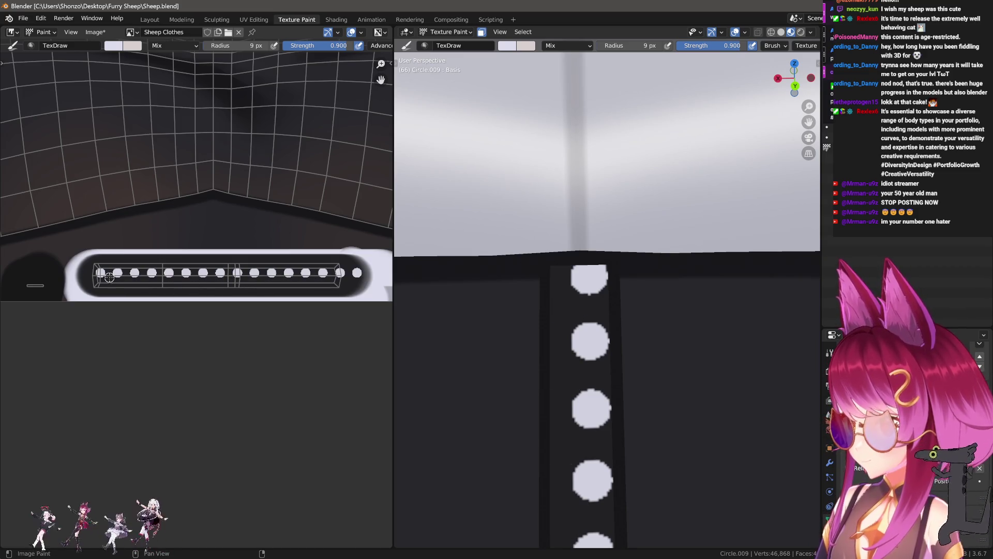
drag(329, 285, 366, 284)
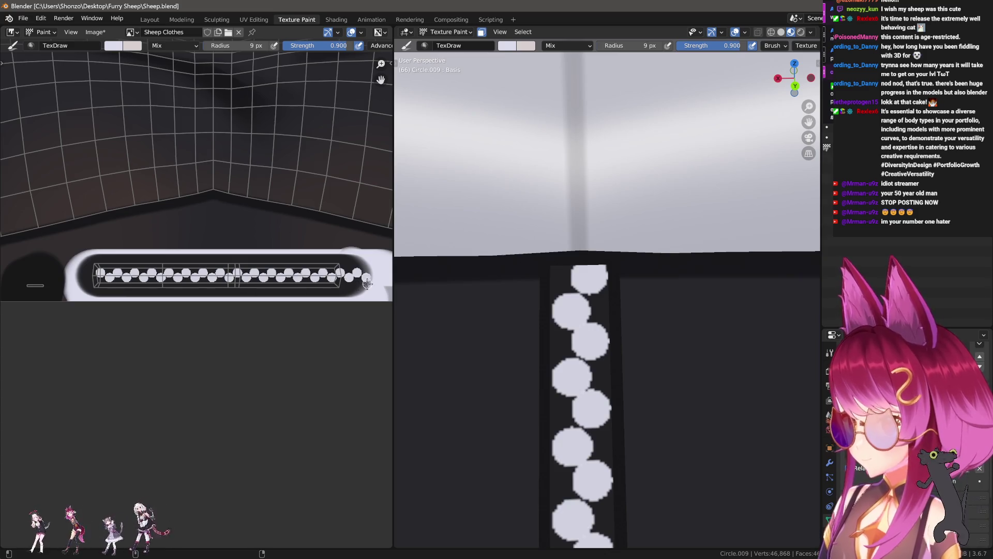
key(ctrl+z)
key(ctrl+z)
- Paint the final two staggered rows of white dots along the strap at 8 px radius
key(f)
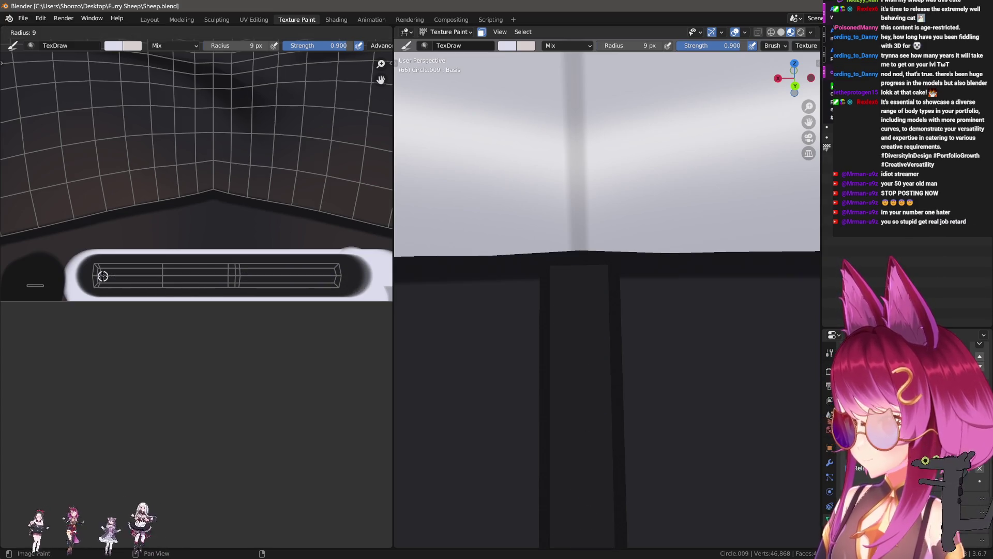
click(101, 276)
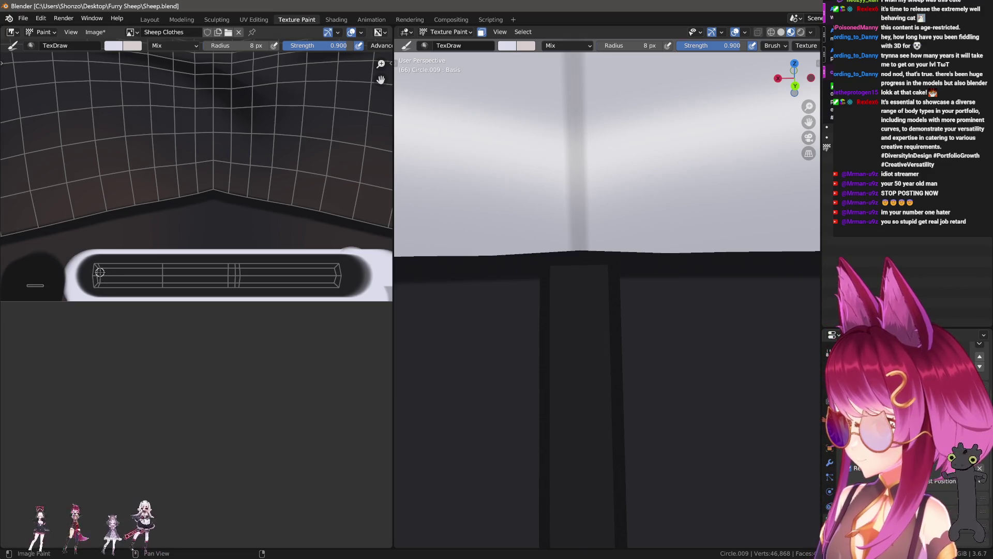
drag(367, 276, 109, 279)
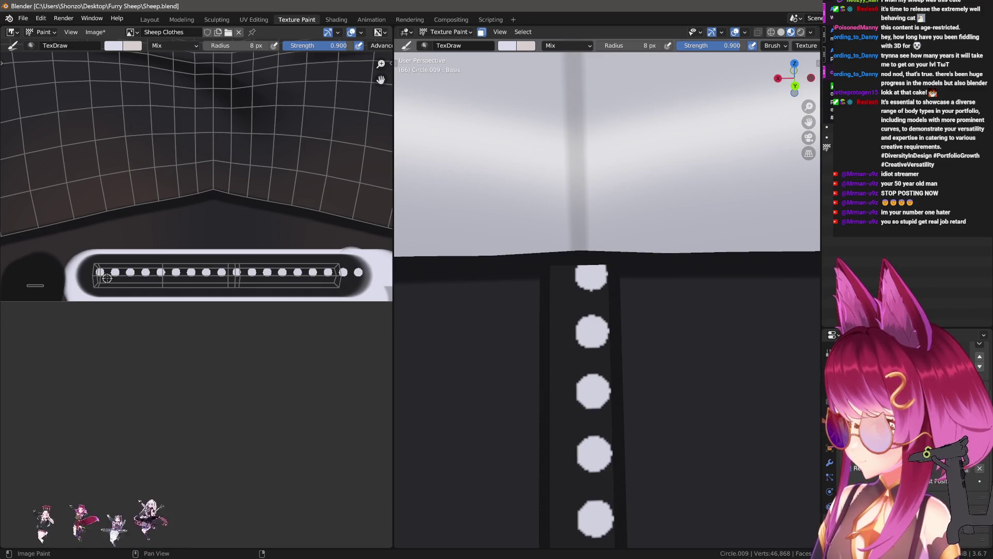
drag(347, 290, 360, 289)
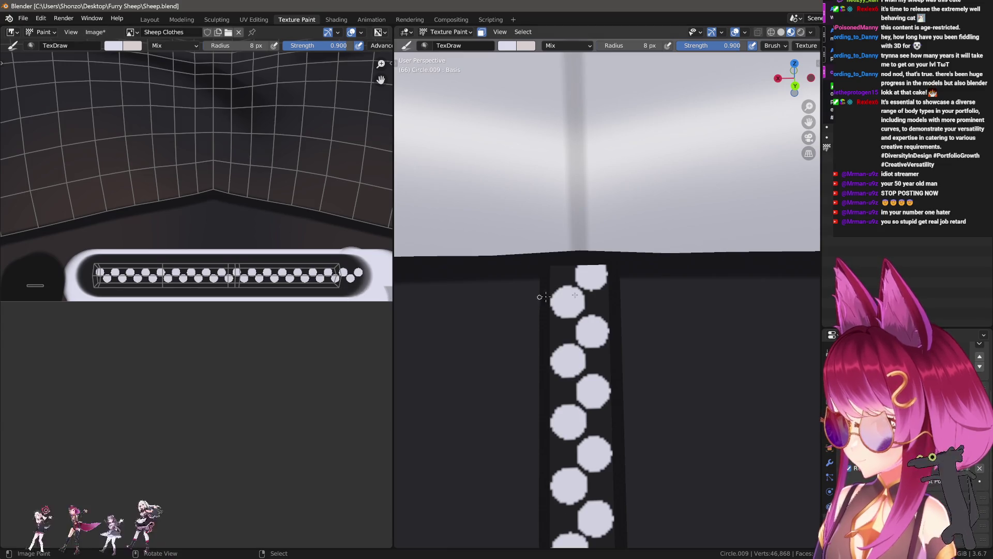
scroll(542, 297, down, 5)
scroll(683, 354, up, 3)
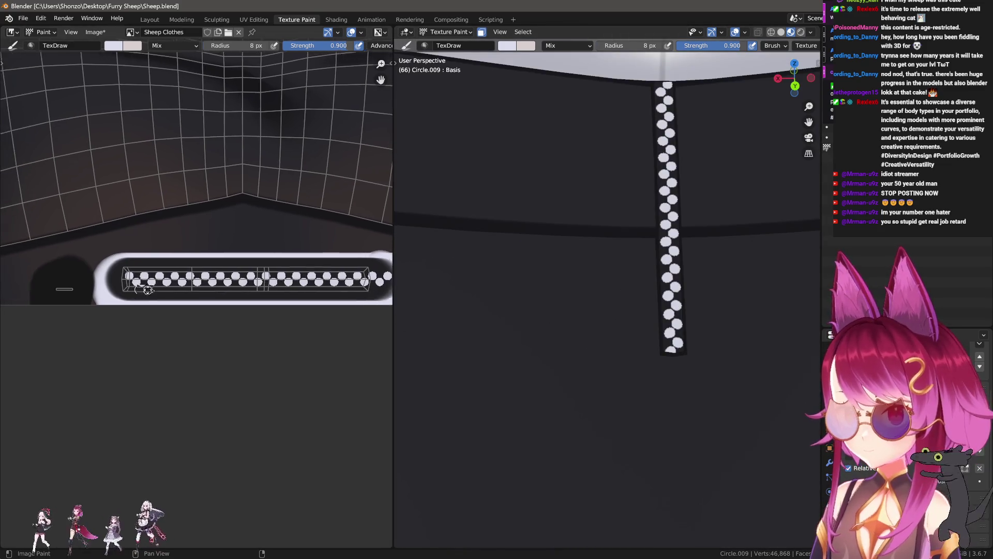
scroll(155, 288, up, 5)
- Set the brush falloff to Sphere and reduce the brush radius
key(shift+f)
click(206, 244)
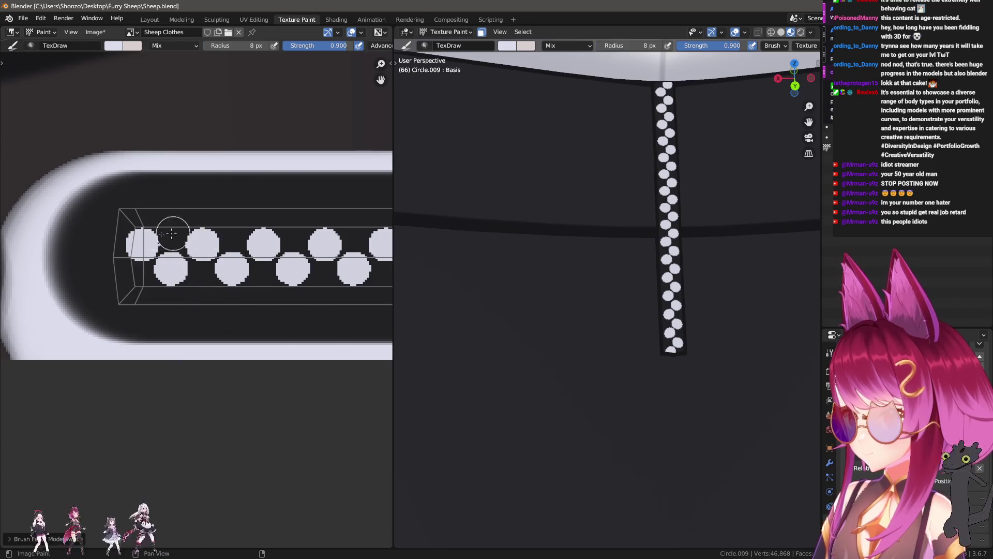
scroll(179, 285, up, 1)
scroll(169, 257, up, 2)
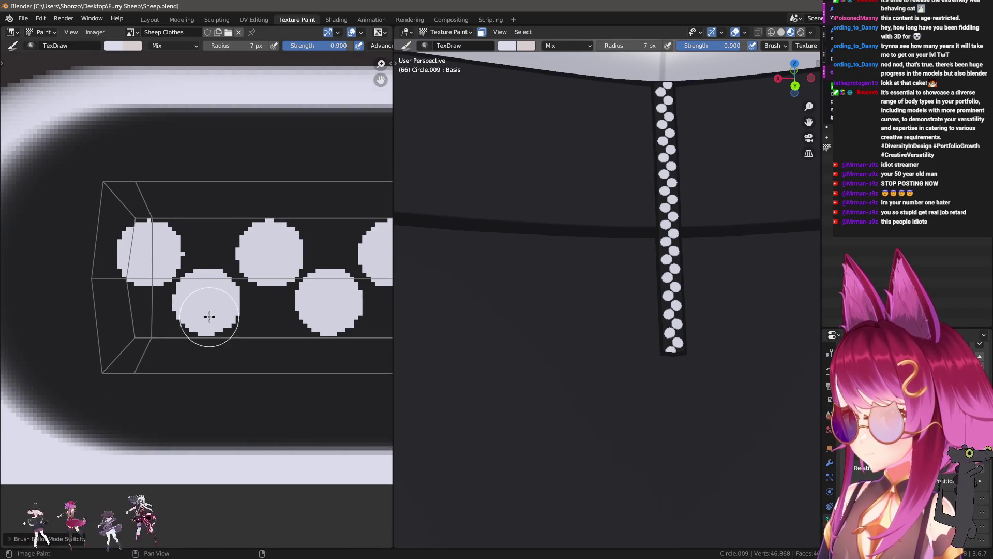
key(f)
click(217, 155)
key(n)
scroll(341, 357, down, 2)
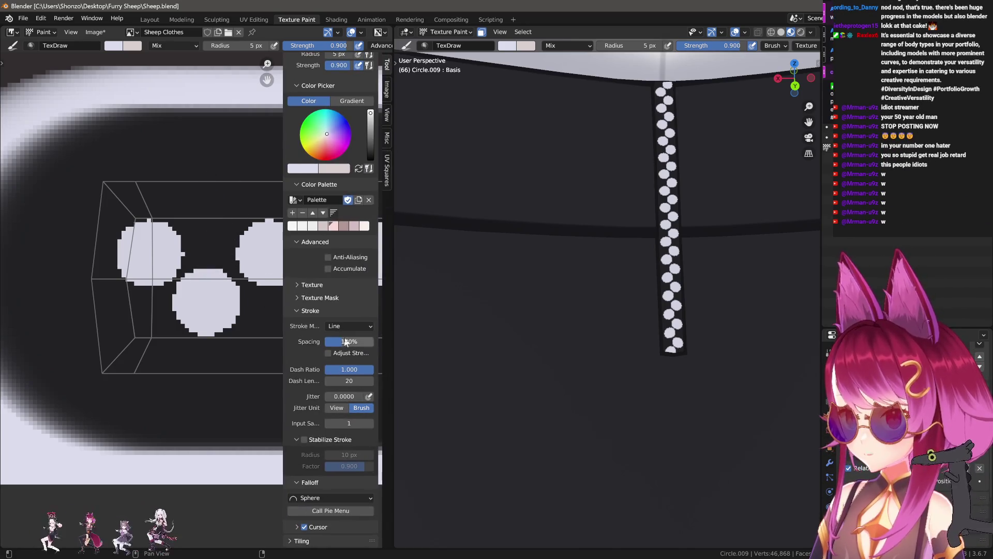
key(n)
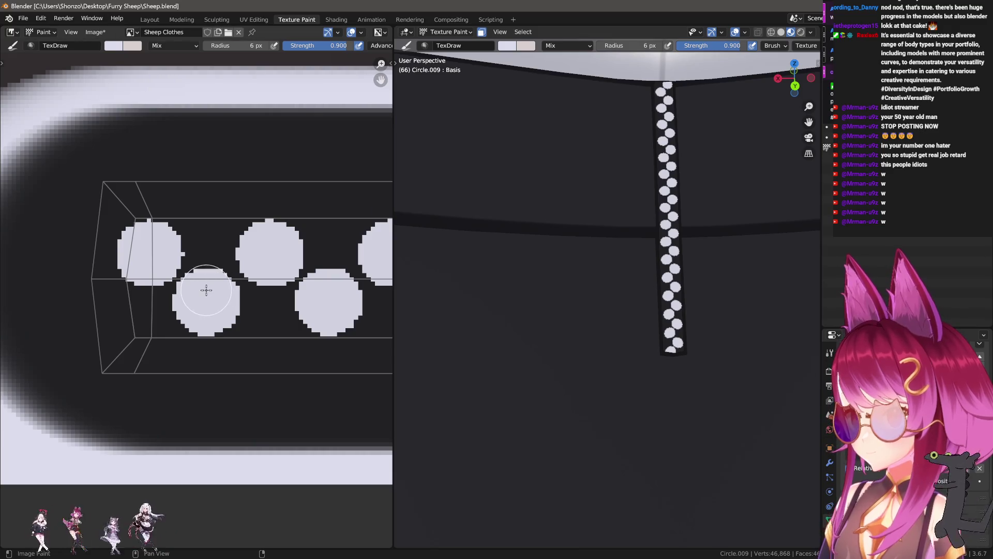
- Paint trial vertical bars from the dots, undoing the bad strokes while inspecting the strap
drag(219, 180, 221, 215)
key(ctrl+z)
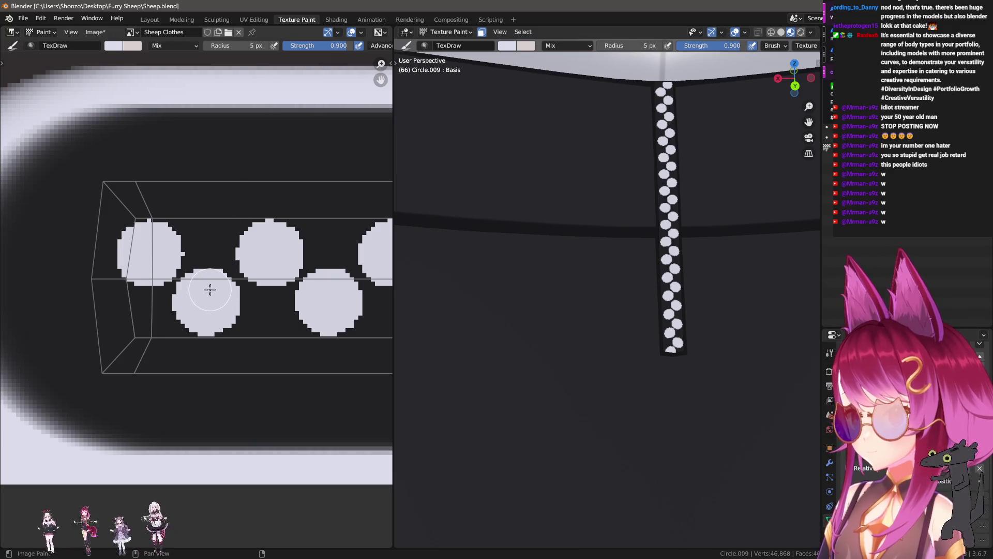
drag(209, 289, 223, 192)
key(ctrl+z)
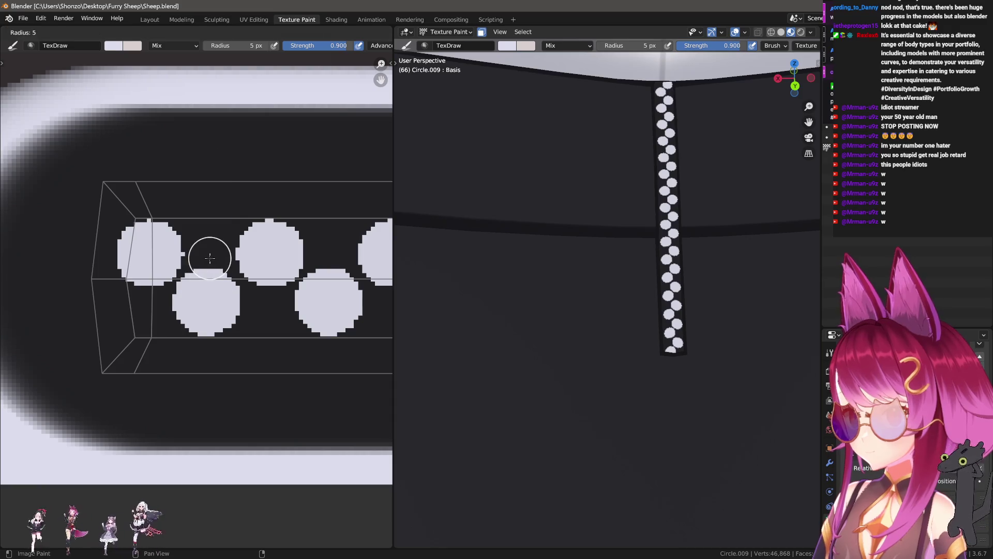
key(bracketright)
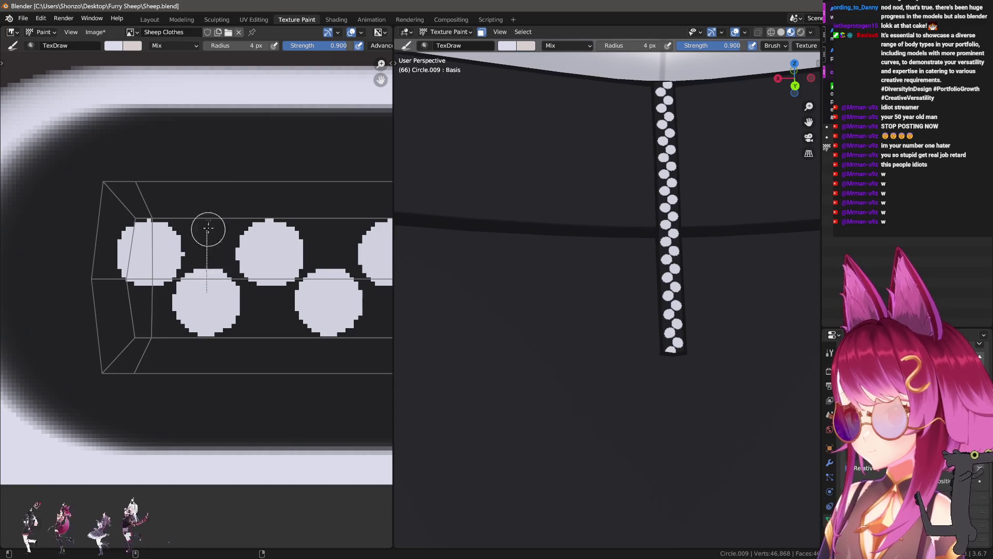
drag(208, 228, 206, 199)
drag(149, 258, 149, 384)
drag(269, 256, 269, 371)
middle_drag(304, 345, 239, 351)
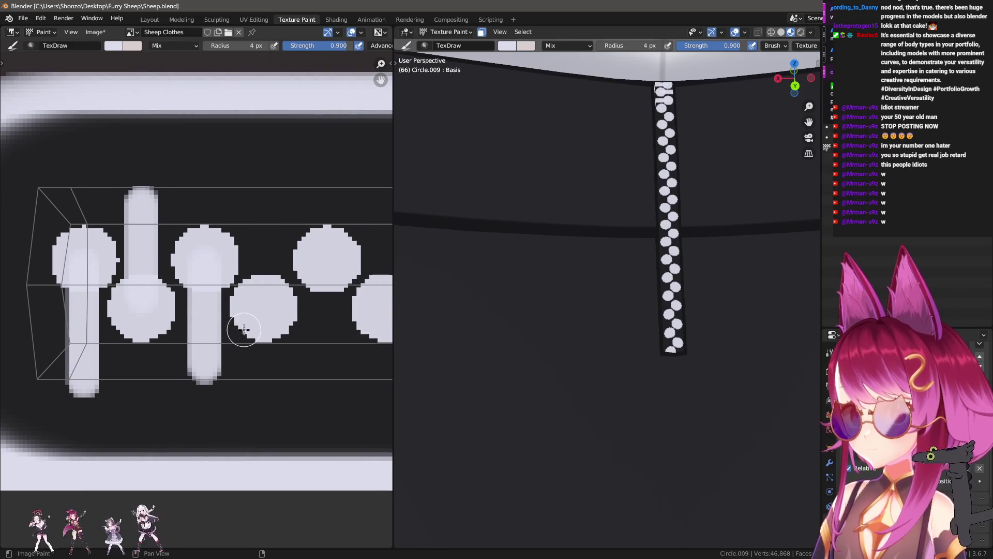
middle_drag(725, 166, 416, 373)
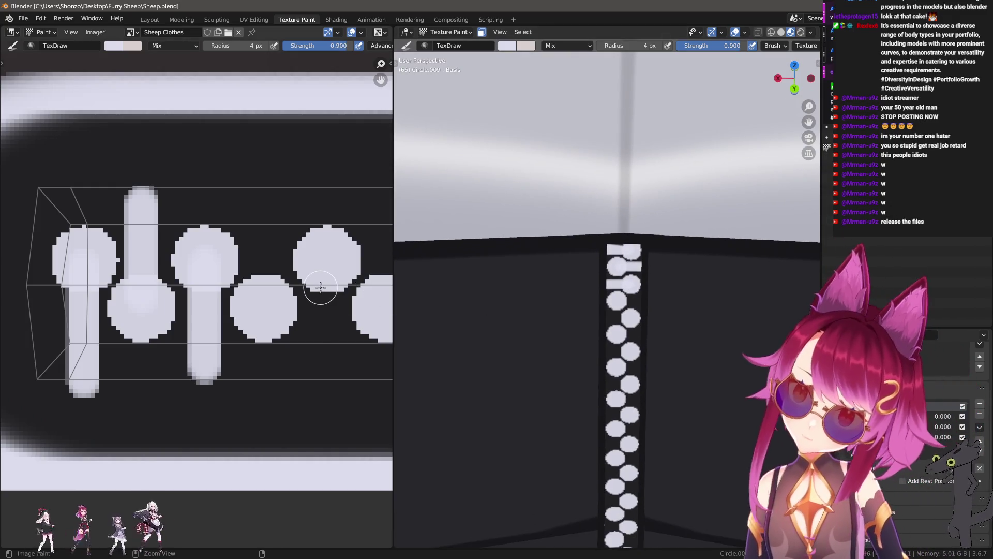
key(ctrl+z)
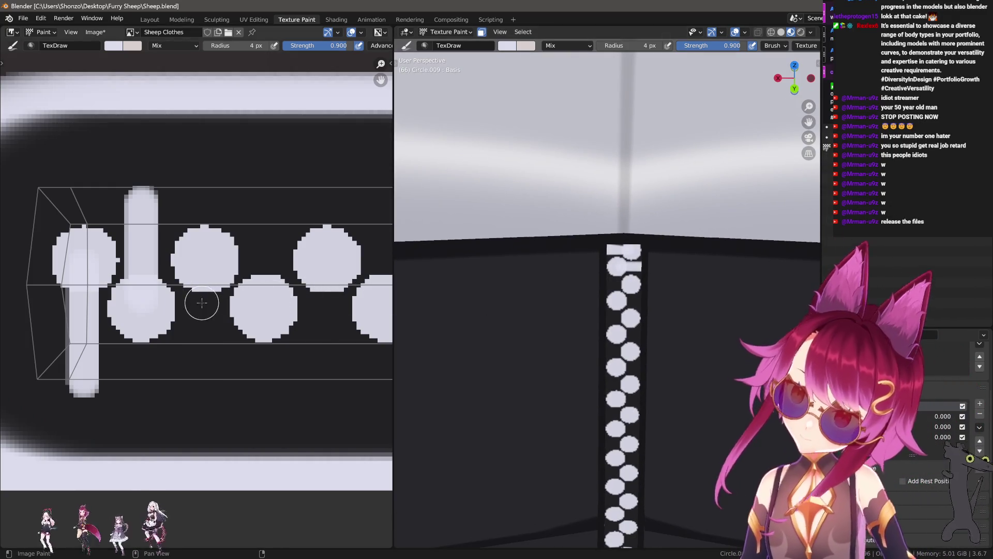
middle_drag(100, 276, 151, 276)
- Switch to an enlarged Smear brush, test two smears, undo them, and set Strength to 1.0
key(ctrl+z)
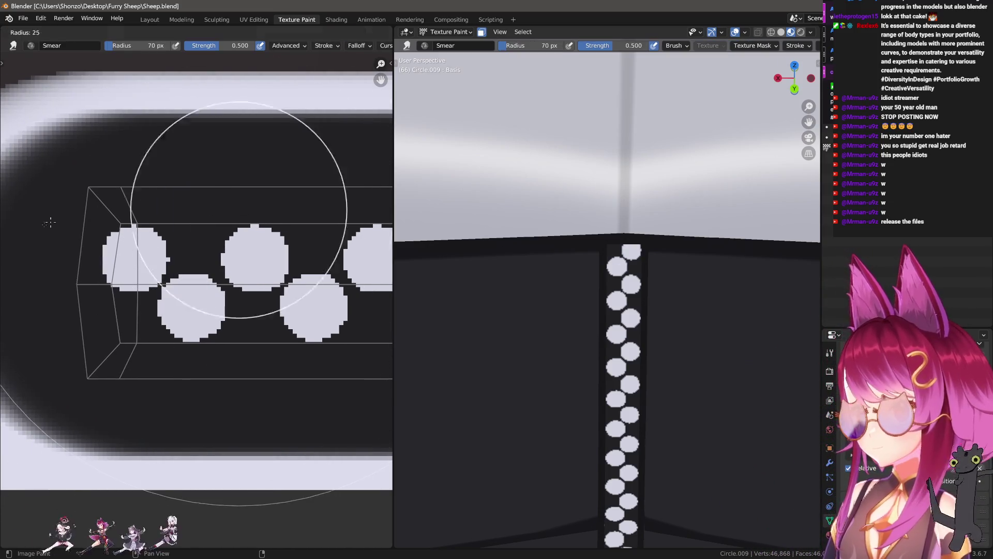
key(f)
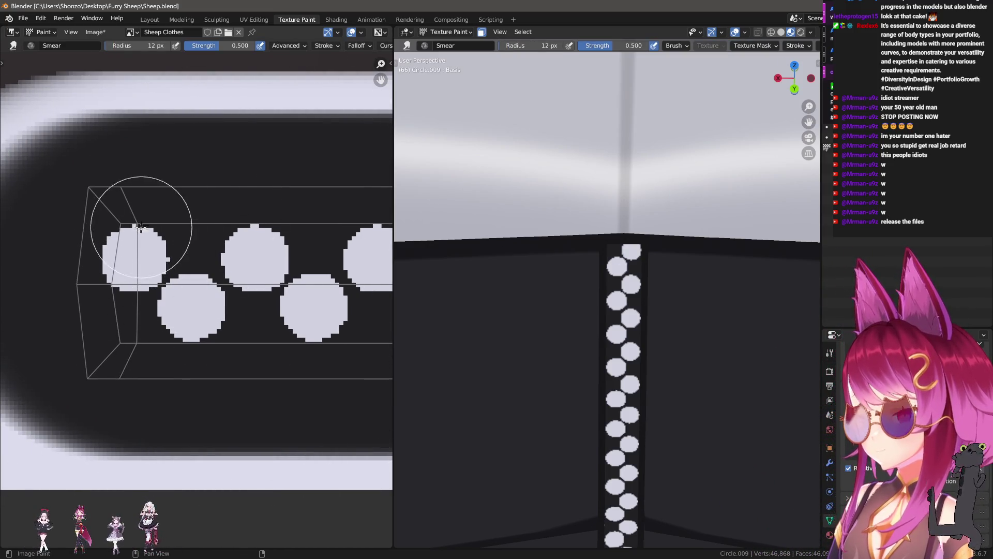
drag(133, 234, 133, 199)
drag(192, 310, 191, 405)
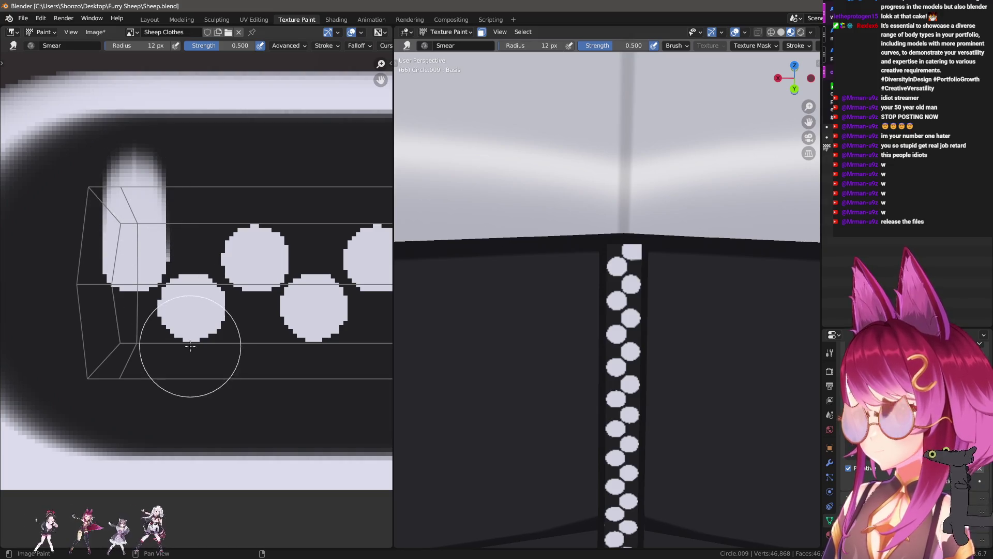
key(ctrl+z)
key(ctrl+z)
key(ctrl+z)
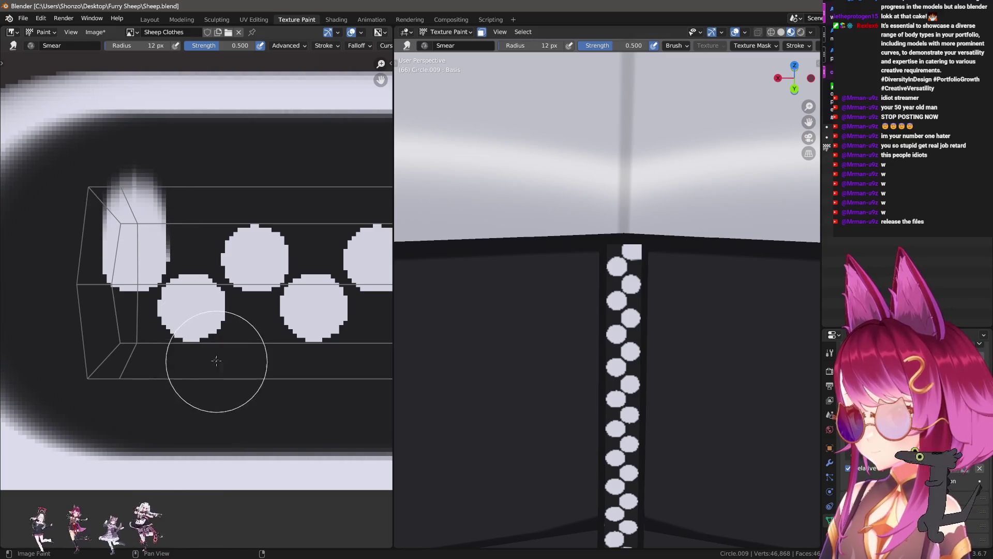
key(shift+f)
click(249, 350)
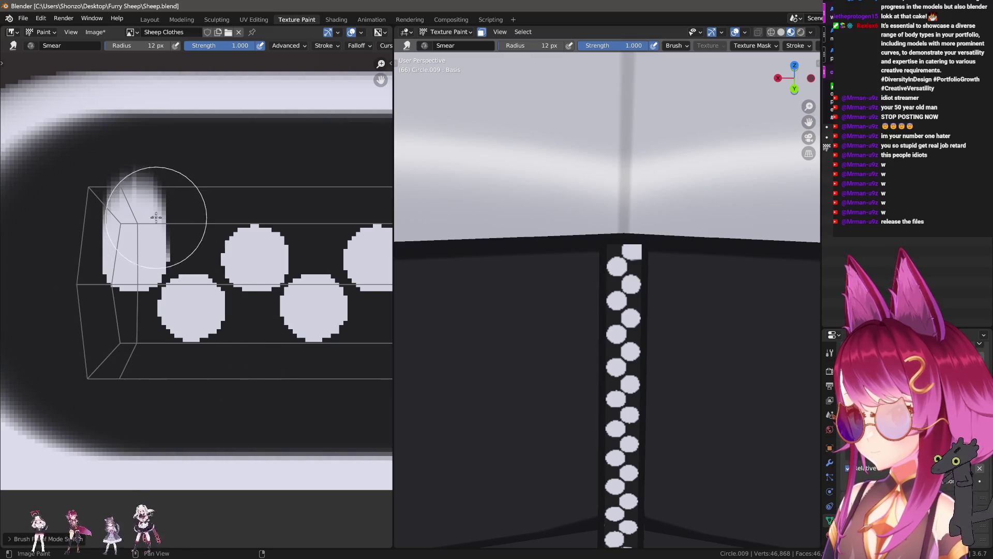
- Smear the first dots up and down into elongated pill shapes, undoing one bad stroke
drag(173, 215, 134, 148)
drag(191, 310, 194, 395)
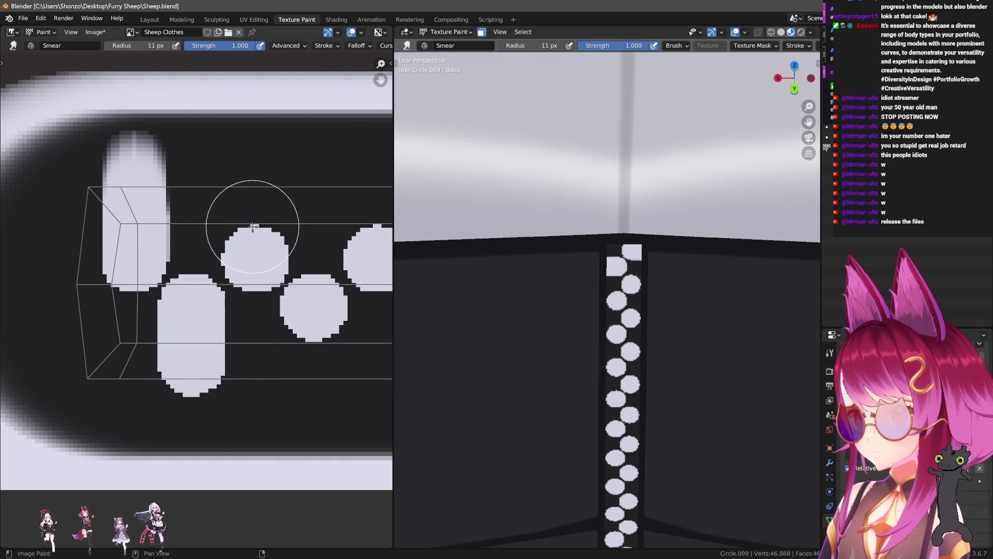
drag(256, 264, 284, 144)
middle_drag(334, 348, 235, 317)
drag(218, 316, 219, 368)
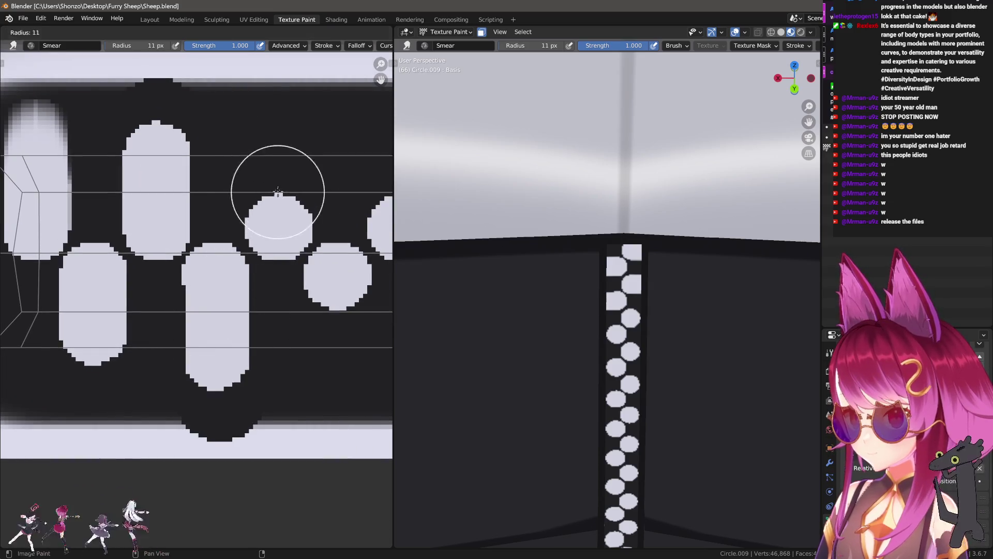
key(ctrl+z)
drag(299, 326, 288, 100)
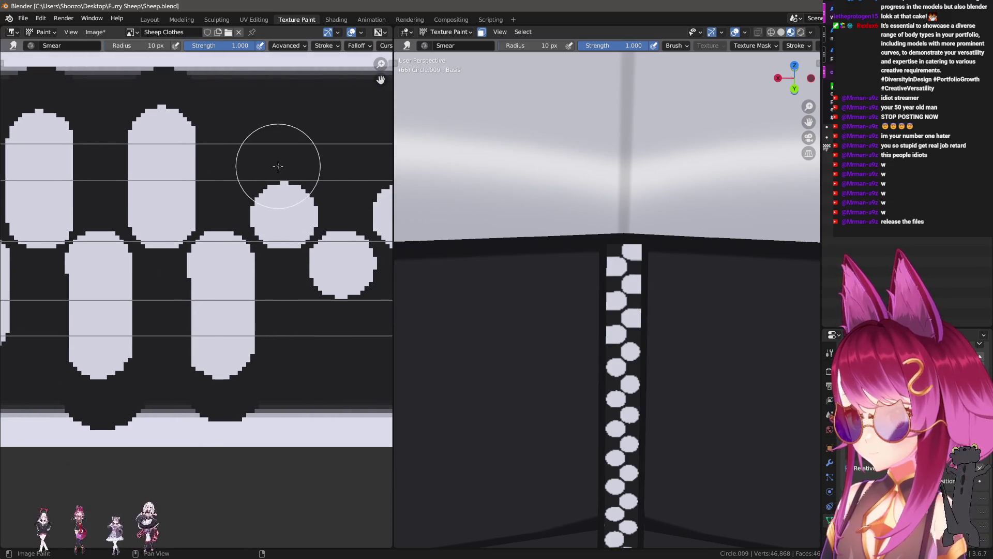
- Smear another dot up into the top band and shrink the smear brush to 10 px
middle_drag(234, 310, 264, 291)
middle_drag(261, 355, 265, 166)
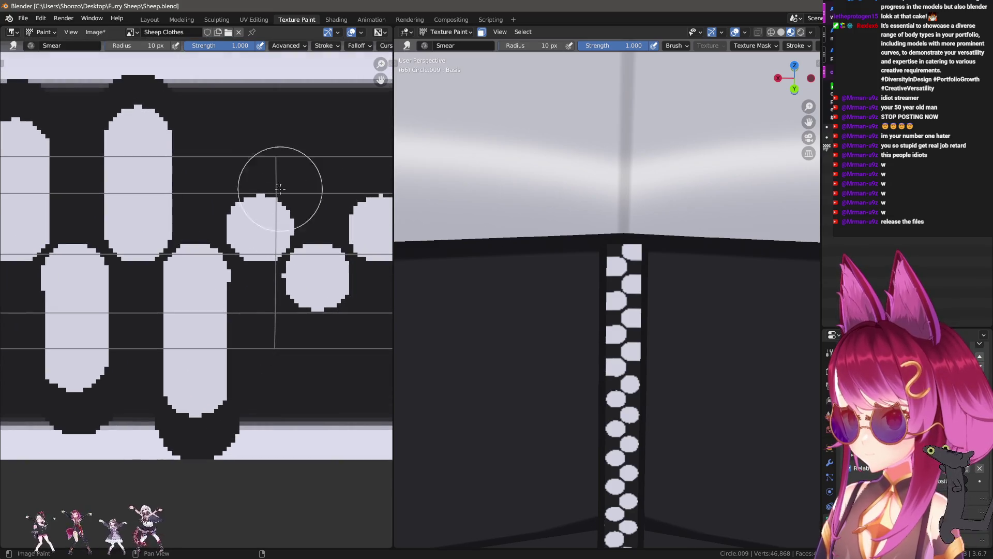
mouse_move(256, 204)
middle_down()
mouse_move(271, 288)
mouse_move(261, 284)
middle_up()
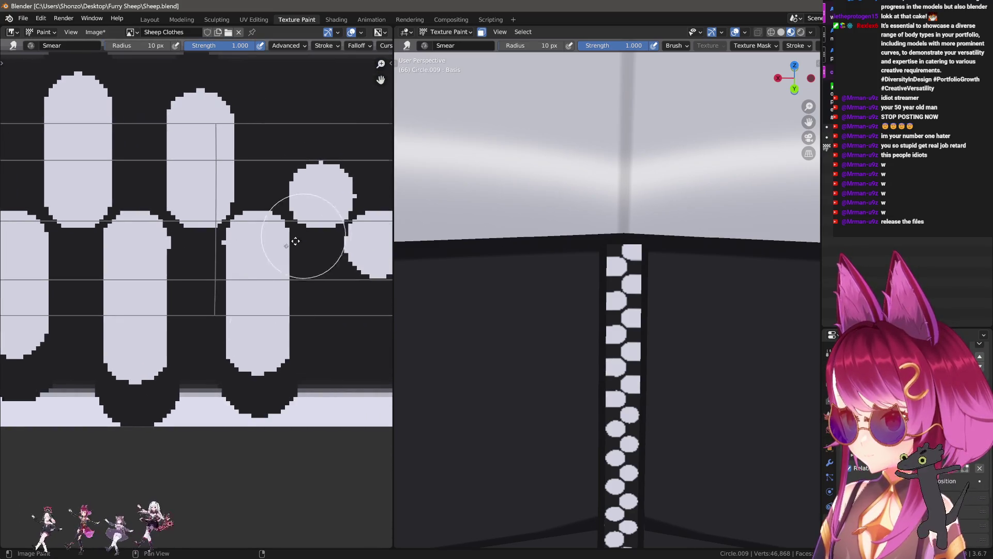
middle_drag(311, 222, 251, 132)
middle_drag(305, 288, 231, 349)
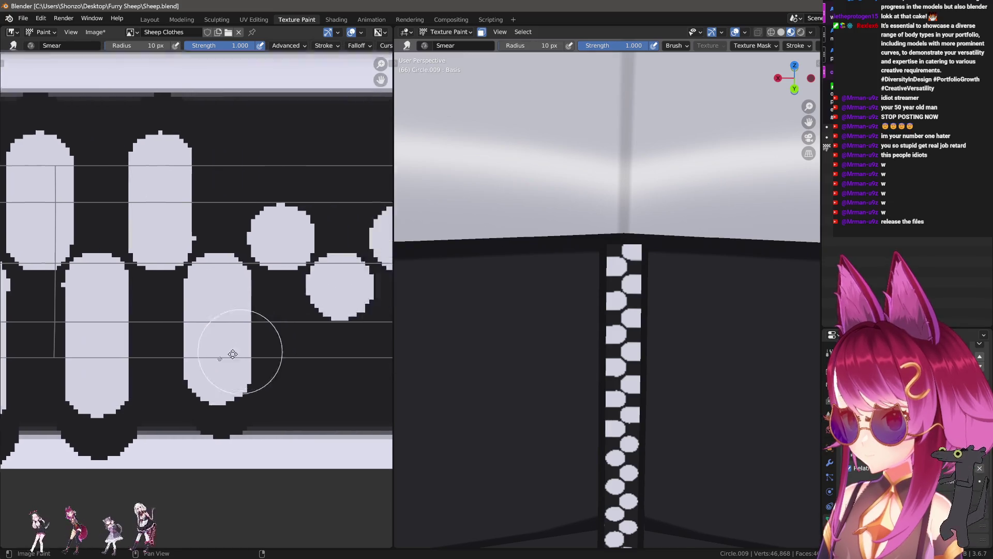
drag(222, 222, 251, 208)
mouse_move(300, 355)
middle_down()
mouse_move(267, 200)
mouse_move(247, 263)
mouse_move(251, 295)
middle_up()
key(f)
click(266, 200)
- Smear the light blob down into a long bar on the strap
shift+middle_drag(260, 213, 222, 262)
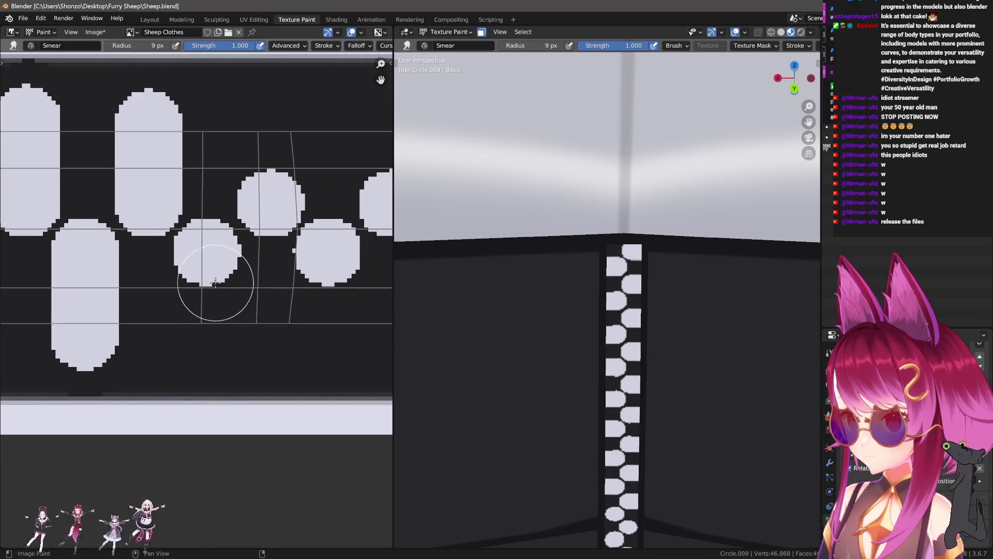
mouse_move(271, 178)
middle_down()
mouse_move(245, 238)
mouse_move(249, 200)
middle_up()
mouse_move(255, 145)
middle_down()
mouse_move(235, 265)
mouse_move(207, 277)
middle_up()
drag(191, 267, 191, 380)
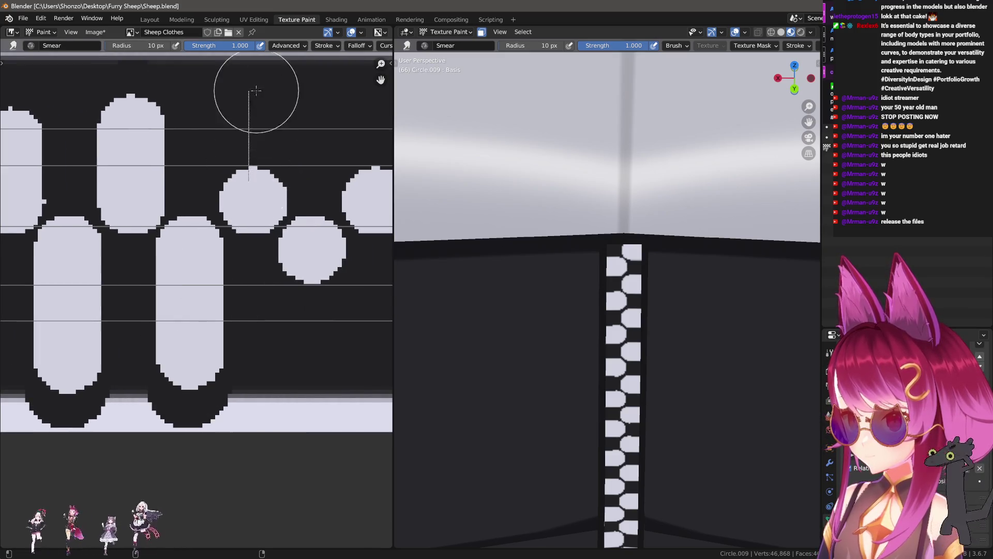